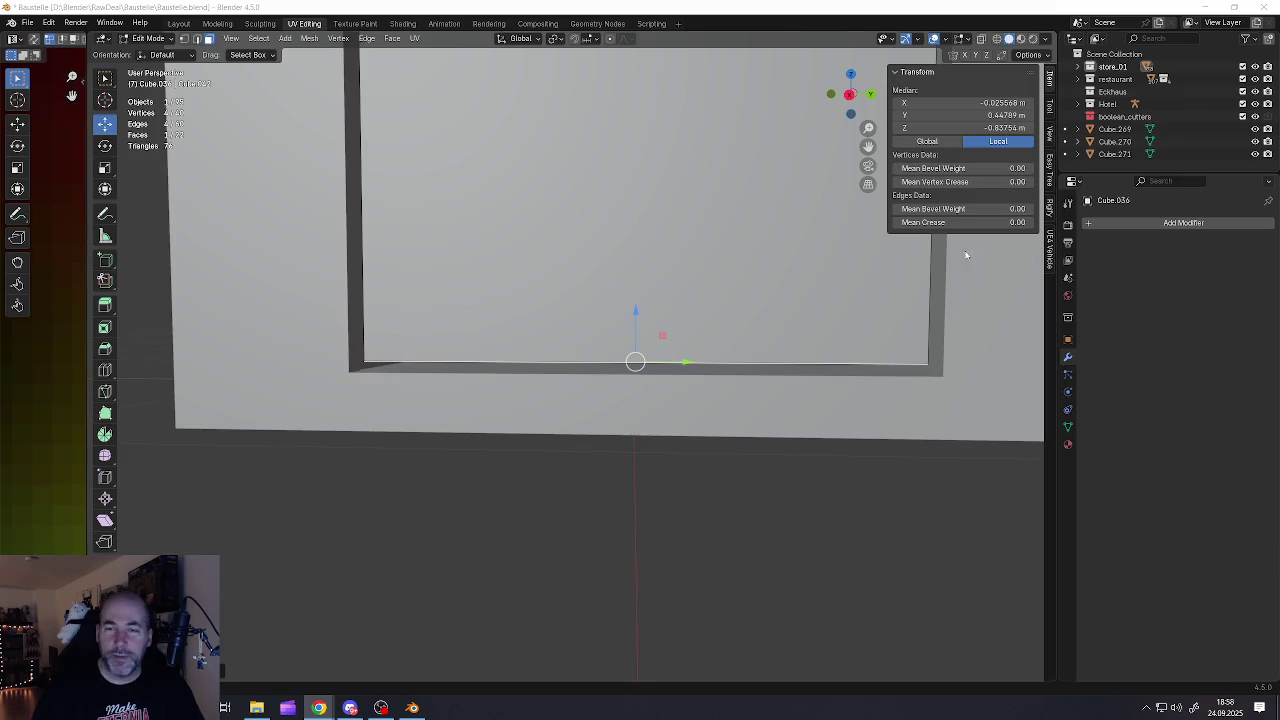
In Edit Mode, select the frame's right side, grow the selection, and add the top and right-corner faces
scroll(747, 345, down, 3)
mouse_move(747, 345)
middle_down()
mouse_move(619, 361)
mouse_move(720, 270)
middle_up()
scroll(619, 361, down, 3)
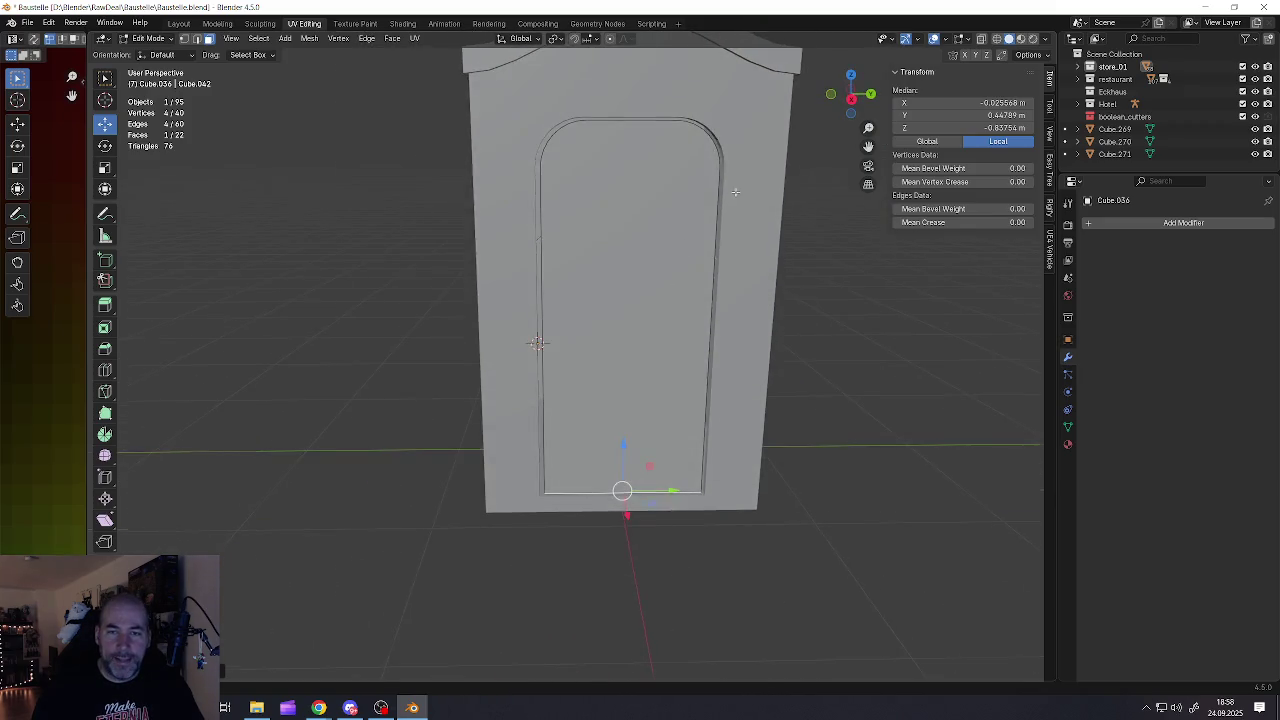
key(Tab)
scroll(720, 270, up, 3)
key(Tab)
alt+click(690, 287)
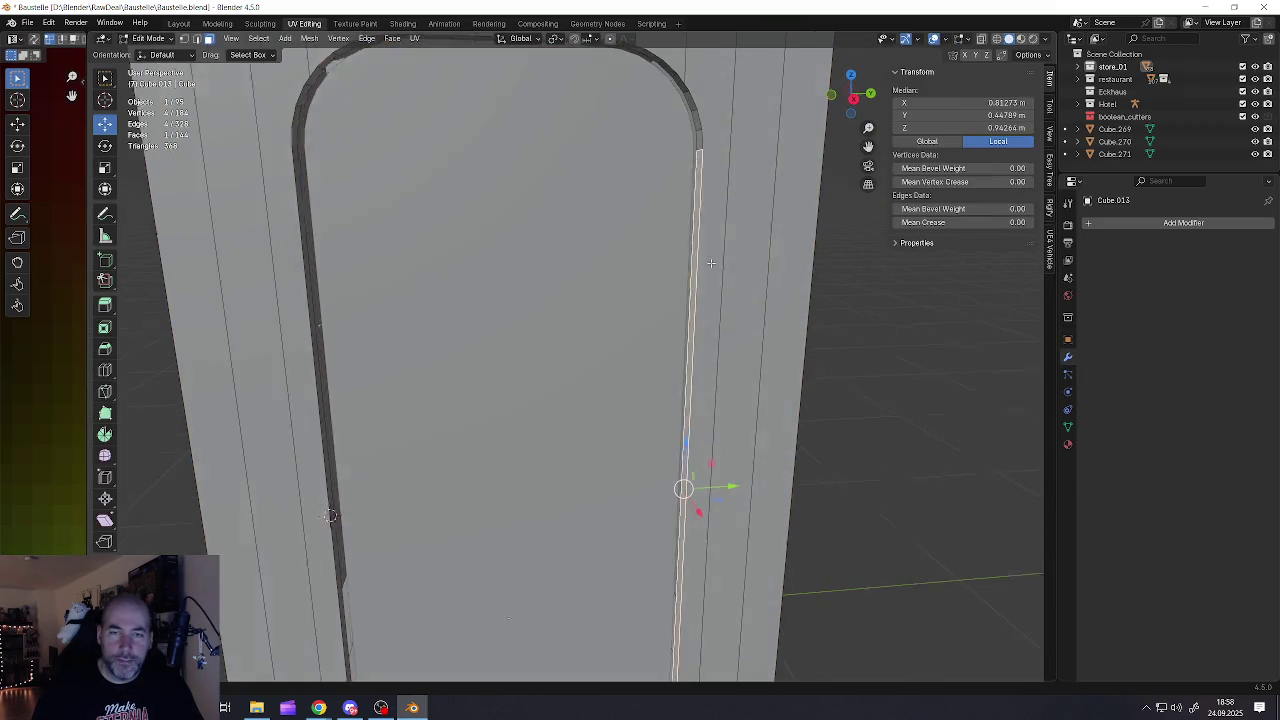
key(ctrl+KP_Add)
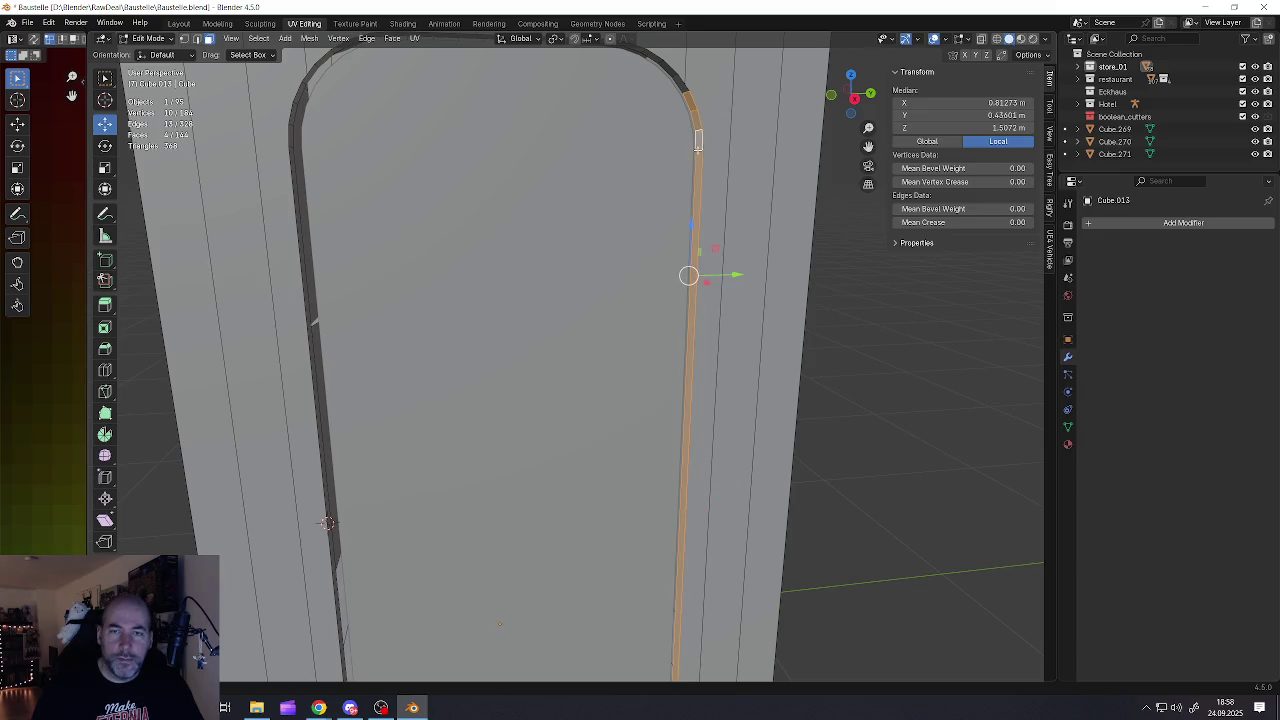
scroll(327, 523, down, 3)
scroll(449, 481, up, 4)
scroll(450, 481, up, 1)
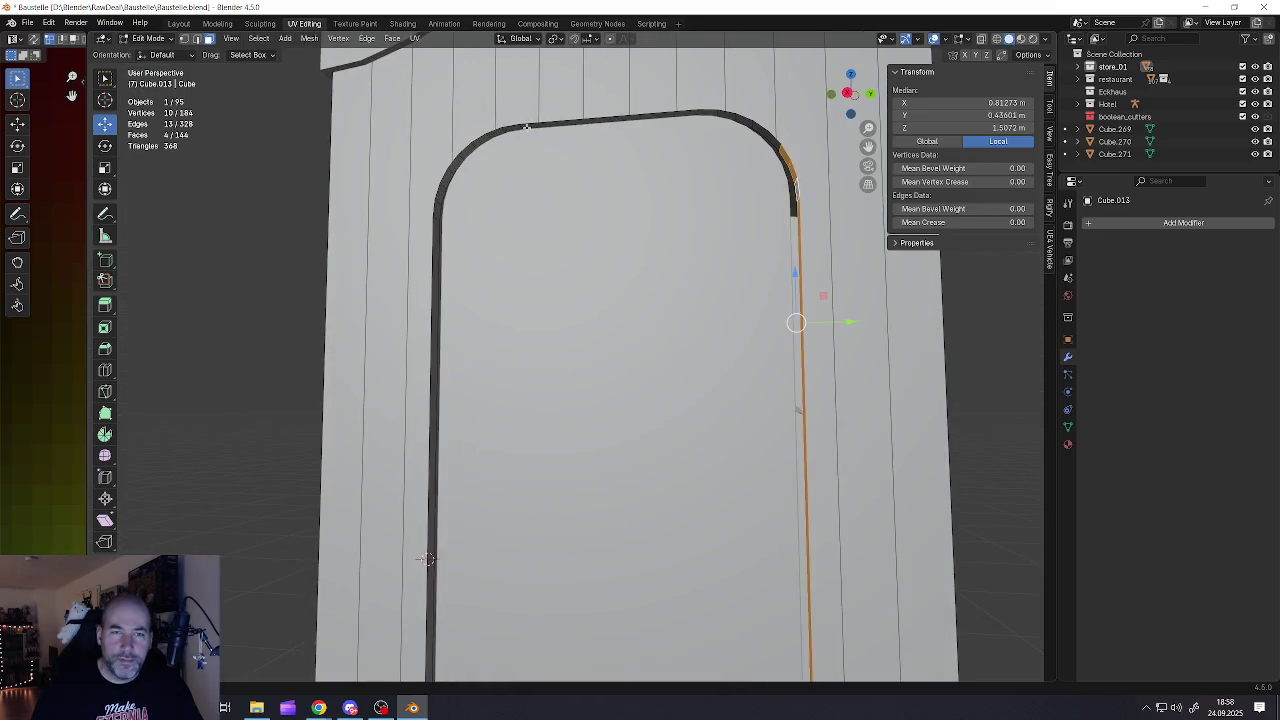
shift+click(519, 127)
scroll(575, 127, up, 2)
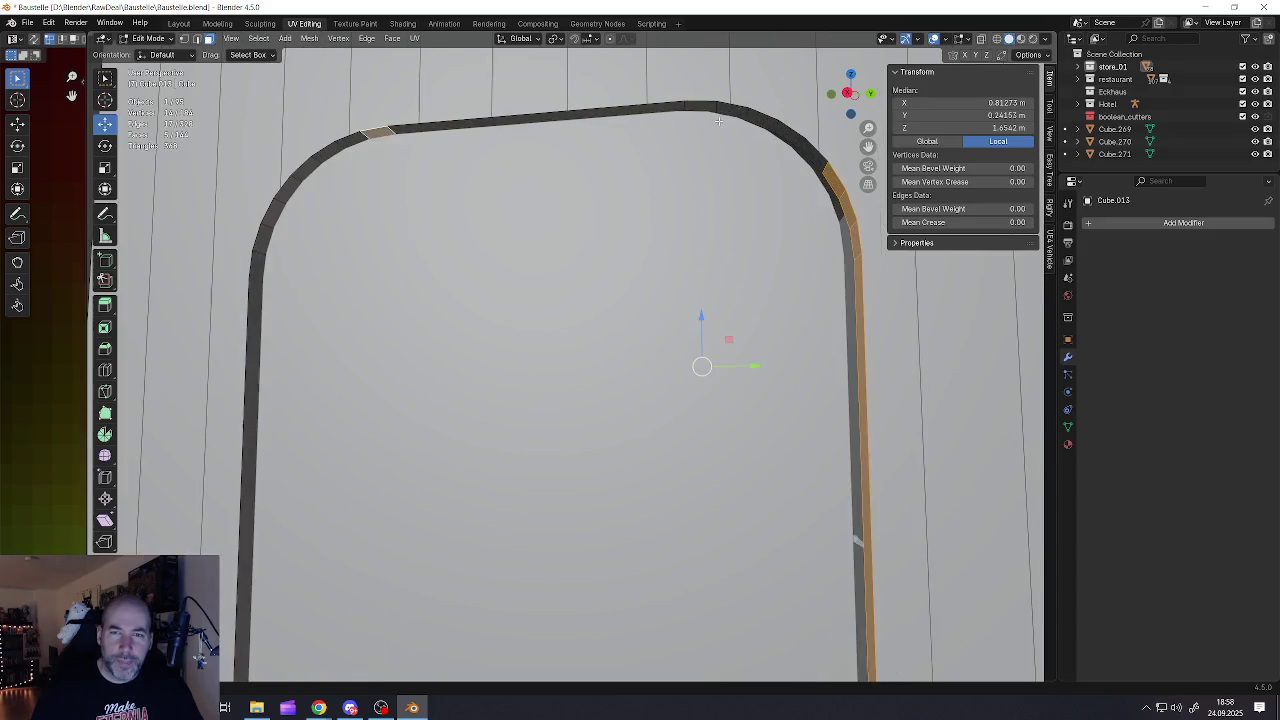
shift+click(747, 113)
shift+click(811, 158)
shift+click(636, 109)
Add the left curved corner, long left side and bottom frame faces to the selection
middle_drag(636, 109, 349, 633)
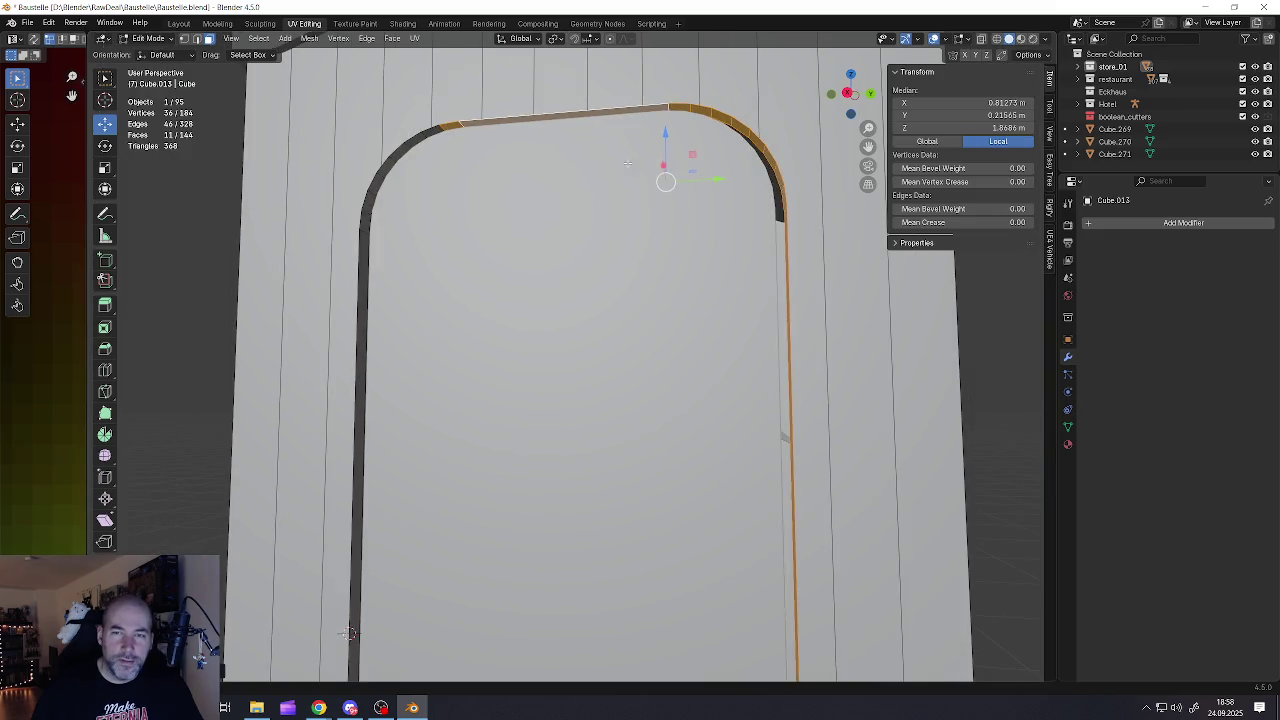
ctrl+click(362, 229)
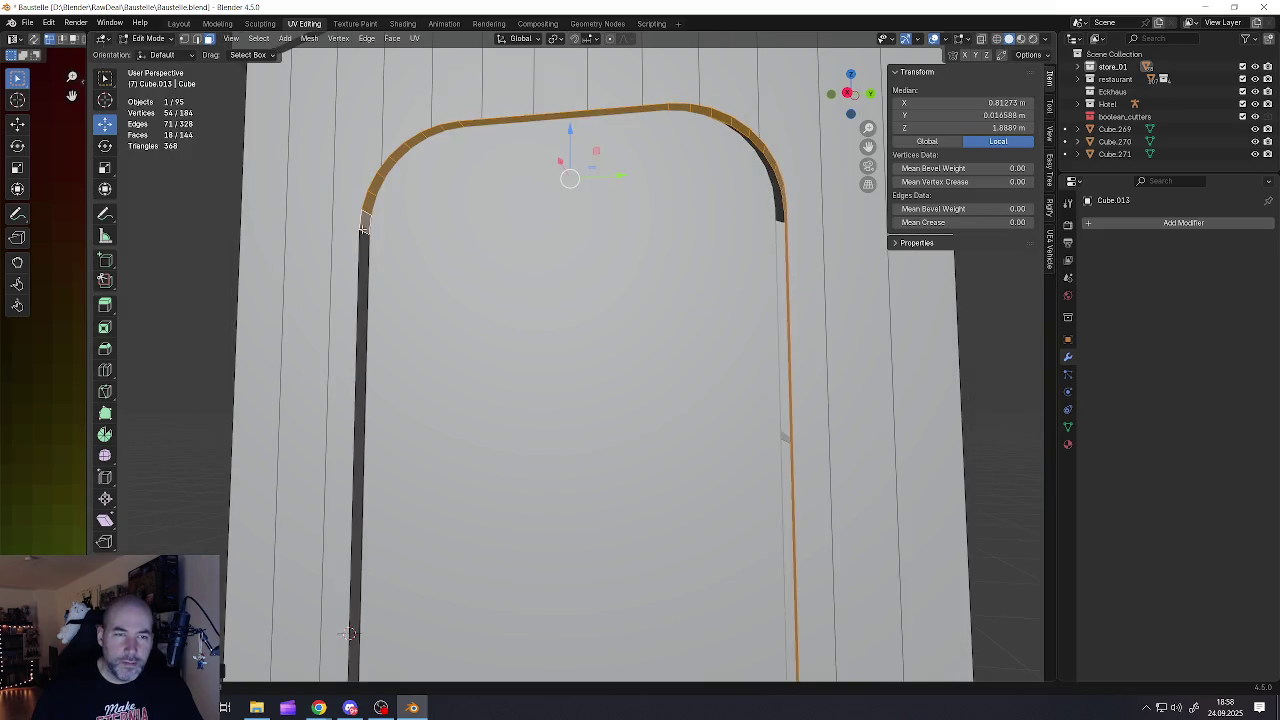
shift+click(357, 296)
mouse_move(357, 296)
middle_down()
mouse_move(475, 466)
mouse_move(520, 460)
mouse_move(491, 416)
middle_up()
shift+click(454, 490)
scroll(520, 460, down, 4)
scroll(603, 322, up, 2)
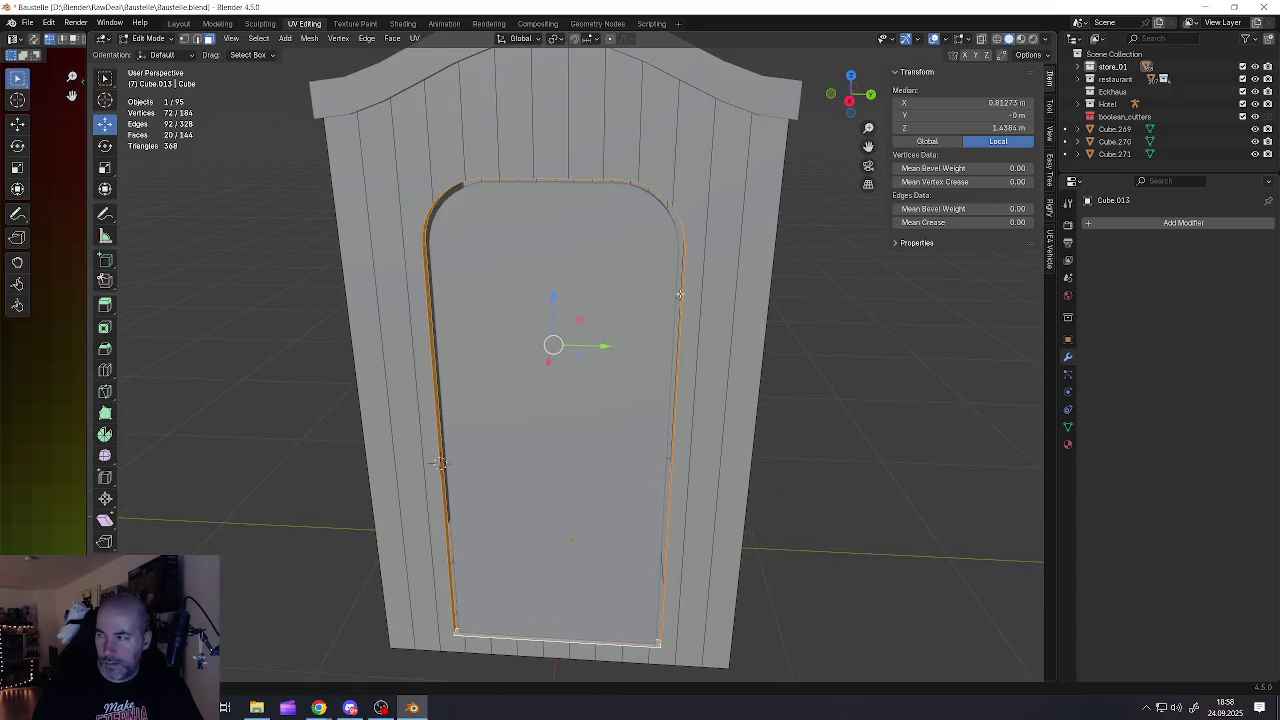
Extrude the frame faces in place and shrink/fatten them outward by about 0.017 m
middle_drag(440, 463, 383, 490)
key(e)
right_click(743, 286)
key(alt+s)
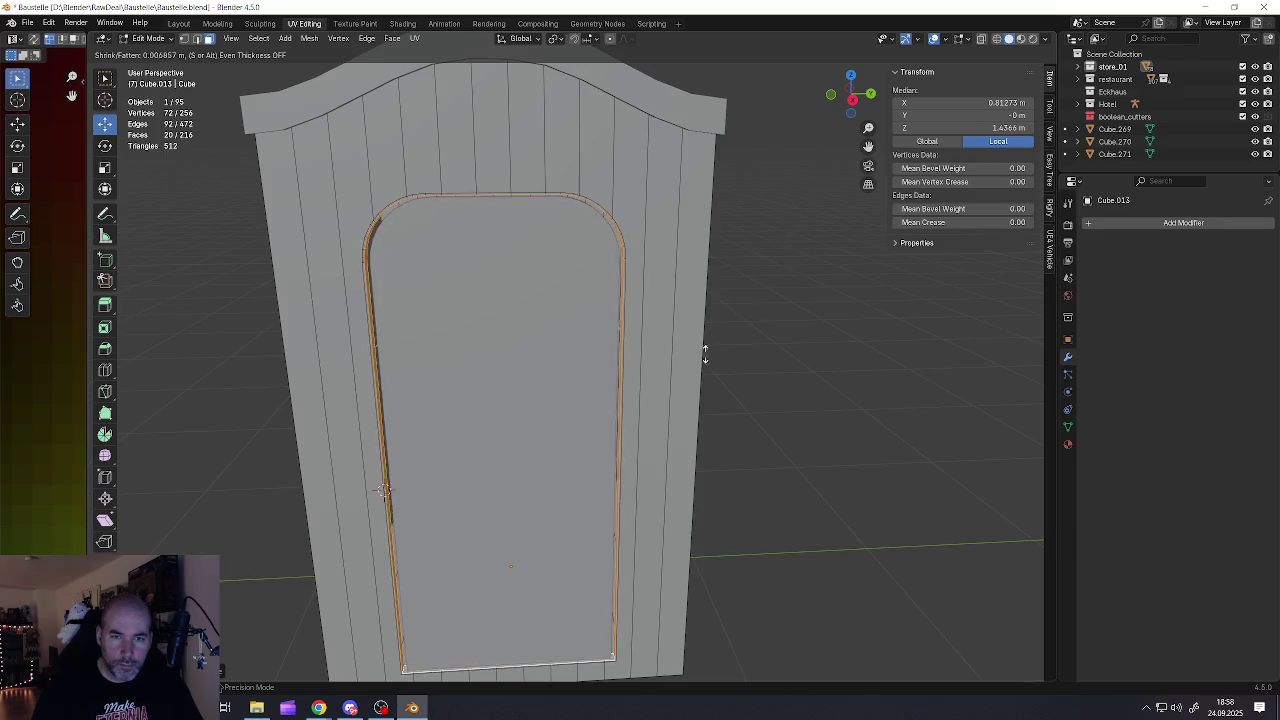
click(729, 330)
Select the bottom edge loop of the door frame
middle_drag(733, 331, 602, 319)
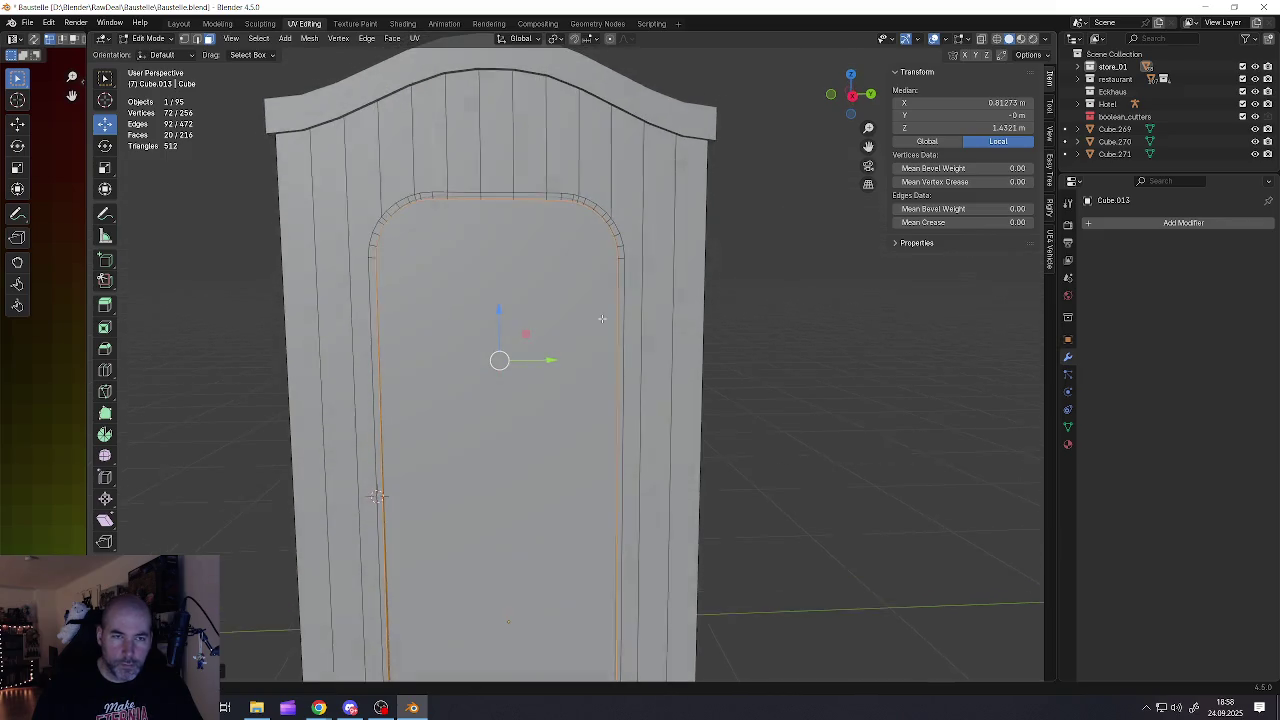
scroll(590, 330, down, 5)
mouse_move(574, 381)
middle_down()
mouse_move(571, 497)
mouse_move(588, 420)
middle_up()
scroll(588, 420, up, 3)
scroll(588, 420, up, 2)
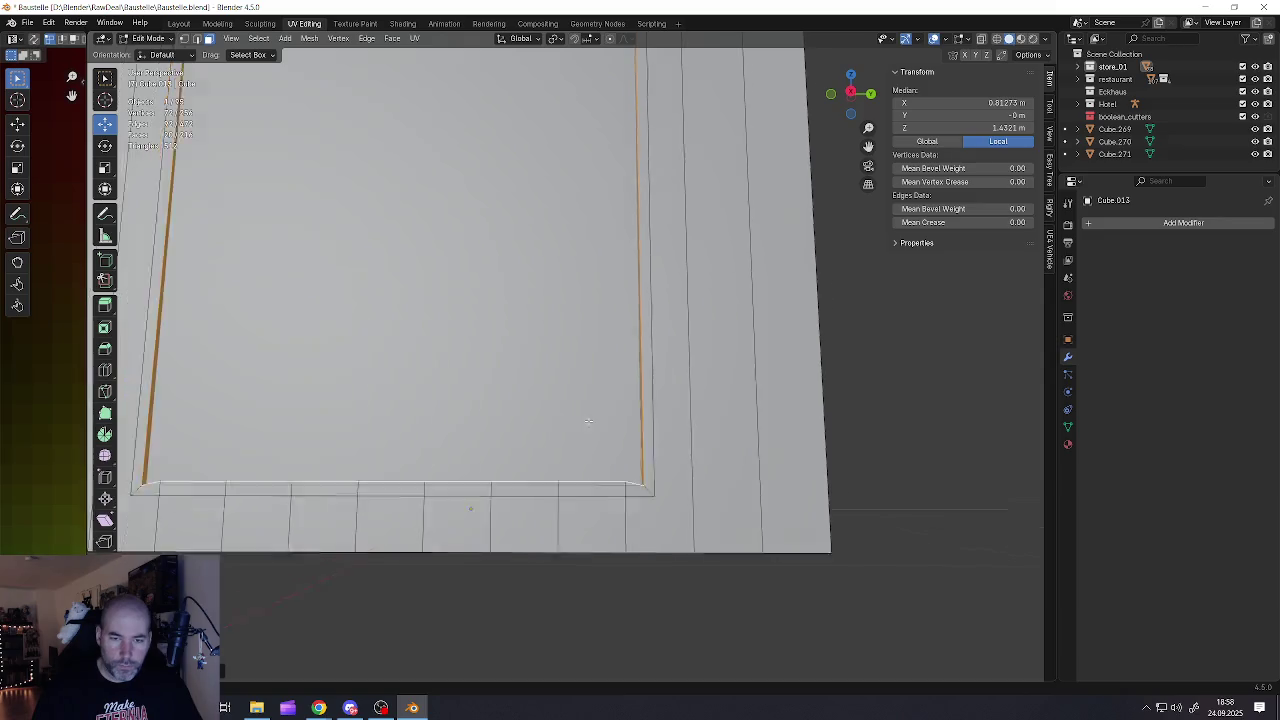
scroll(588, 420, down, 3)
scroll(580, 408, up, 2)
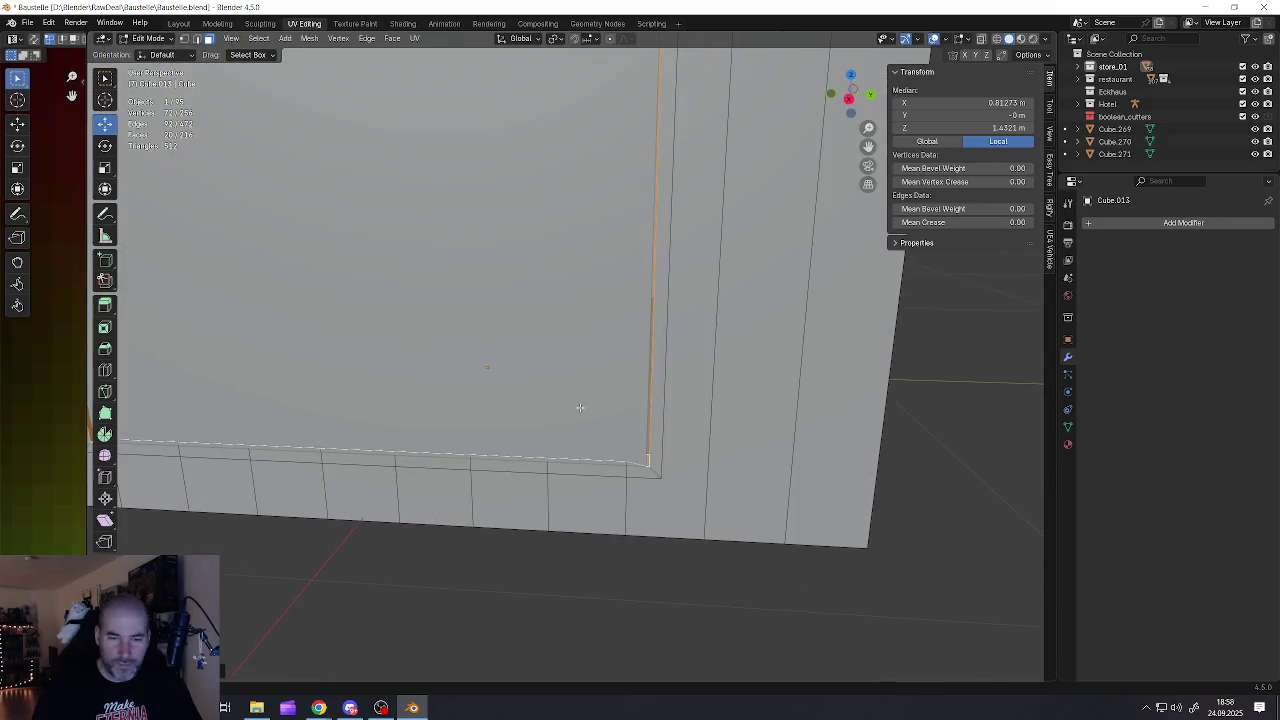
alt+click(583, 455)
mouse_move(579, 452)
middle_down()
mouse_move(551, 446)
mouse_move(583, 426)
middle_up()
Flatten the frame's bottom edges by scaling them to 0 along Z
key(s)
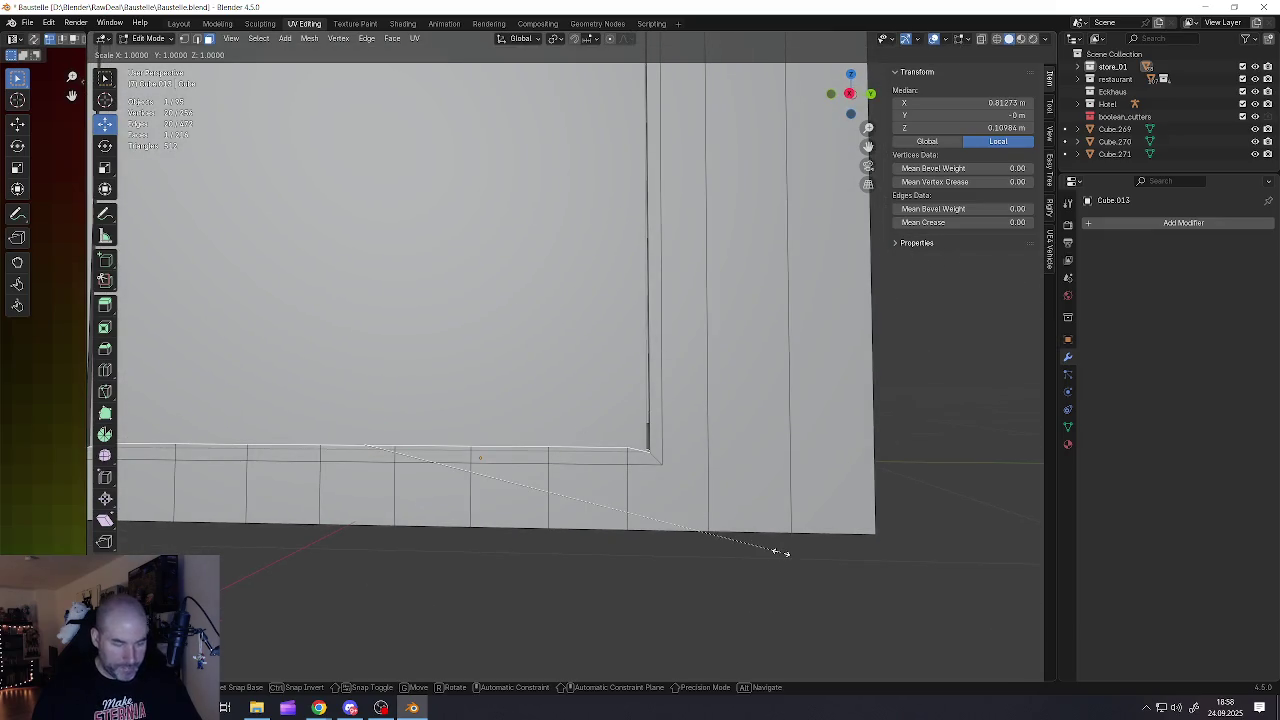
key(Escape)
key(s)
key(z)
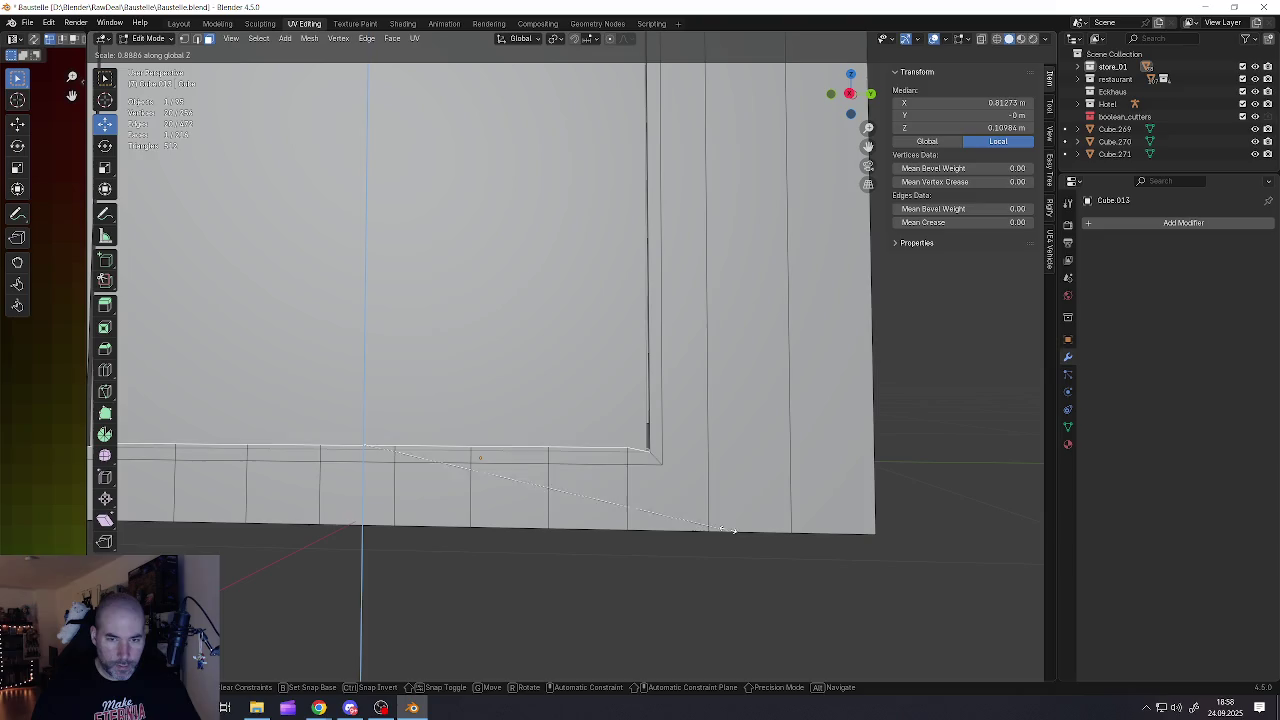
key(0)
key(Return)
key(s)
key(z)
click(418, 444)
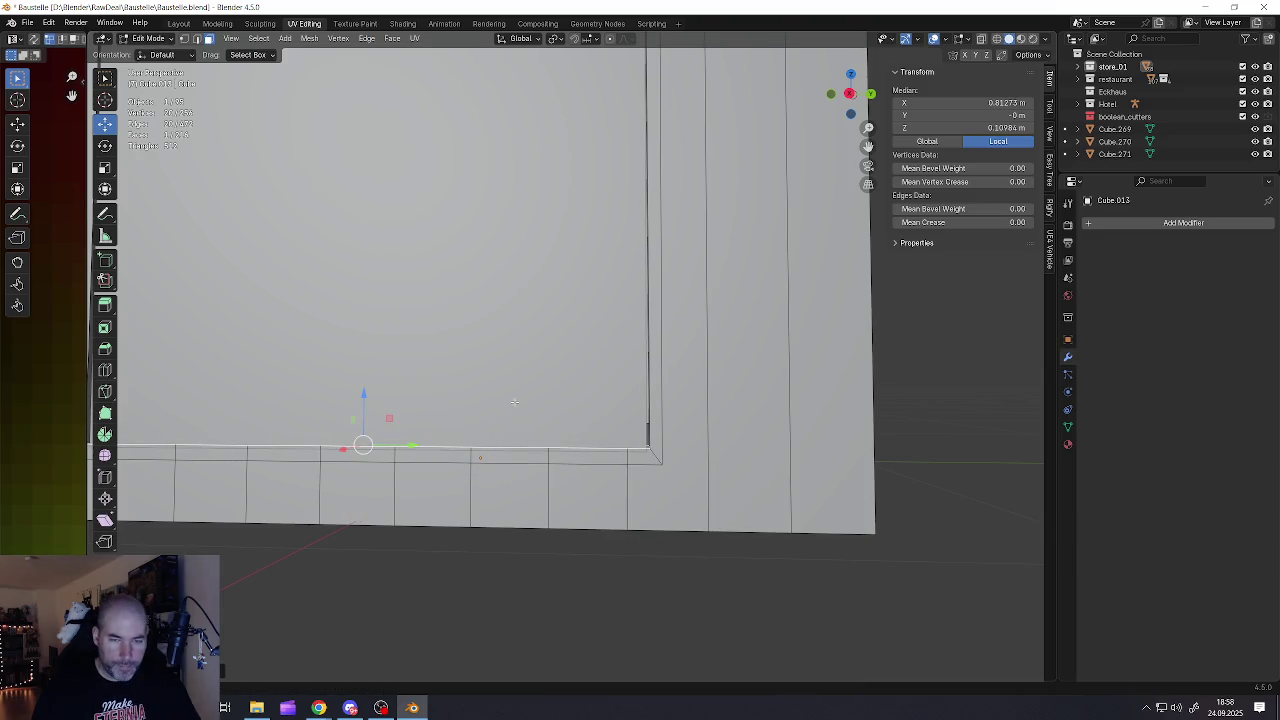
scroll(522, 405, down, 3)
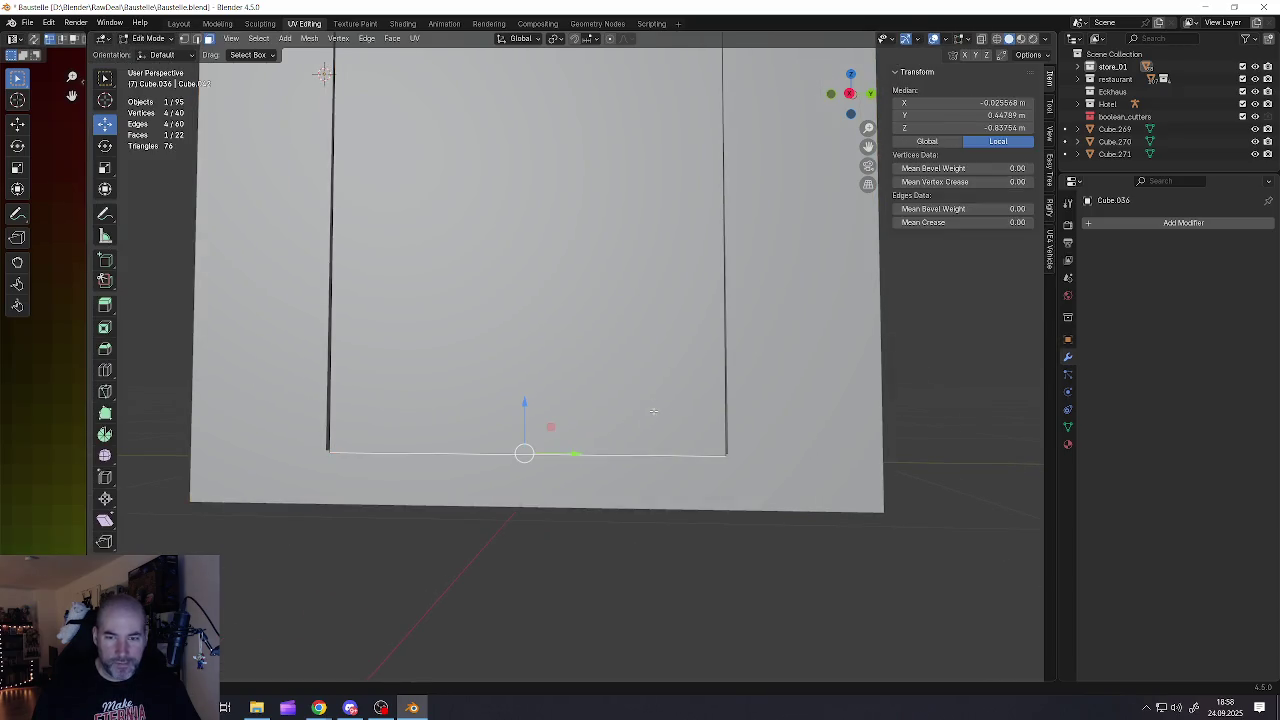
Raise door panel Cube.036's bottom edge about 0.0085 m and return to Object Mode
drag(519, 411, 529, 403)
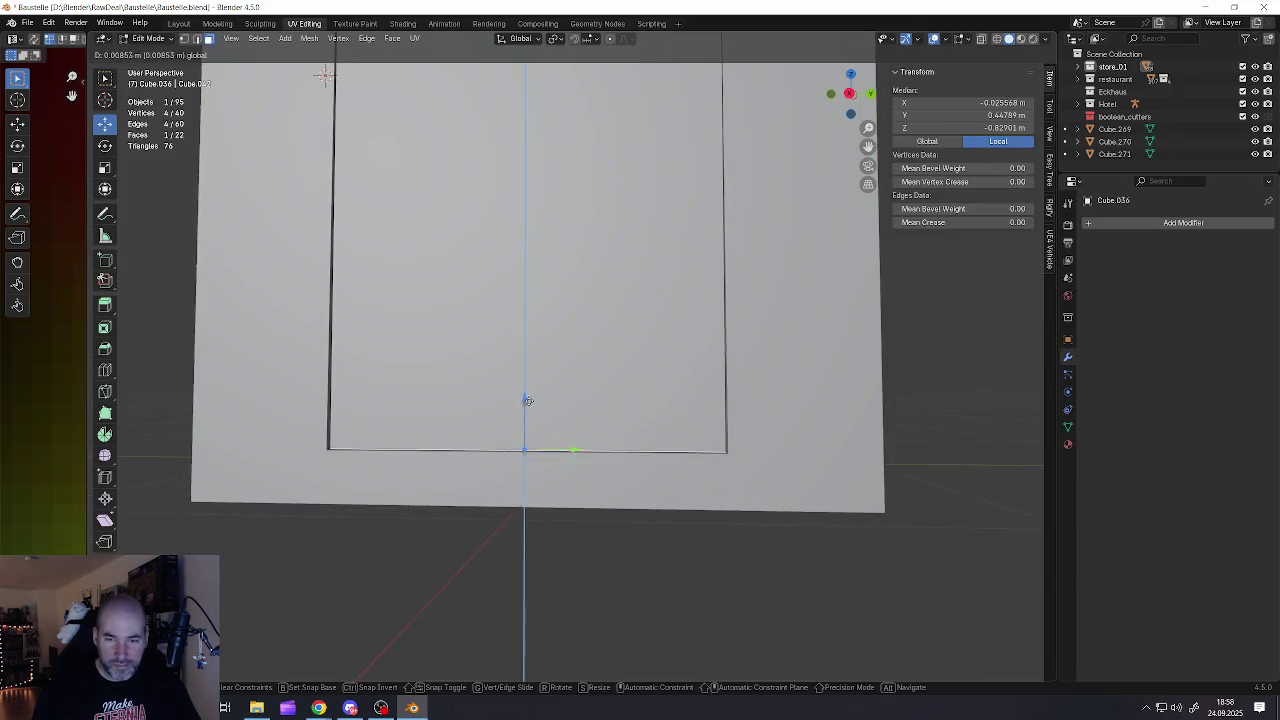
middle_drag(529, 403, 586, 217)
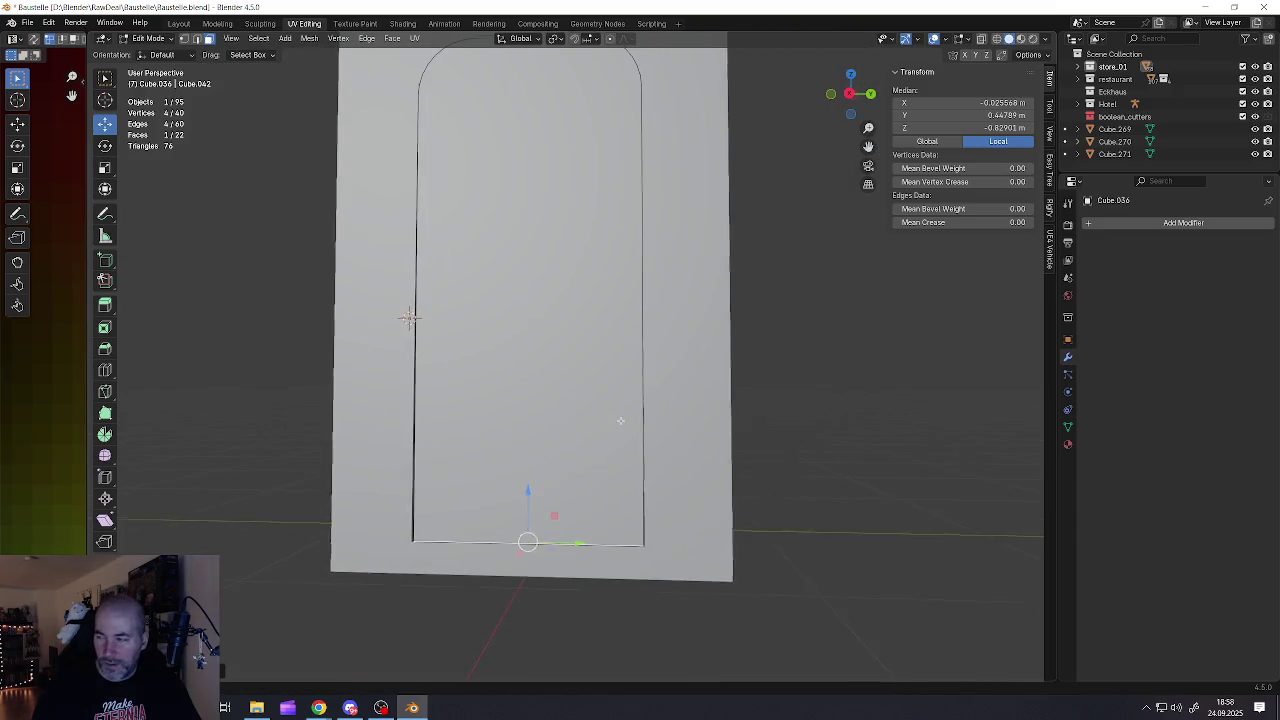
key(Tab)
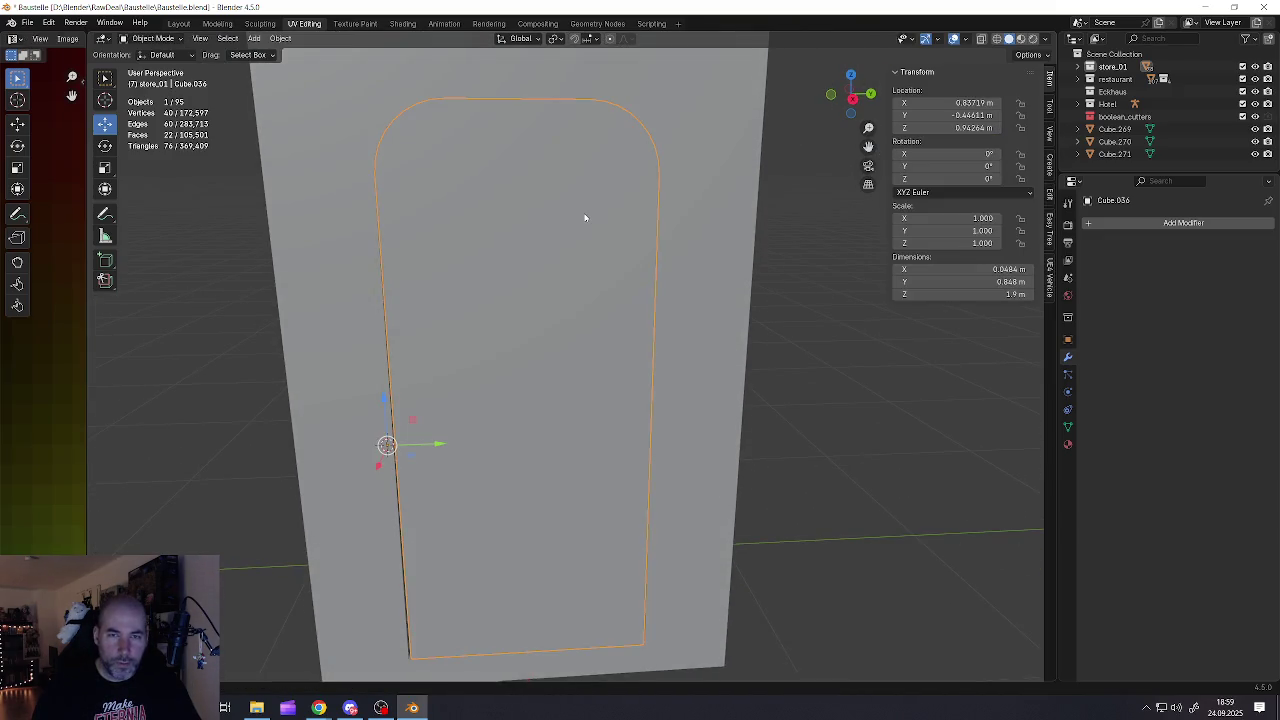
With X-ray on, box-select the outline's arched top and lower it about 0.0117 m
middle_drag(584, 217, 601, 222)
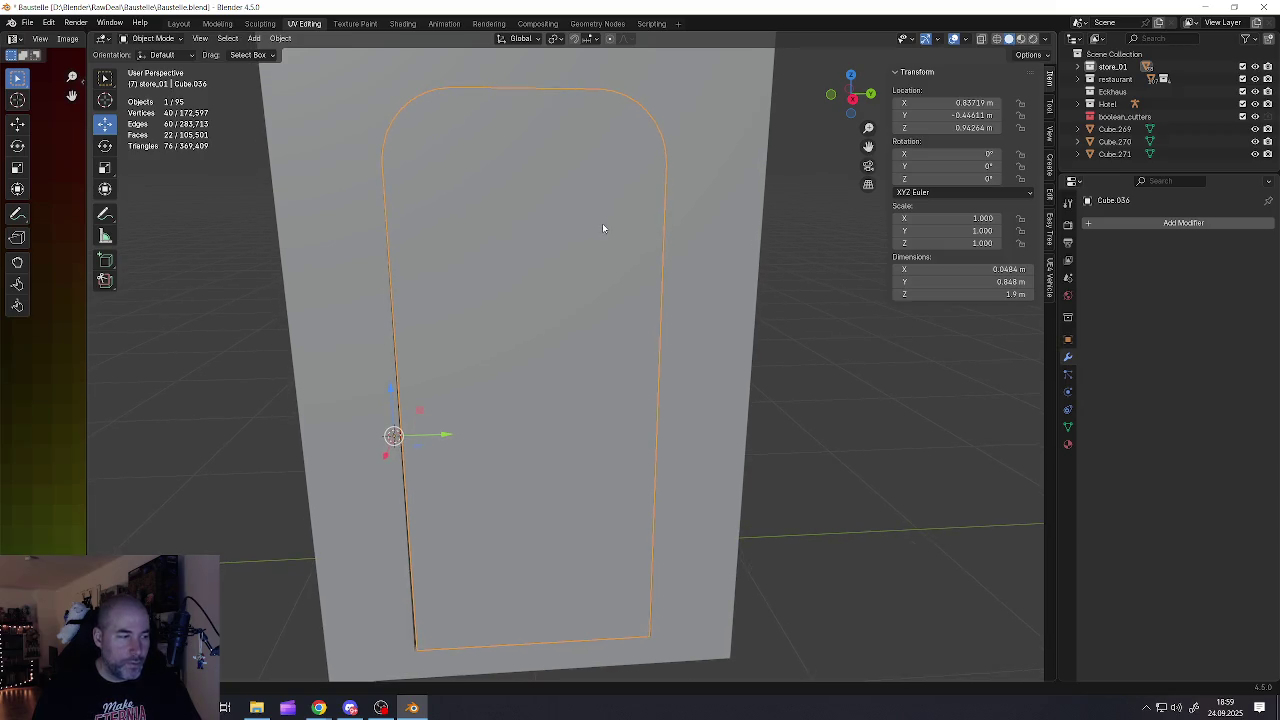
key(s)
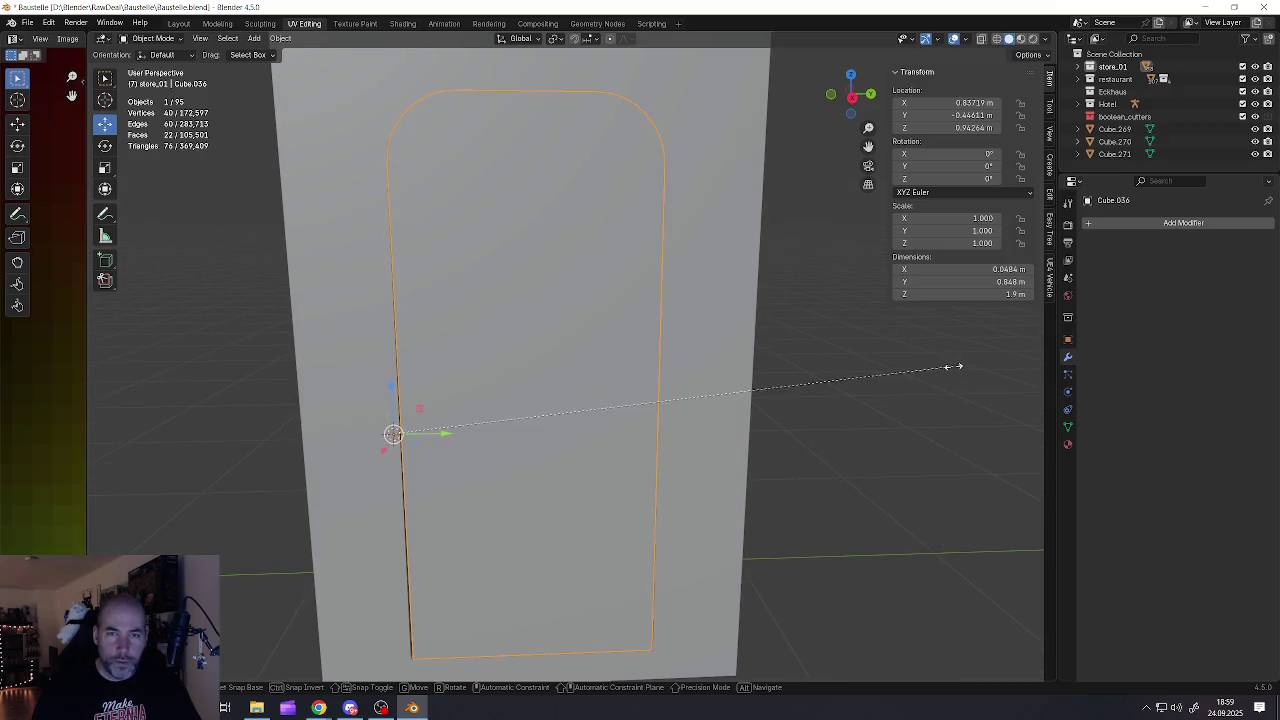
key(Escape)
middle_drag(827, 381, 712, 305)
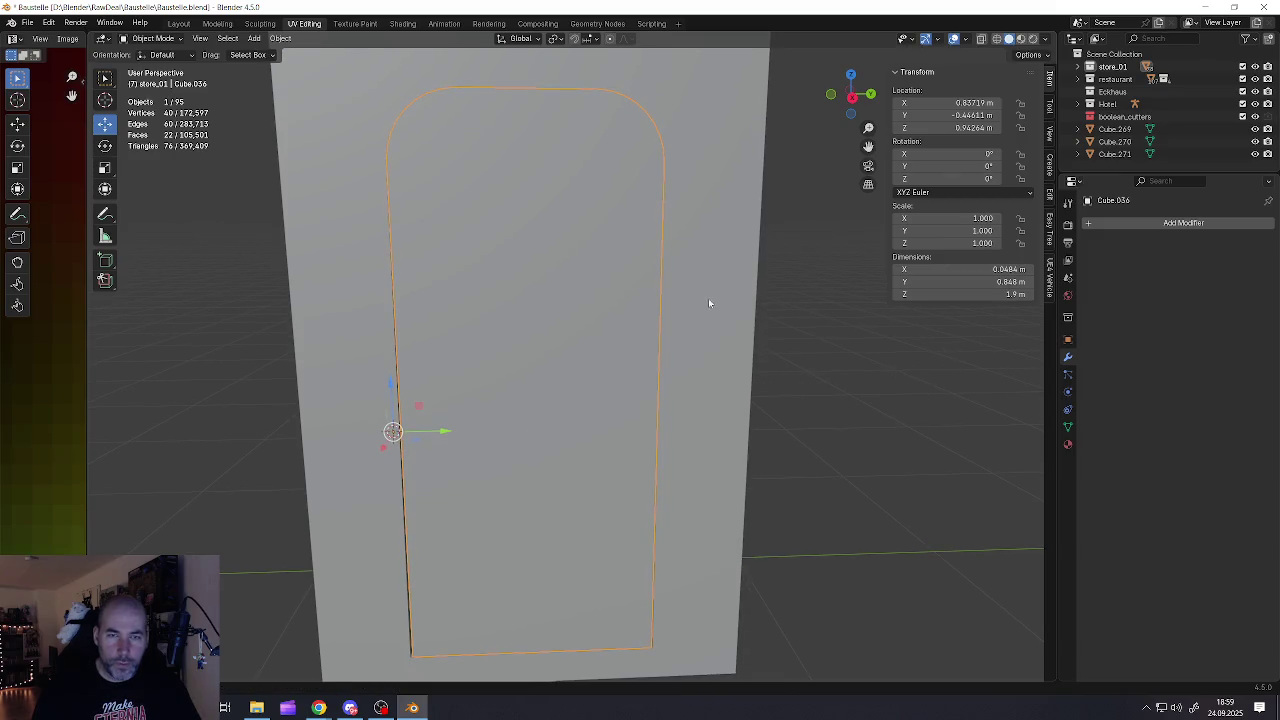
middle_drag(651, 219, 660, 238)
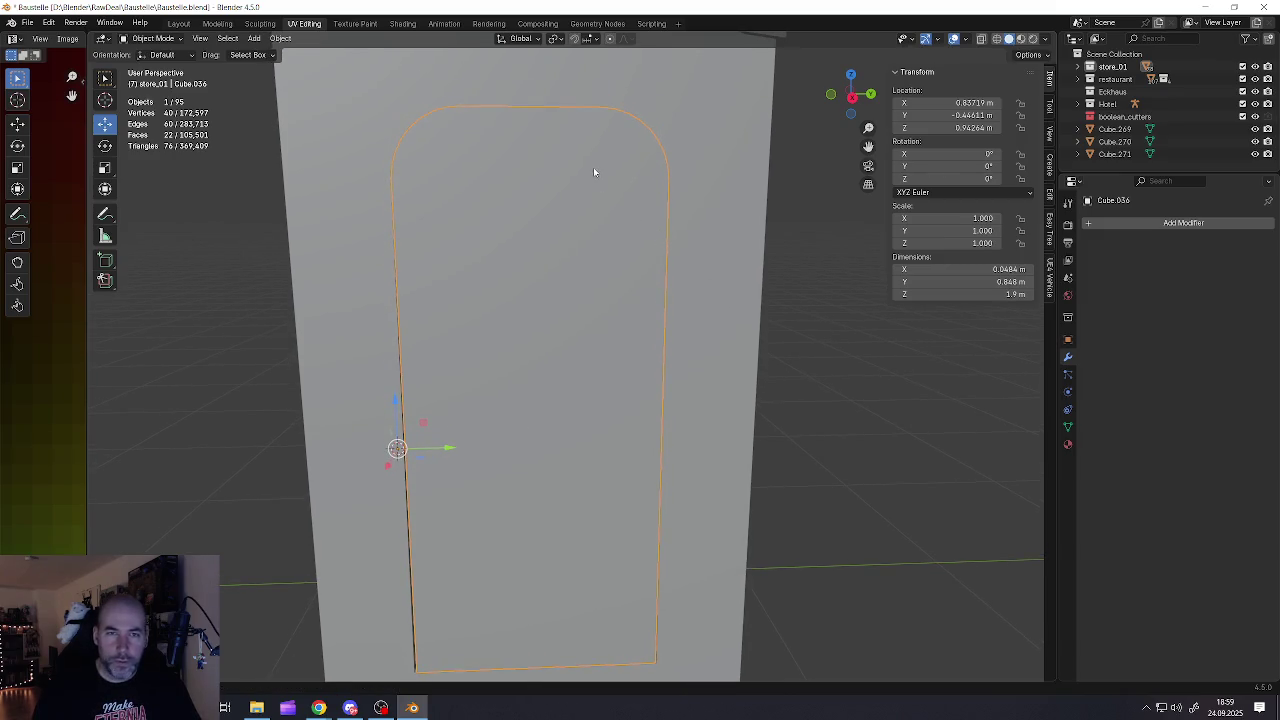
key(Tab)
key(Tab)
key(Tab)
click(446, 109)
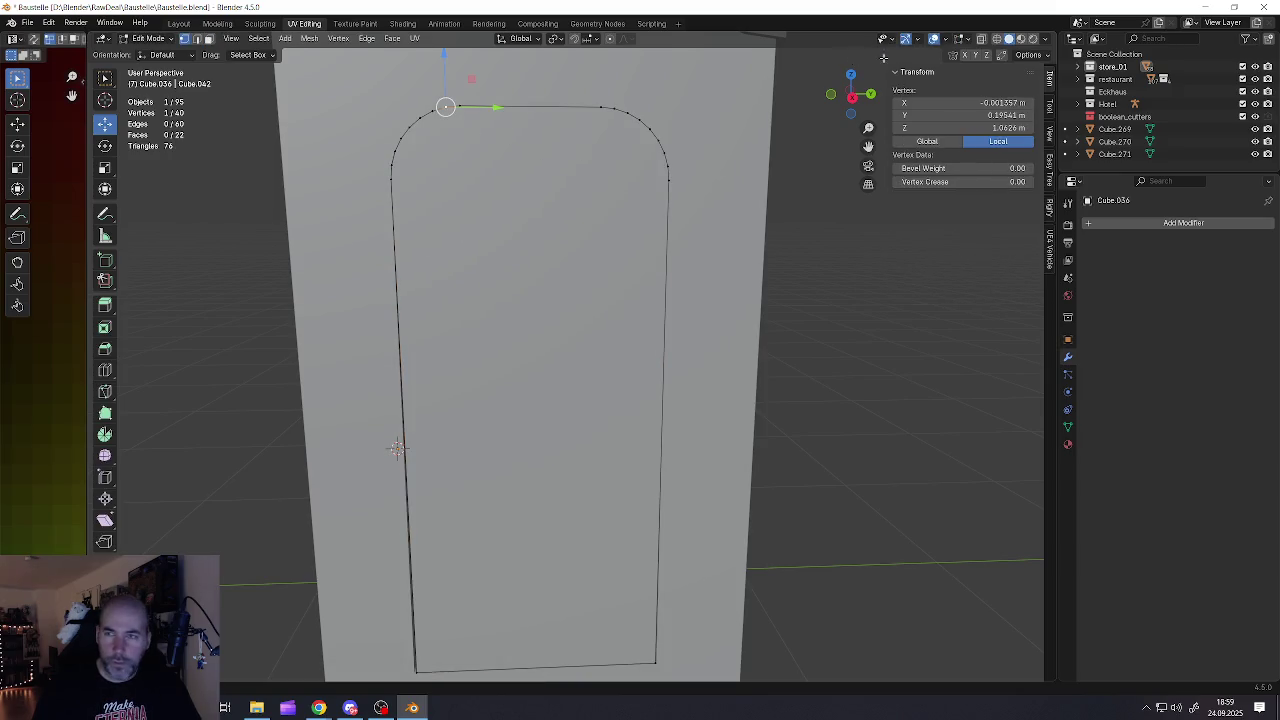
click(982, 40)
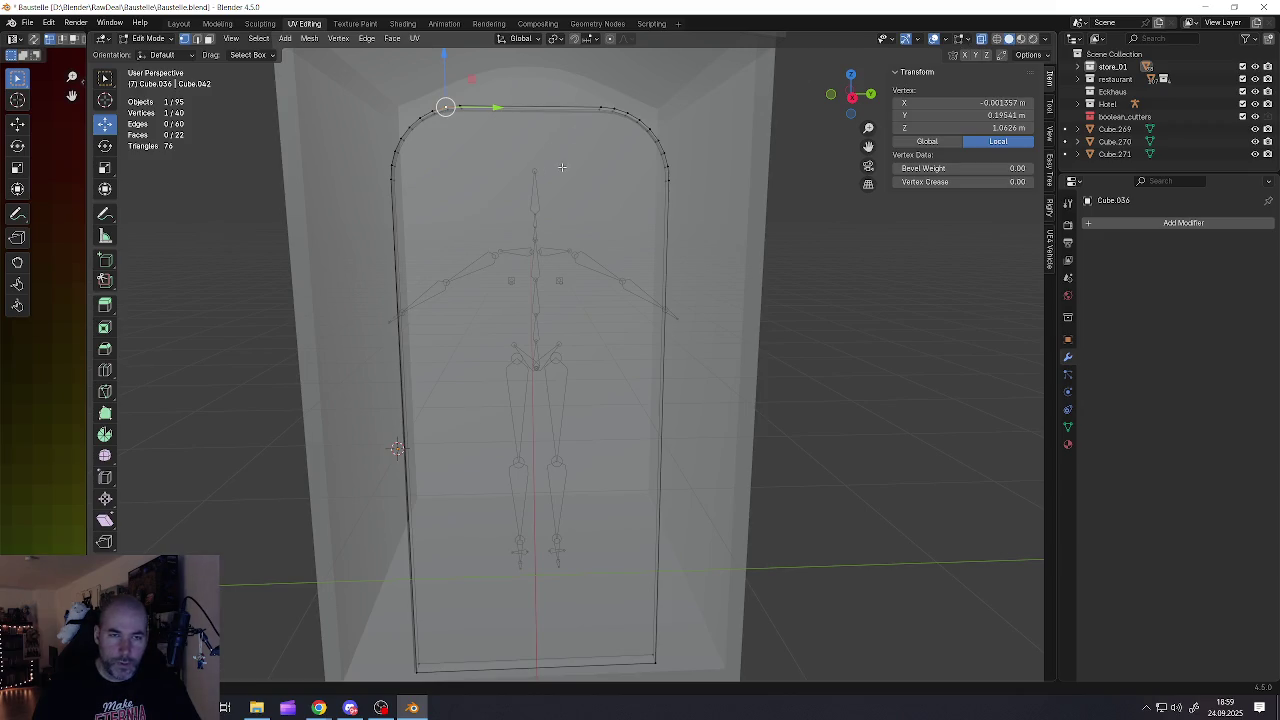
drag(350, 83, 709, 247)
drag(531, 83, 532, 88)
scroll(605, 170, down, 3)
key(Tab)
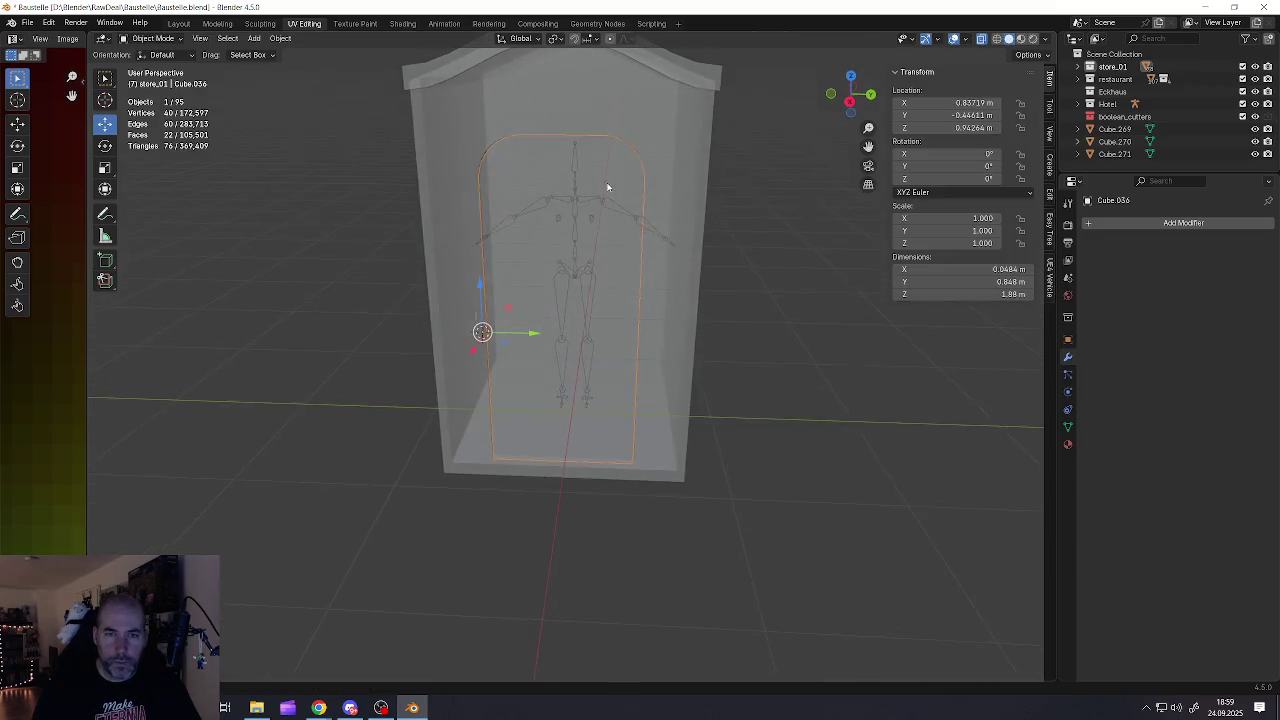
Turn off X-ray, then select the door panel Cube.036 and frame it in view
key(alt+a)
click(982, 39)
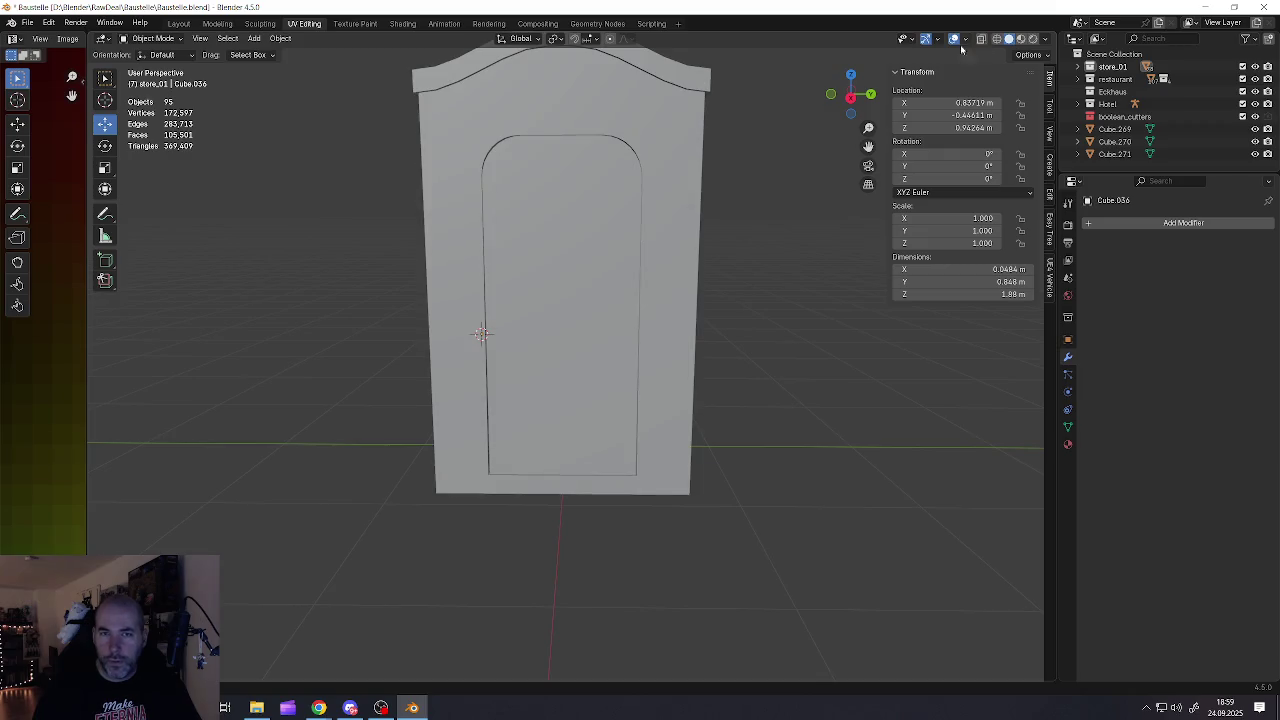
scroll(682, 223, up, 2)
scroll(628, 240, up, 2)
mouse_move(603, 258)
middle_down()
mouse_move(666, 254)
mouse_move(711, 277)
mouse_move(587, 269)
mouse_move(594, 277)
middle_up()
click(607, 294)
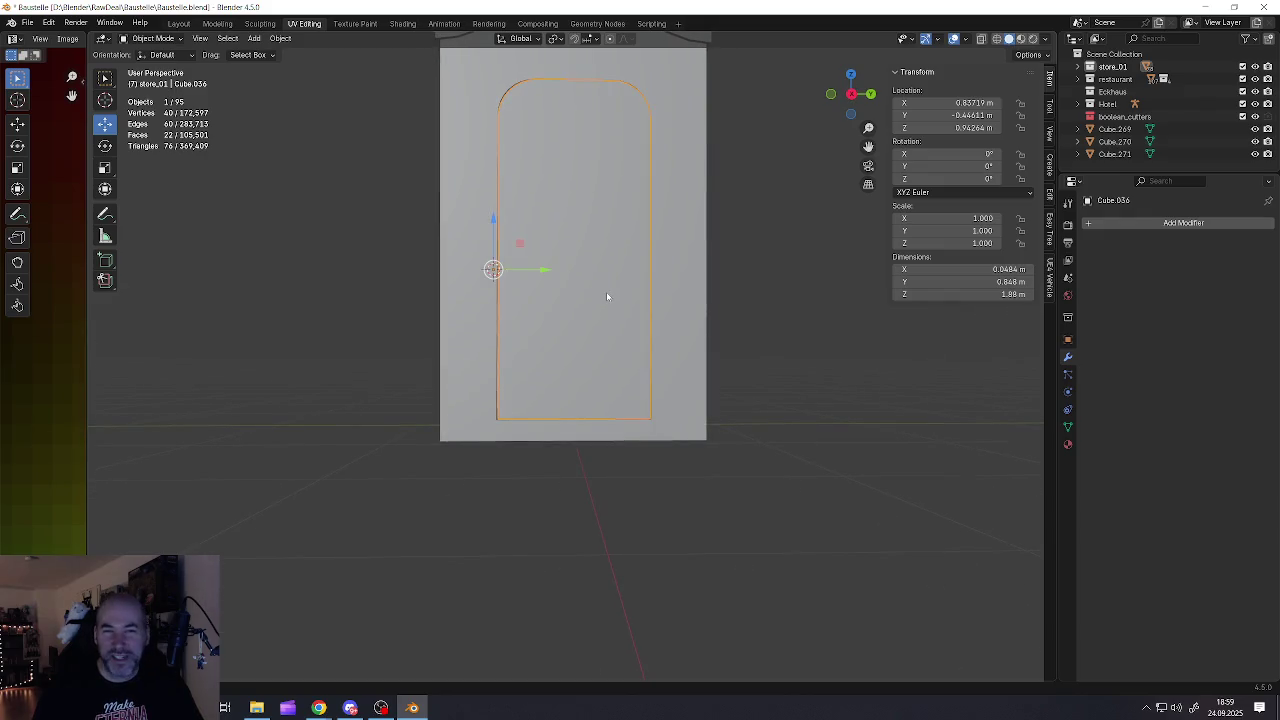
key(KP_Decimal)
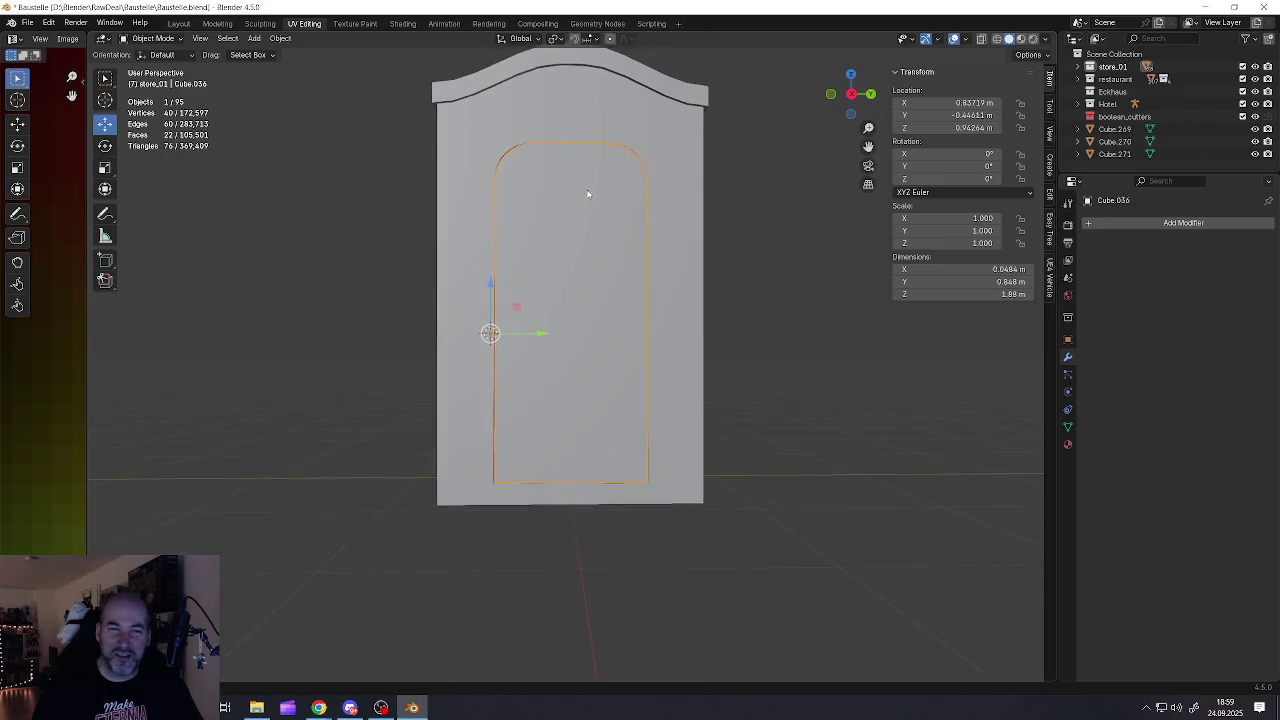
Edit Cube.036's vertices with X-ray on (Alt+Z) and box-select the door's top arch
key(Tab)
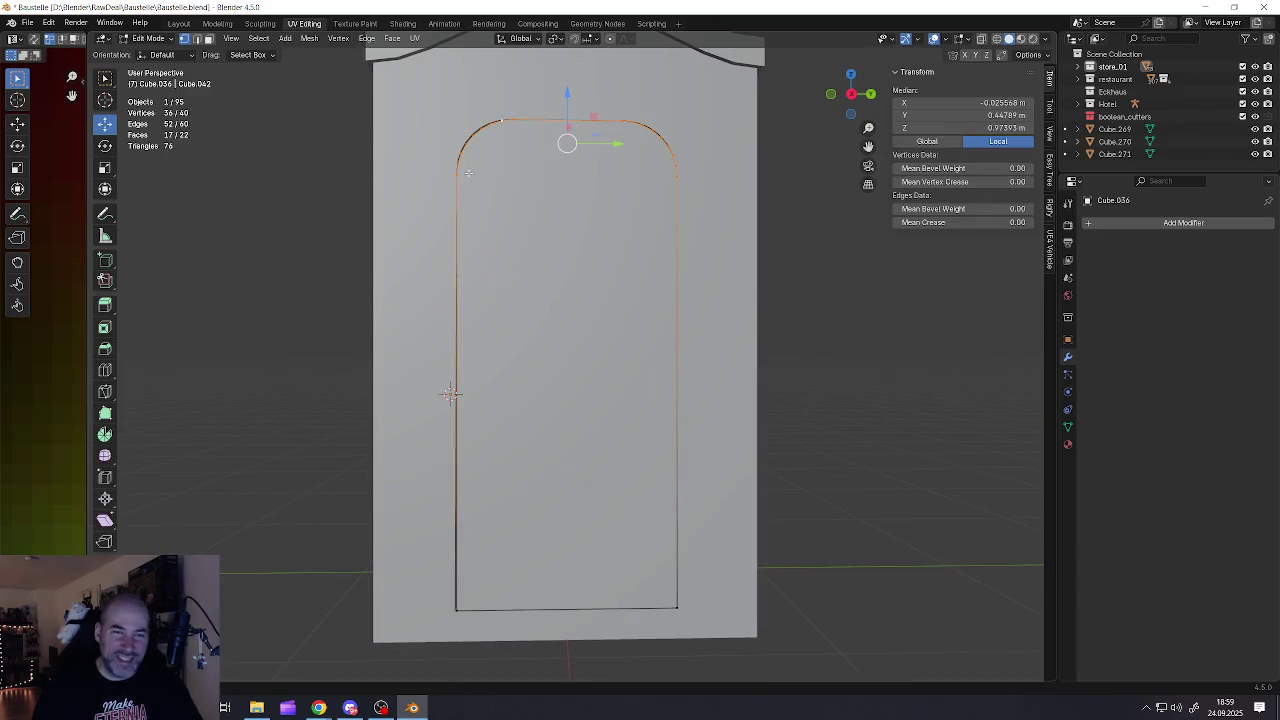
click(457, 174)
middle_drag(518, 138, 517, 160)
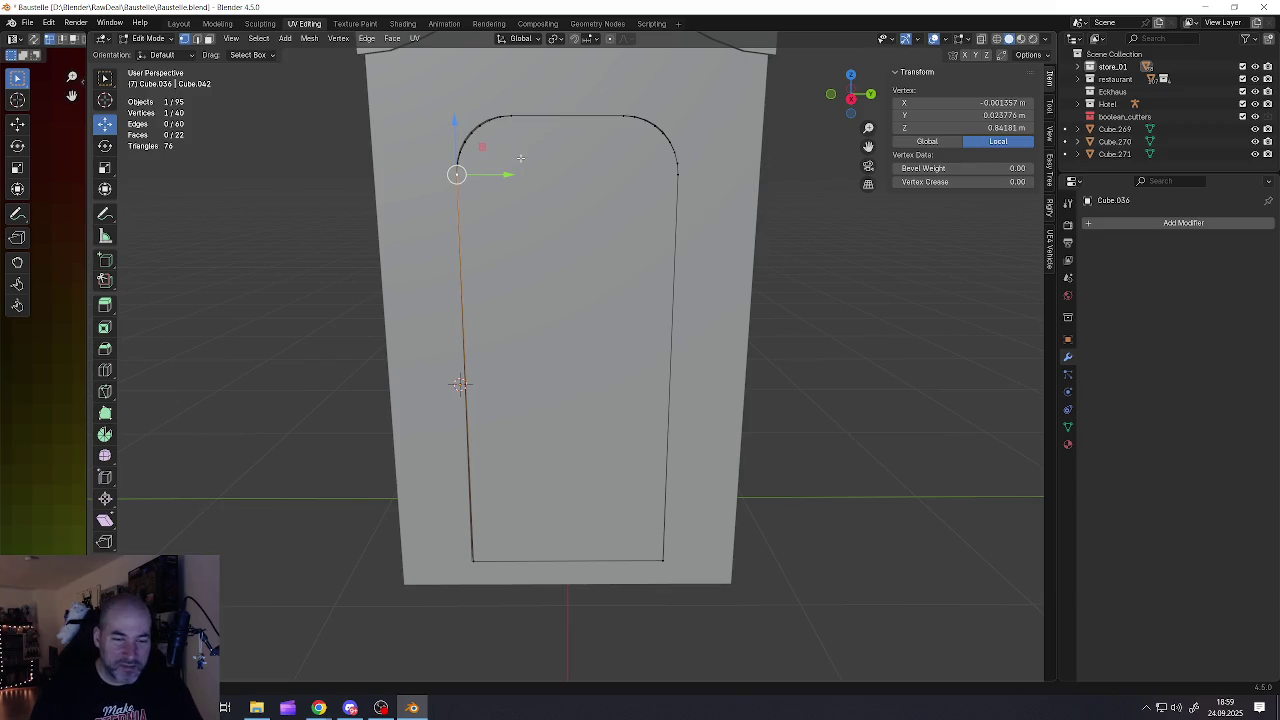
scroll(557, 190, up, 1)
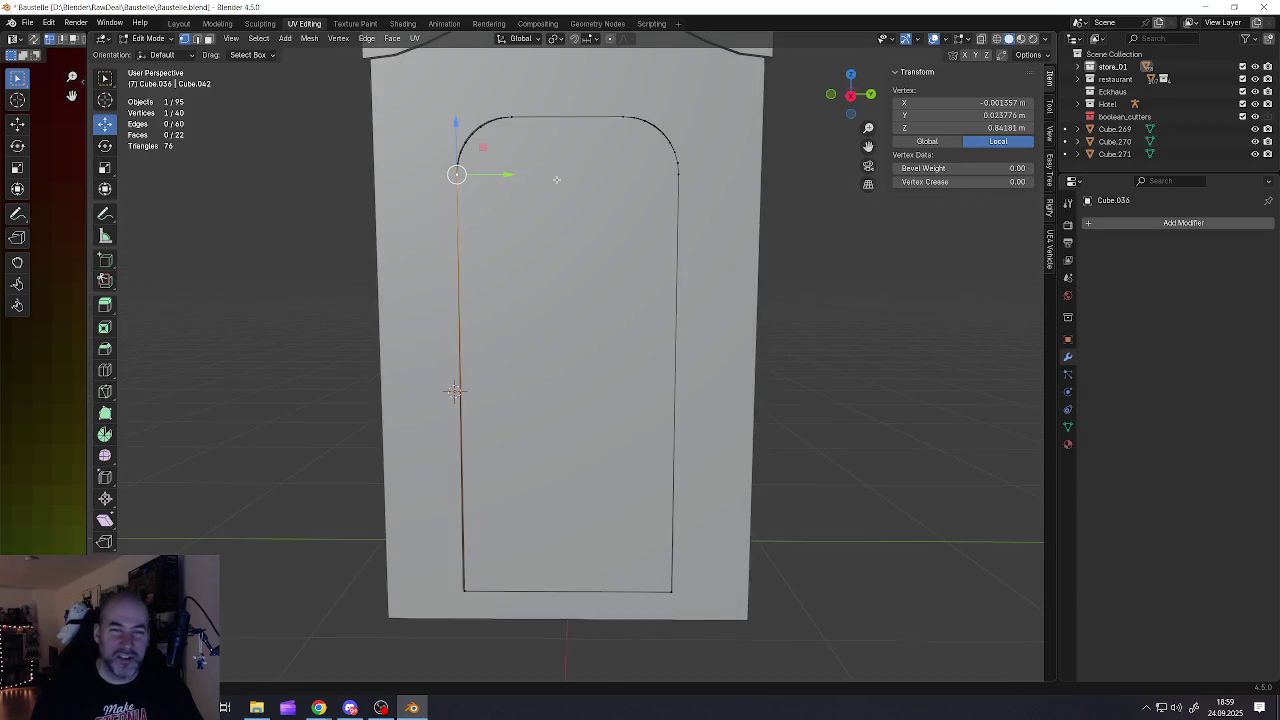
key(Tab)
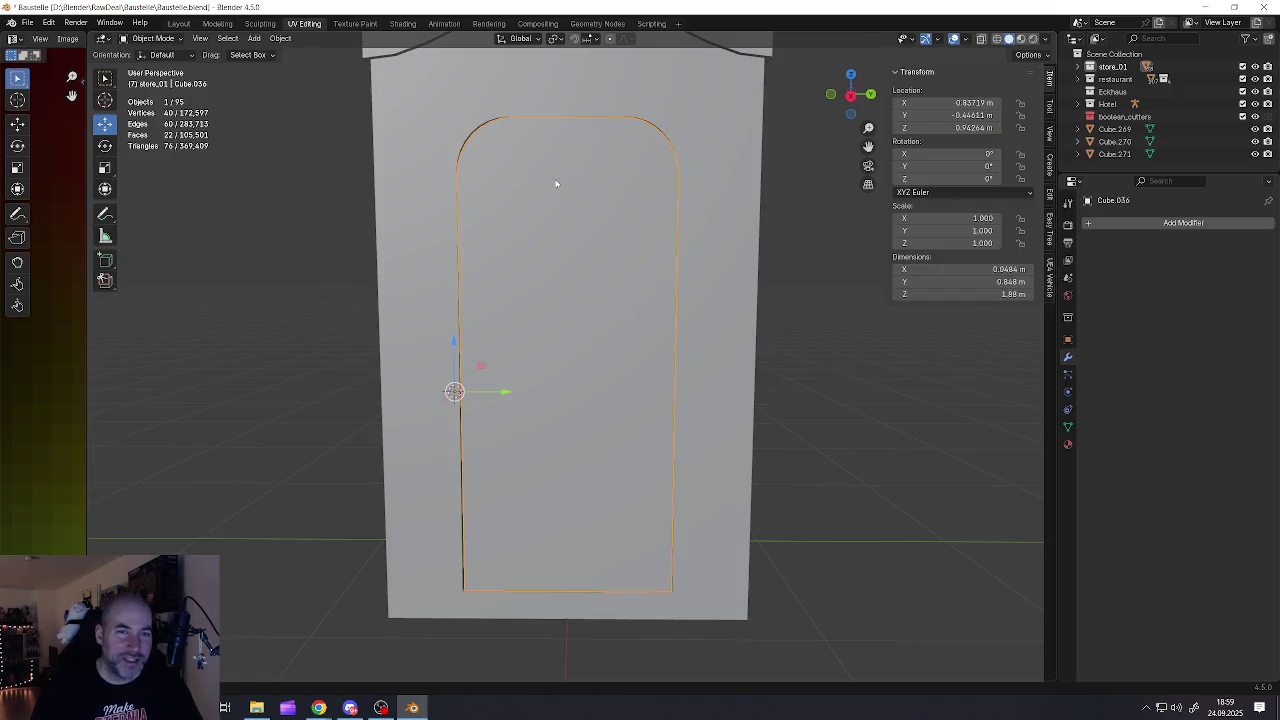
key(Tab)
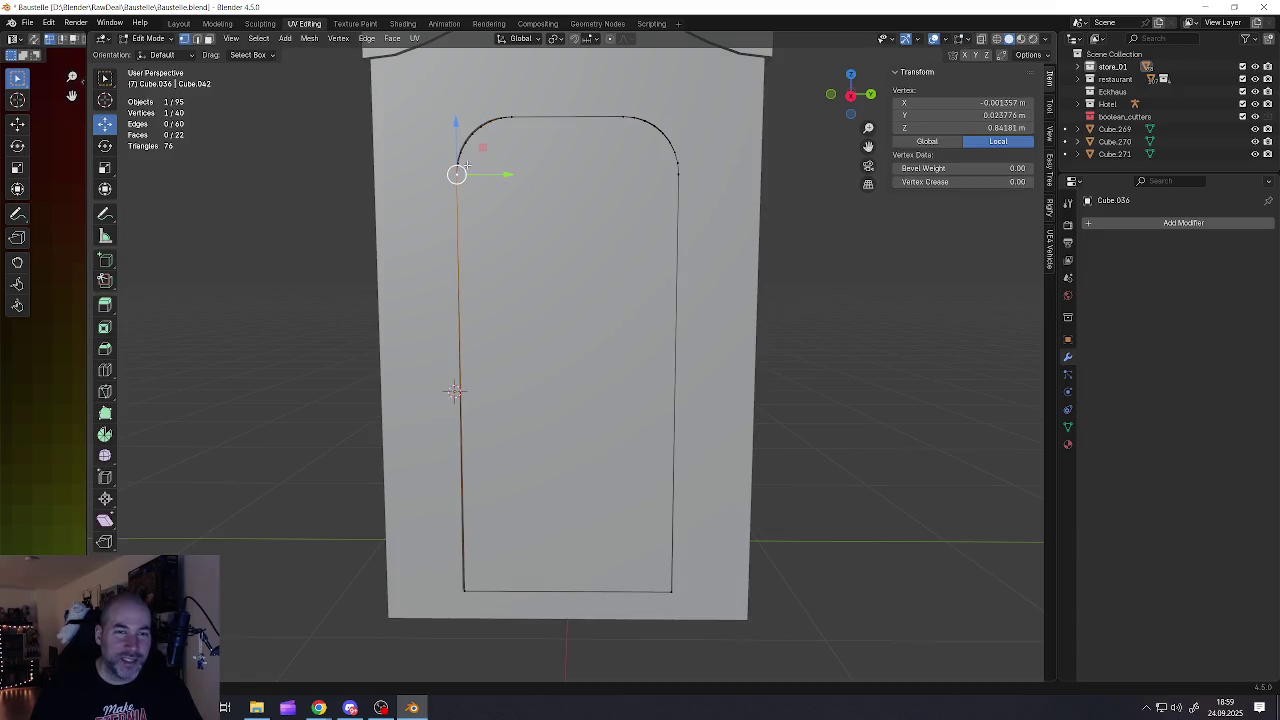
key(alt+z)
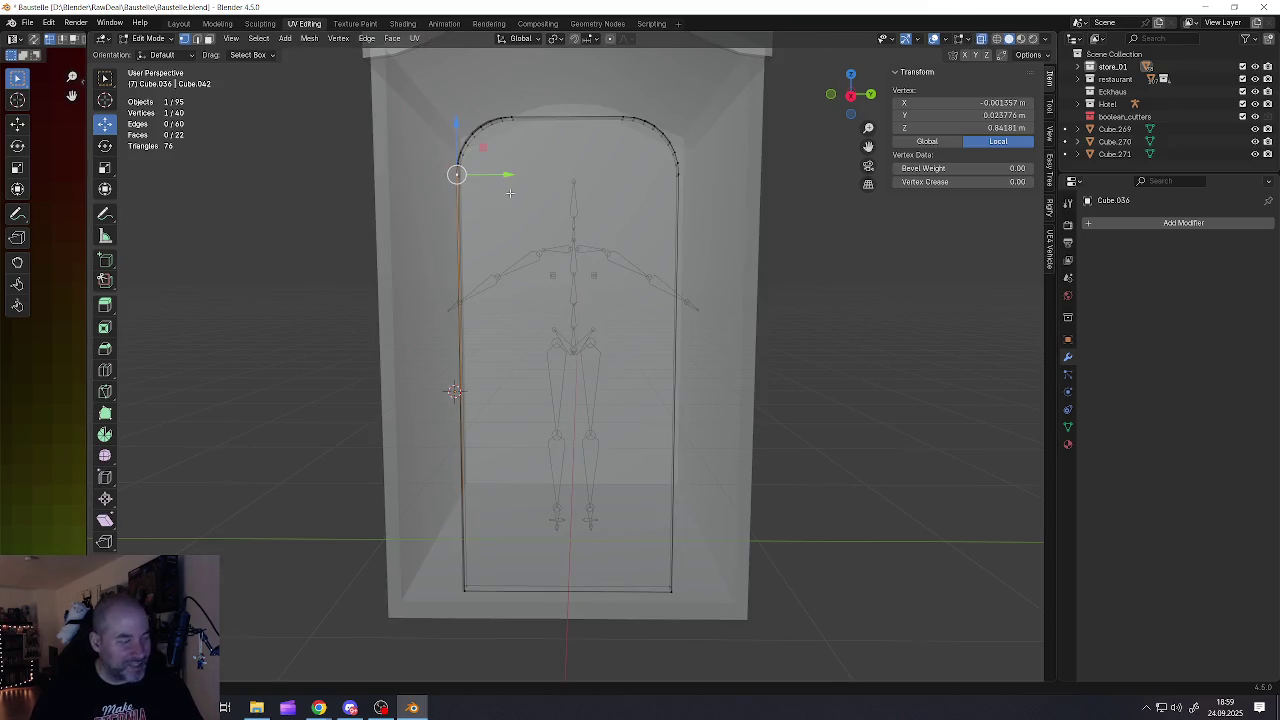
drag(420, 98, 714, 222)
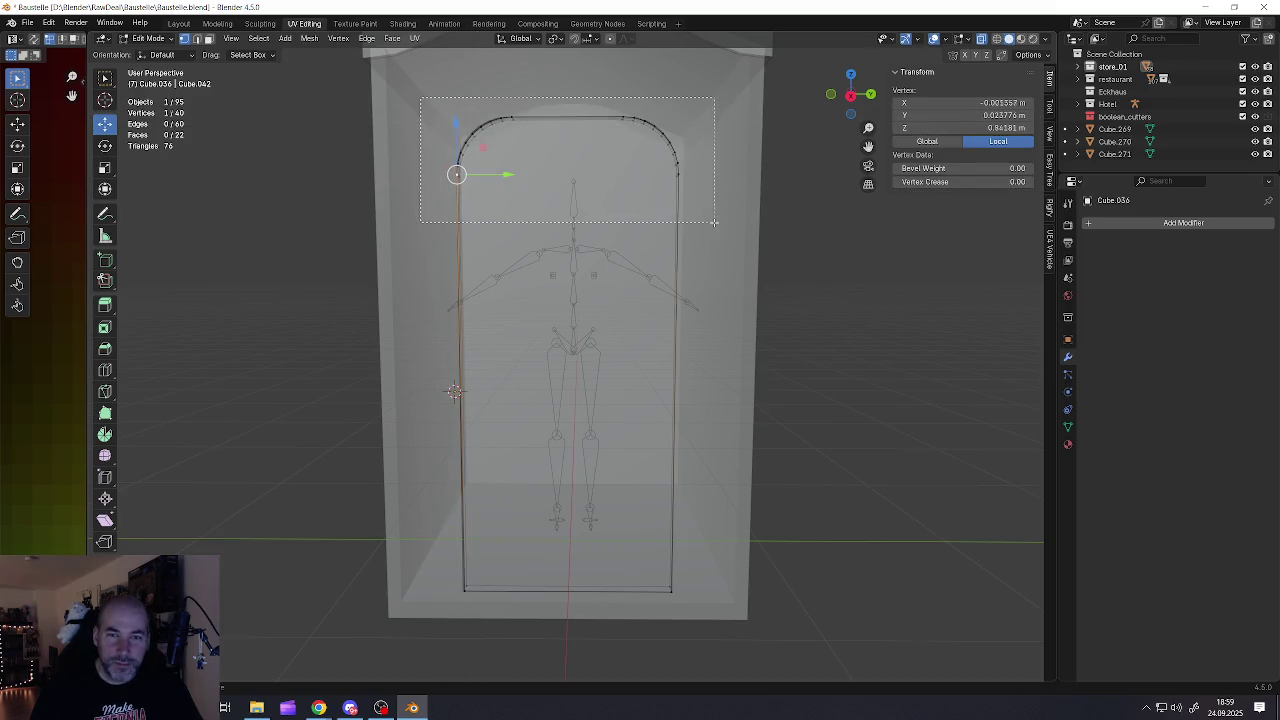
Select the whole door mesh and scale it along Y twice to change its width
scroll(714, 222, up, 1)
scroll(634, 173, up, 1)
scroll(634, 173, up, 1)
middle_drag(634, 173, 647, 168)
scroll(647, 168, down, 2)
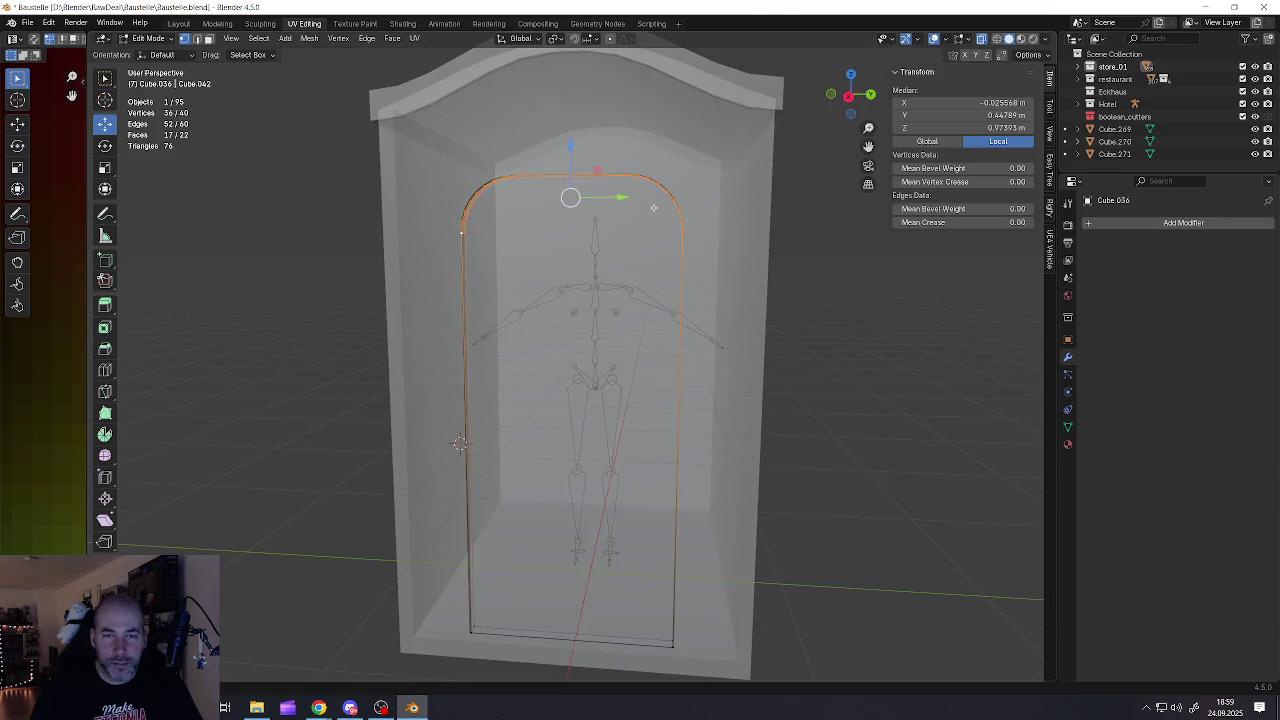
key(a)
key(s)
key(y)
click(808, 442)
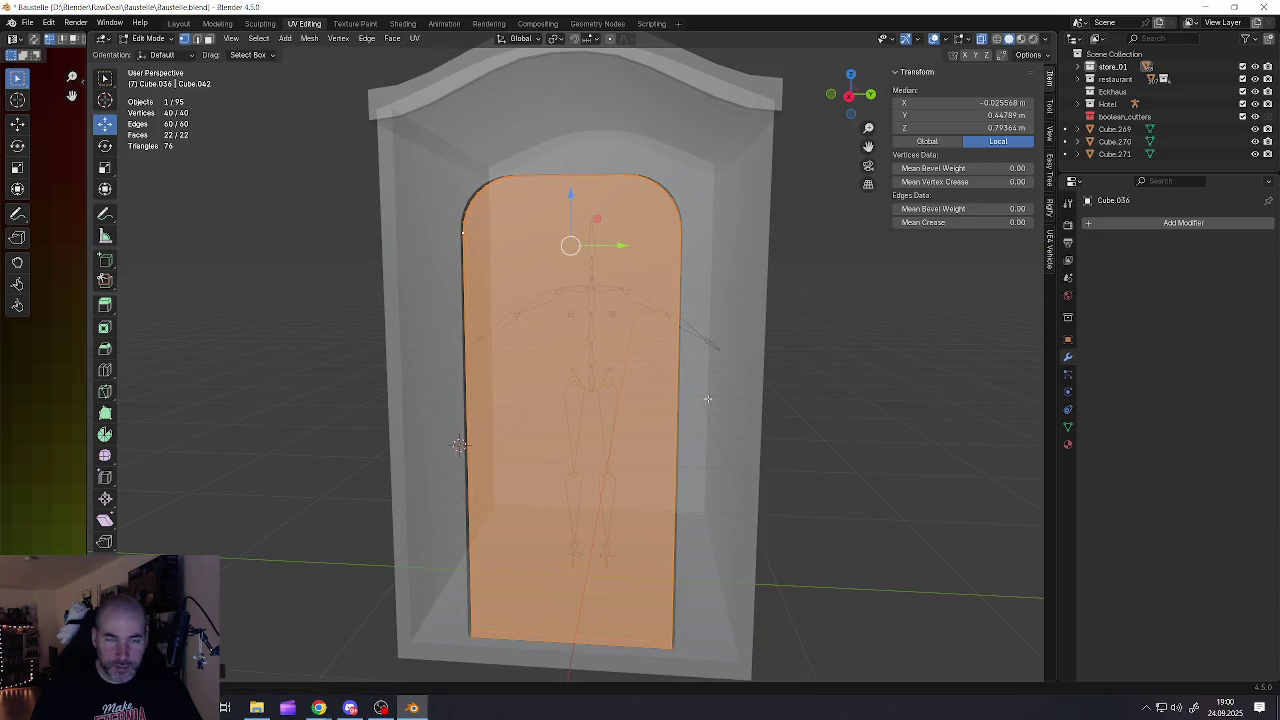
middle_drag(736, 410, 673, 374)
key(s)
key(y)
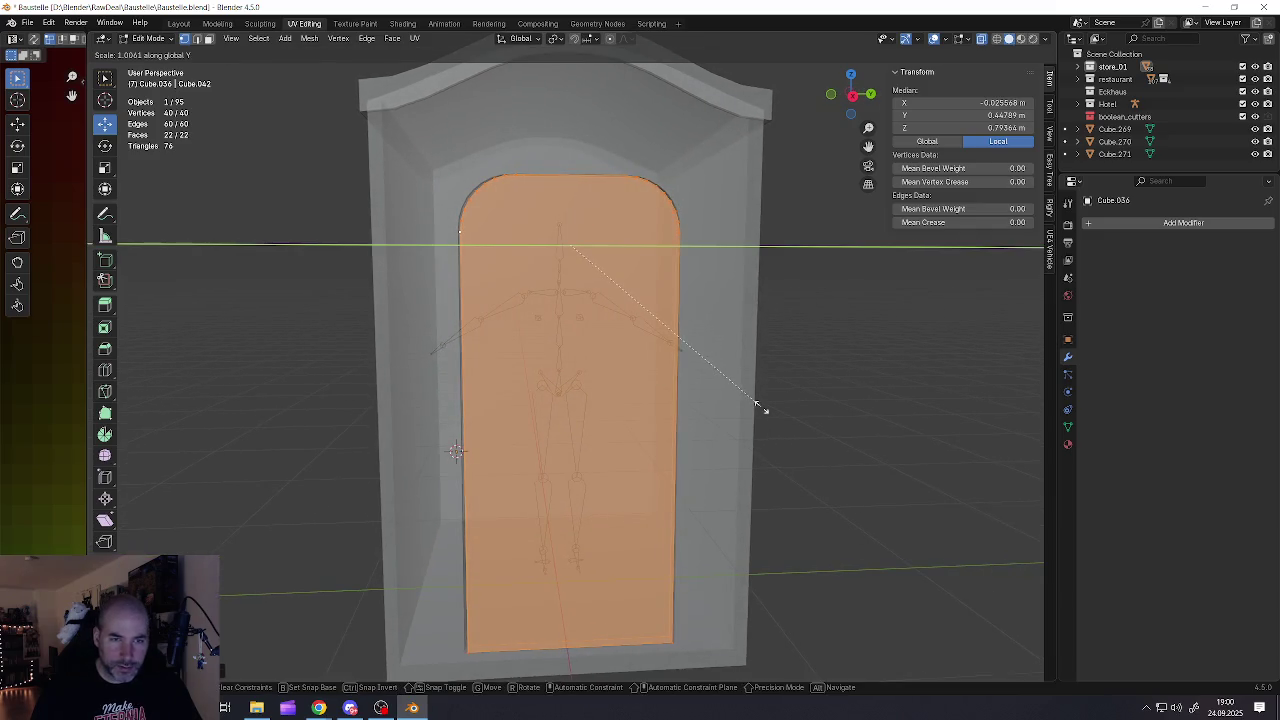
click(765, 407)
Select the two upper corner vertices of the door's arch
middle_drag(765, 407, 608, 336)
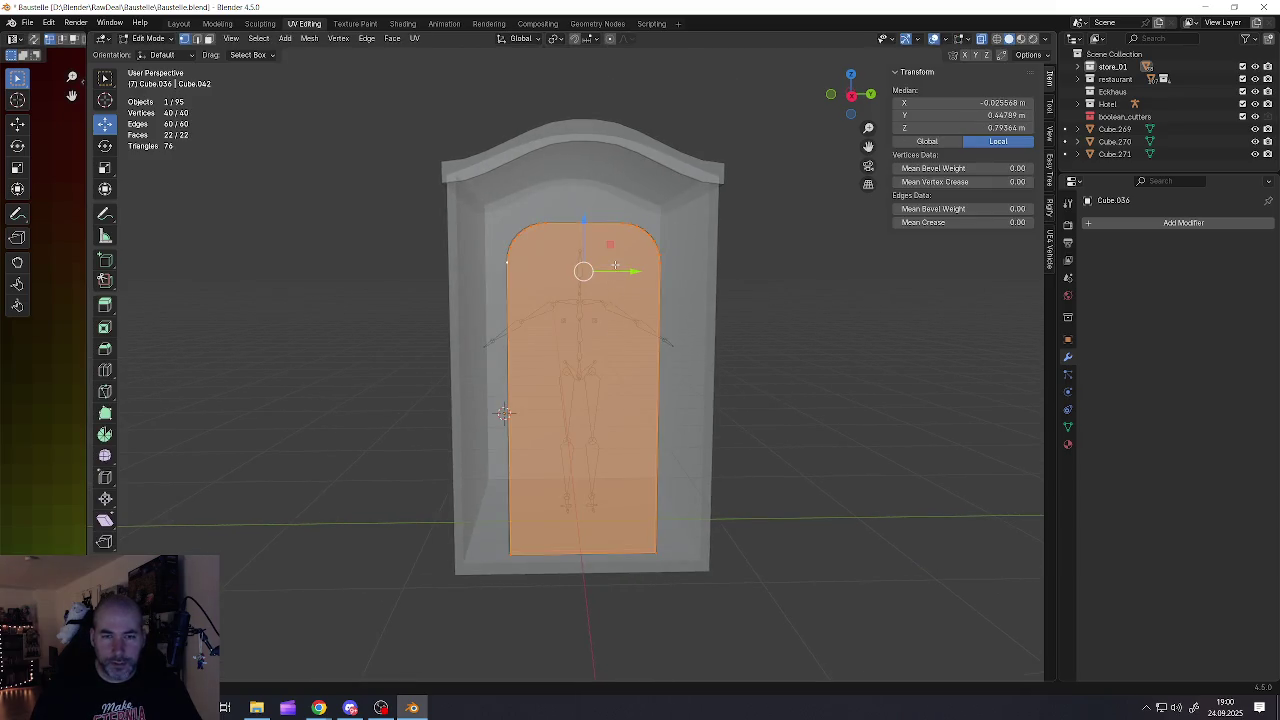
scroll(503, 413, up, 3)
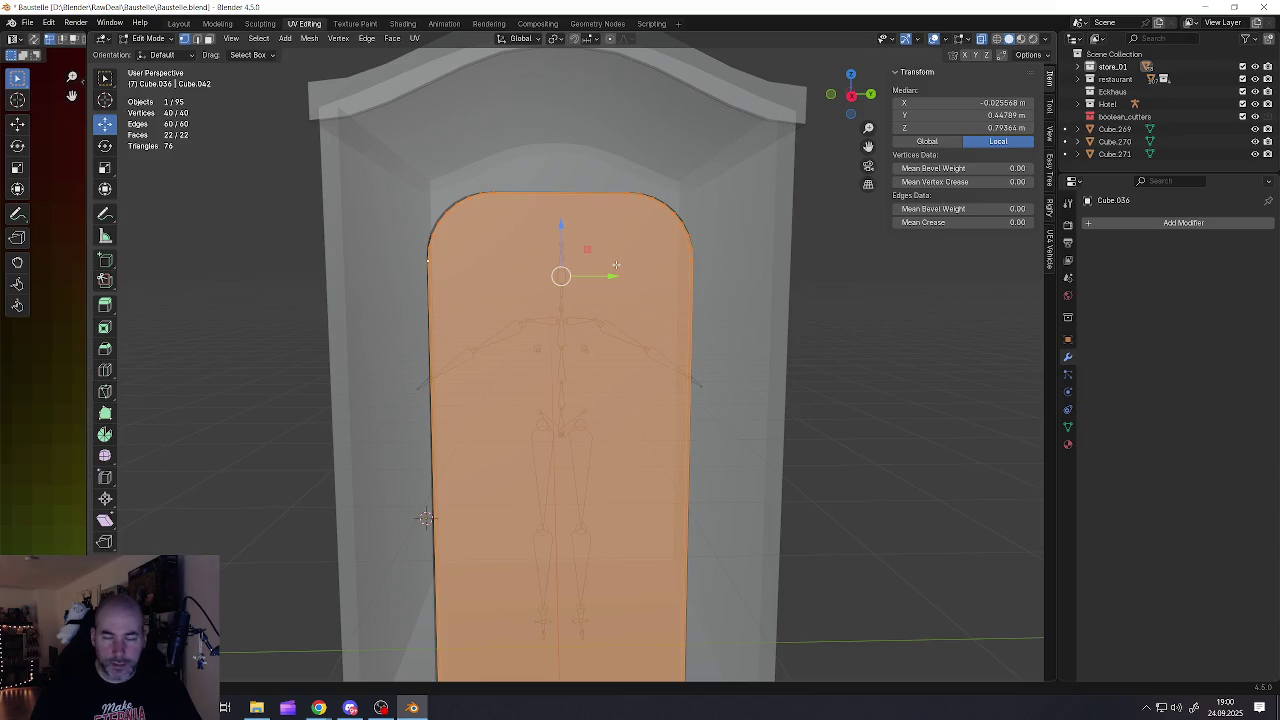
scroll(616, 265, down, 3)
scroll(574, 247, up, 2)
scroll(503, 237, up, 2)
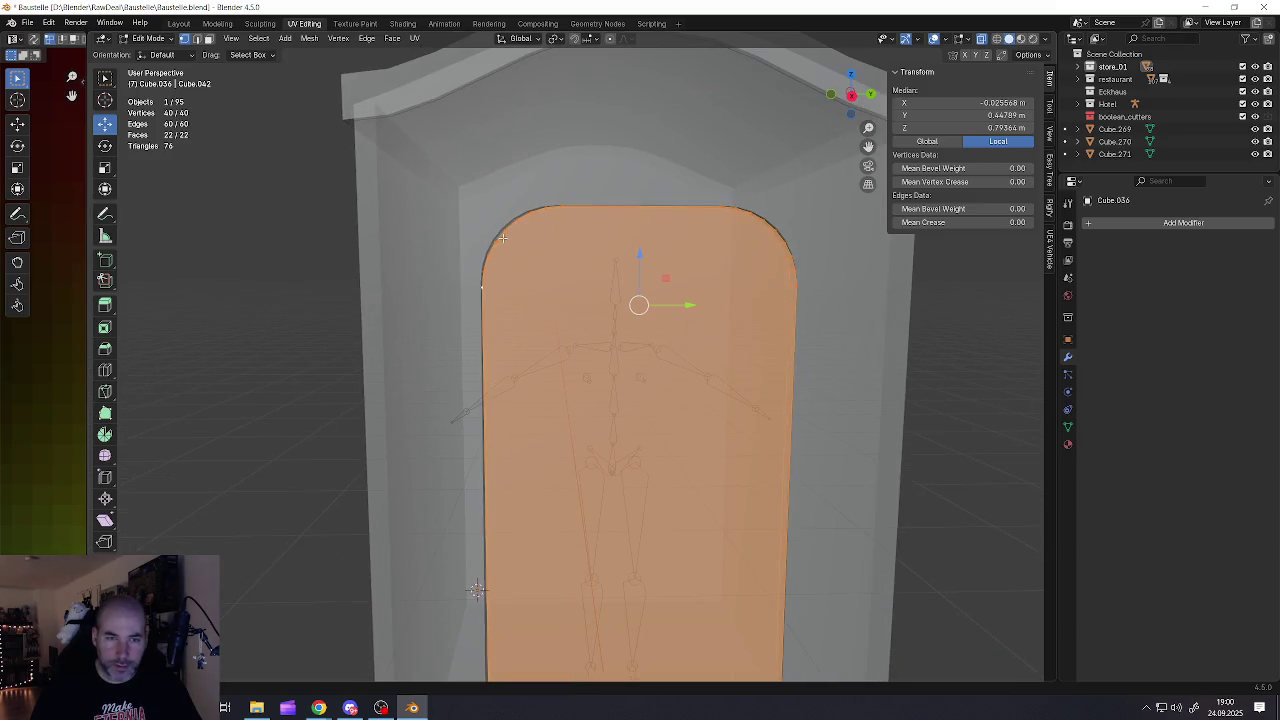
click(484, 275)
click(495, 242)
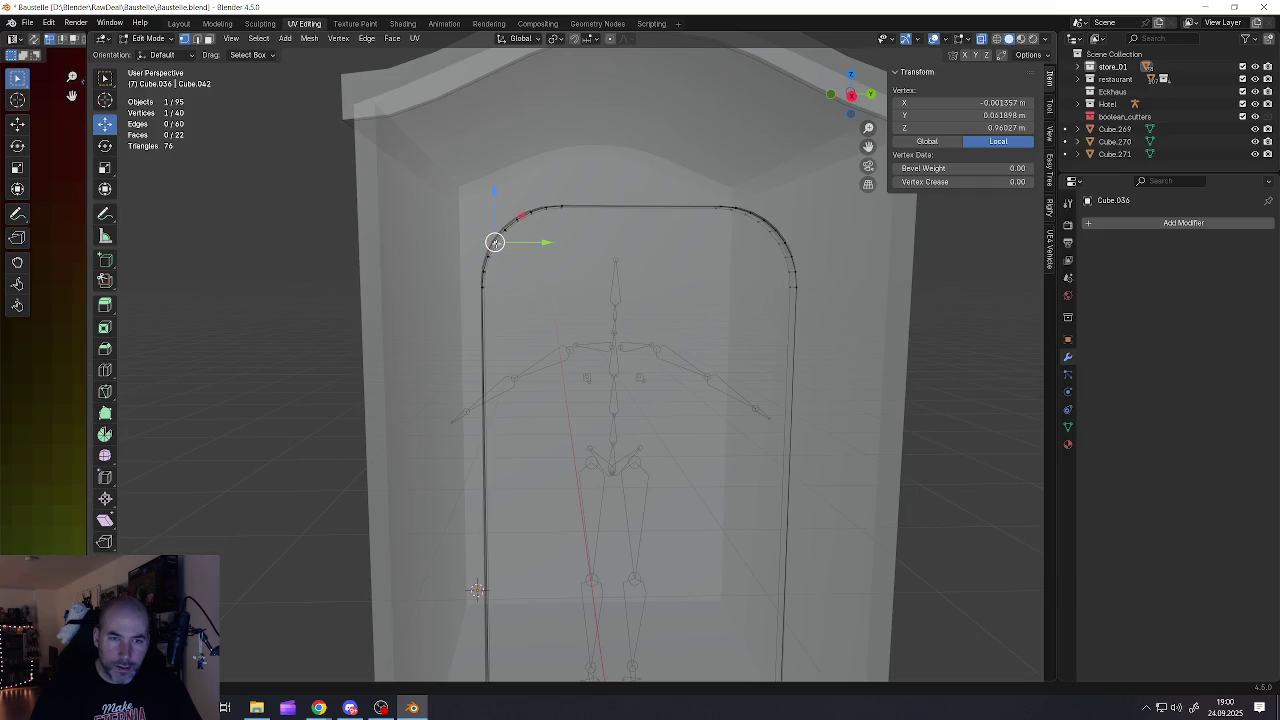
key(ctrl+l)
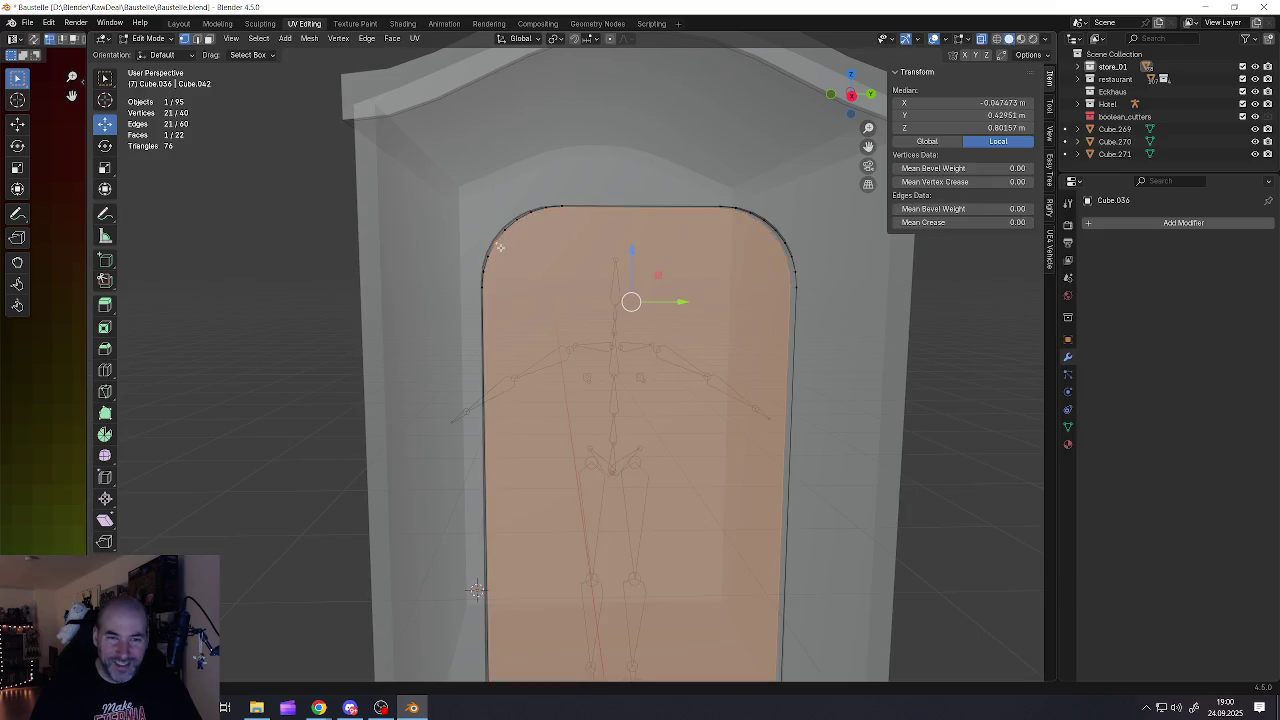
scroll(495, 243, up, 4)
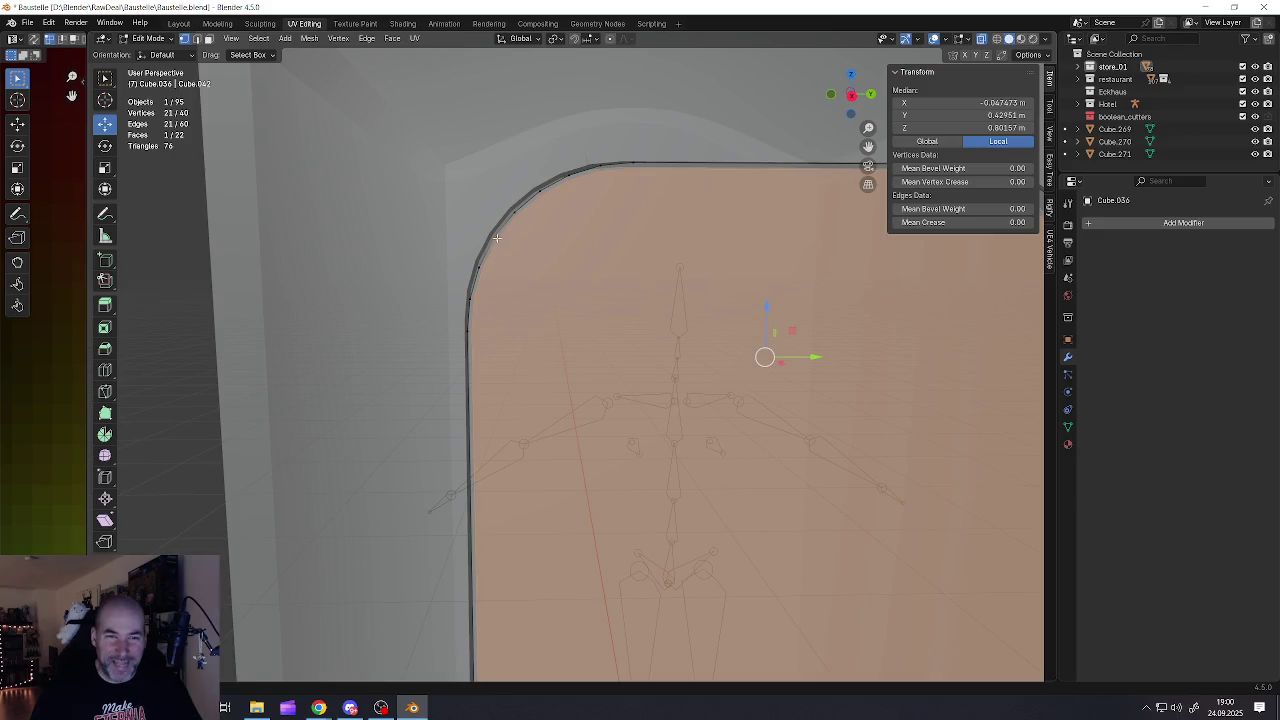
click(505, 222)
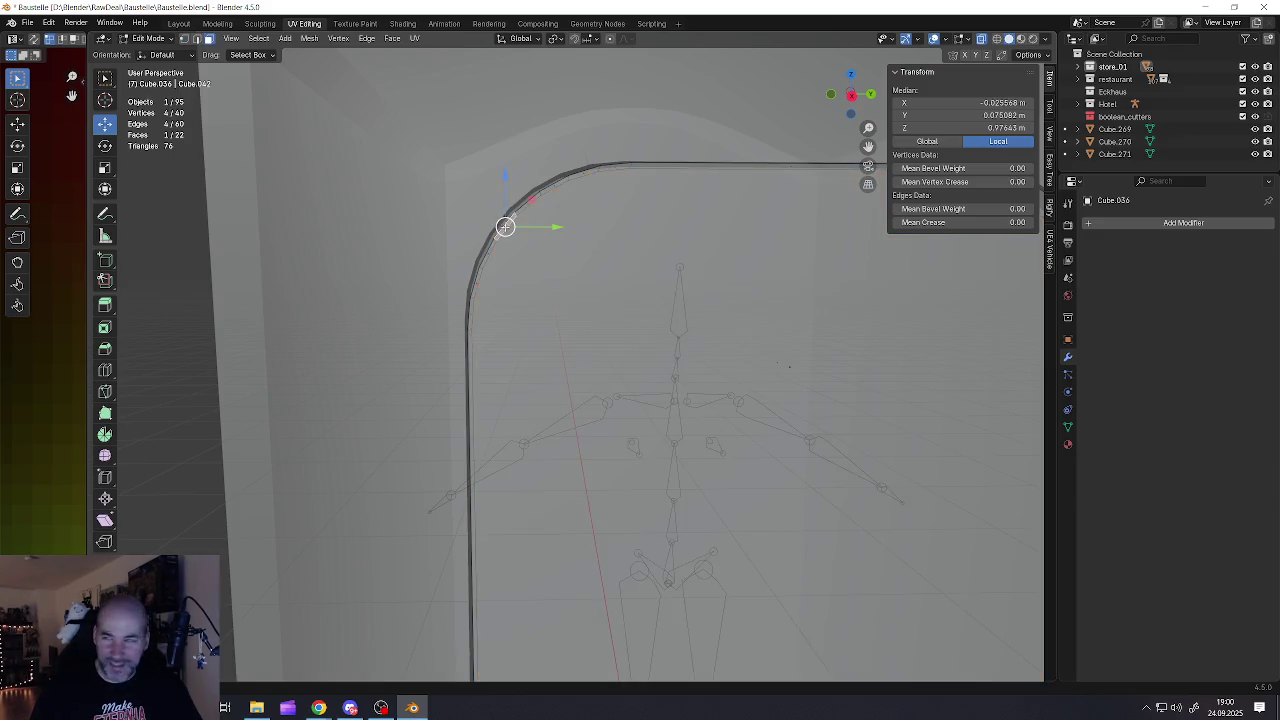
scroll(505, 225, down, 3)
shift+middle_drag(605, 243, 706, 236)
shift+click(818, 226)
middle_drag(818, 226, 712, 222)
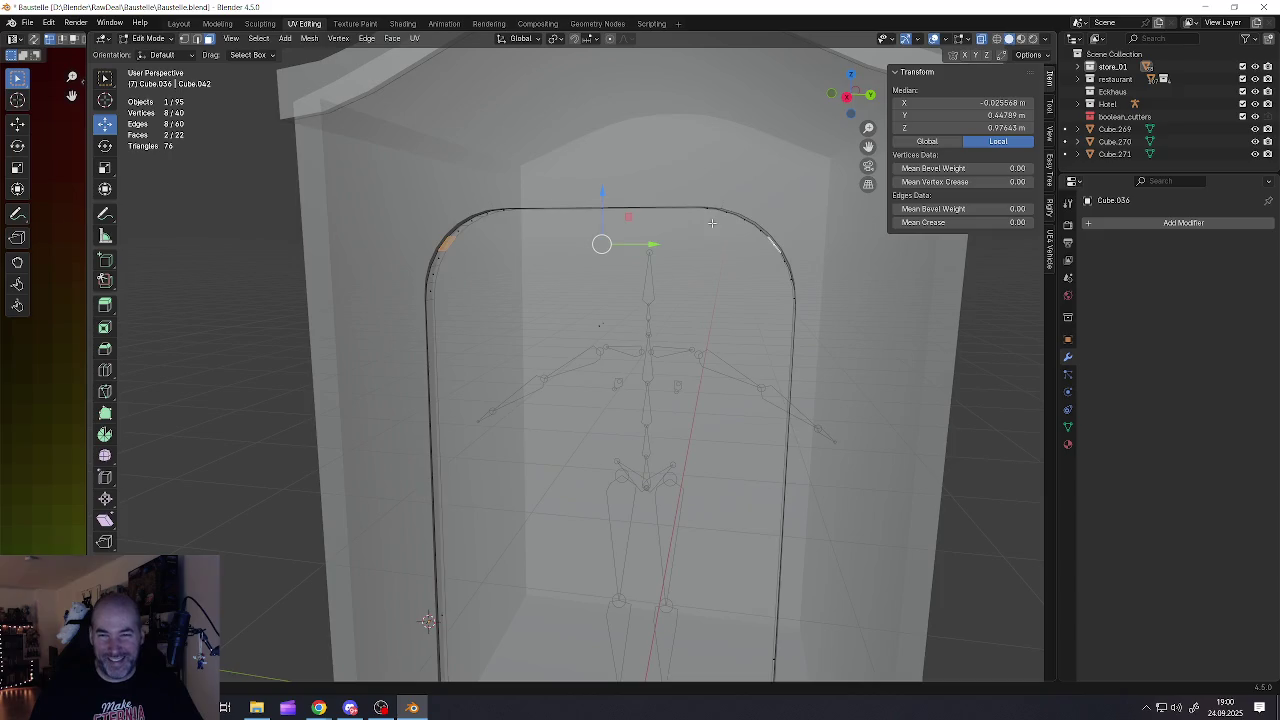
With proportional editing on, move the arch corners slightly to soften the curve
click(610, 38)
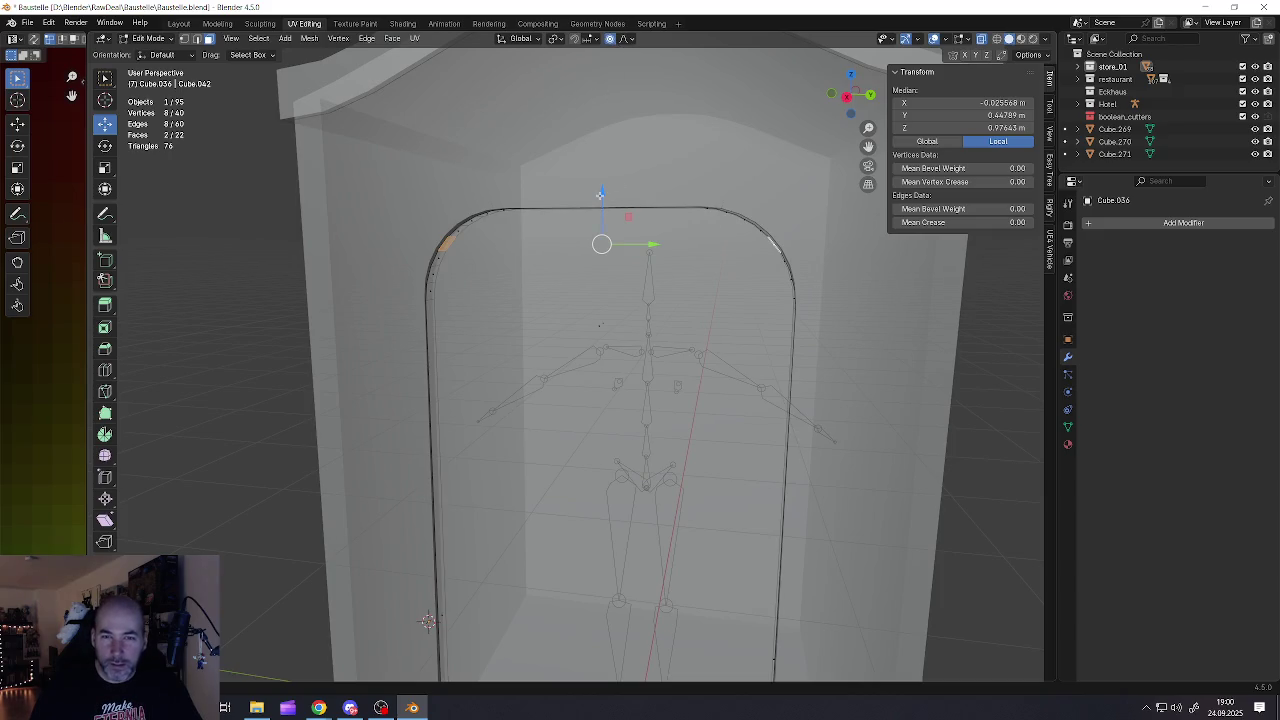
drag(603, 193, 608, 191)
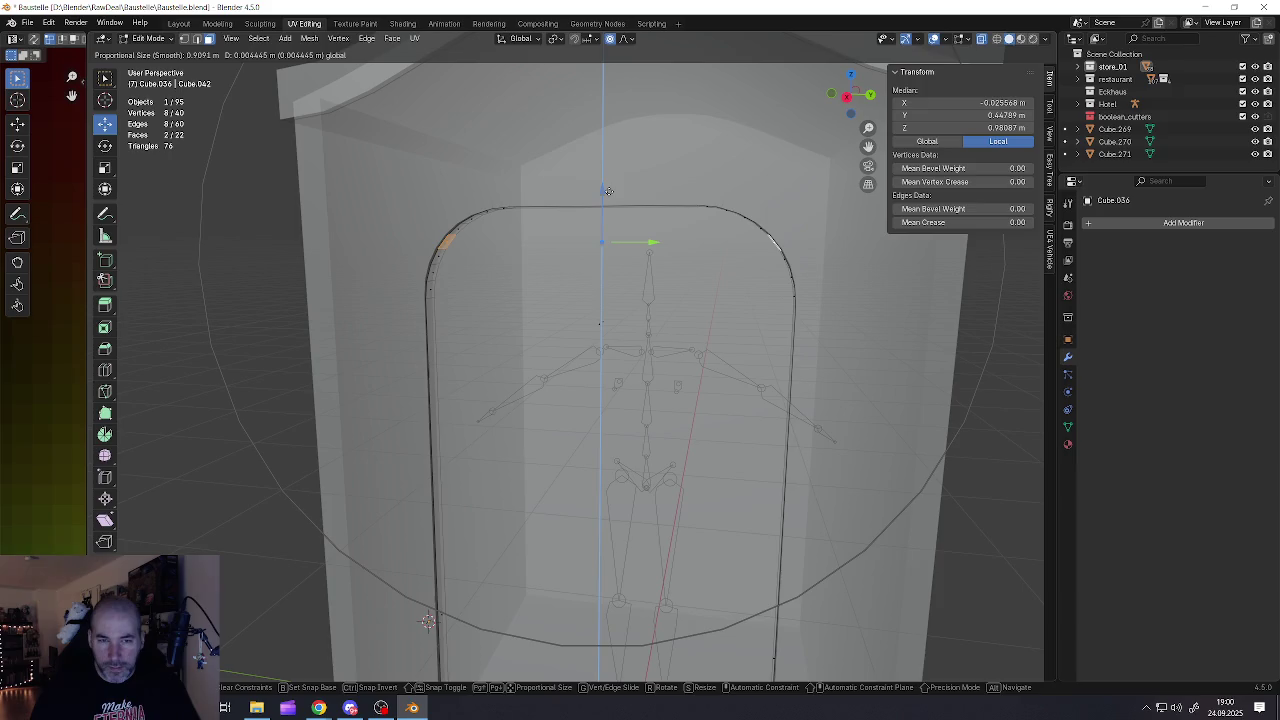
scroll(608, 191, up, 2)
scroll(608, 191, up, 4)
scroll(608, 191, up, 14)
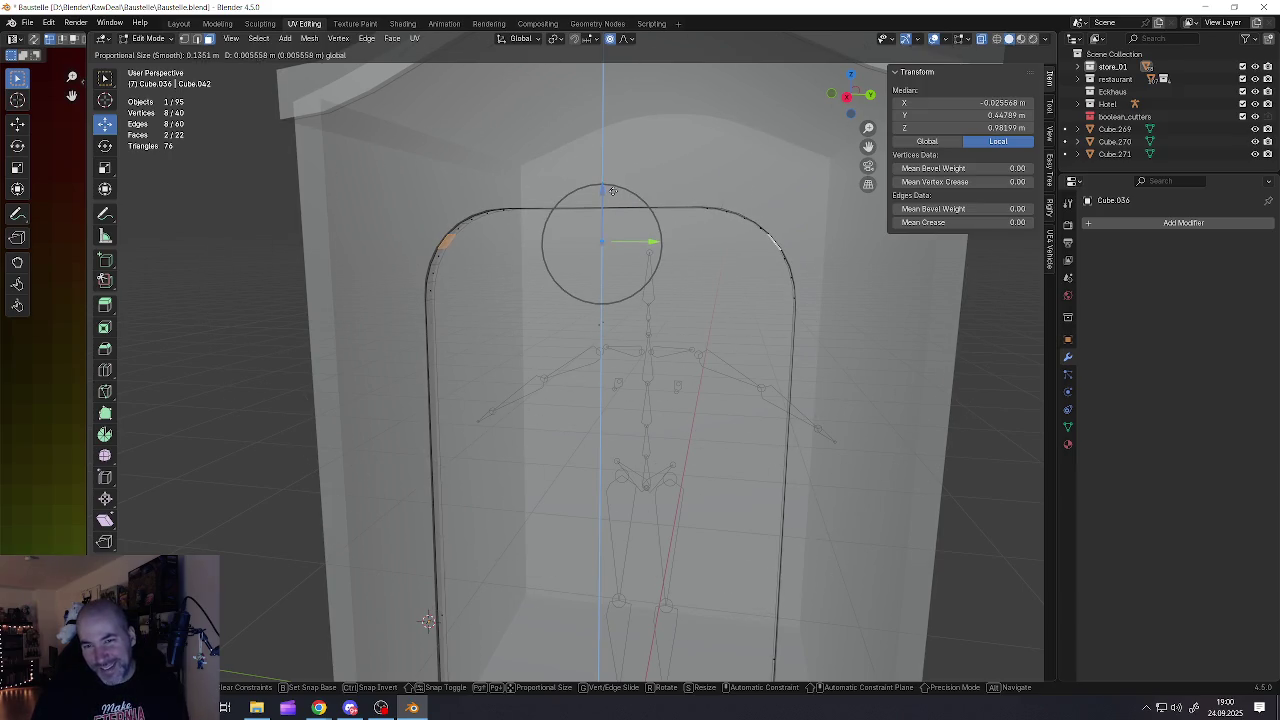
drag(609, 191, 634, 222)
middle_drag(634, 222, 631, 261)
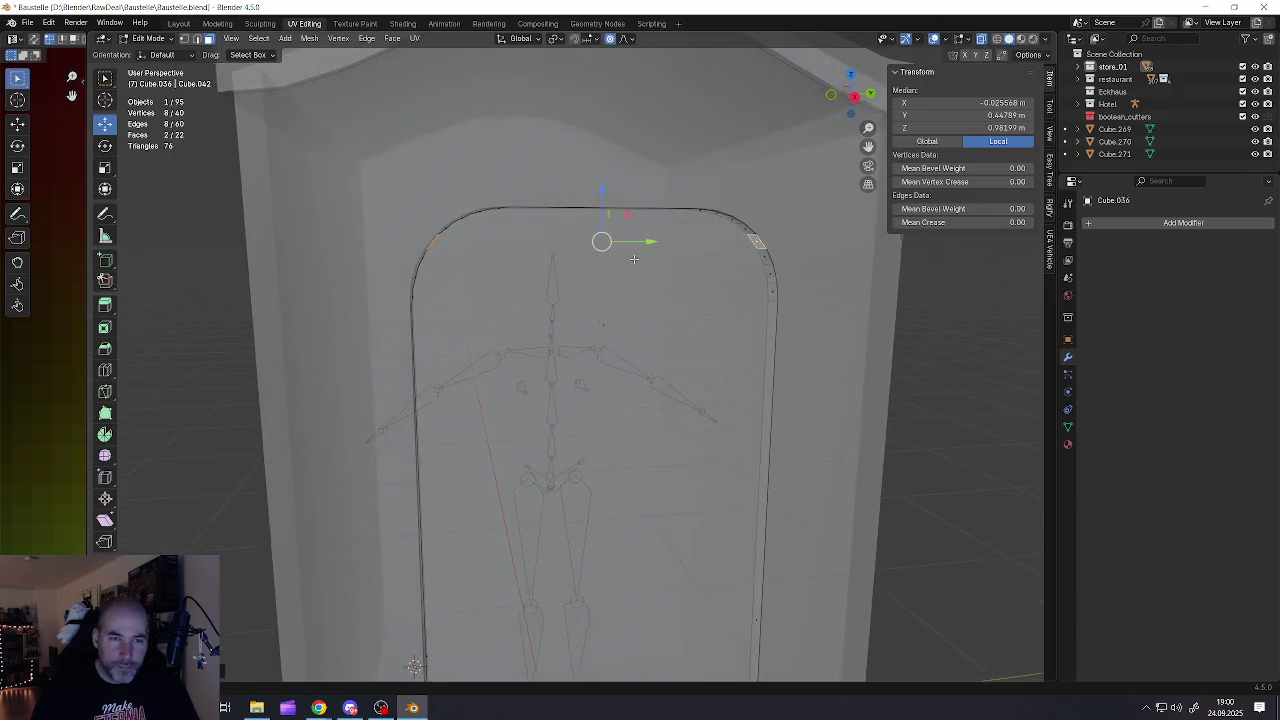
Scale the corners along Y with soft falloff, leaving the door 0.843 × 1.88 m, then exit and deselect
key(s)
key(y)
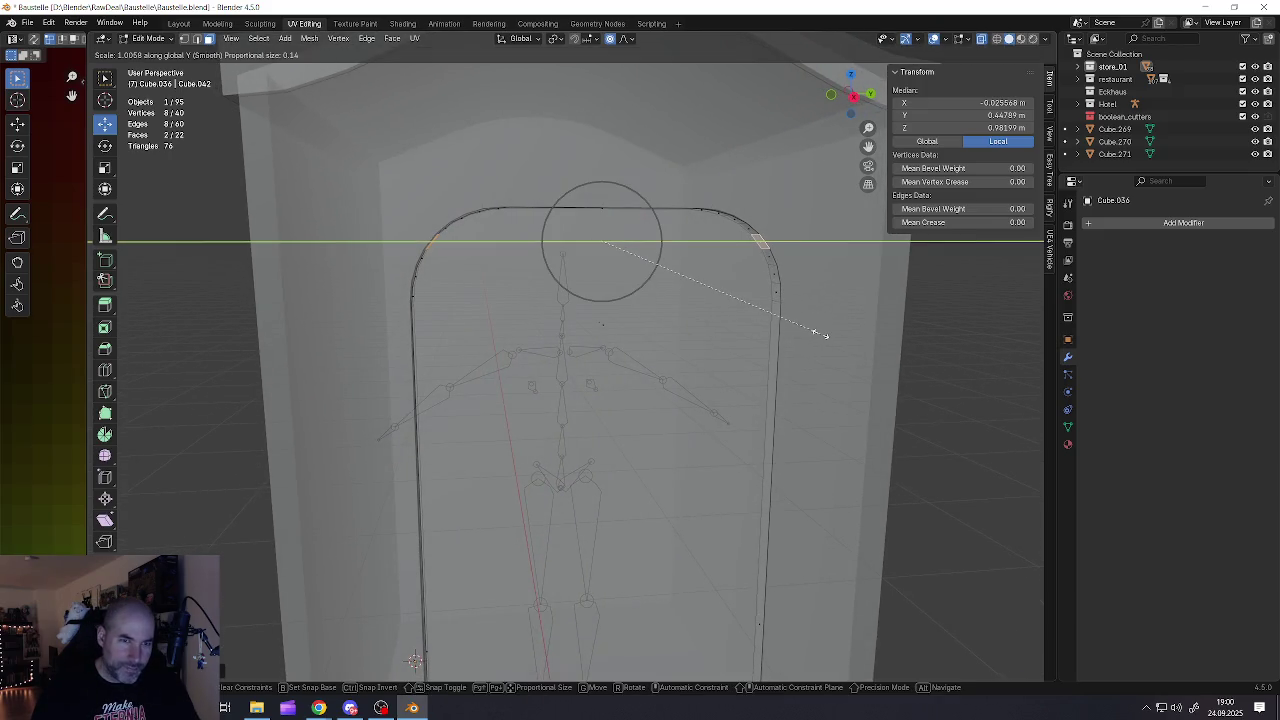
click(820, 333)
mouse_move(820, 333)
middle_down()
mouse_move(716, 291)
mouse_move(649, 330)
middle_up()
key(Tab)
scroll(753, 301, down, 3)
key(alt+a)
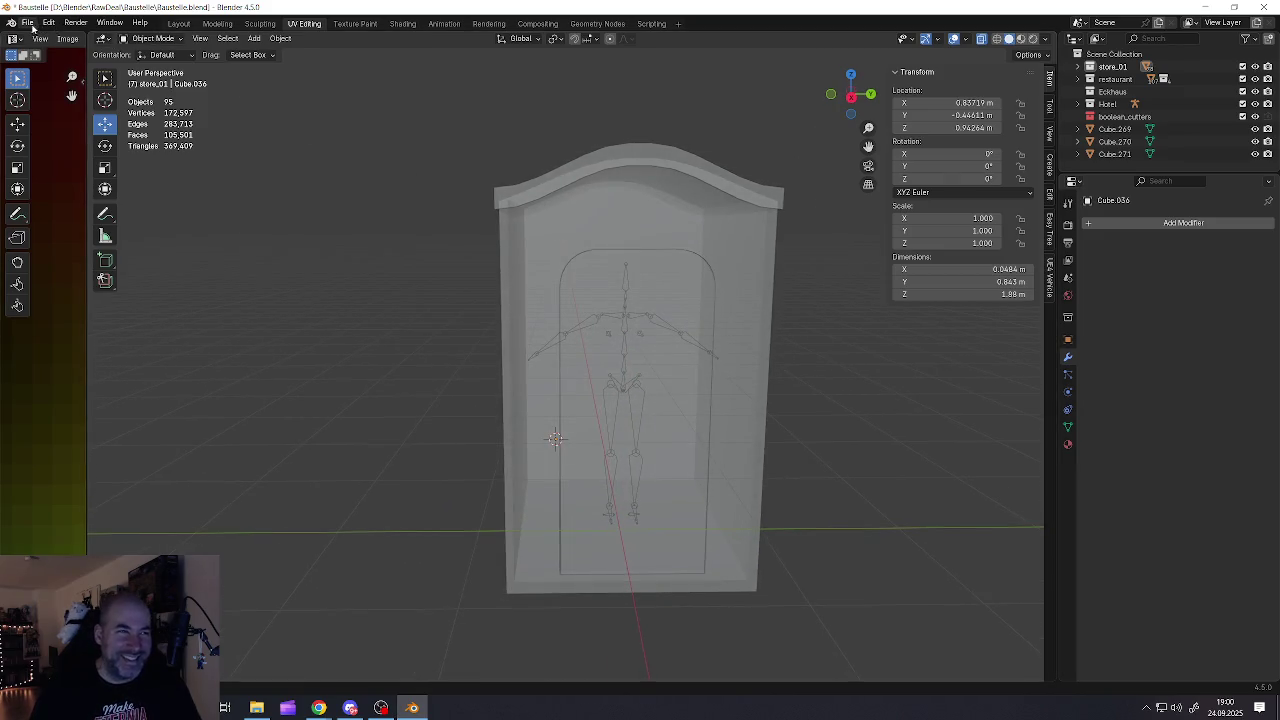
Save the project file and select the door panel Cube.036
click(27, 22)
click(47, 104)
mouse_move(621, 376)
middle_down()
mouse_move(646, 413)
mouse_move(699, 383)
mouse_move(630, 375)
mouse_move(610, 404)
middle_up()
click(646, 413)
In Edit Mode, frame the door and select its thin left vertical edge
key(Tab)
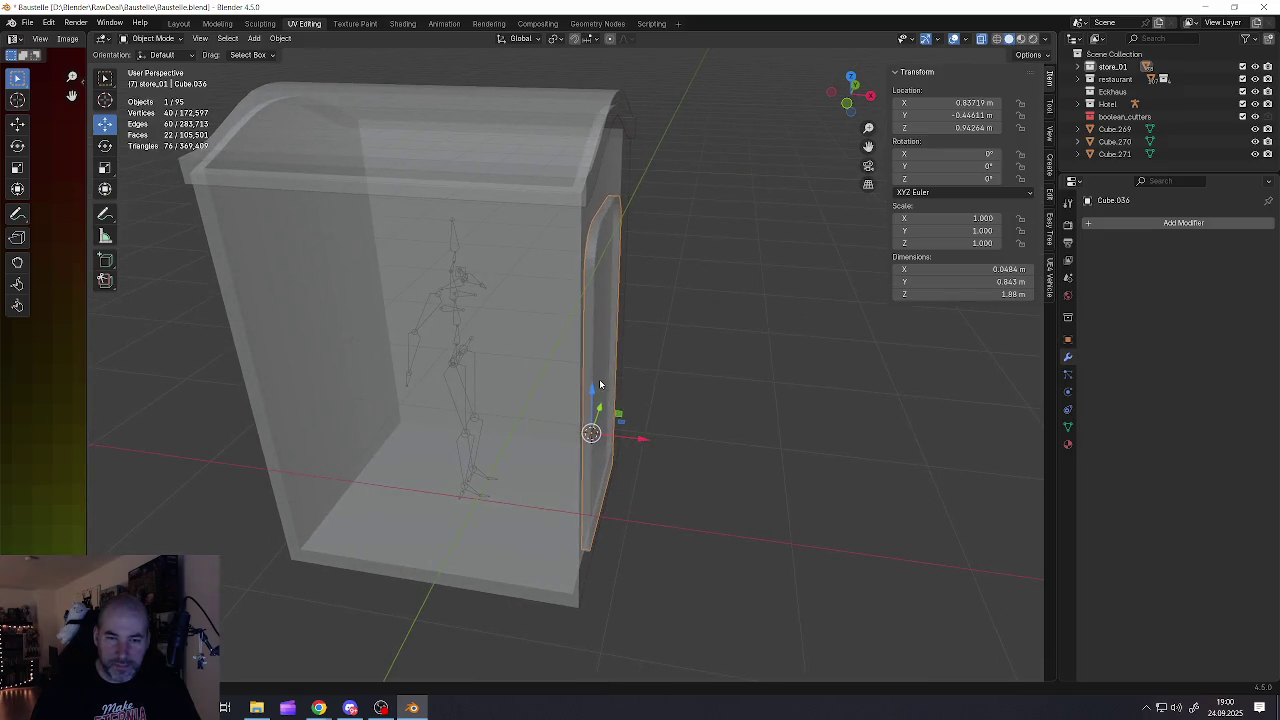
key(KP_Decimal)
key(alt+a)
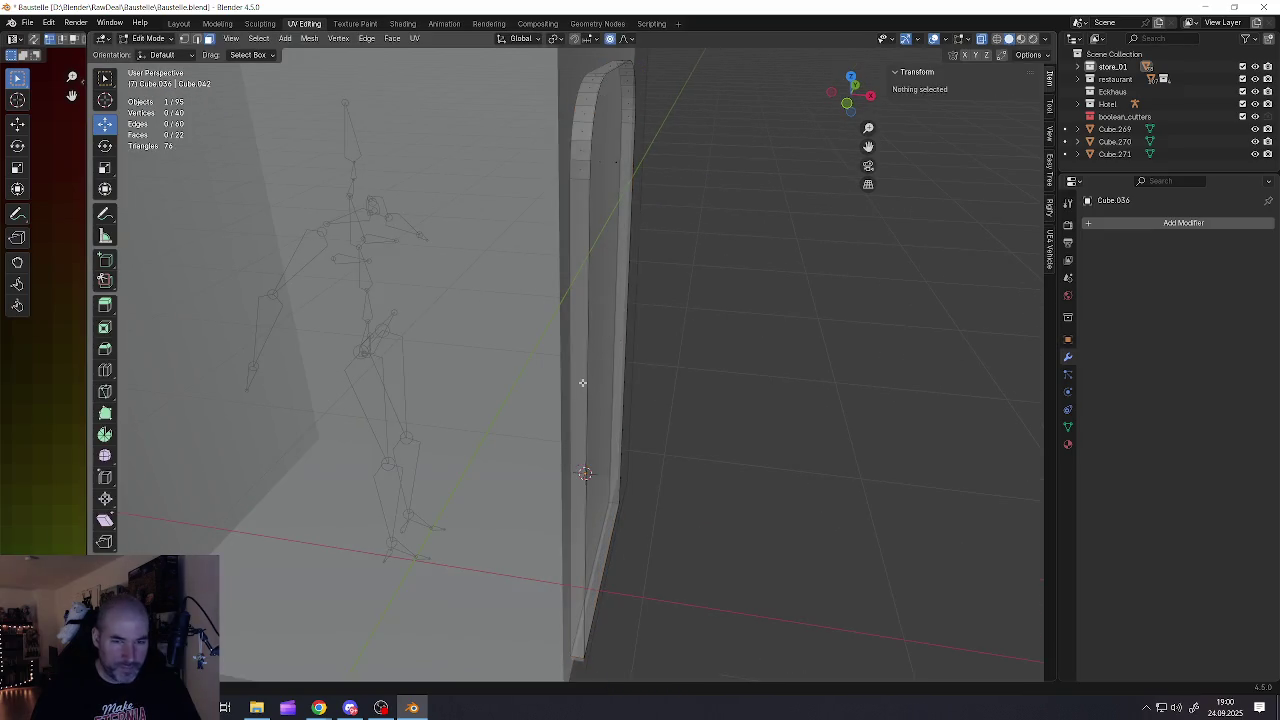
middle_drag(583, 385, 572, 388)
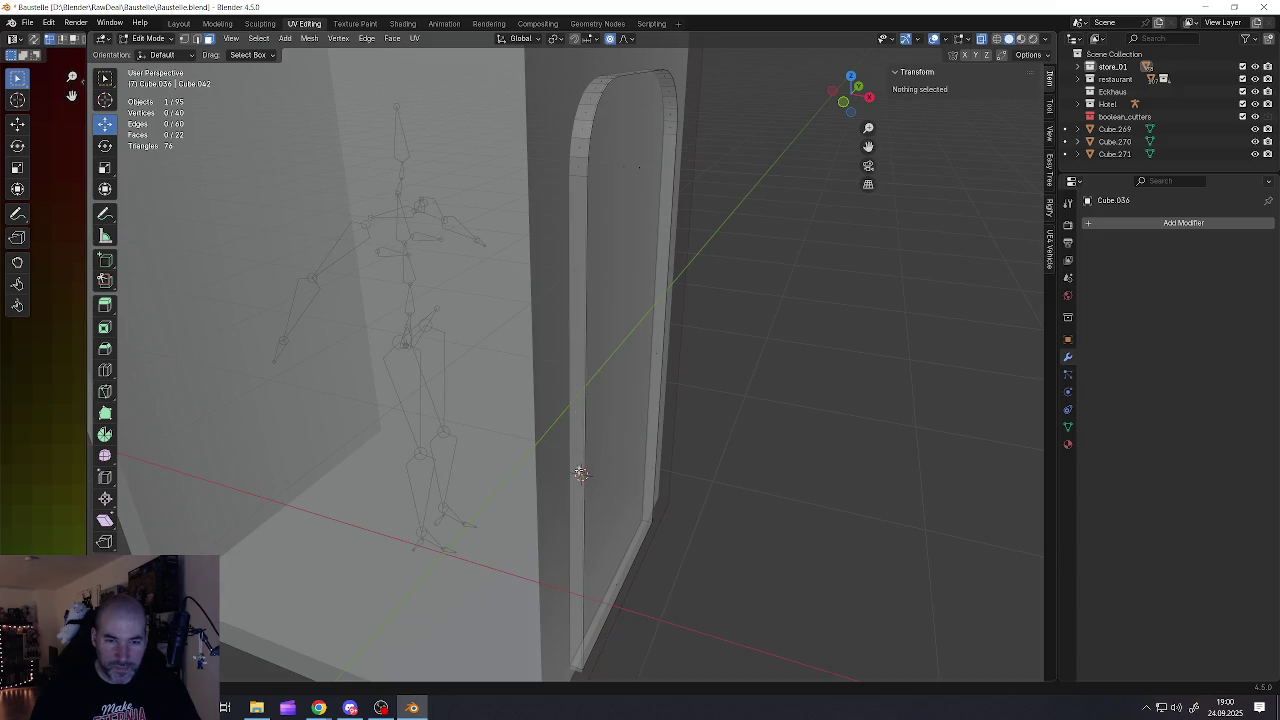
click(580, 472)
mouse_move(580, 472)
middle_down()
mouse_move(500, 429)
mouse_move(558, 414)
mouse_move(530, 380)
middle_up()
Apply Mesh > Snap > Cursor to Selected, then go back to Object Mode
click(309, 38)
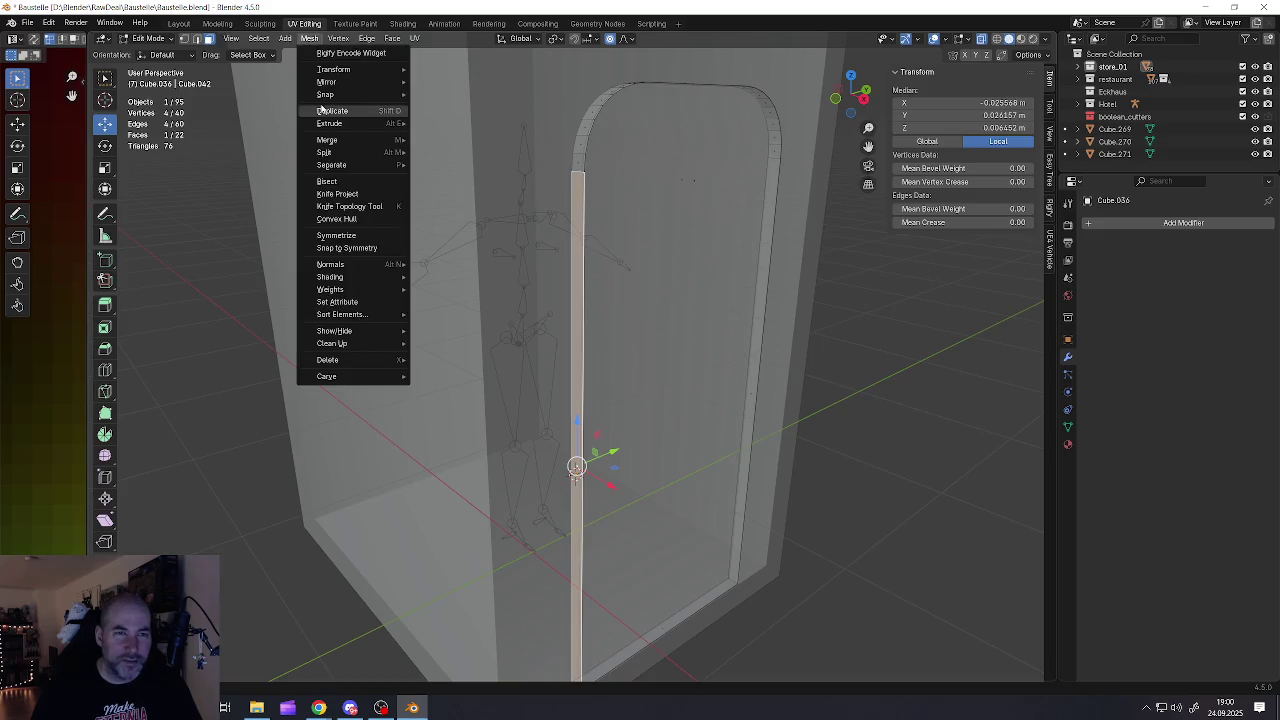
key(Escape)
key(Escape)
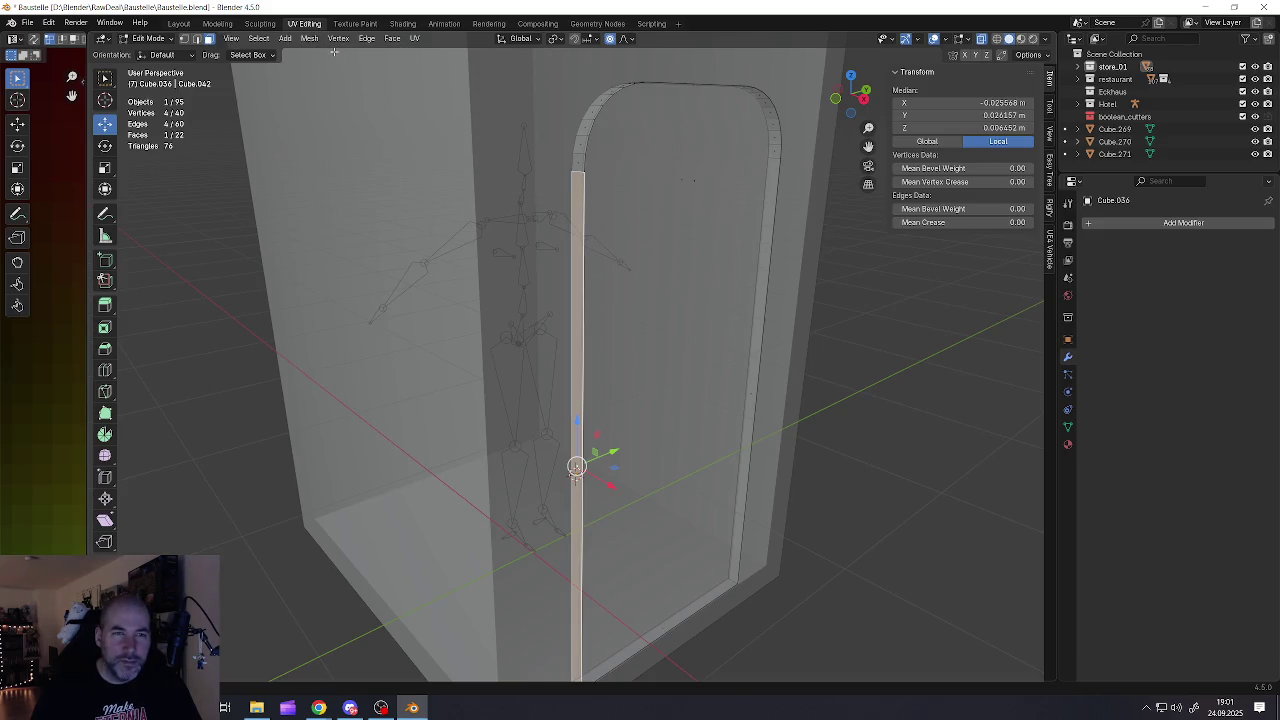
click(337, 38)
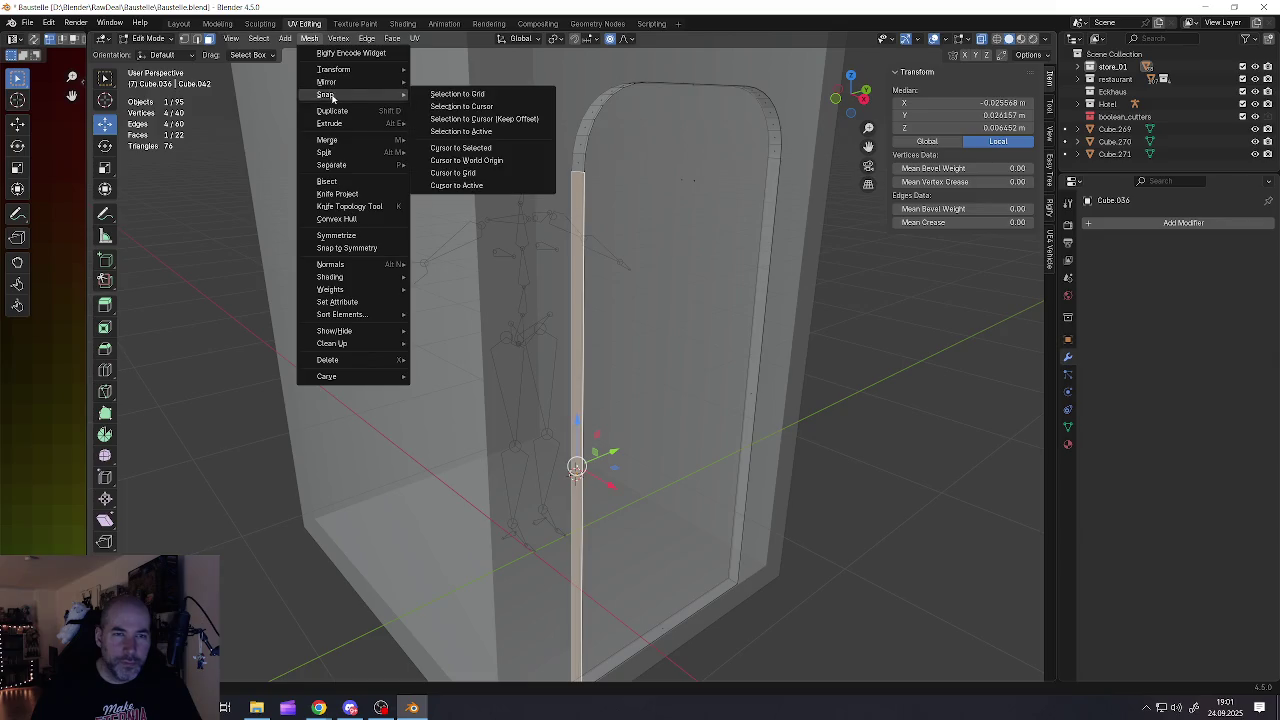
click(462, 148)
middle_drag(698, 377, 636, 362)
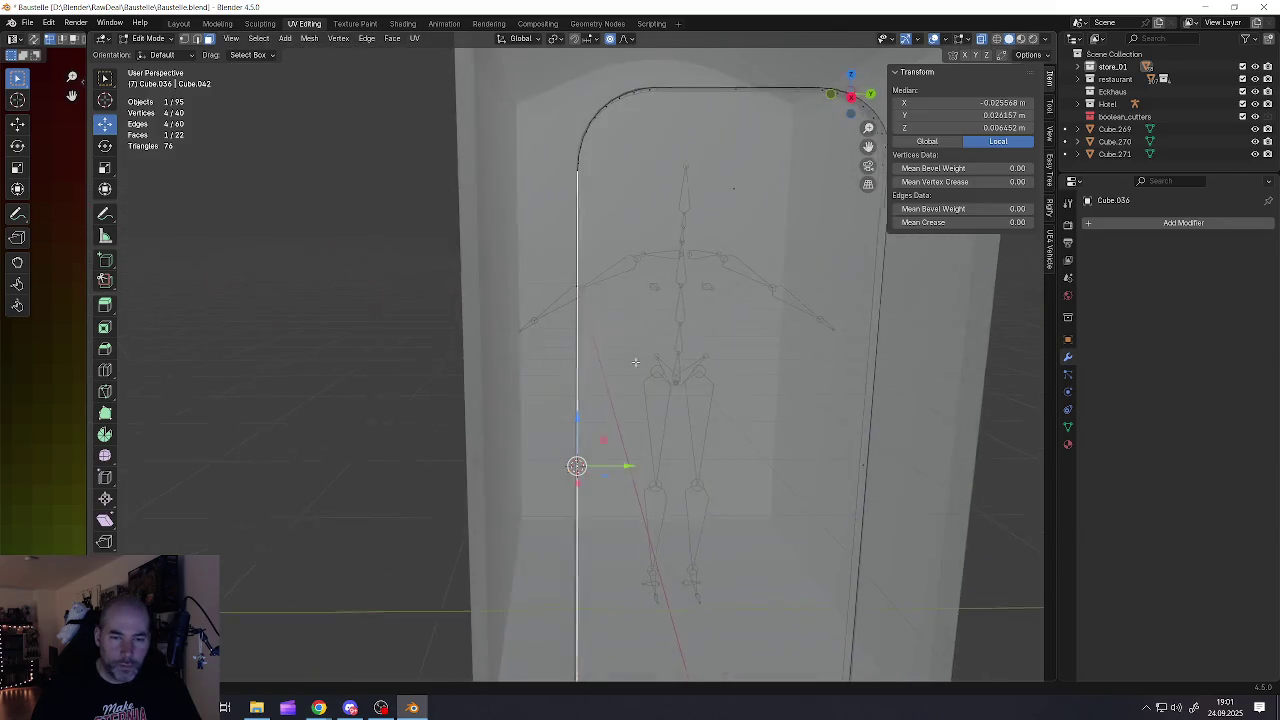
key(Tab)
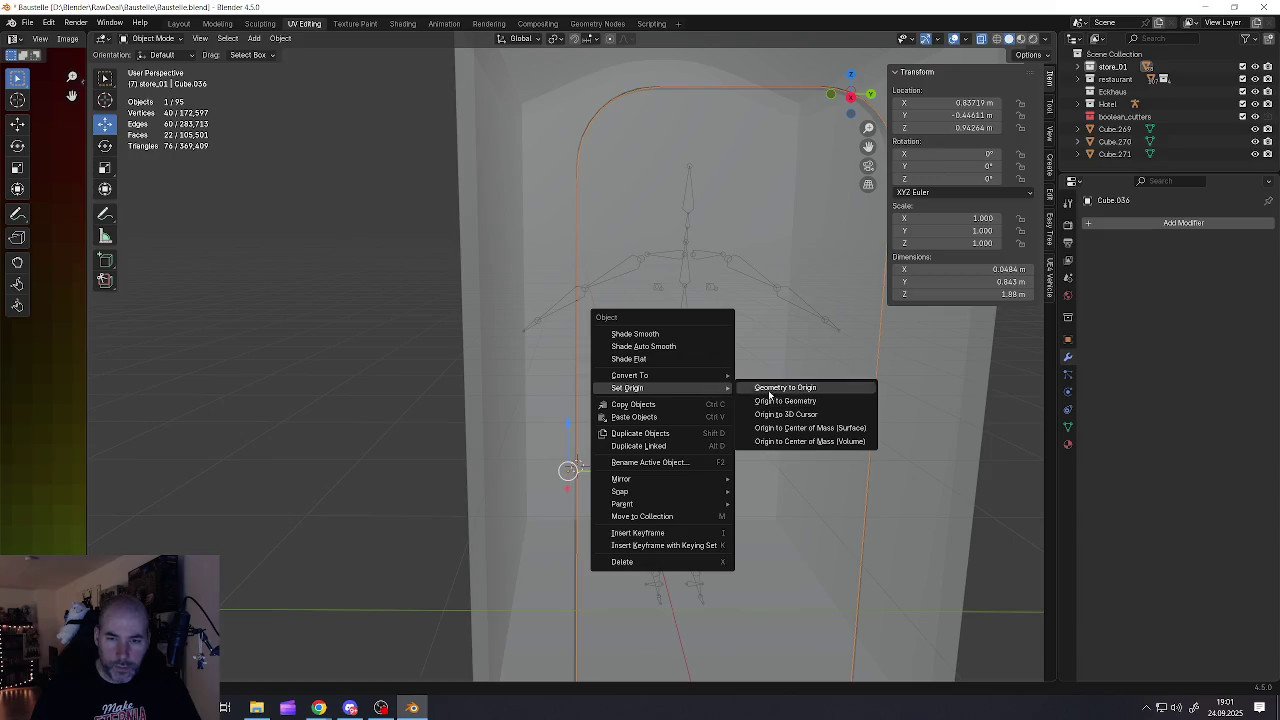
Set the door's origin to the 3D cursor on its left edge and test the swing with a cancelled rotation
click(786, 414)
scroll(770, 400, down, 2)
mouse_move(770, 400)
middle_down()
mouse_move(655, 314)
mouse_move(489, 336)
middle_up()
click(104, 145)
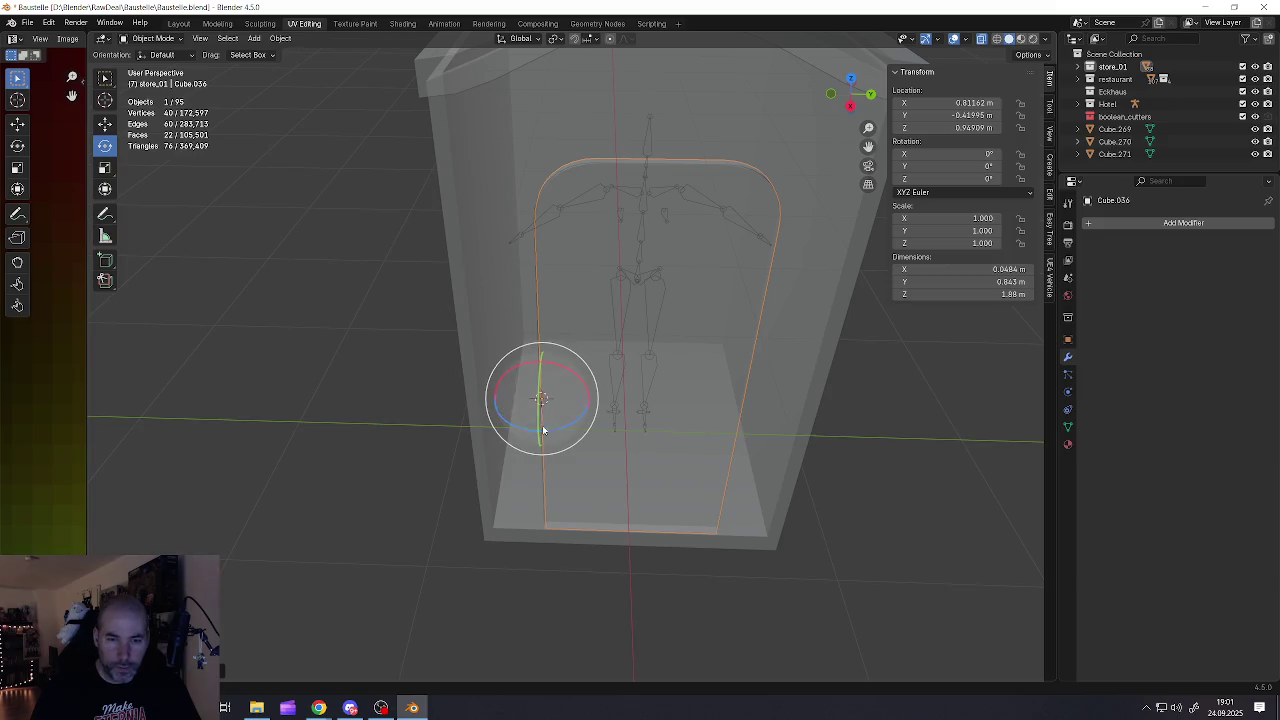
mouse_move(563, 430)
mouse_down()
mouse_move(521, 437)
mouse_move(570, 427)
mouse_up()
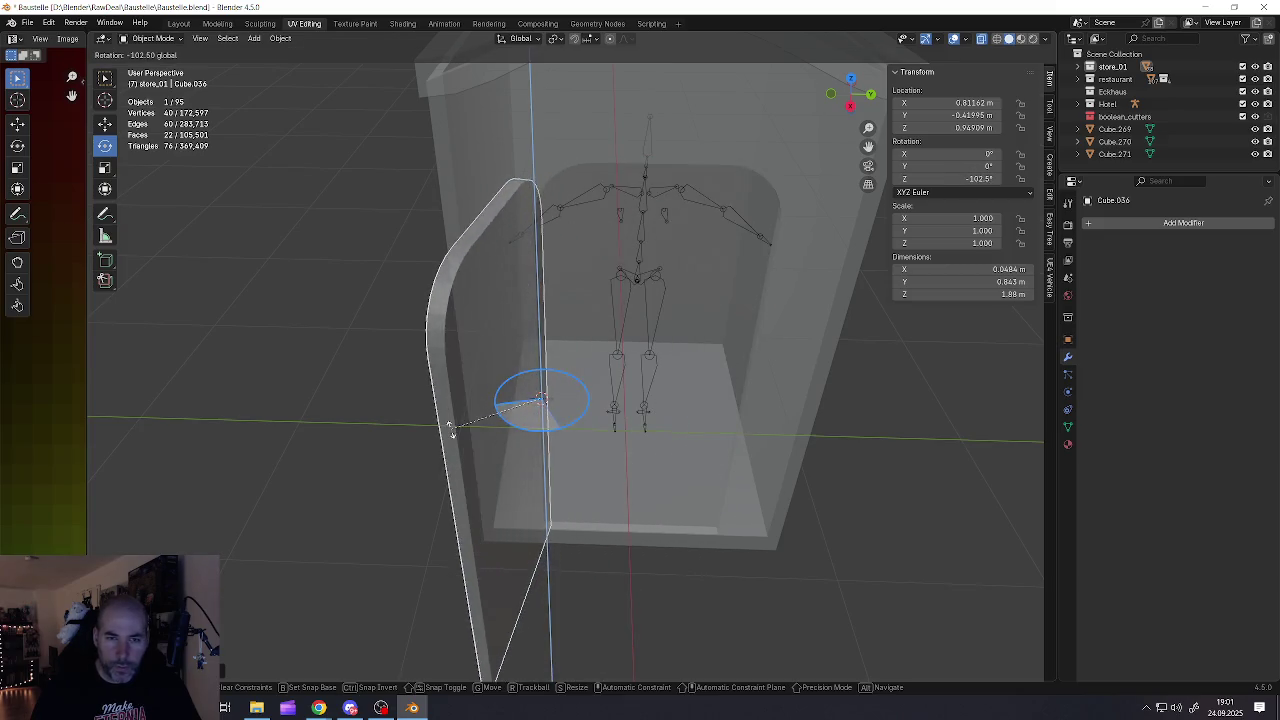
drag(570, 427, 563, 420)
key(Escape)
Turn off X-ray so the booth displays solid again
scroll(579, 430, down, 3)
middle_drag(571, 431, 617, 411)
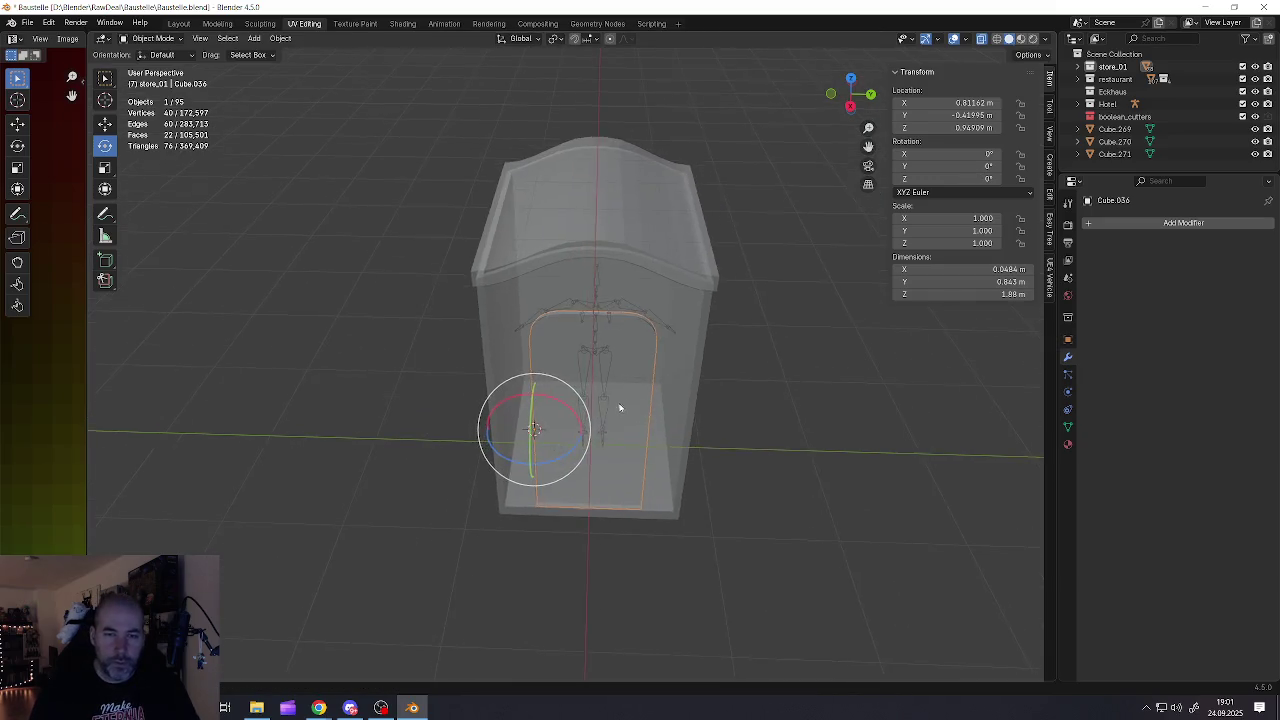
click(981, 38)
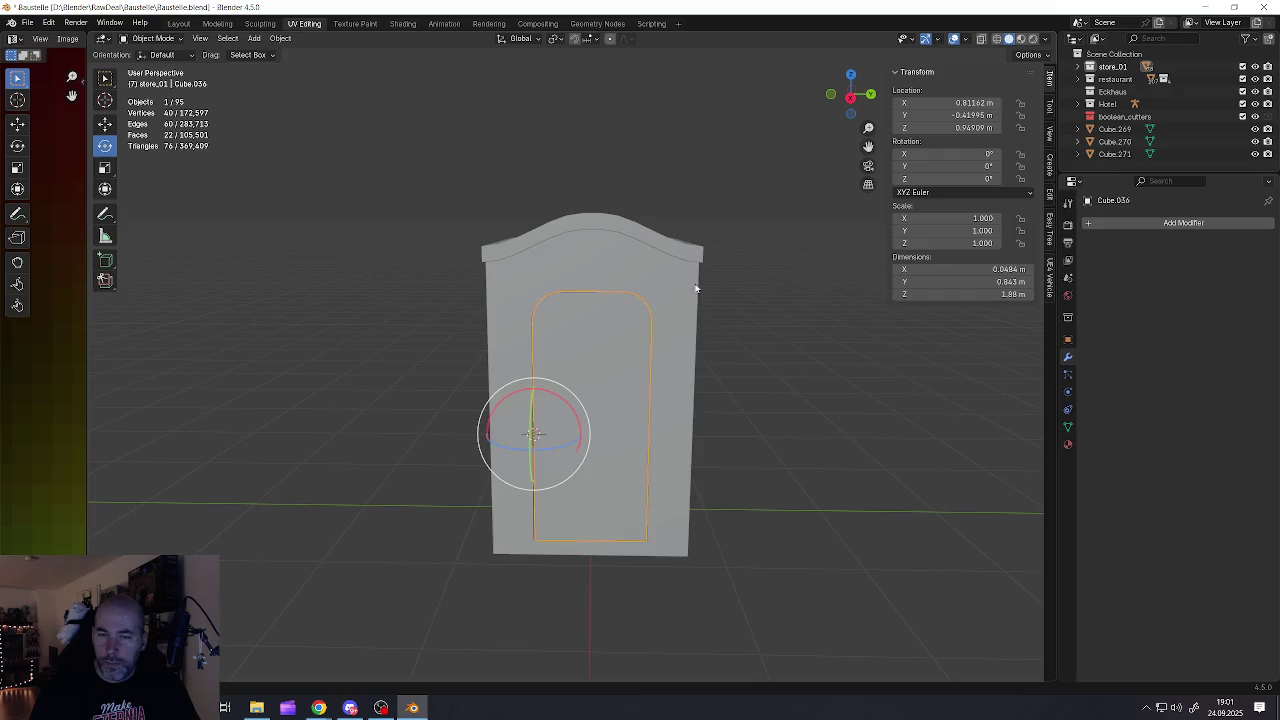
Select the wall together with the door, keeping the door as the active object
middle_drag(700, 280, 569, 336)
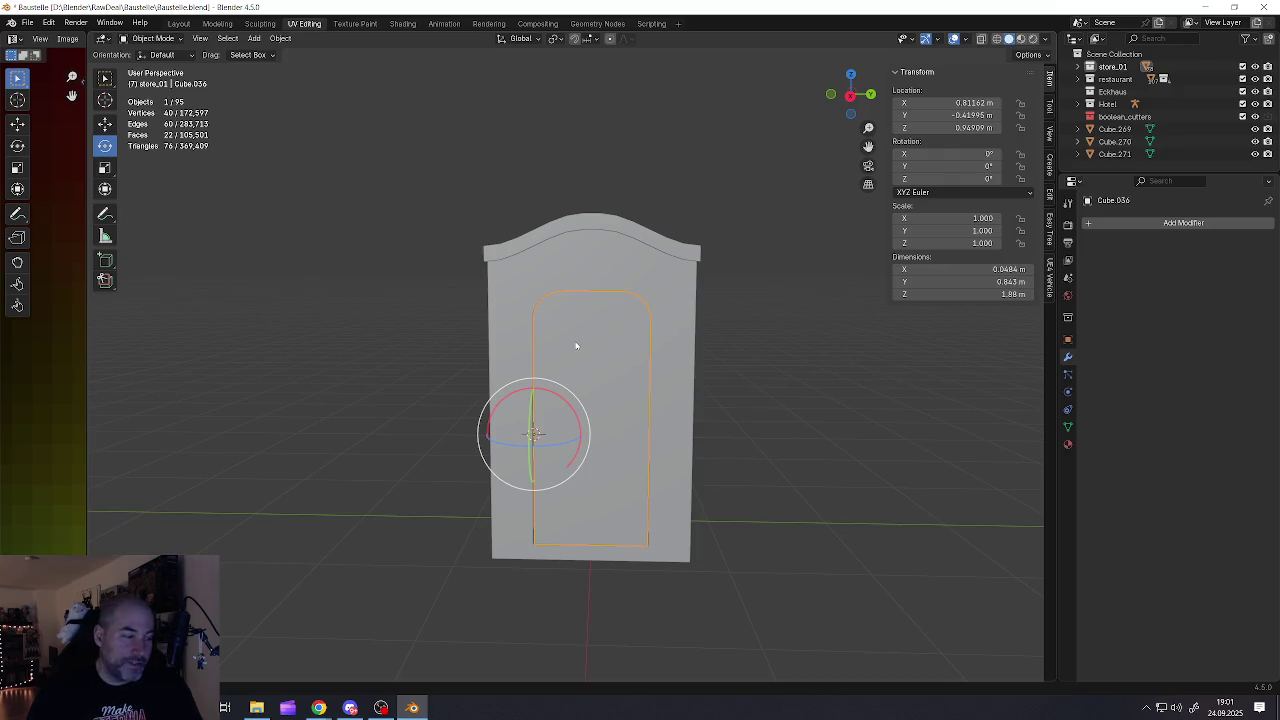
shift+middle_drag(595, 389, 584, 373)
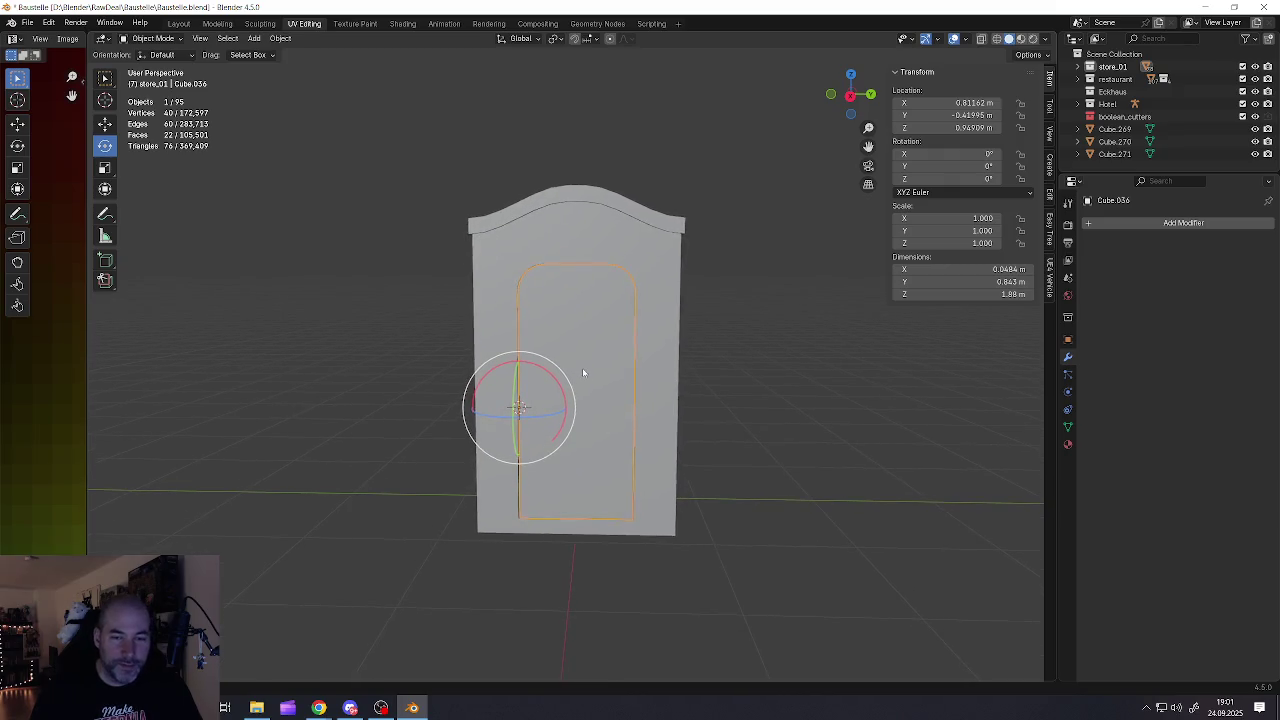
click(656, 342)
shift+click(601, 358)
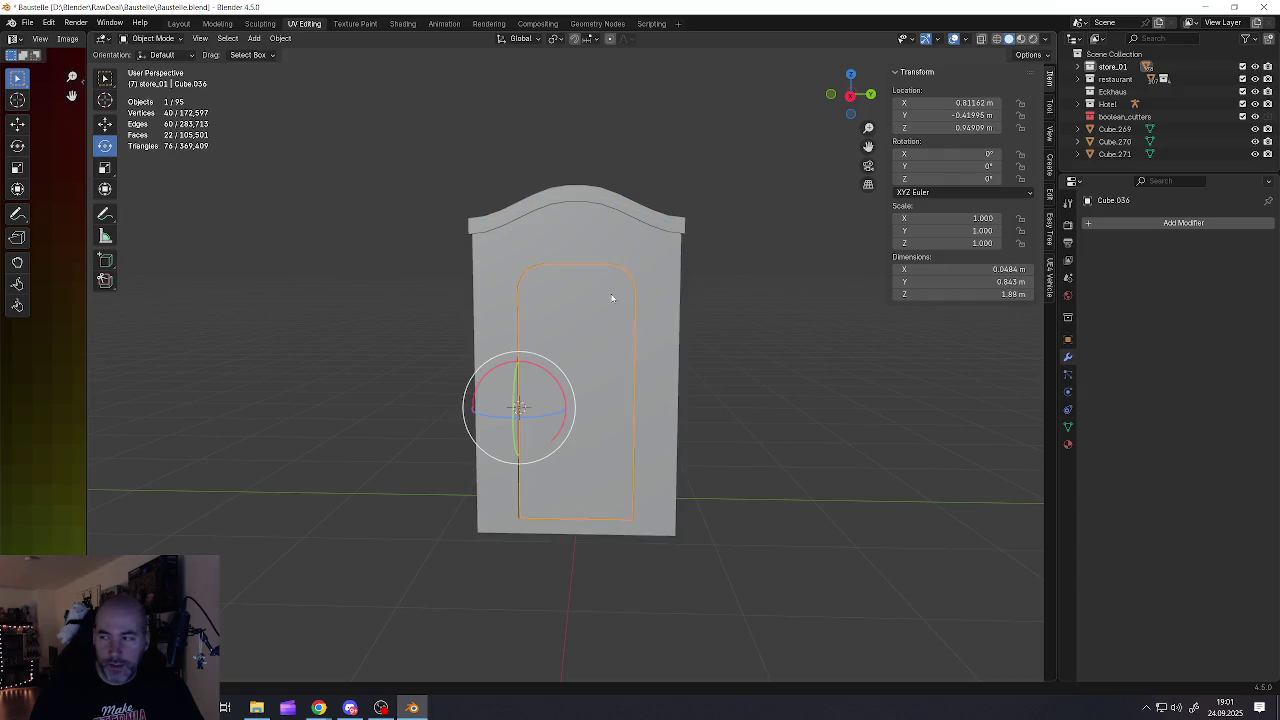
shift+middle_drag(591, 367, 590, 340)
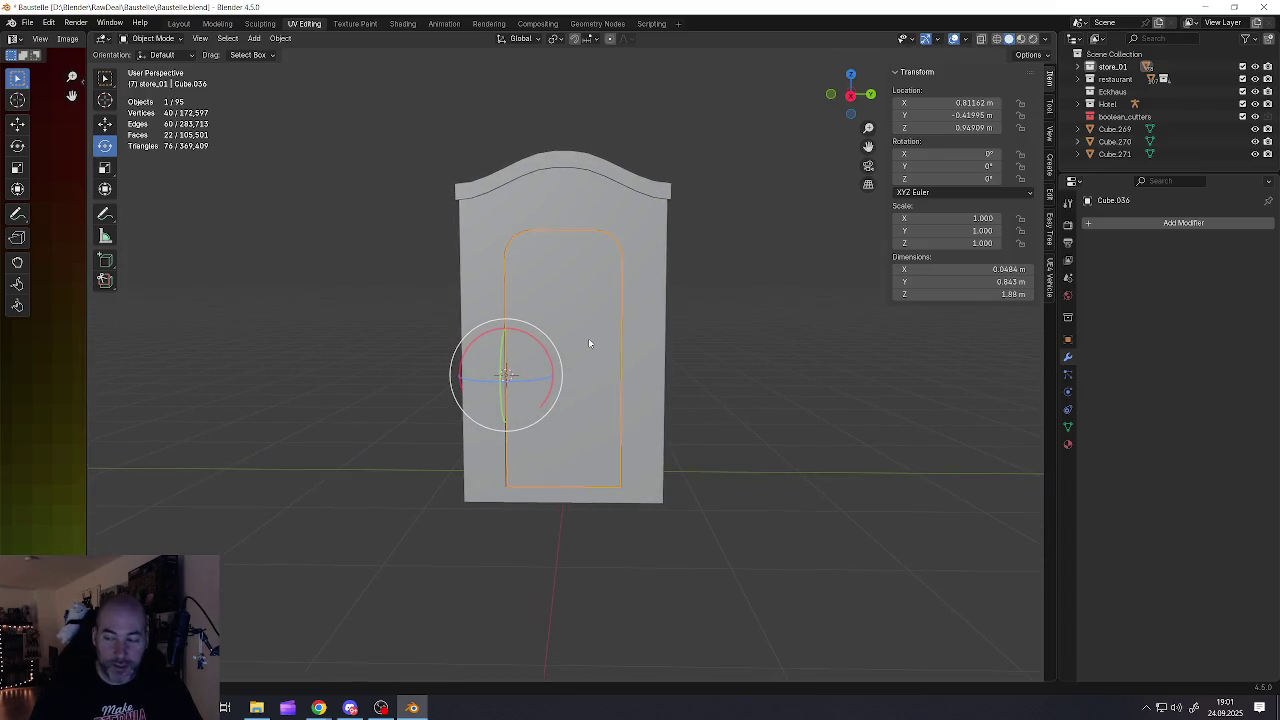
Add a new cube at the 3D cursor on the door's left edge
key(alt+a)
key(shift+a)
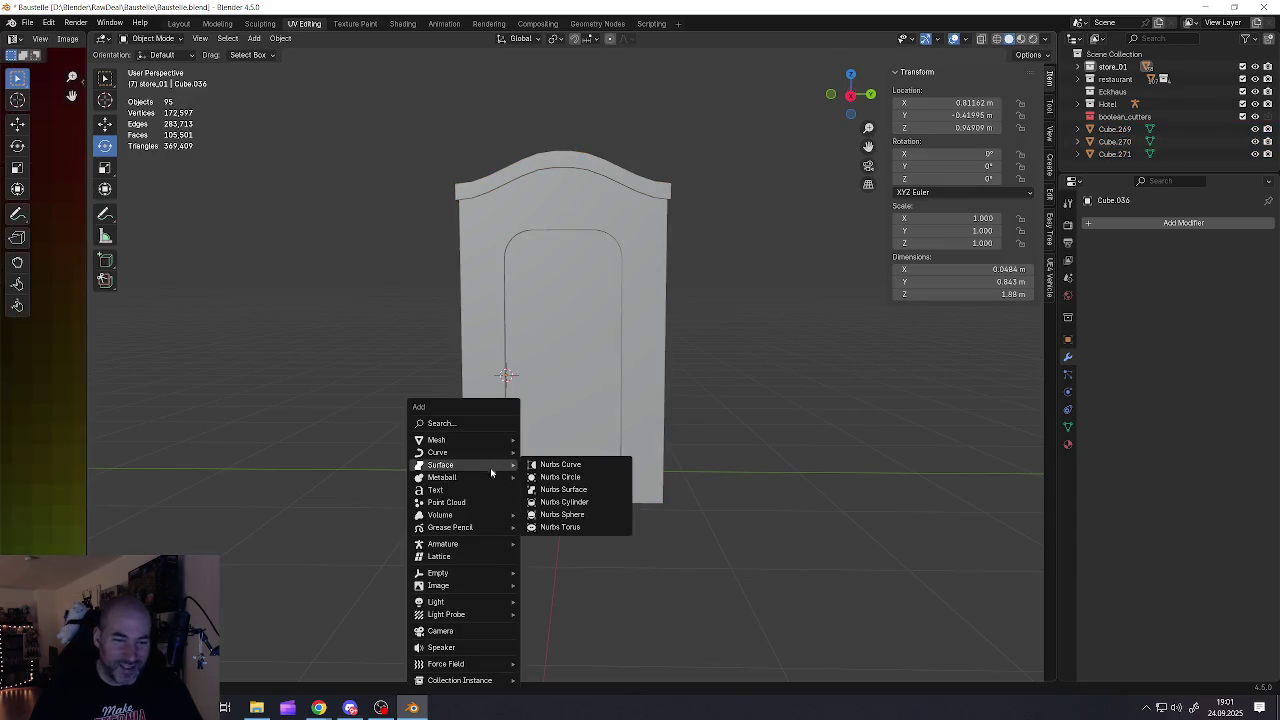
click(533, 441)
key(alt+a)
key(shift+a)
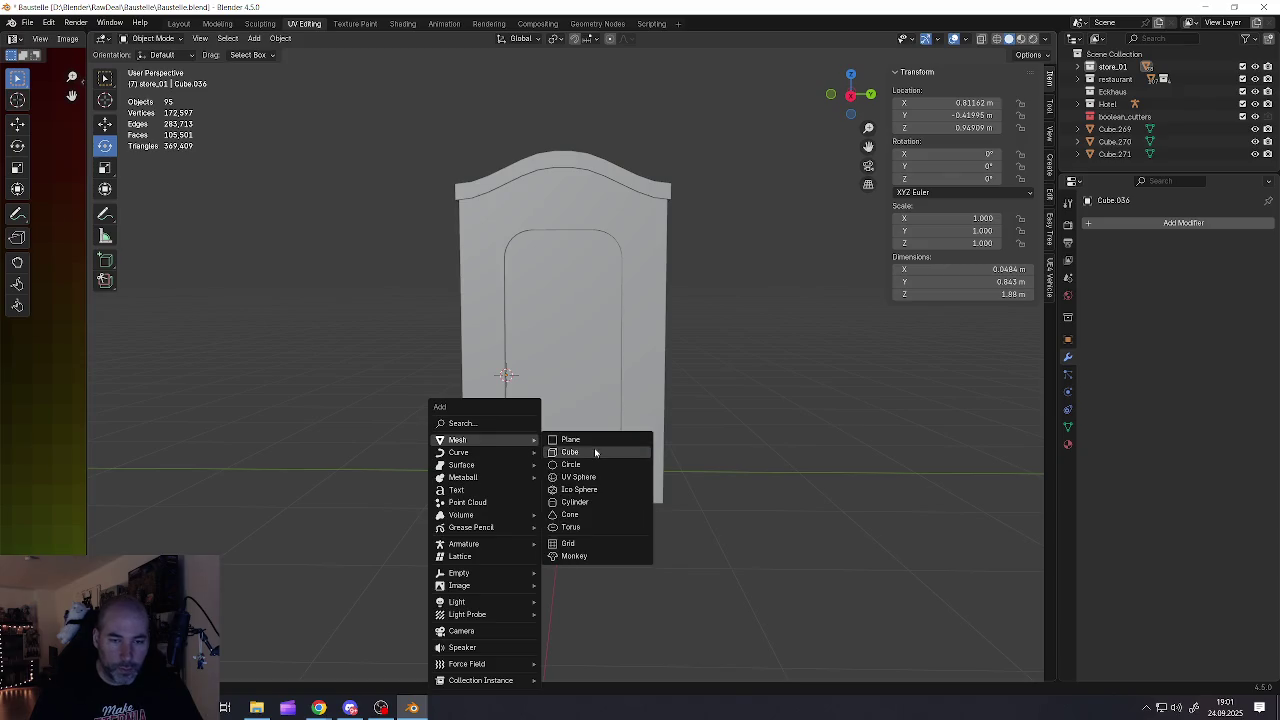
click(595, 453)
Scale the new cube down to a small hinge-sized block
key(s)
click(586, 460)
key(s)
click(600, 440)
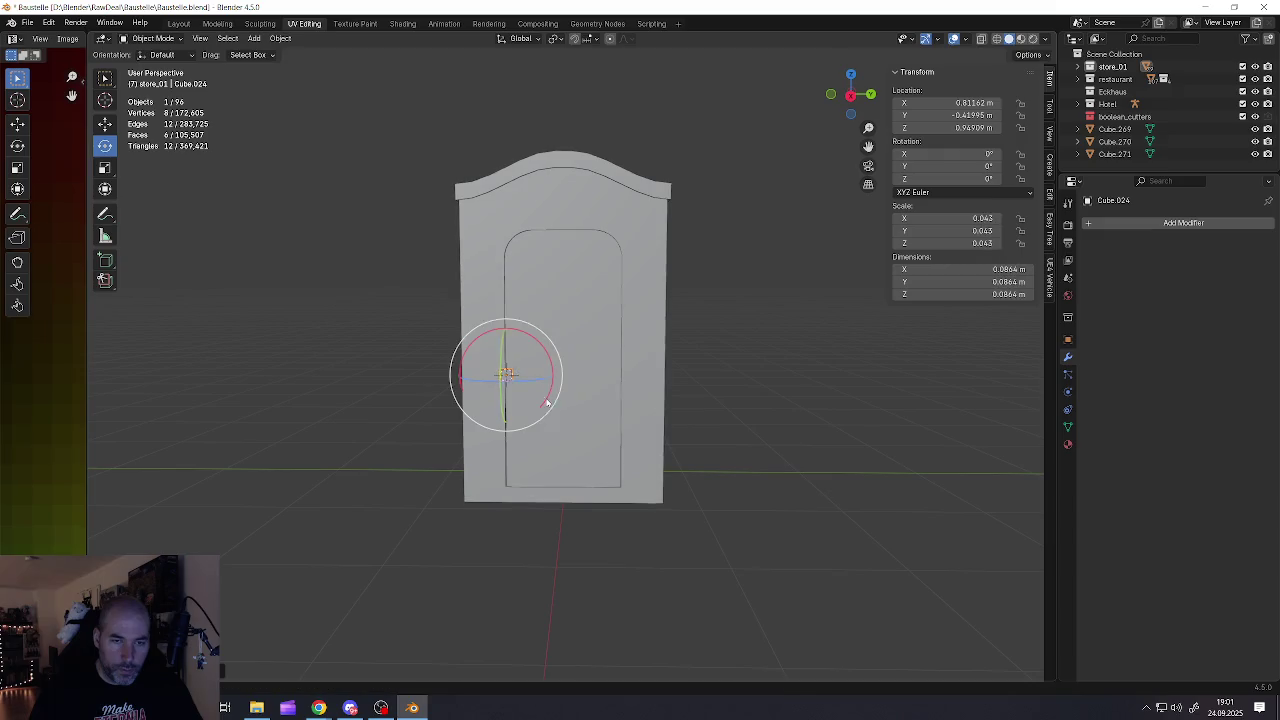
Raise the small cube up the door edge and begin adding three loop cuts in Edit Mode
scroll(479, 331, up, 3)
click(105, 123)
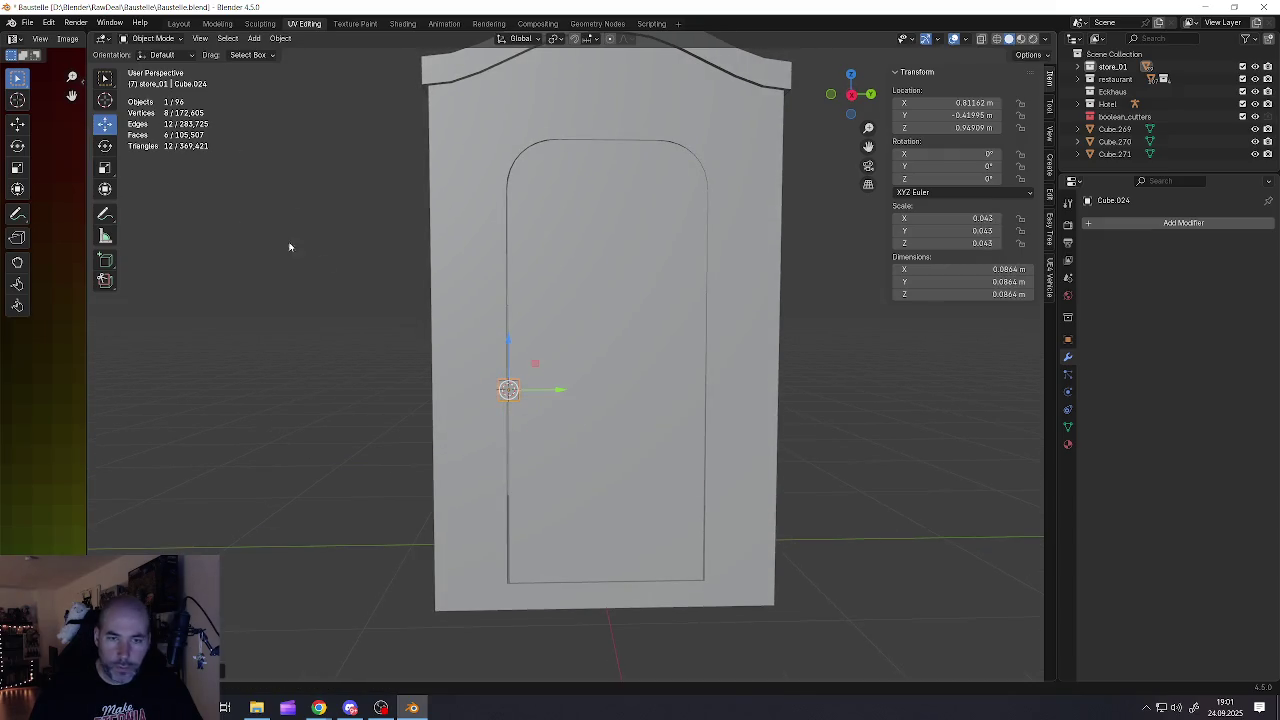
drag(507, 344, 505, 196)
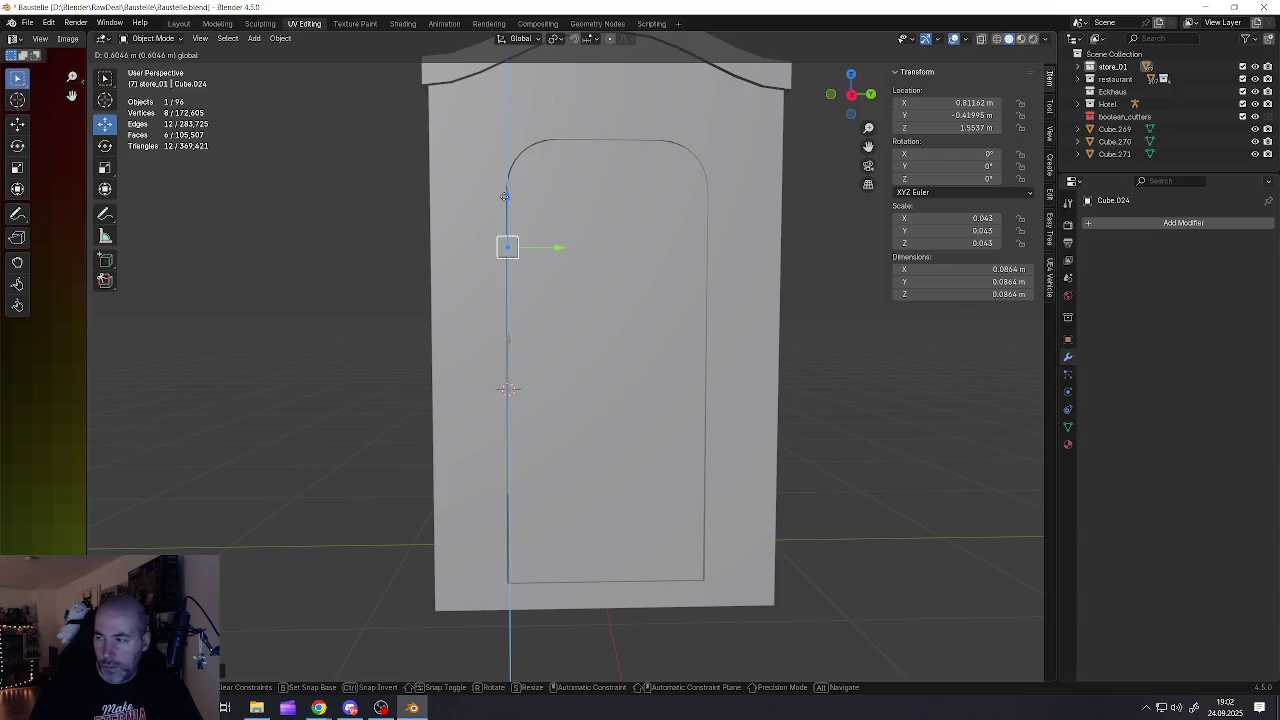
scroll(505, 260, up, 5)
mouse_move(505, 274)
middle_down()
mouse_move(495, 348)
mouse_move(549, 354)
mouse_move(663, 320)
mouse_move(491, 306)
mouse_move(675, 444)
middle_up()
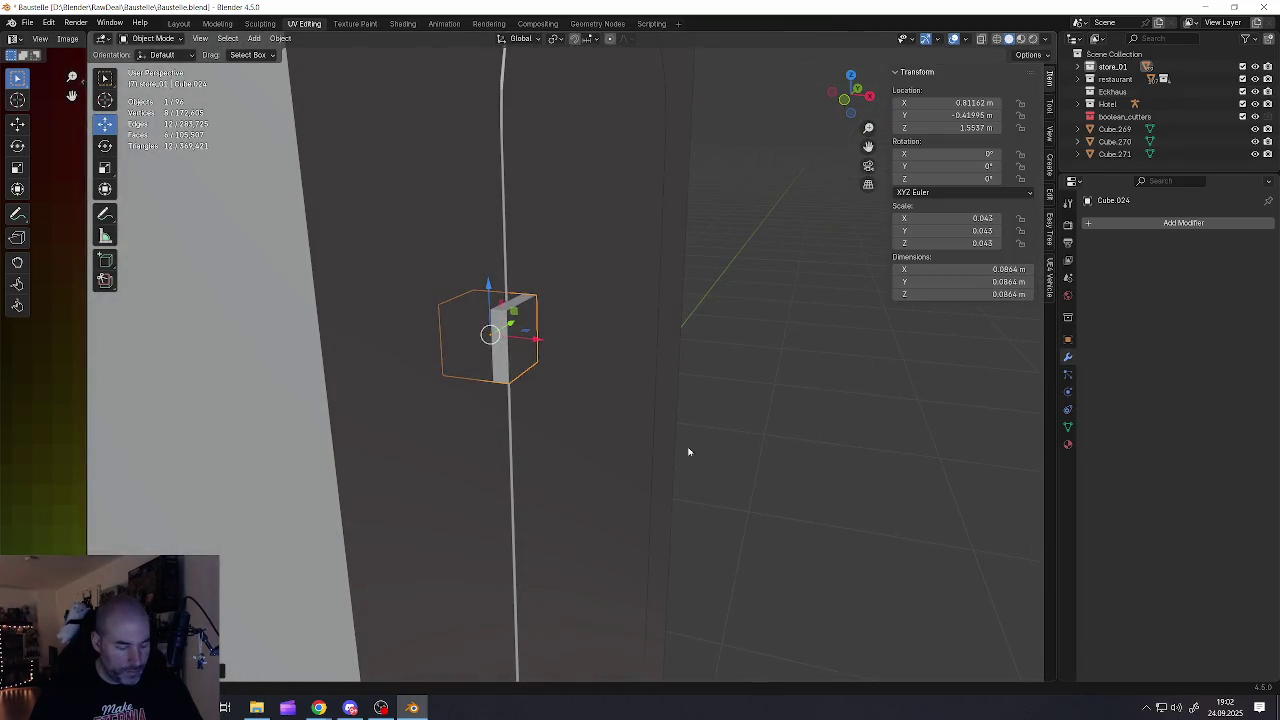
mouse_move(667, 392)
middle_down()
mouse_move(563, 363)
mouse_move(520, 374)
mouse_move(507, 338)
middle_up()
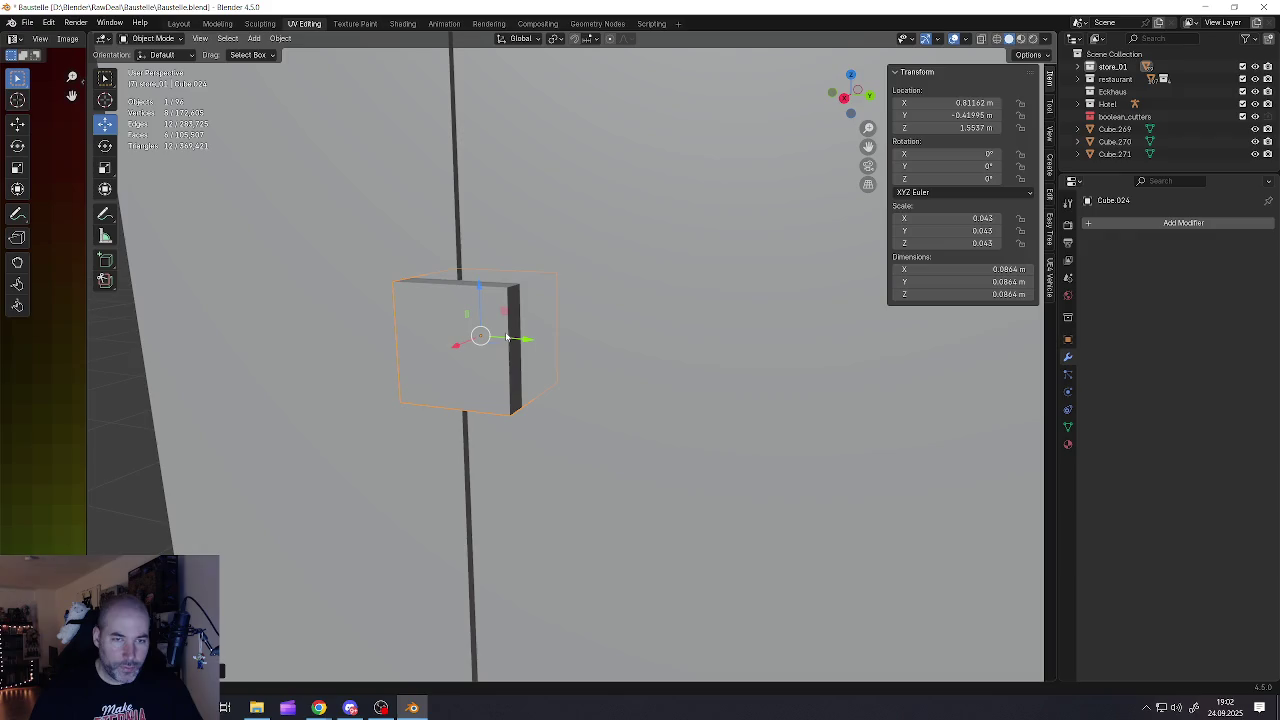
key(Tab)
key(ctrl+r)
Add three loop cuts across the cube and select its upper and bottom edge loops
scroll(507, 343, up, 2)
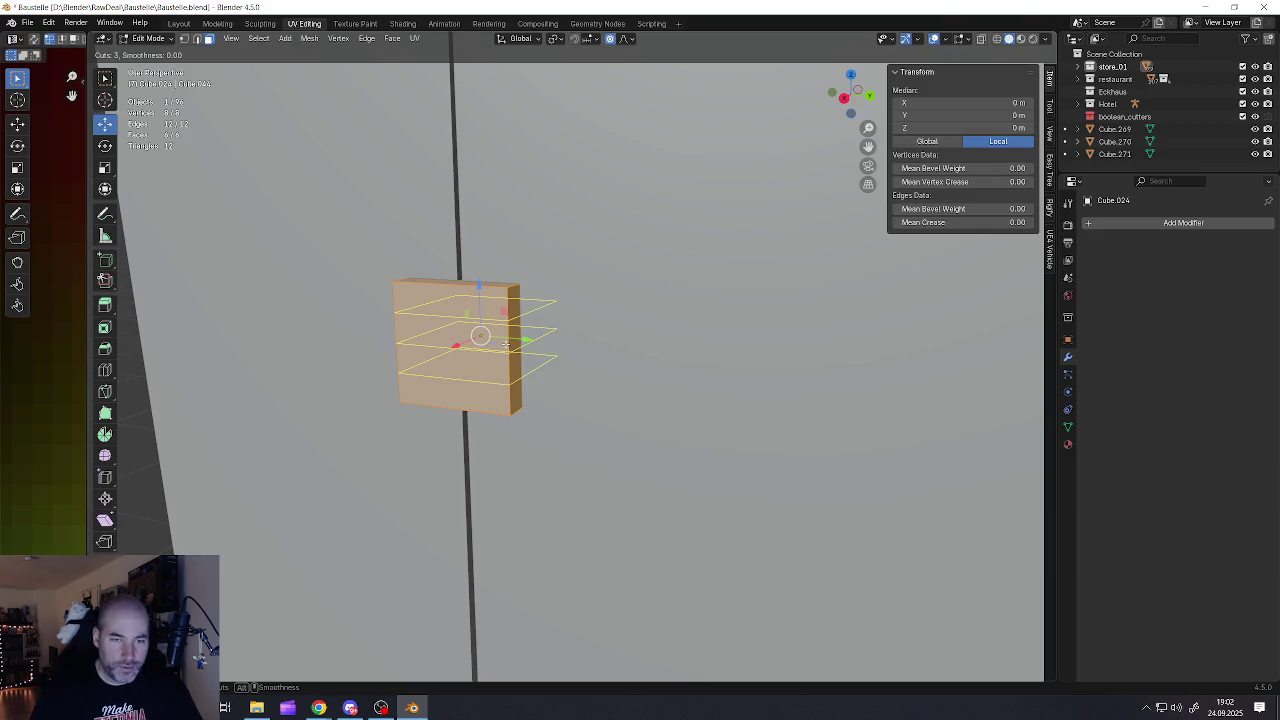
click(507, 341)
click(509, 353)
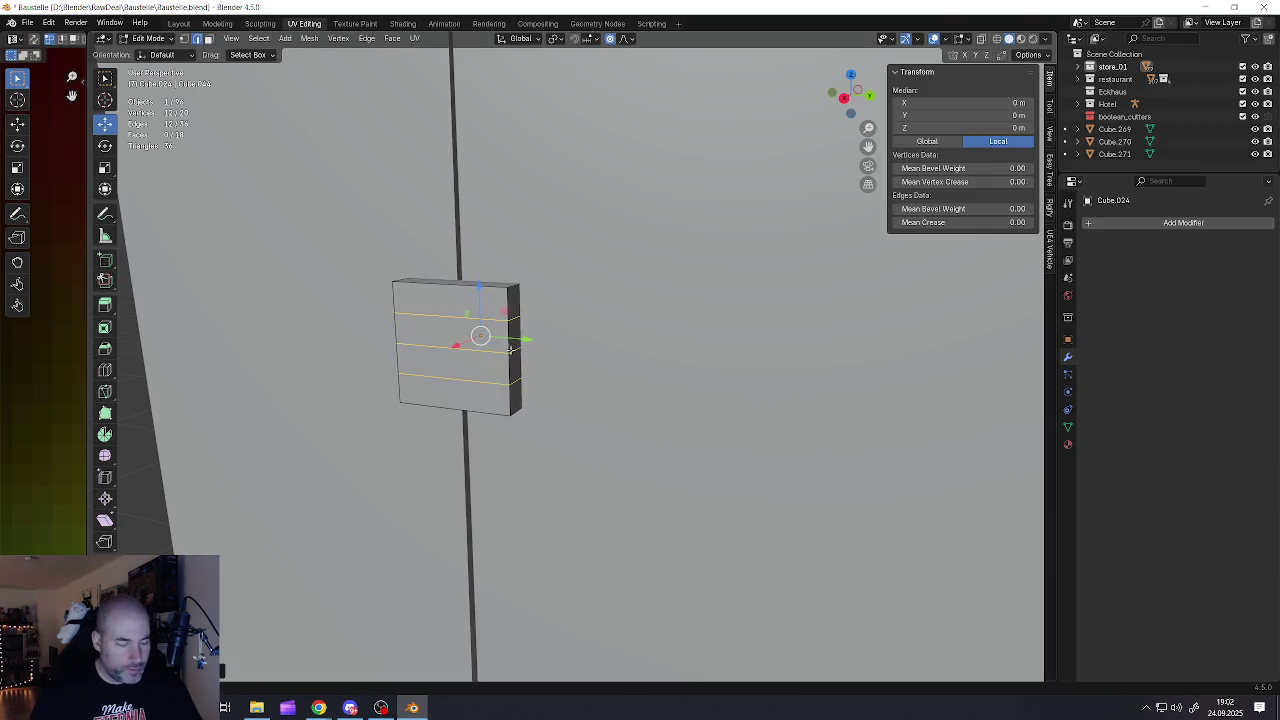
click(512, 305)
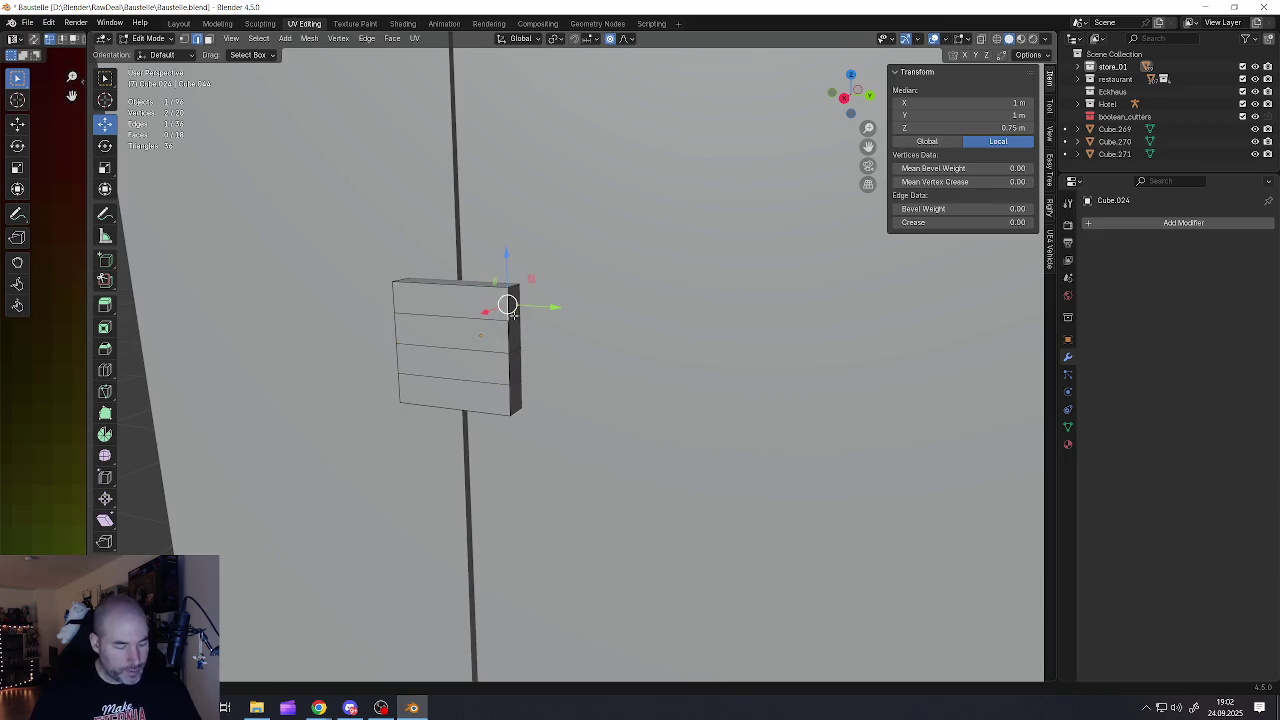
alt+click(503, 318)
alt+shift+click(485, 379)
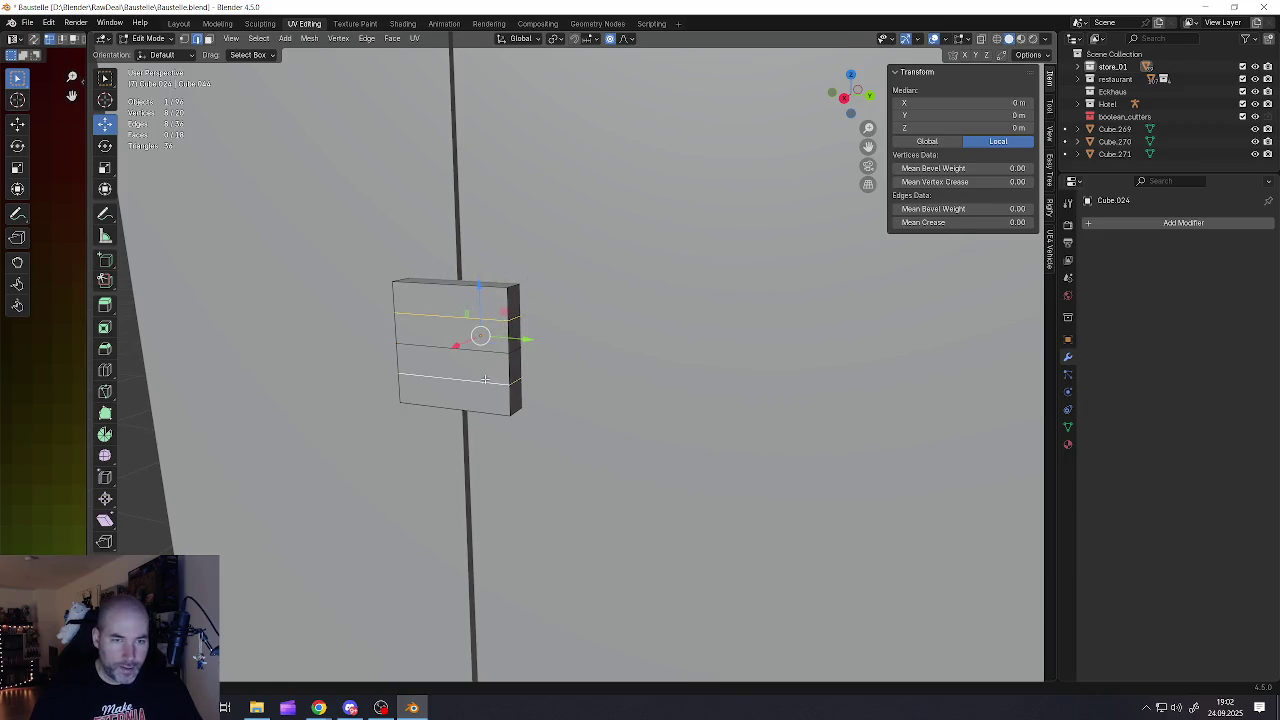
Turn off proportional editing and scale the selected loops along Z to respace them
key(s)
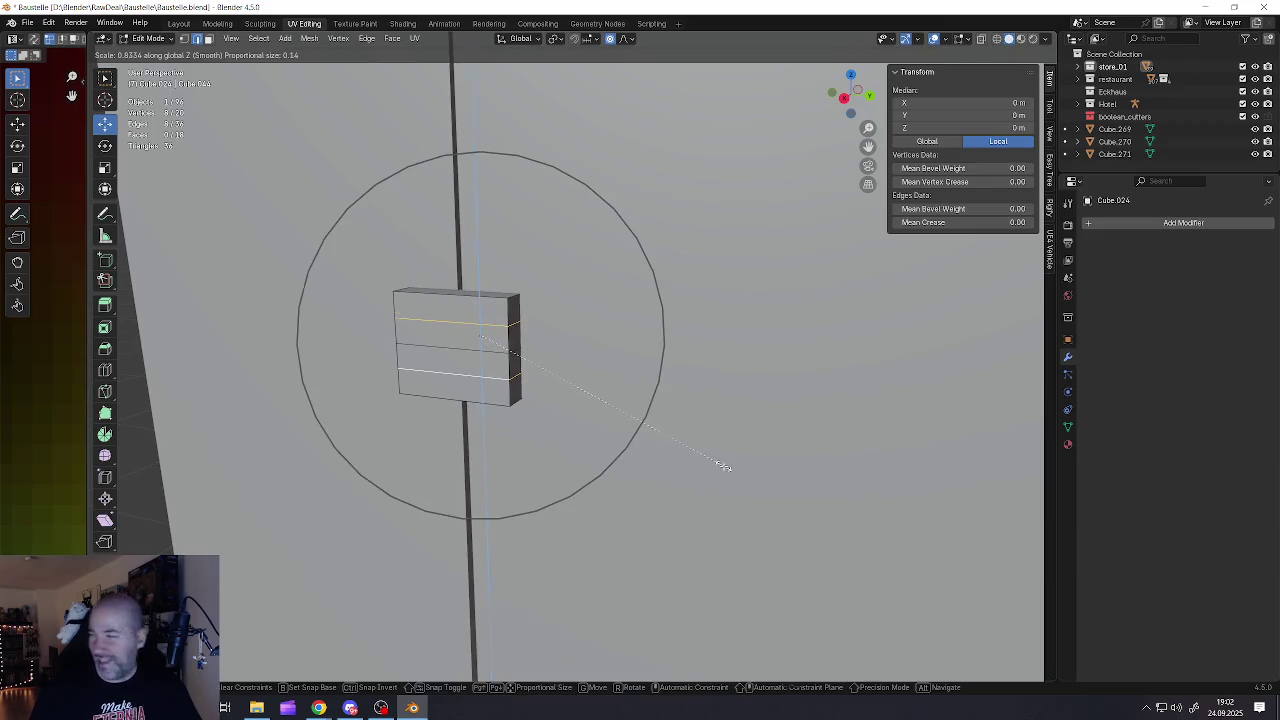
key(Escape)
key(s)
key(z)
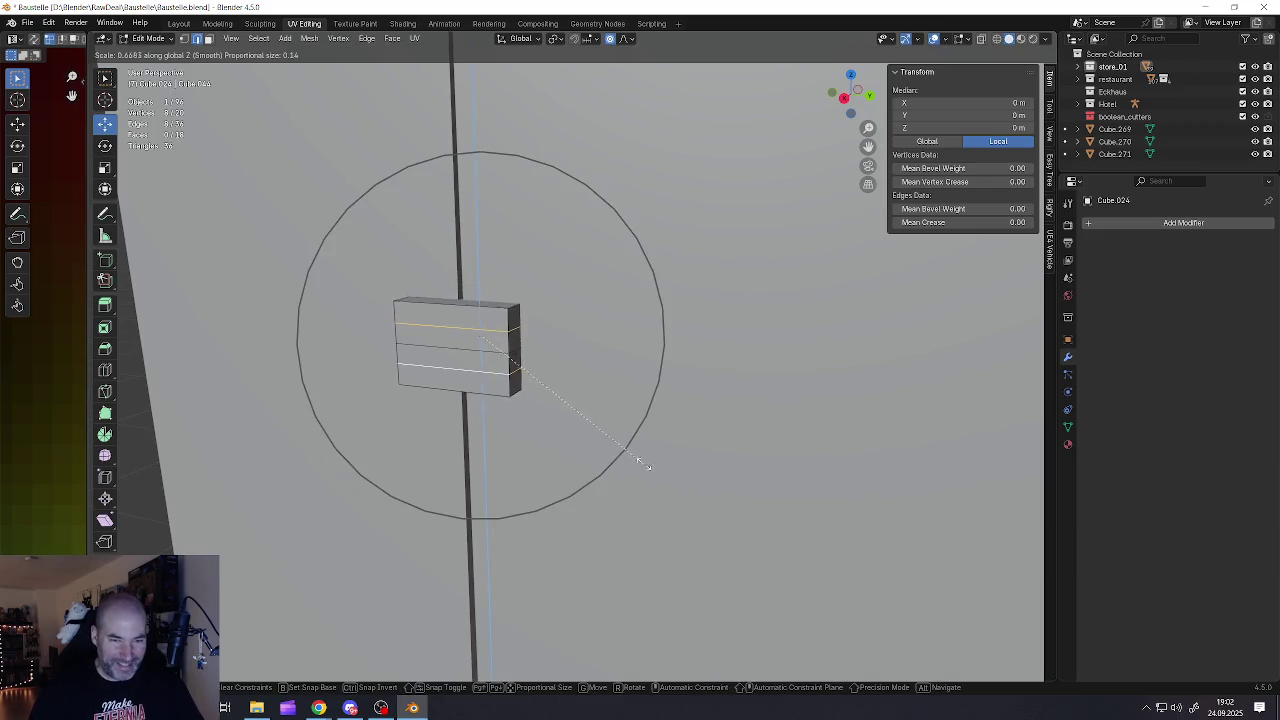
key(Escape)
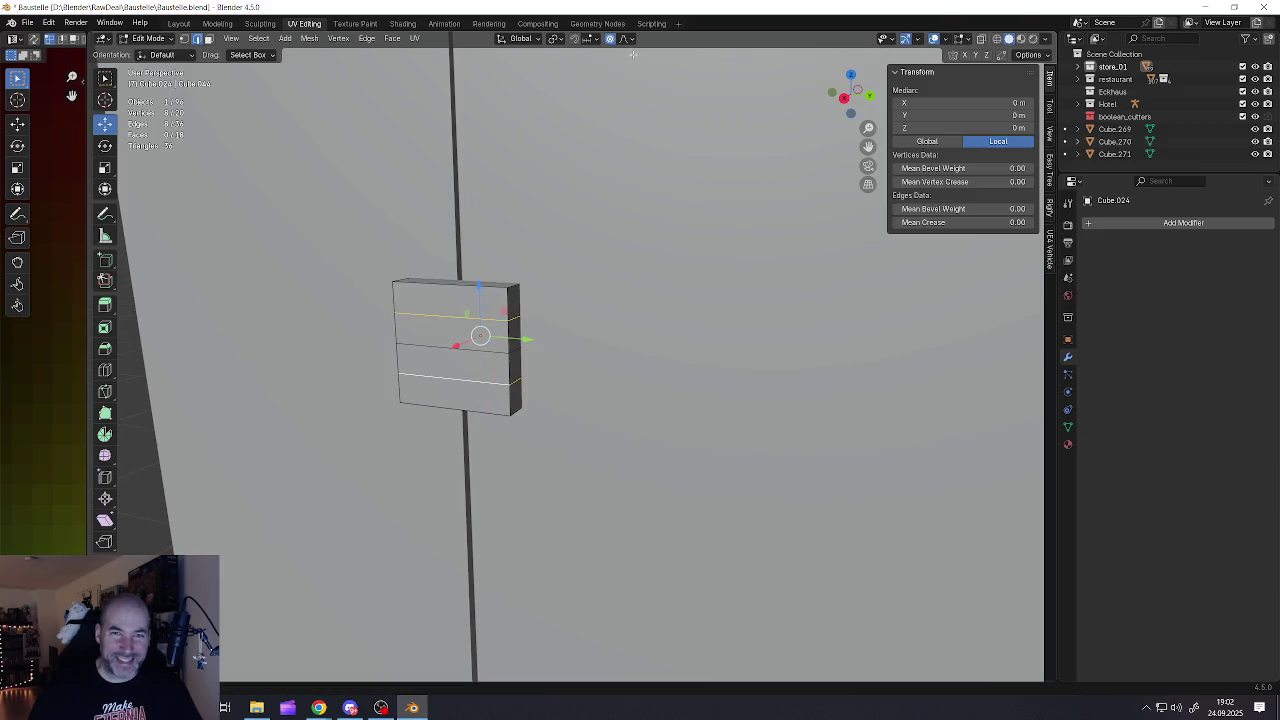
click(609, 45)
key(s)
key(z)
click(651, 440)
Dissolve the selected edges on the cube's right side with X-ray on
click(484, 318)
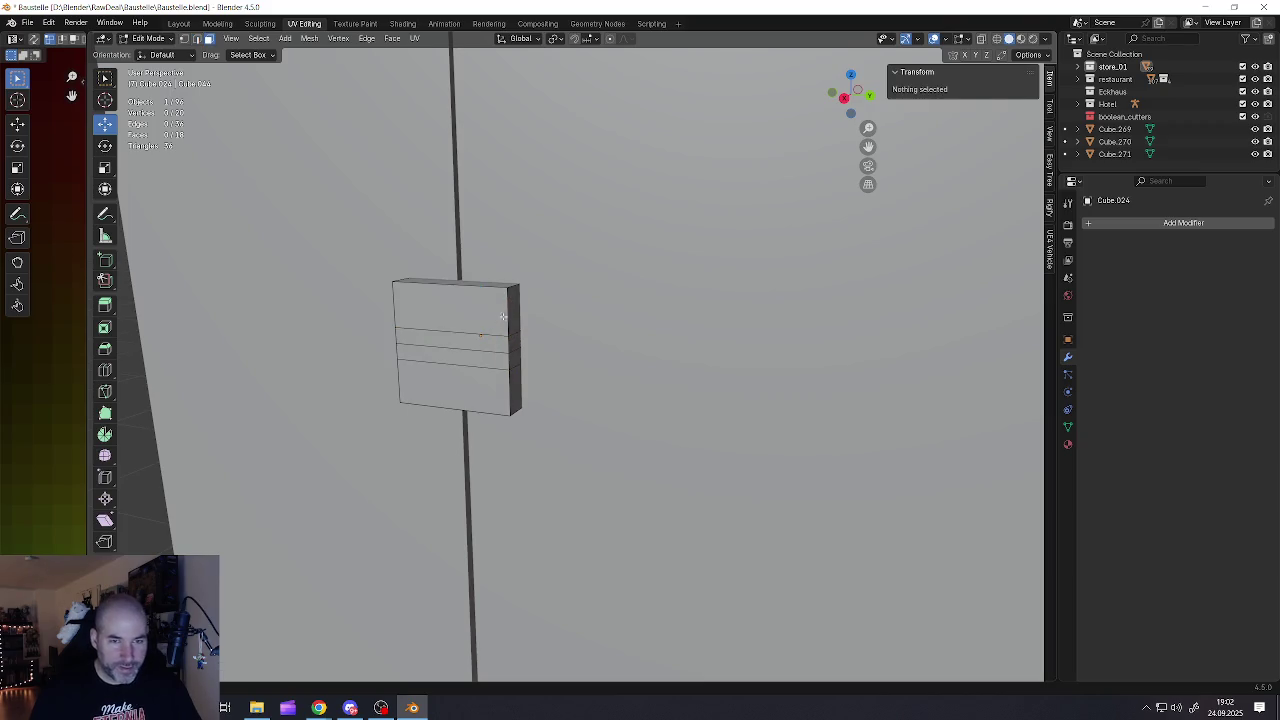
click(515, 318)
shift+click(512, 398)
mouse_move(512, 398)
middle_down()
mouse_move(497, 332)
mouse_move(450, 332)
middle_up()
key(alt+z)
key(alt+z)
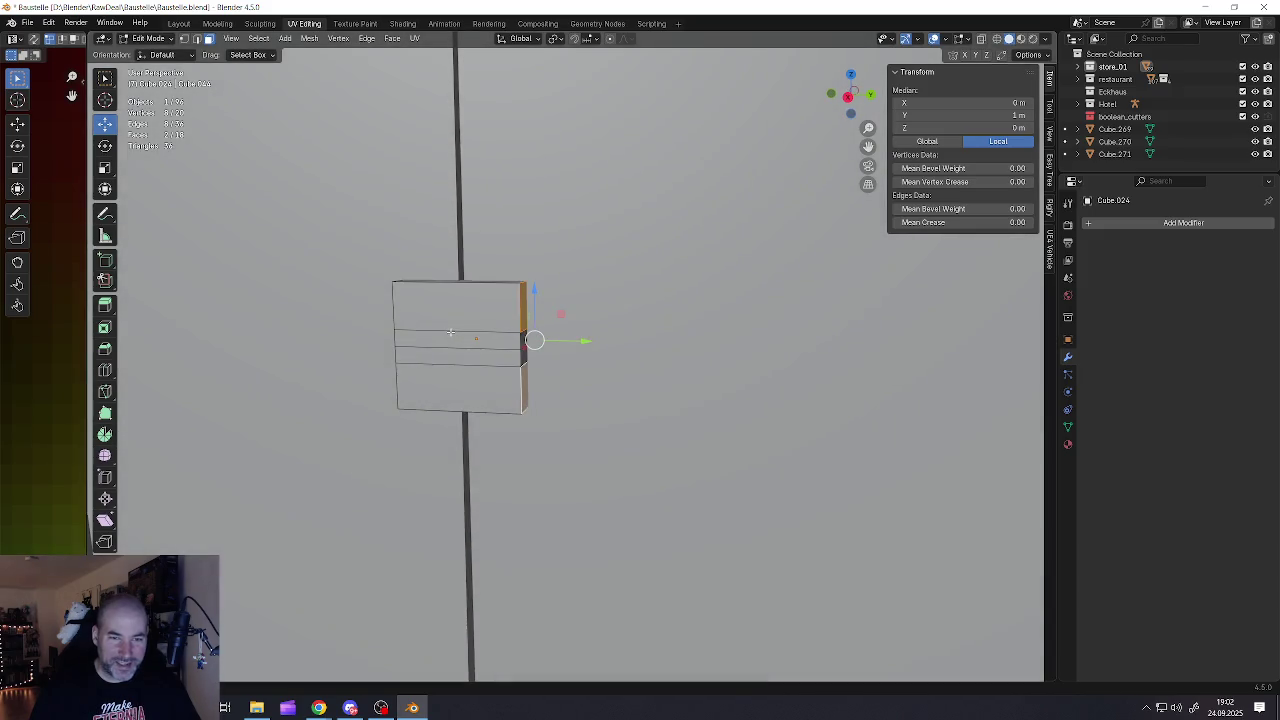
key(2)
key(x)
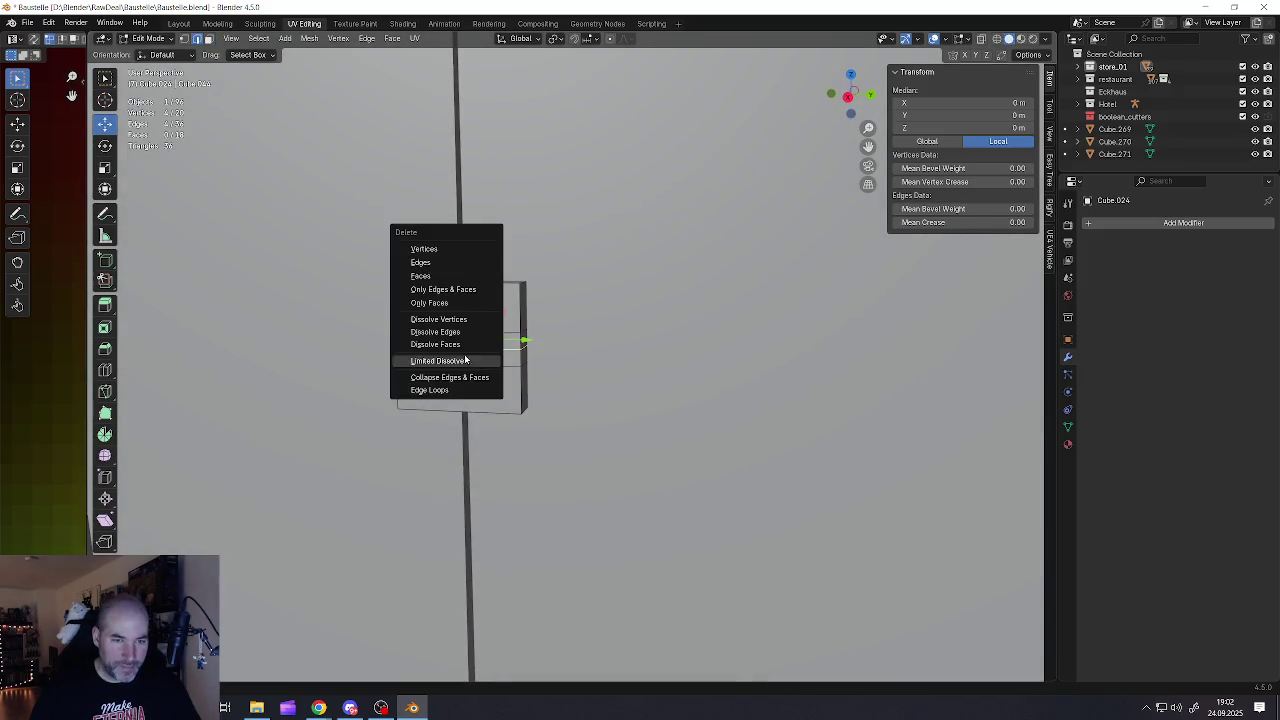
click(450, 332)
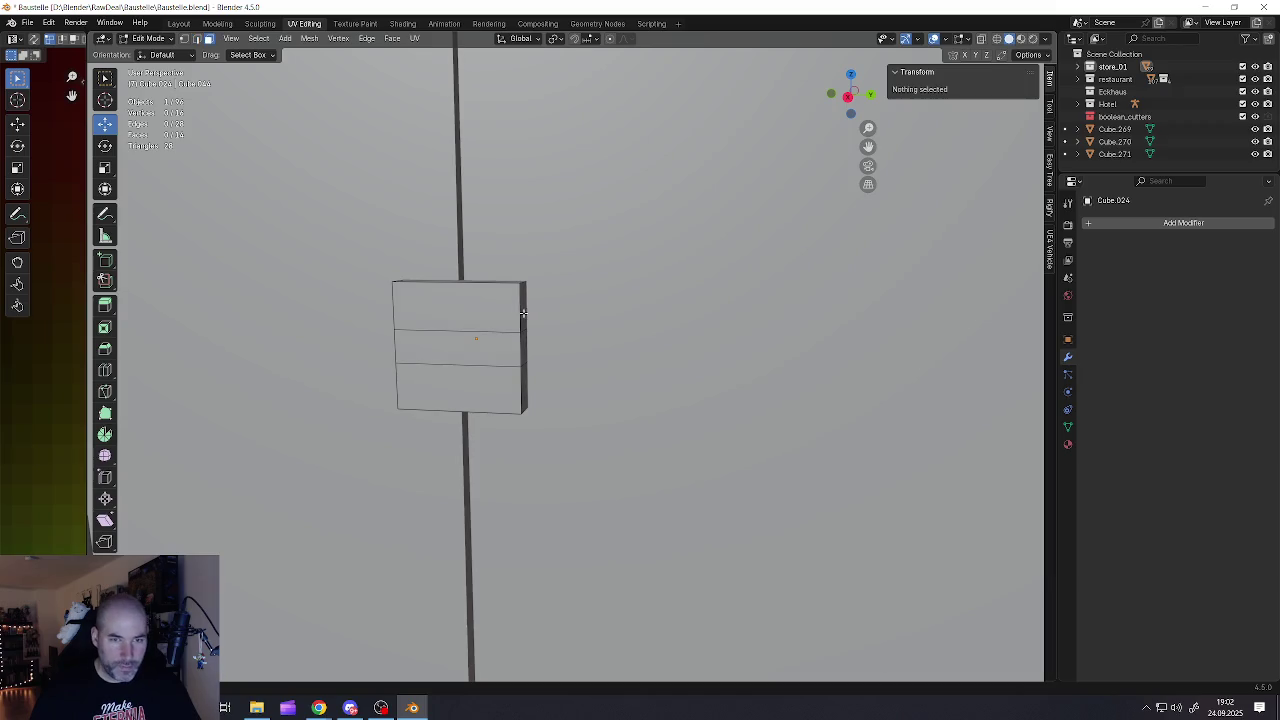
Extrude the block's right-side edges outward to form the notch
click(523, 313)
shift+click(523, 390)
middle_drag(523, 390, 515, 360)
key(alt+z)
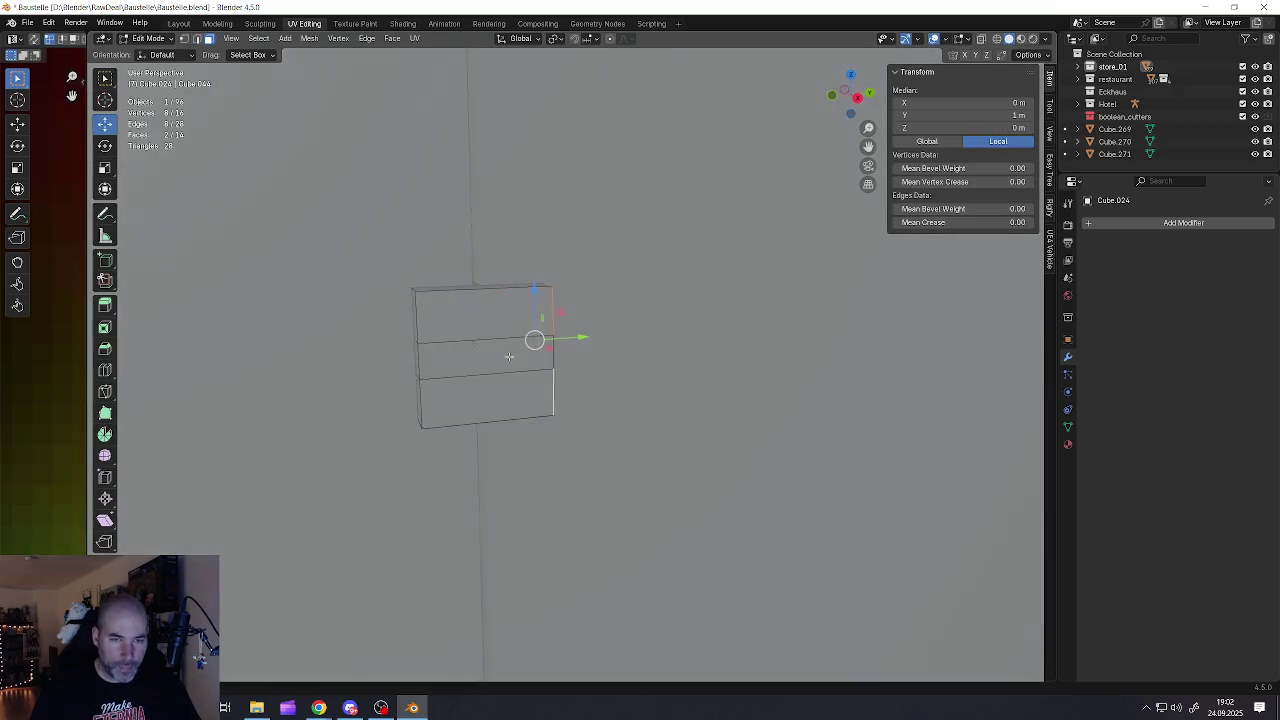
key(alt+z)
key(e)
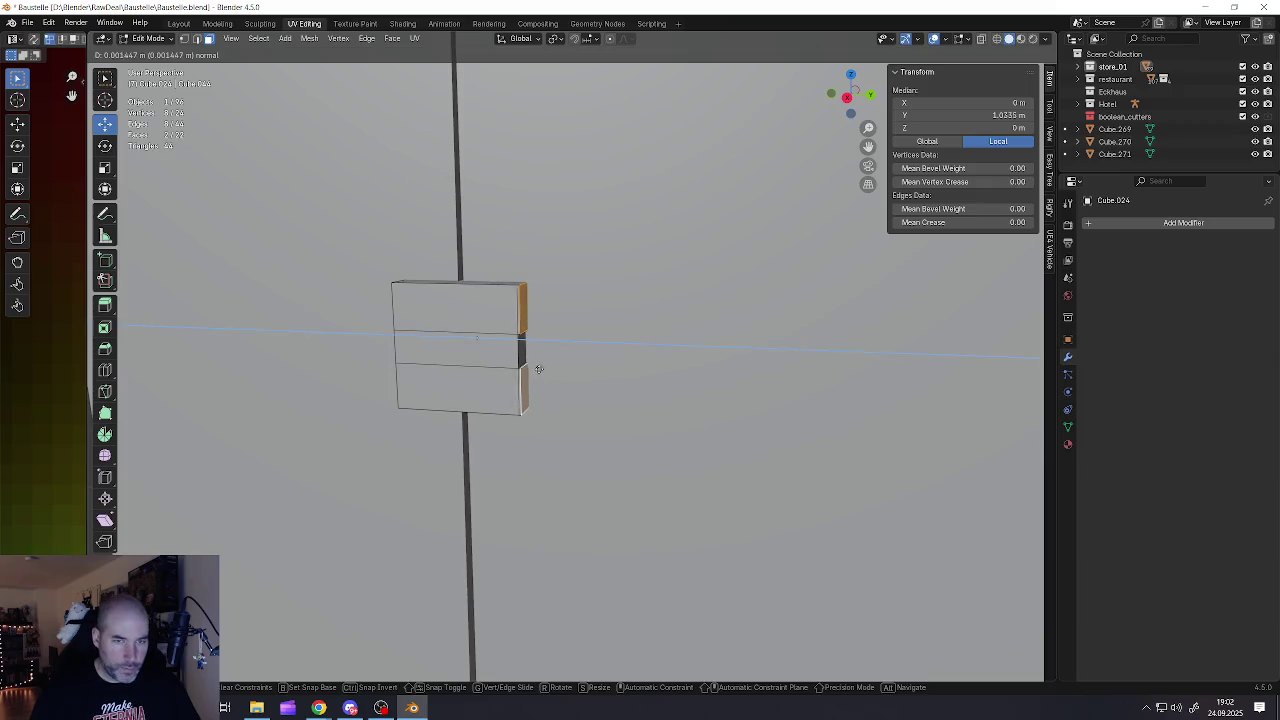
click(590, 365)
Thin the block along Y to 0.0446 m and slide it along Y onto the door edge
key(Tab)
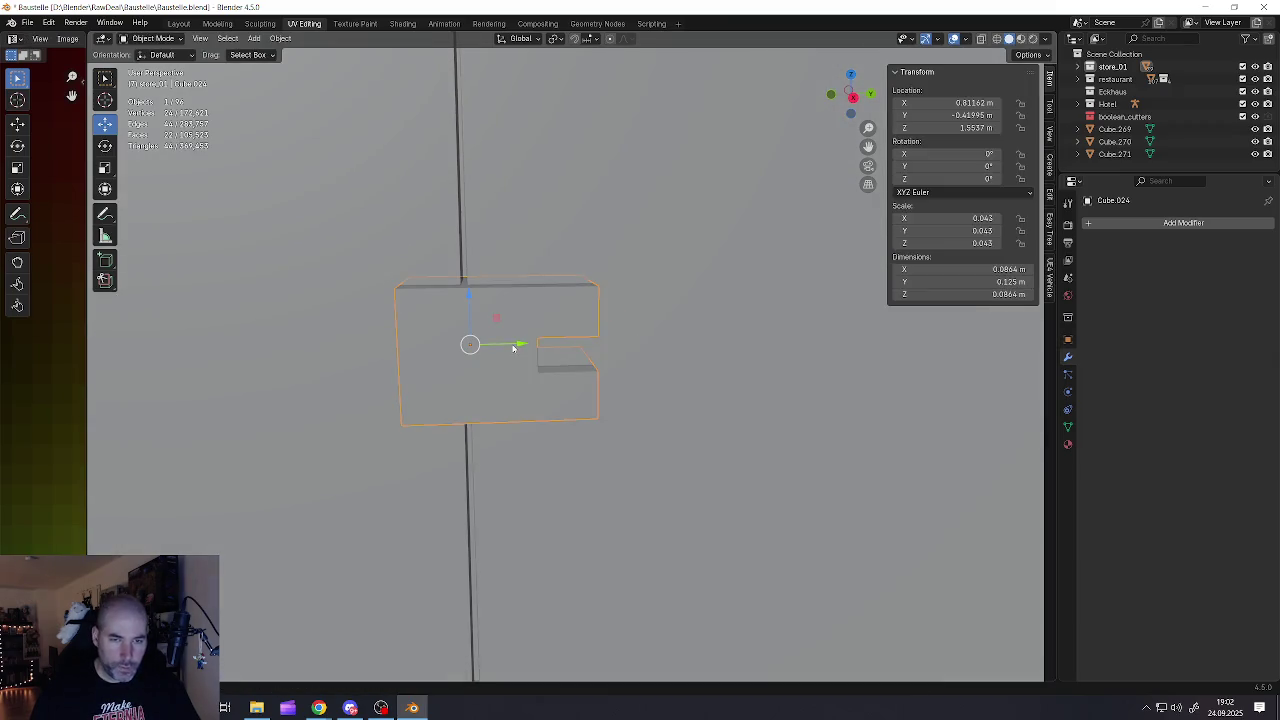
key(s)
key(Escape)
key(s)
key(y)
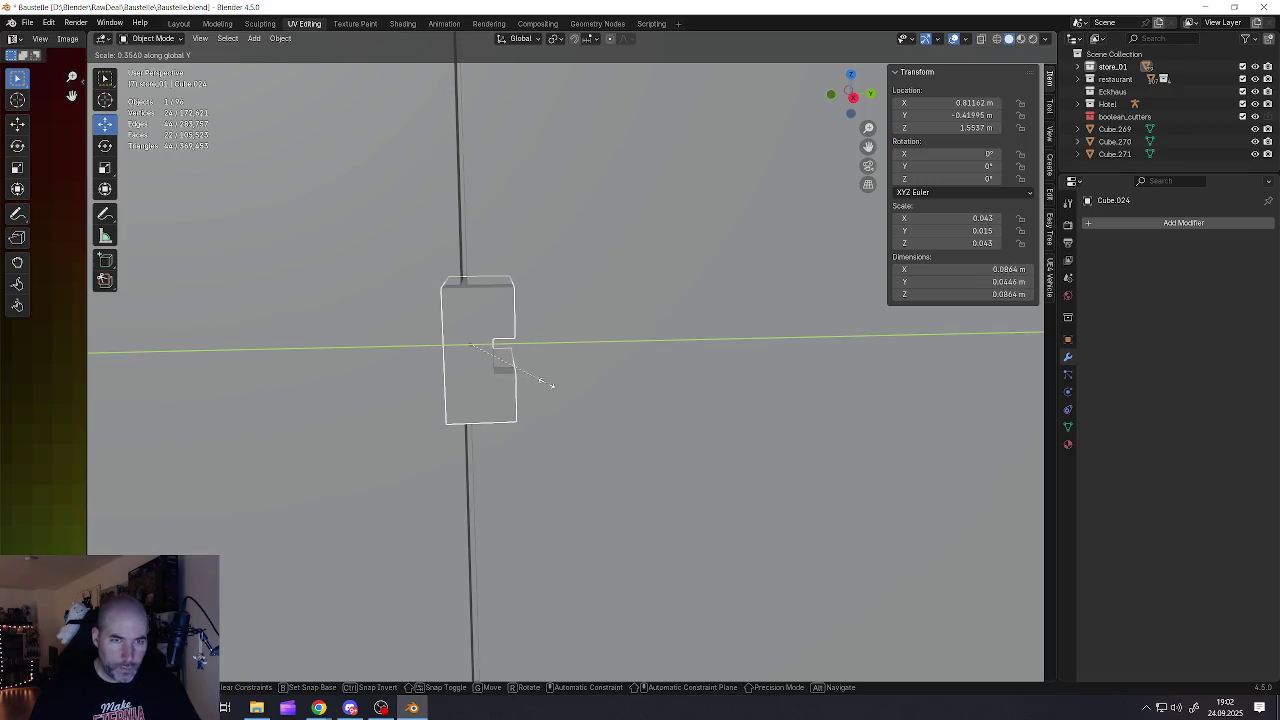
click(512, 362)
drag(520, 346, 503, 348)
scroll(503, 350, down, 3)
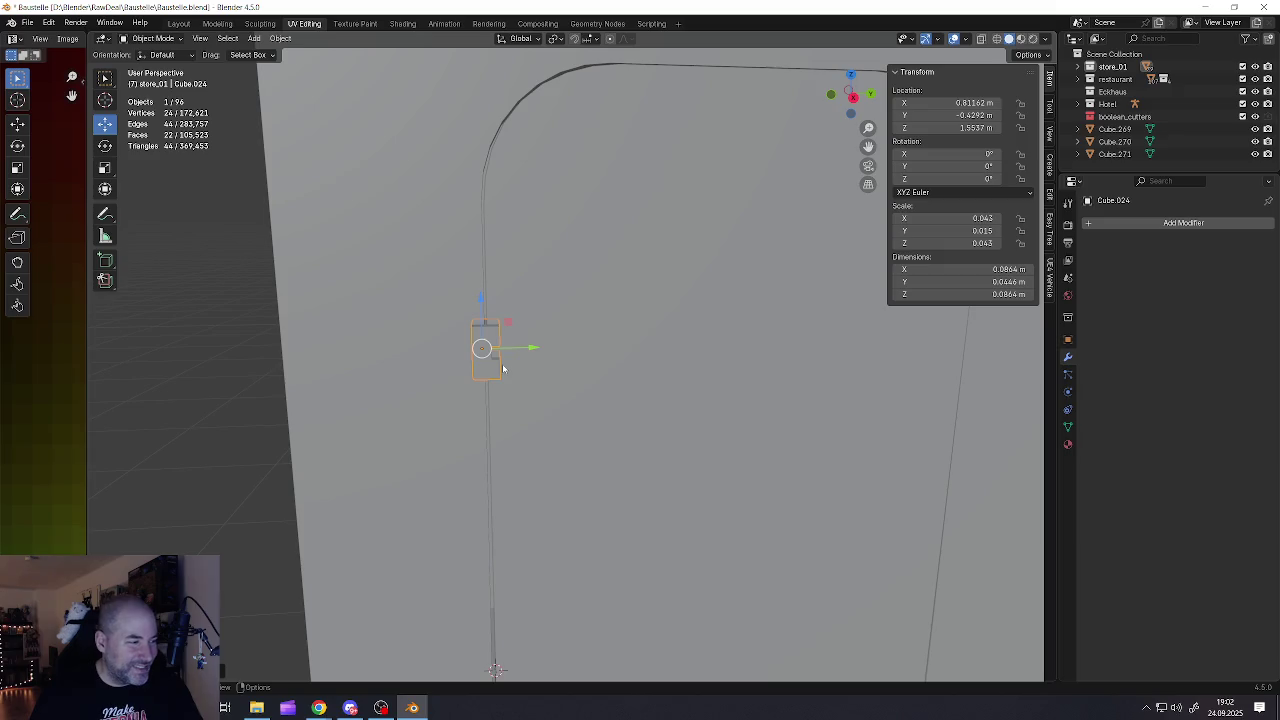
Scale the hinge block down to 0.0592 × 0.0303 × 0.0592 m on the door's upper left edge
scroll(503, 369, down, 2)
scroll(500, 357, down, 3)
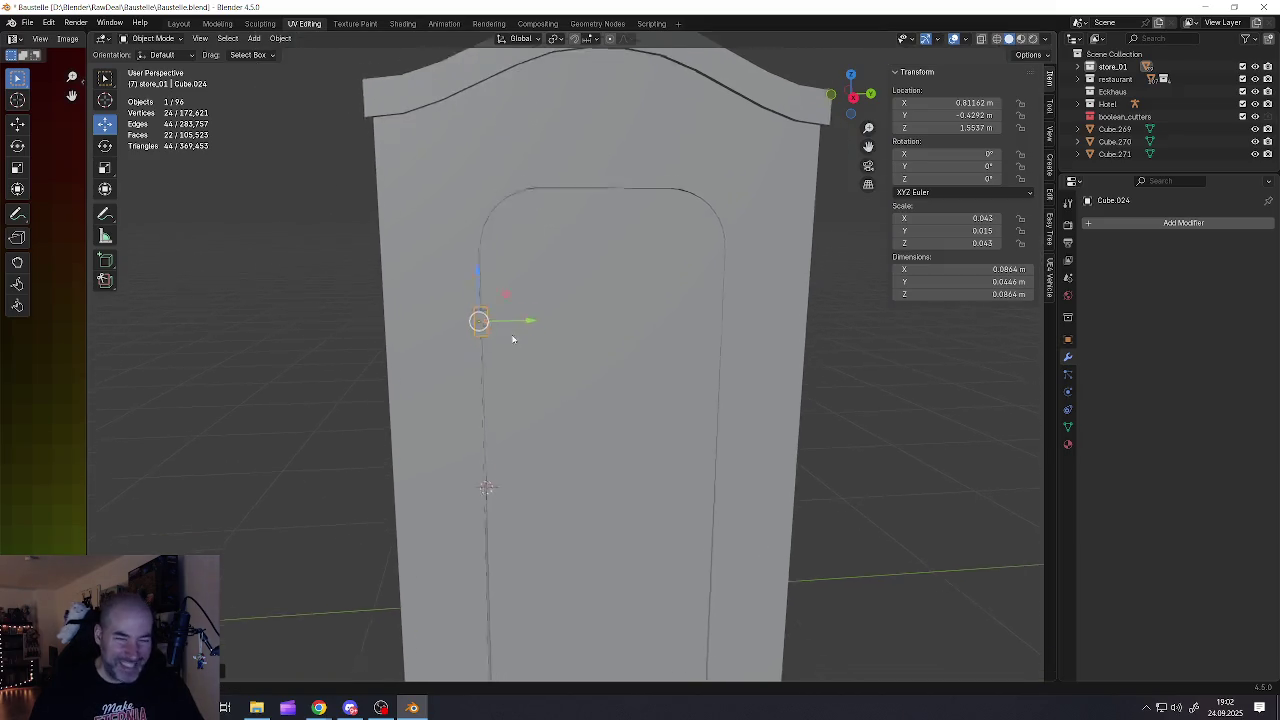
middle_drag(514, 346, 509, 291)
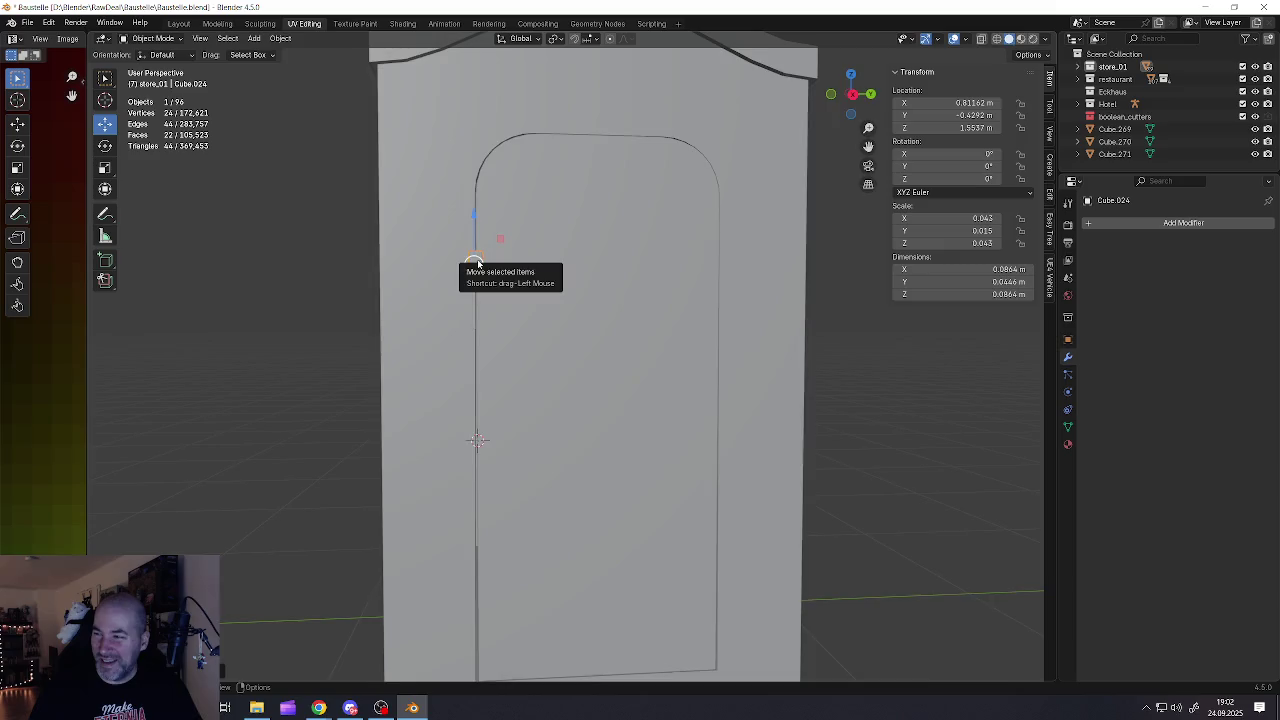
scroll(476, 262, up, 3)
scroll(470, 268, up, 3)
mouse_move(477, 271)
middle_down()
mouse_move(486, 277)
mouse_move(480, 261)
mouse_move(476, 286)
middle_up()
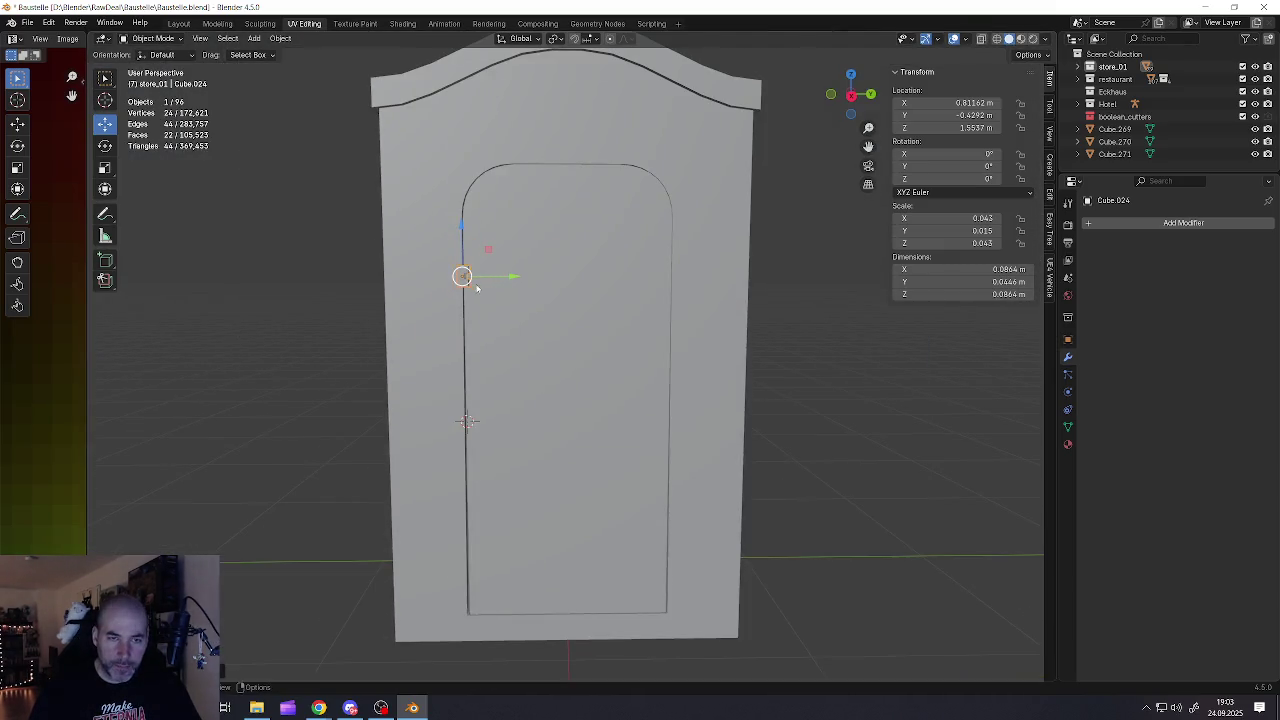
key(s)
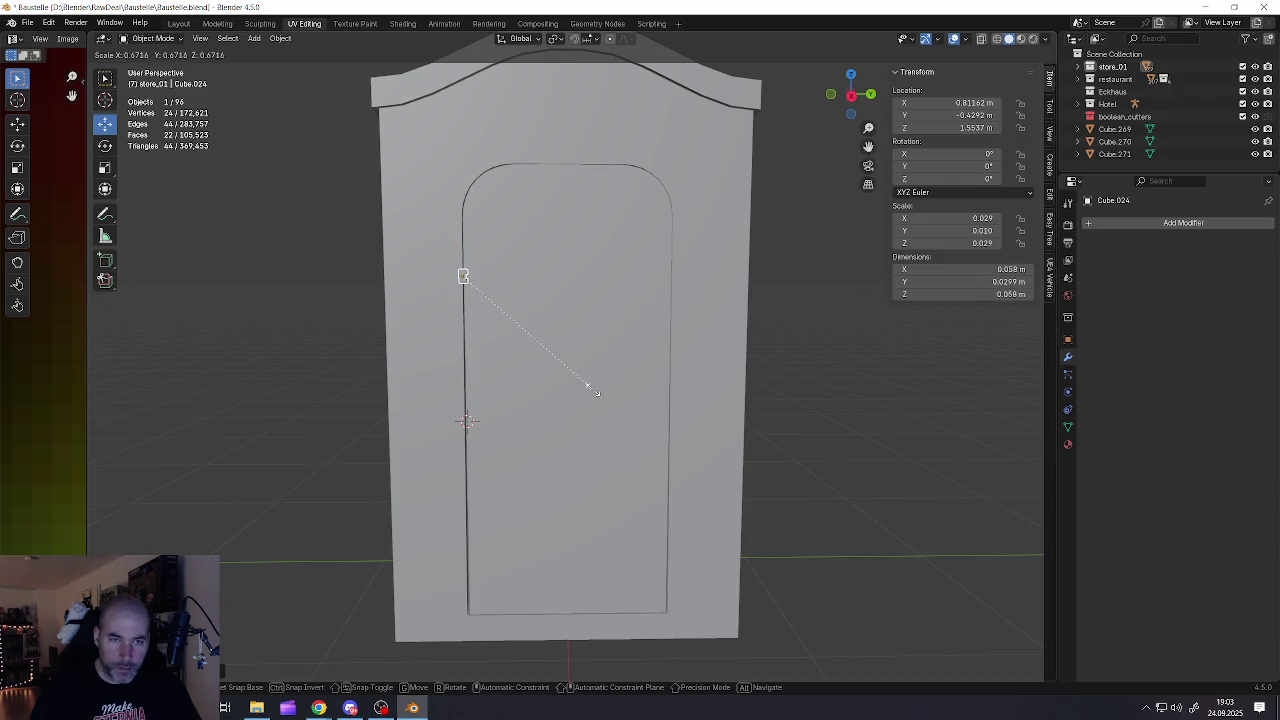
click(582, 377)
scroll(453, 252, up, 4)
mouse_move(453, 252)
middle_down()
mouse_move(445, 308)
mouse_move(583, 294)
mouse_move(584, 321)
middle_up()
scroll(584, 321, down, 3)
scroll(584, 321, down, 2)
scroll(540, 326, down, 2)
scroll(531, 369, down, 1)
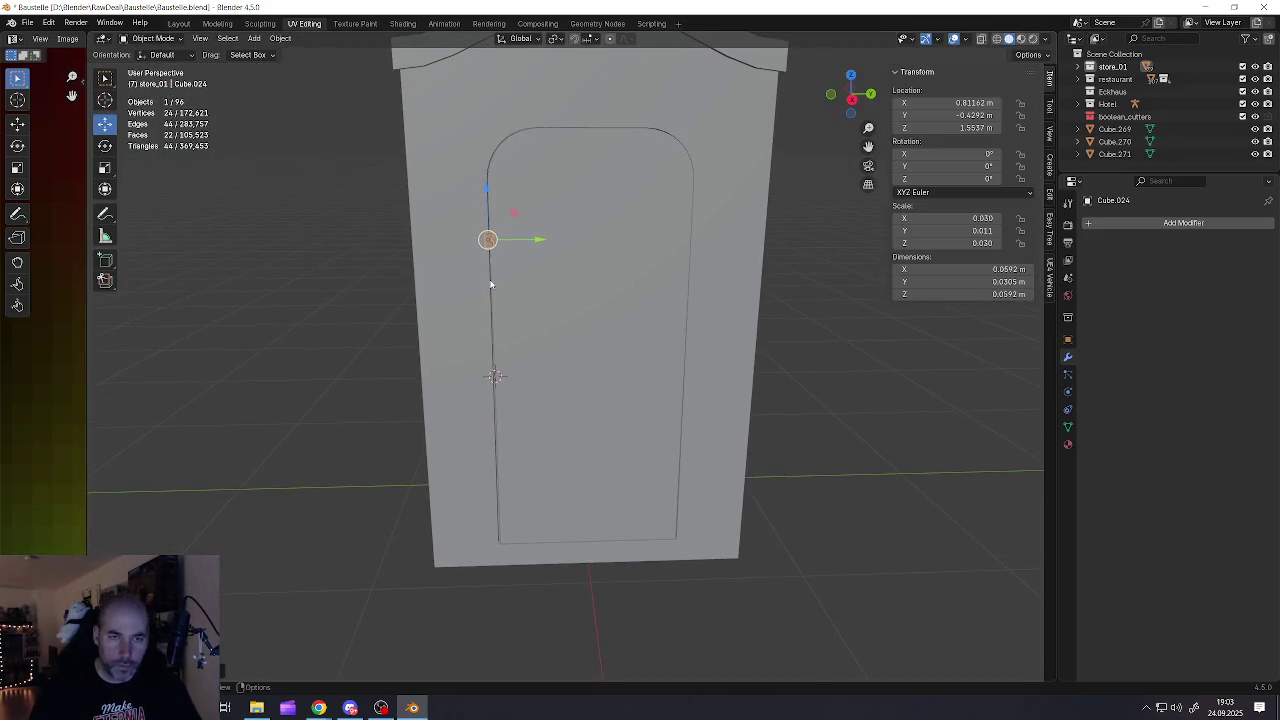
key(Tab)
Duplicate the hinge piece twice, moving the copies down the door edge along Z
click(505, 260)
key(shift+d)
key(z)
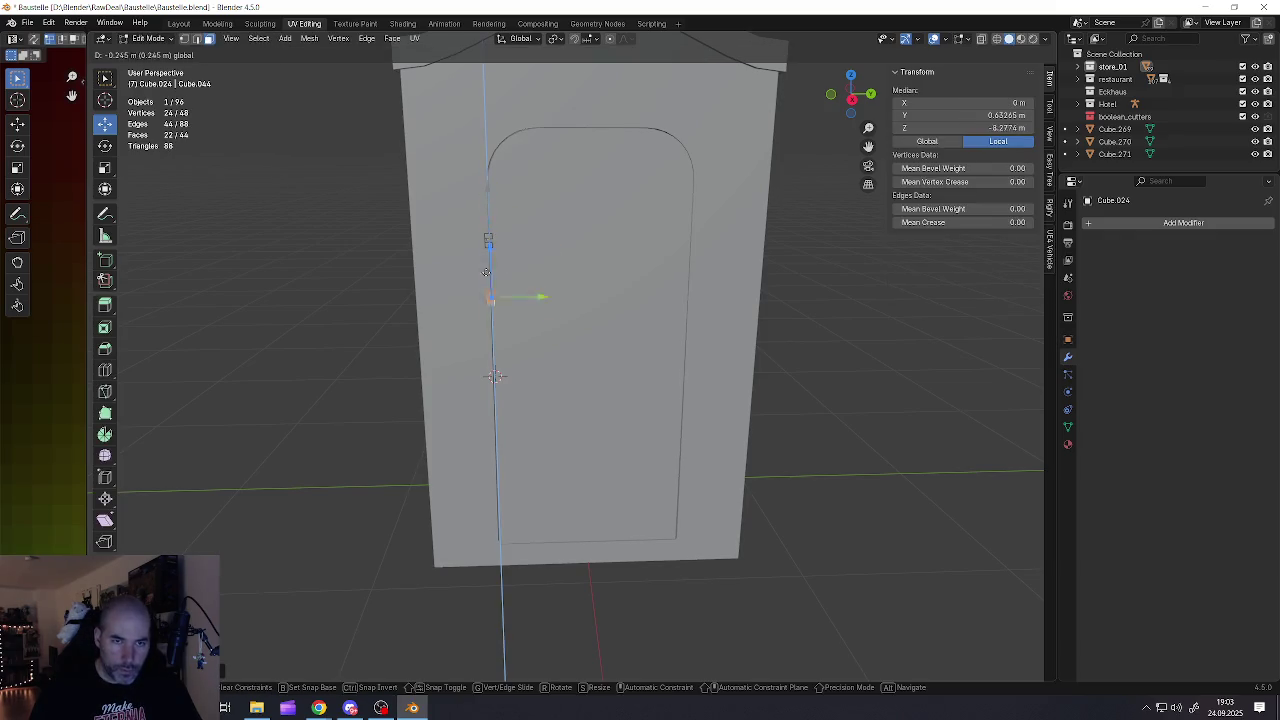
click(484, 306)
middle_drag(484, 306, 573, 381)
key(shift+d)
right_click(573, 381)
key(g)
key(z)
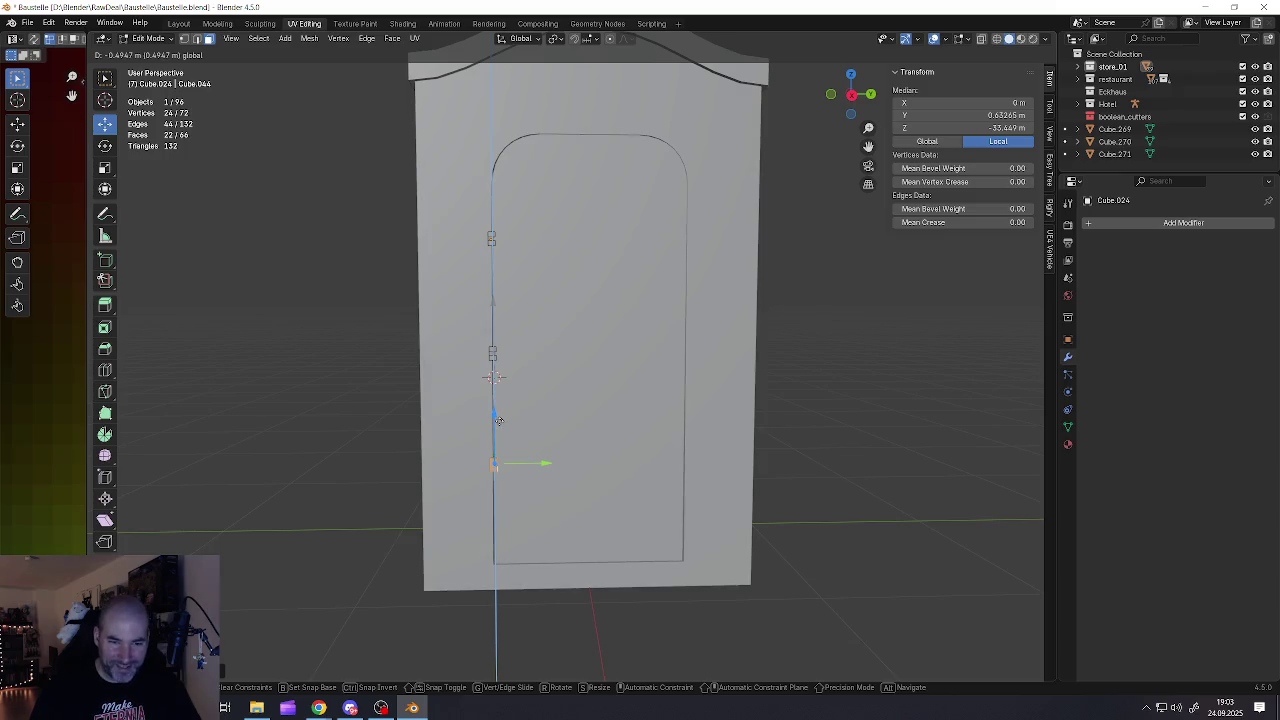
click(508, 413)
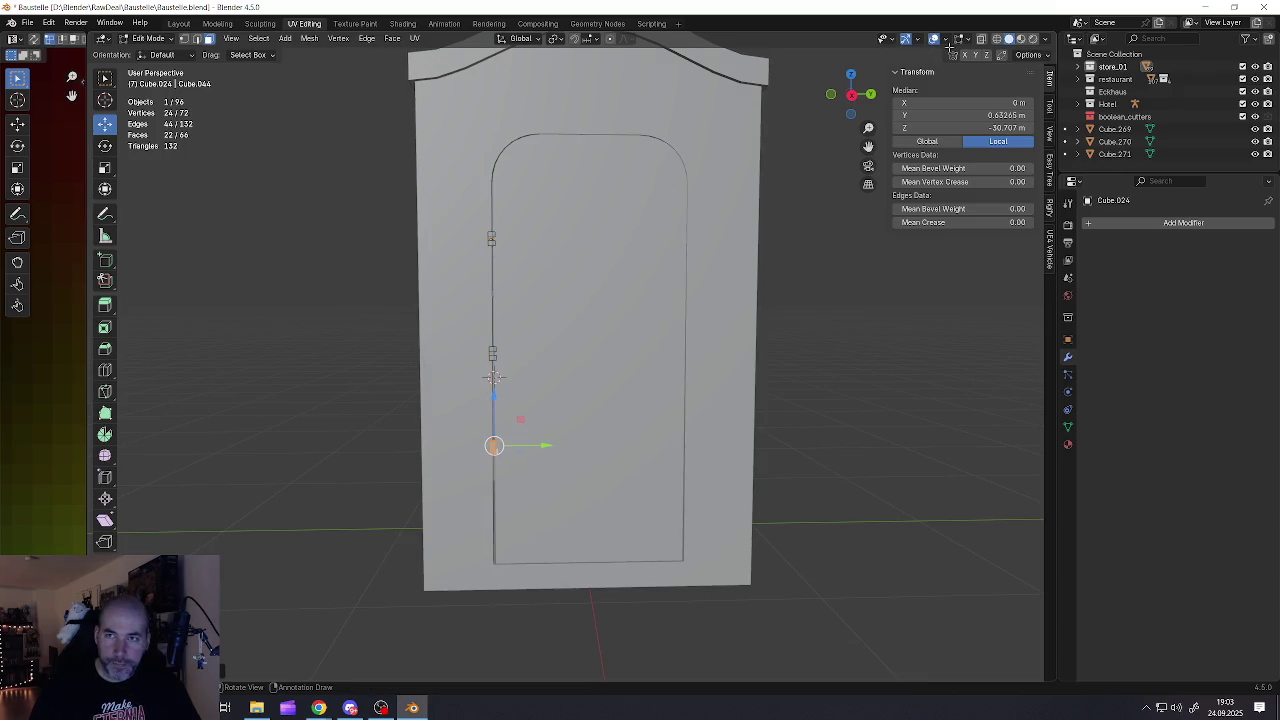
With X-ray on, raise the two upper hinge copies together along Z
click(982, 39)
key(l)
key(g)
key(z)
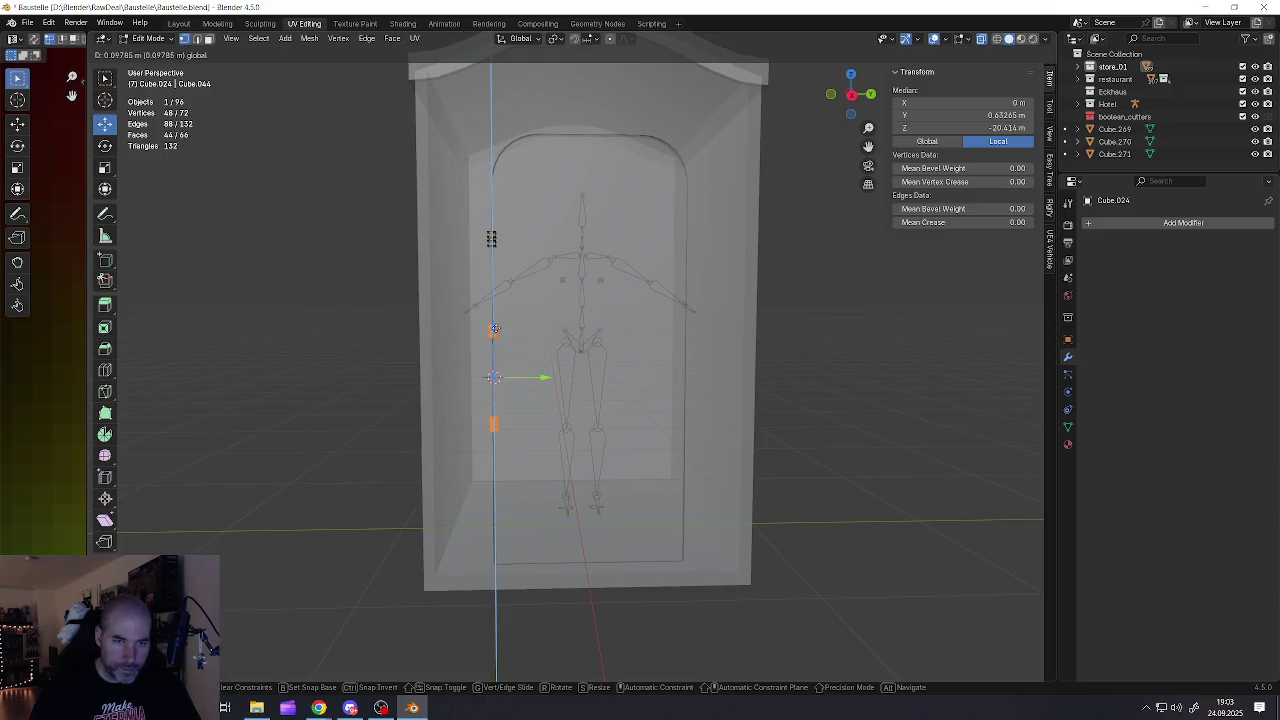
click(494, 328)
Duplicate the lower hinge to place a fourth hinge near the door bottom
click(496, 418)
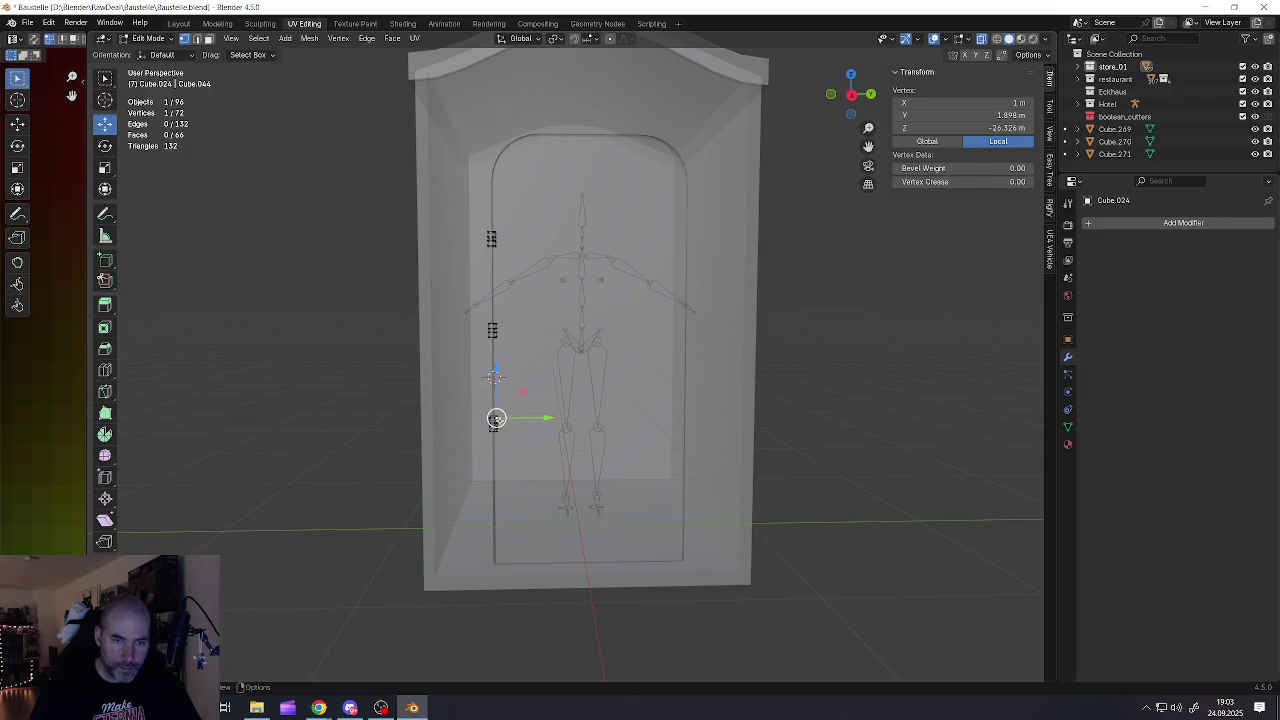
key(l)
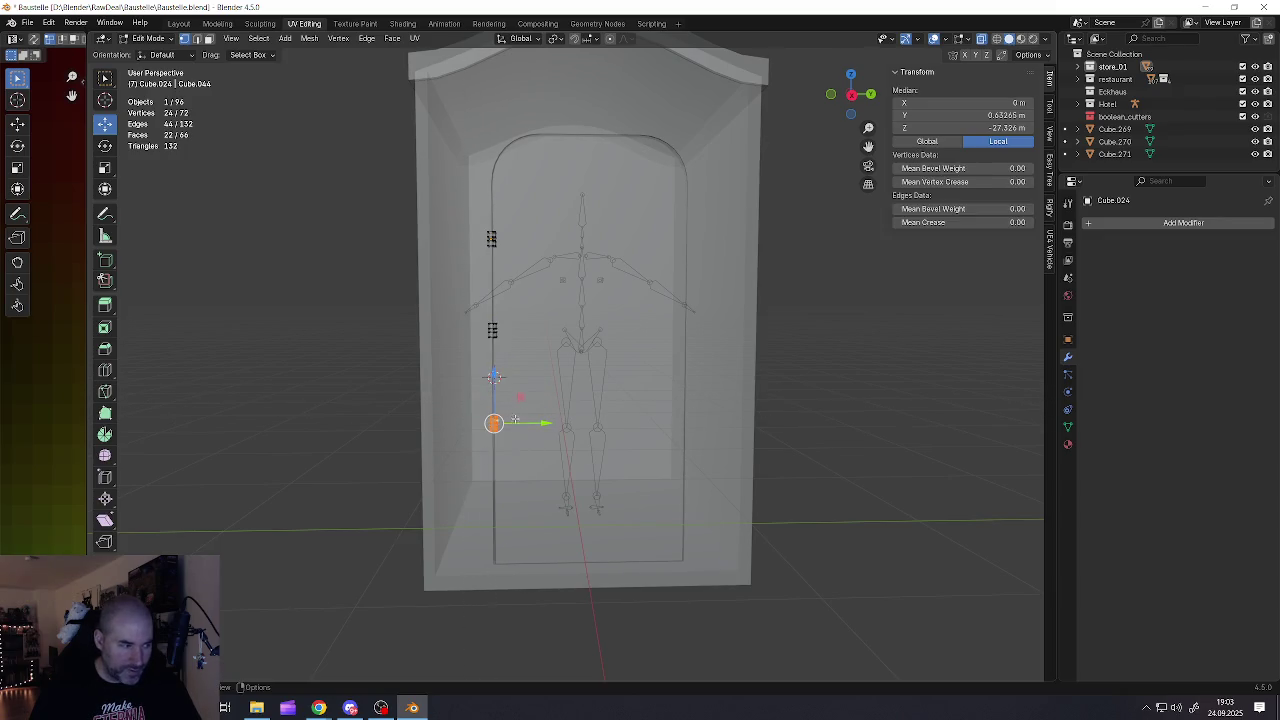
key(shift+d)
right_click(506, 382)
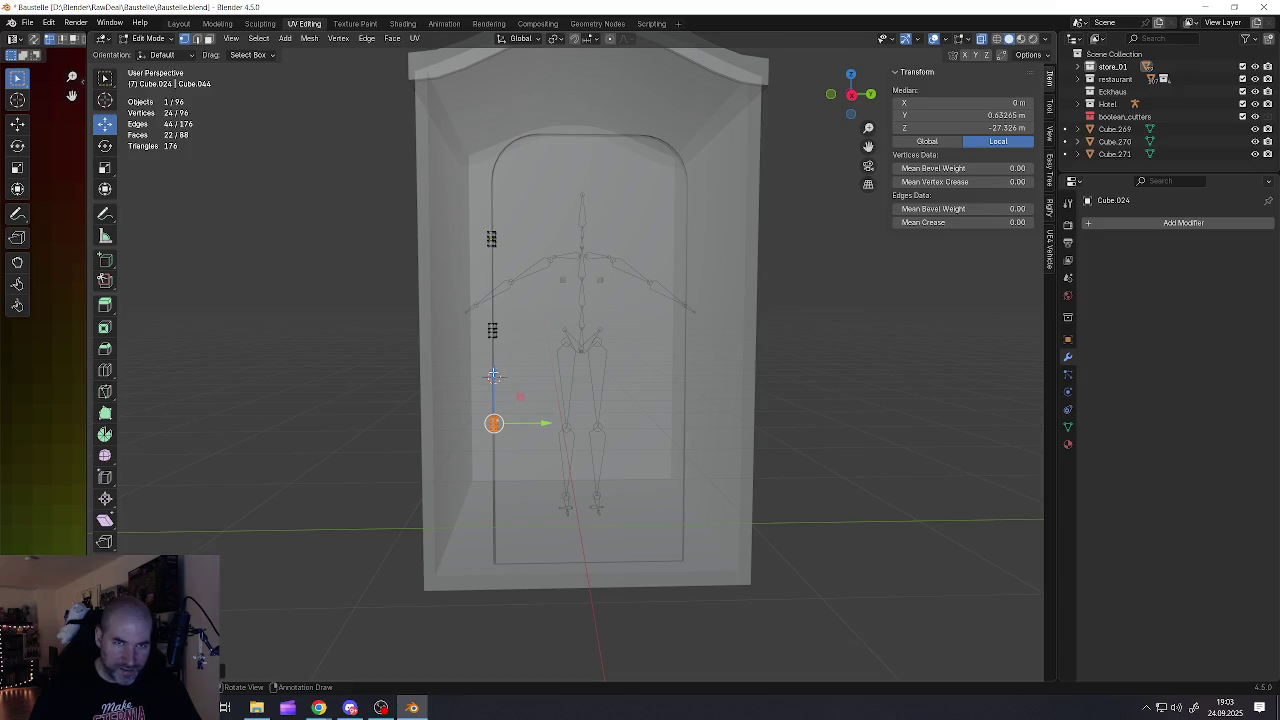
key(g)
key(z)
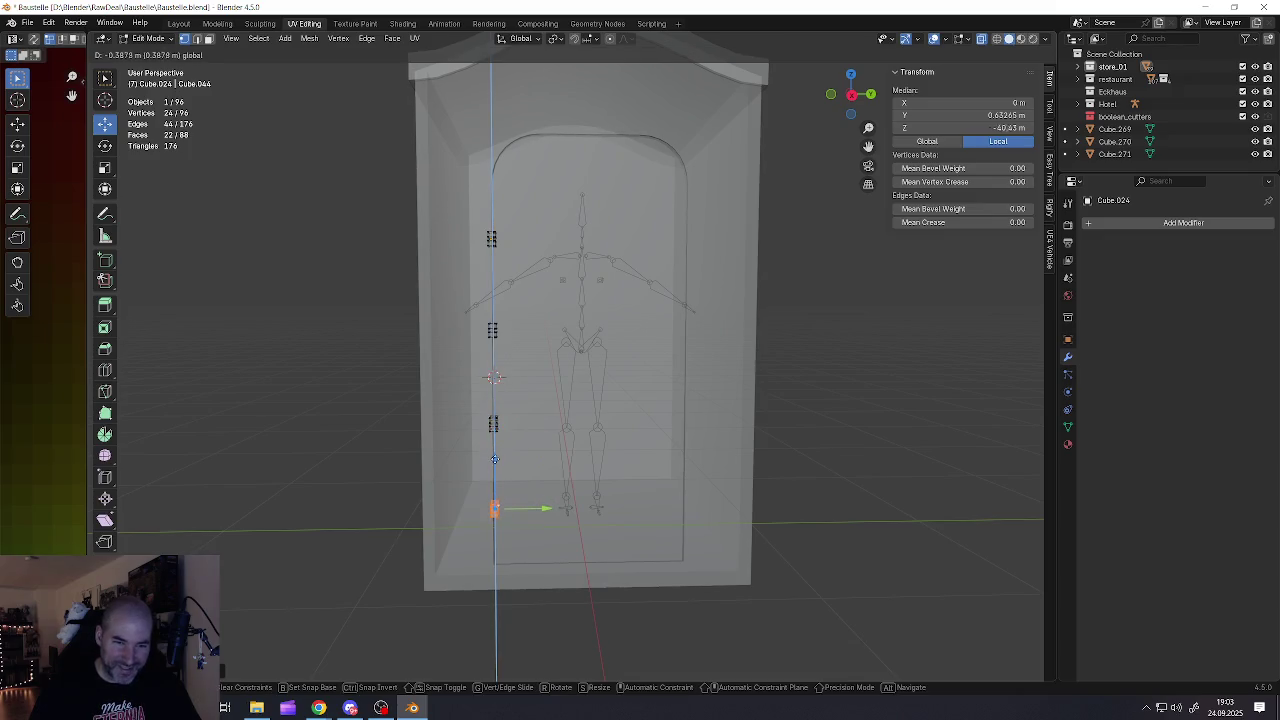
click(493, 458)
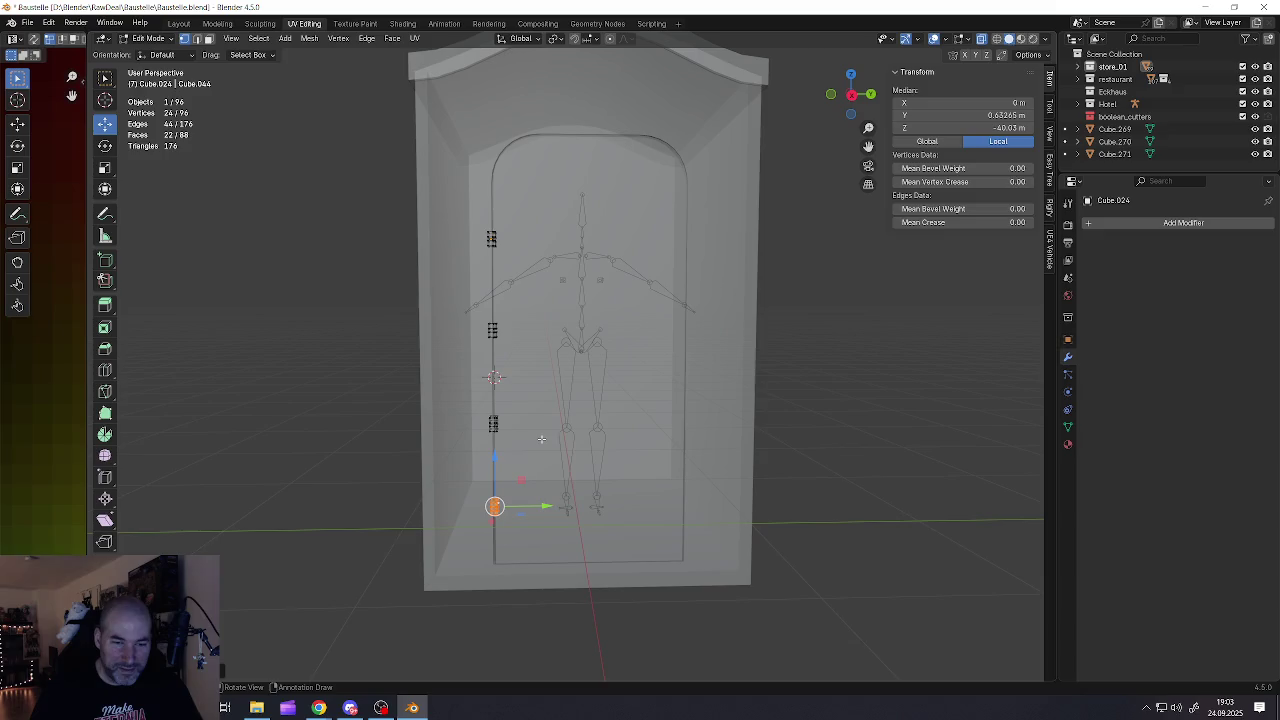
alt+middle_click(545, 422)
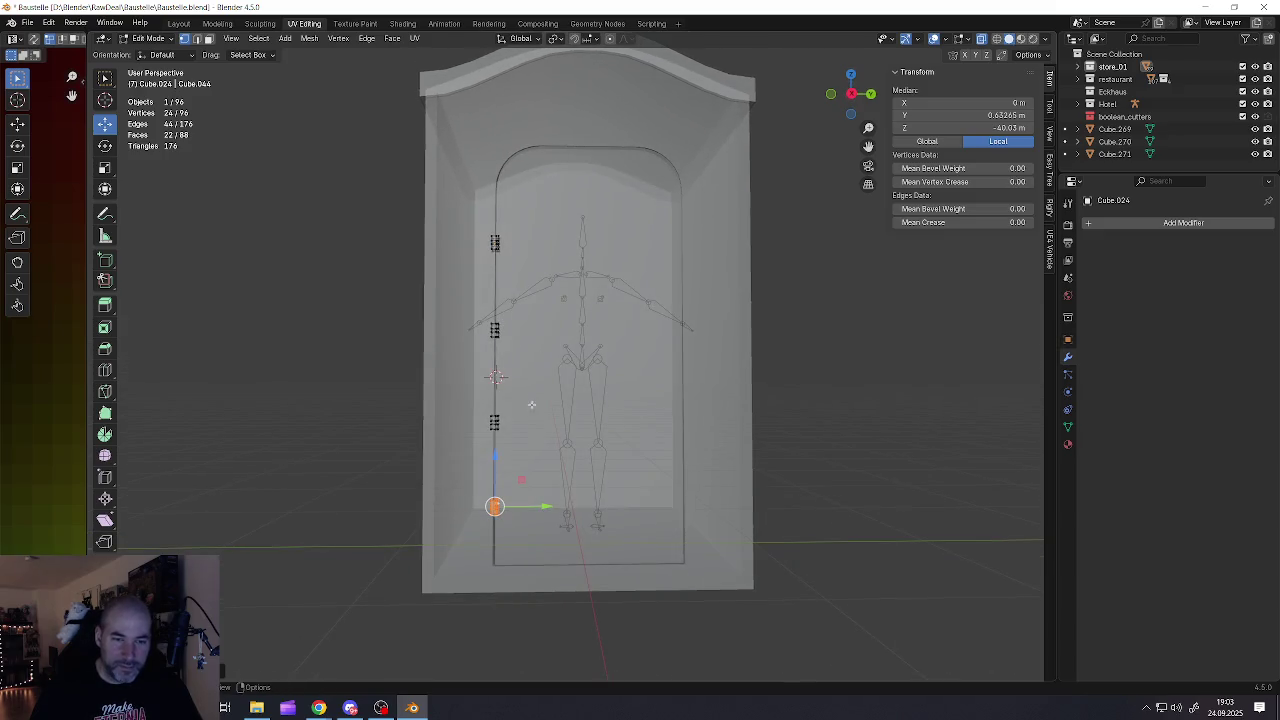
key(Tab)
scroll(534, 436, down, 2)
middle_drag(534, 436, 551, 405)
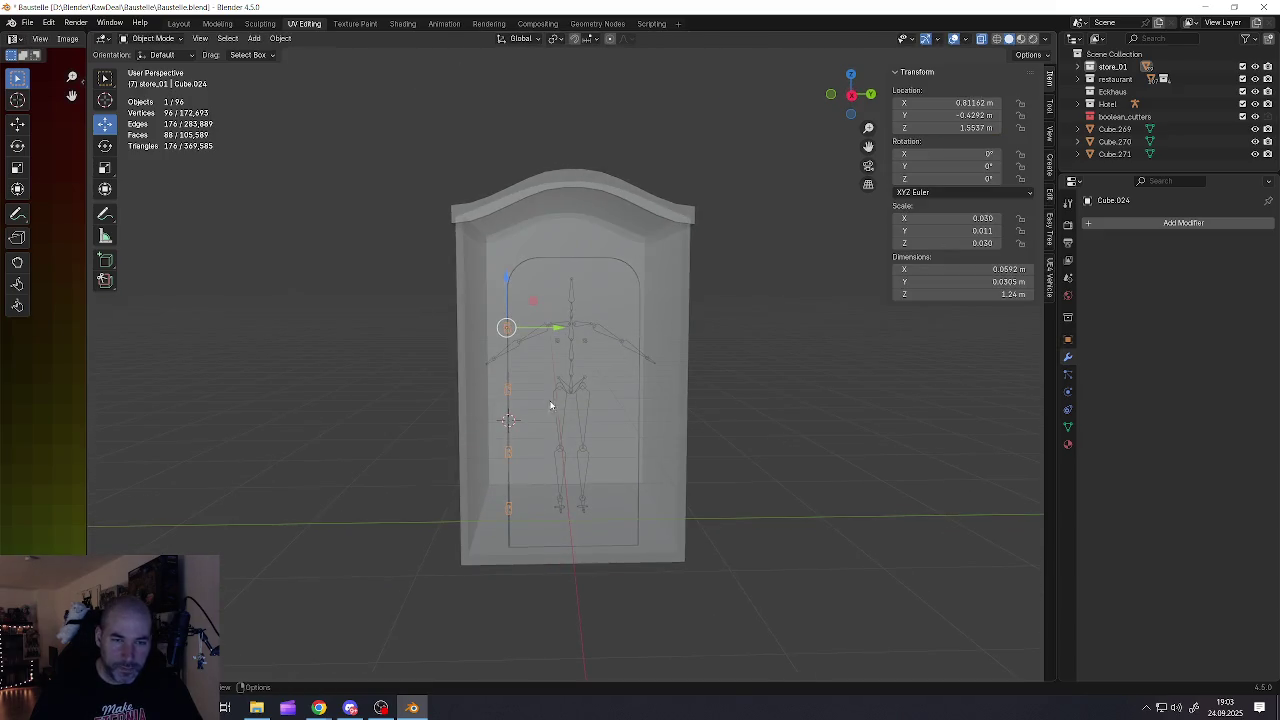
Set the hinge object's origin to the 3D cursor, lowering it to Z 0.95657
right_click(508, 398)
click(579, 412)
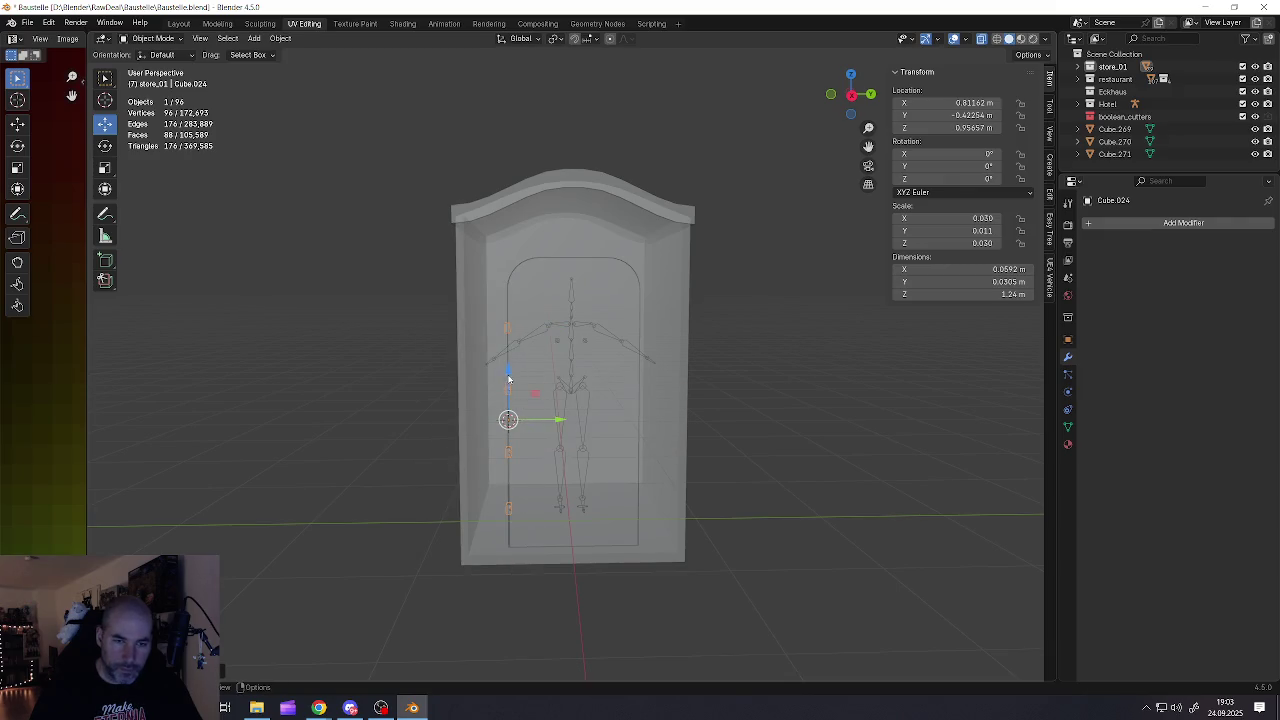
key(a)
key(alt+a)
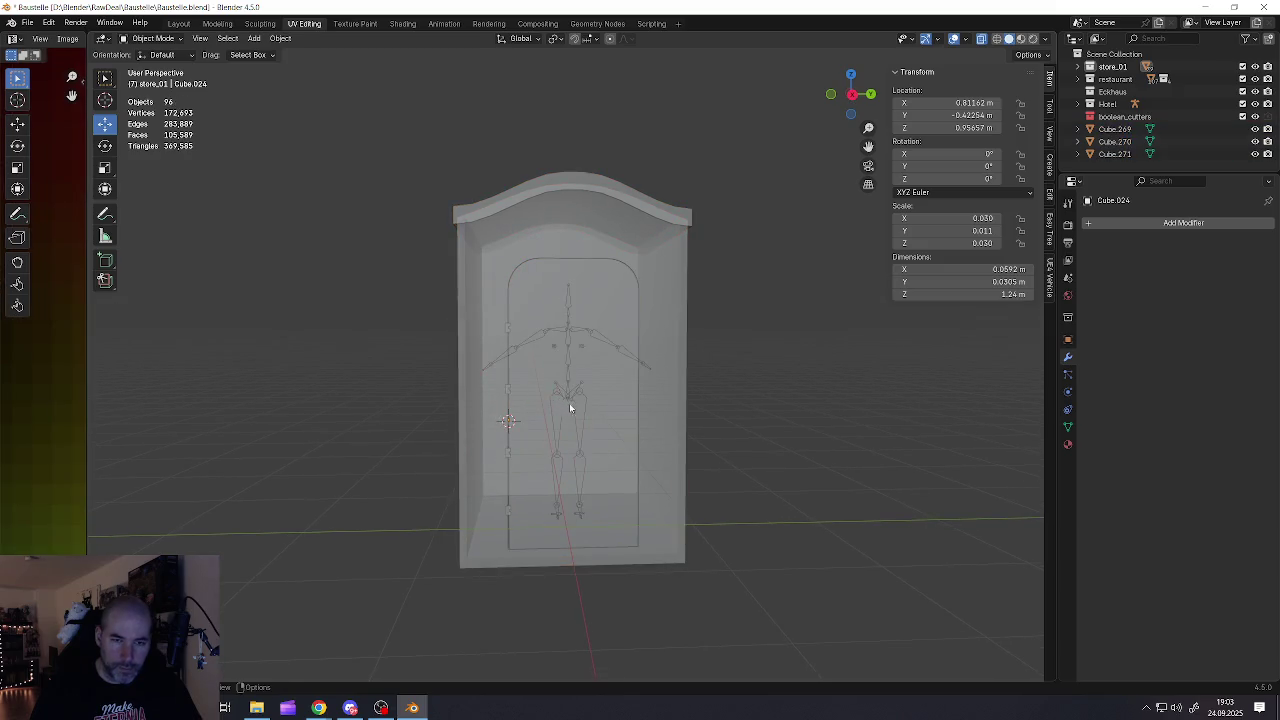
Turn off X-ray and select the hinge object for mesh editing
middle_drag(568, 403, 620, 370)
key(alt+z)
mouse_move(726, 351)
middle_down()
mouse_move(612, 394)
mouse_move(600, 366)
mouse_move(562, 383)
middle_up()
click(586, 374)
click(627, 422)
mouse_move(627, 422)
middle_down()
mouse_move(636, 377)
mouse_move(560, 408)
mouse_move(603, 394)
mouse_move(534, 391)
mouse_move(474, 343)
middle_up()
scroll(474, 343, up, 3)
click(477, 343)
key(Tab)
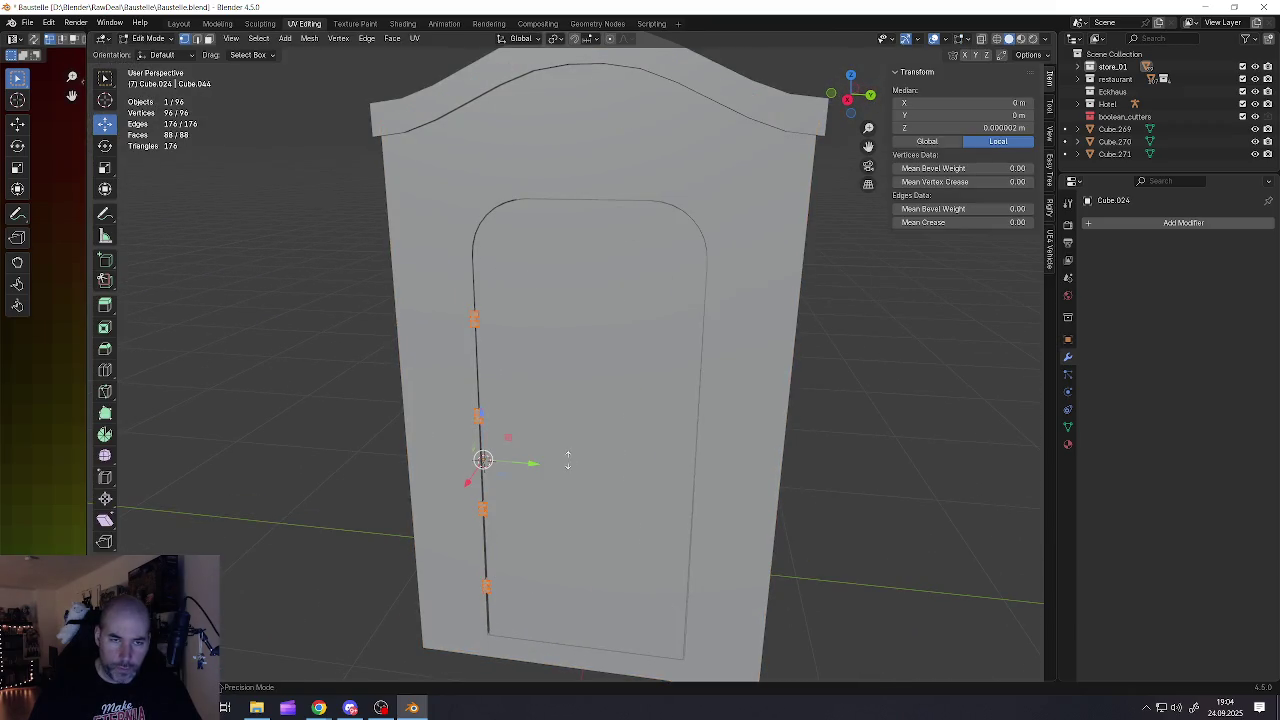
Scale the hinges along Y so they measure 0.0662 × 0.043 m
right_click(493, 358)
scroll(493, 358, up, 3)
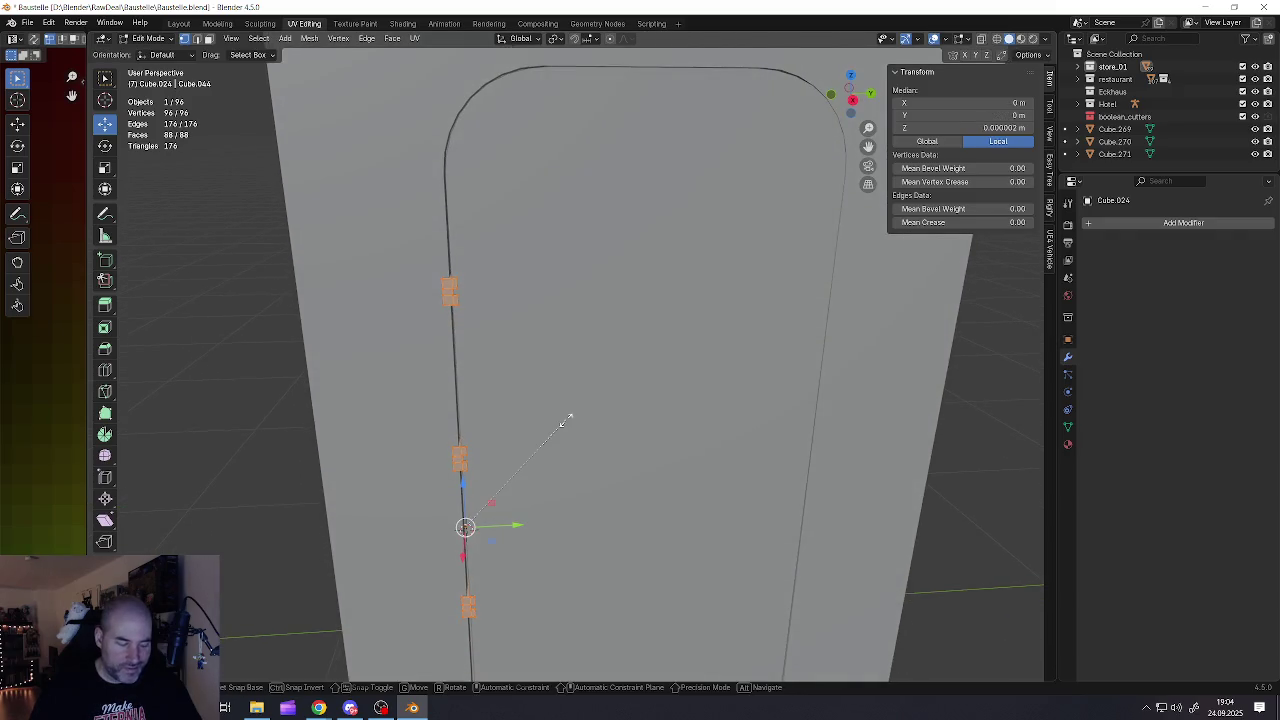
key(s)
key(x)
key(y)
click(617, 420)
mouse_move(549, 423)
middle_down()
mouse_move(571, 449)
mouse_move(479, 416)
mouse_move(537, 428)
mouse_move(547, 387)
mouse_move(566, 392)
middle_up()
key(Tab)
Frame the door from the front and start adding a new cube
scroll(479, 416, down, 5)
key(alt+a)
scroll(543, 437, down, 2)
scroll(566, 392, up, 2)
key(shift+a)
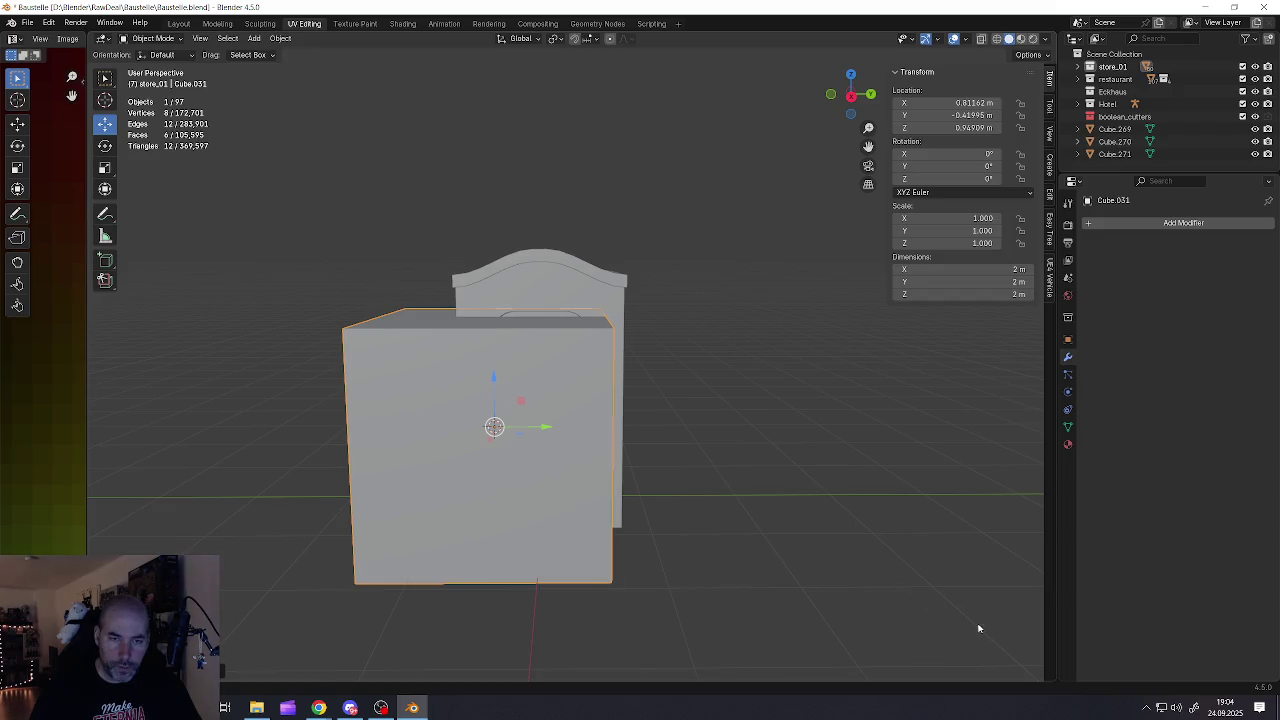
Shrink the new latch cube and position it at Z 1.0559 beside the door
key(s)
click(525, 438)
key(g)
key(y)
key(z)
click(603, 418)
key(KP_Decimal)
key(g)
key(y)
click(589, 409)
middle_drag(589, 409, 568, 399)
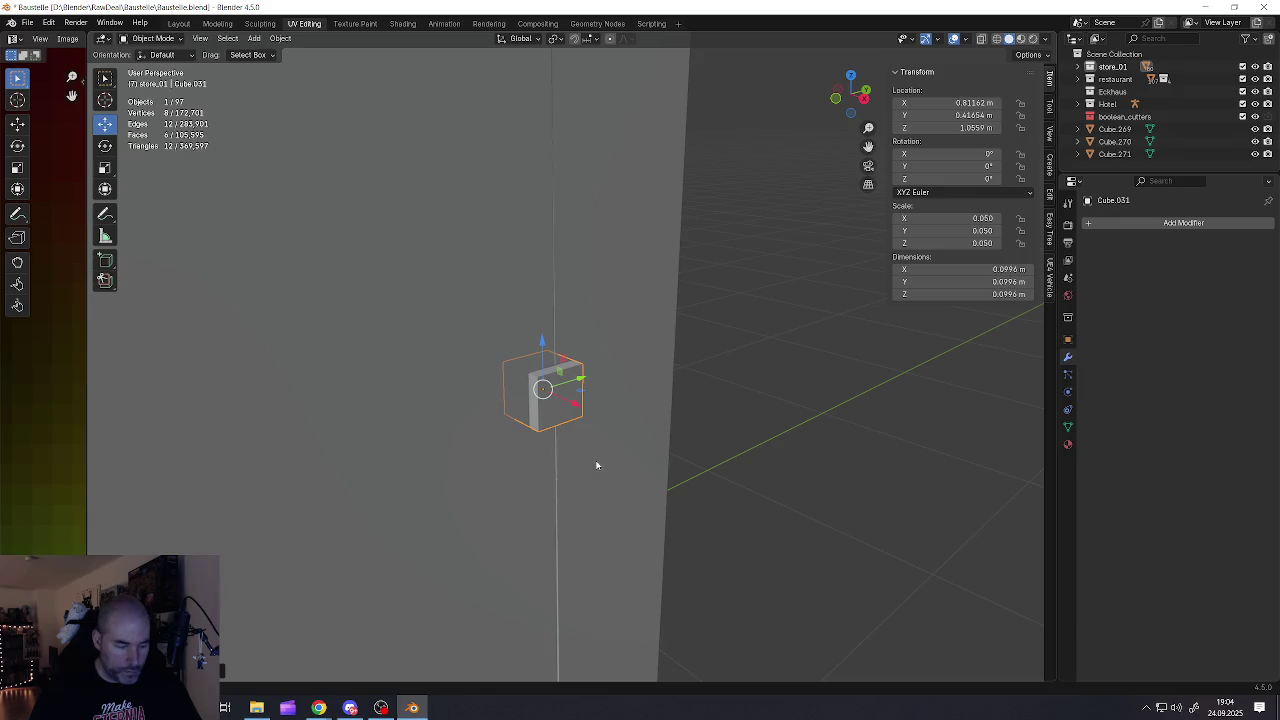
Stretch the cube taller on Z and add four evenly spaced horizontal edge loops
key(s)
key(z)
click(628, 527)
mouse_move(628, 527)
middle_down()
mouse_move(509, 388)
mouse_move(560, 390)
middle_up()
key(Tab)
key(a)
scroll(560, 390, up, 3)
key(ctrl+r)
scroll(564, 390, up, 3)
click(563, 391)
right_click(550, 399)
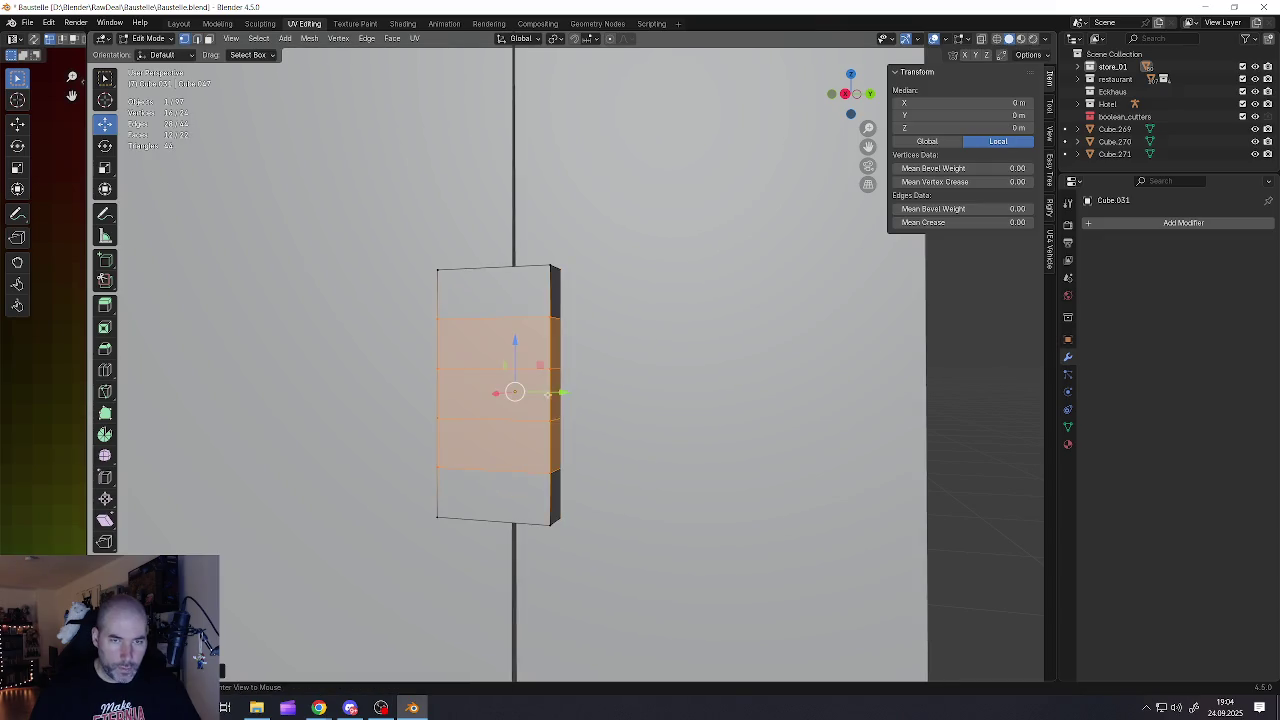
Extrude the right-side faces outward to give the latch a notched profile
key(3)
click(563, 391)
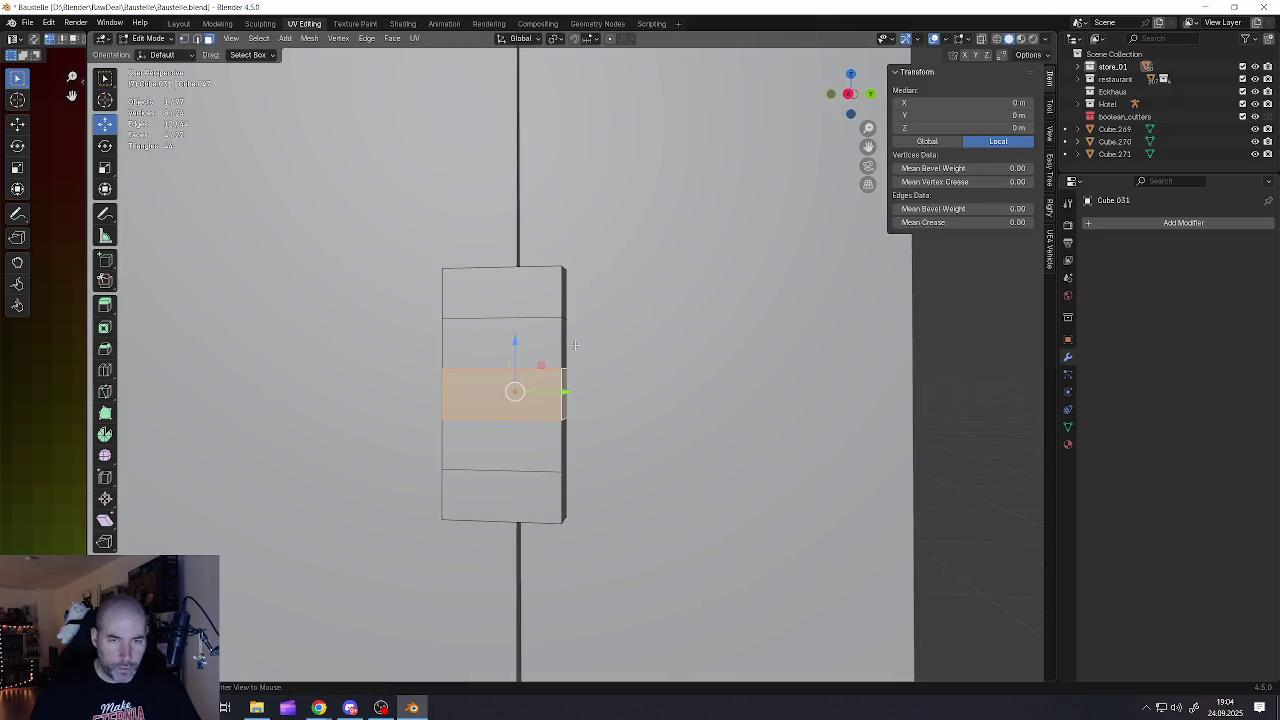
middle_drag(574, 350, 540, 318)
click(539, 316)
scroll(539, 316, down, 2)
shift+click(536, 408)
shift+click(537, 440)
middle_drag(537, 440, 551, 378)
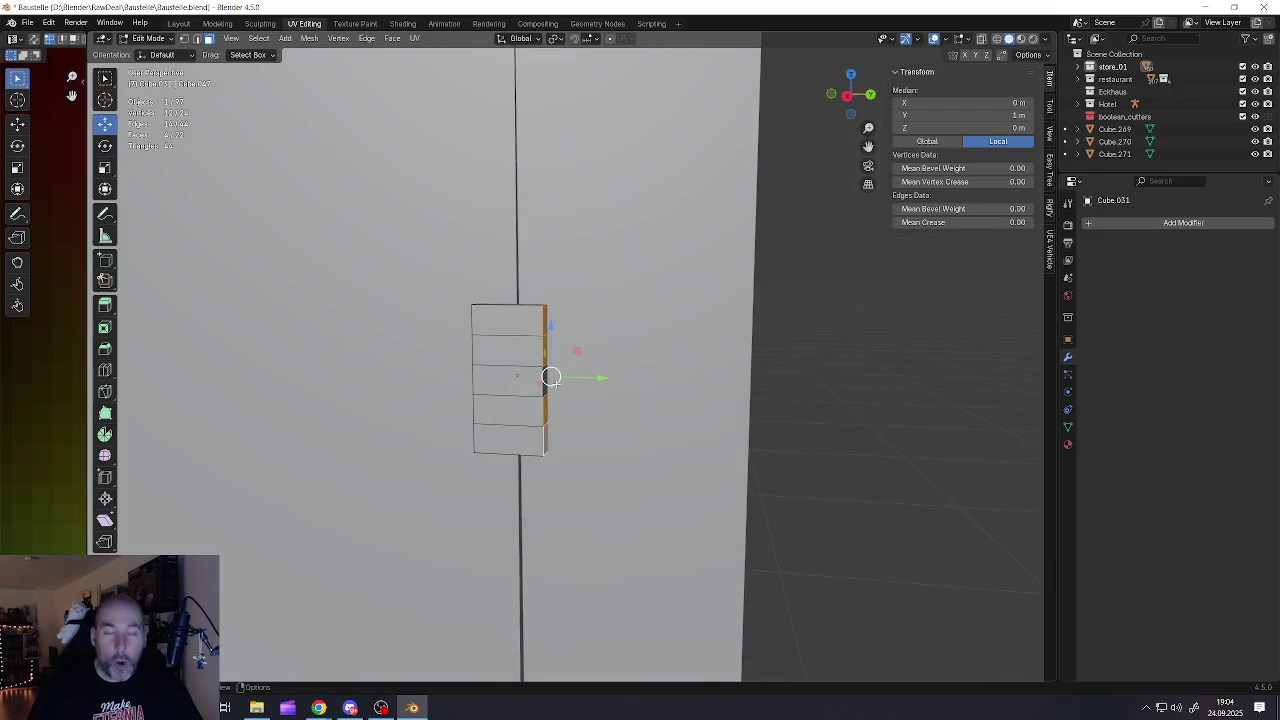
key(e)
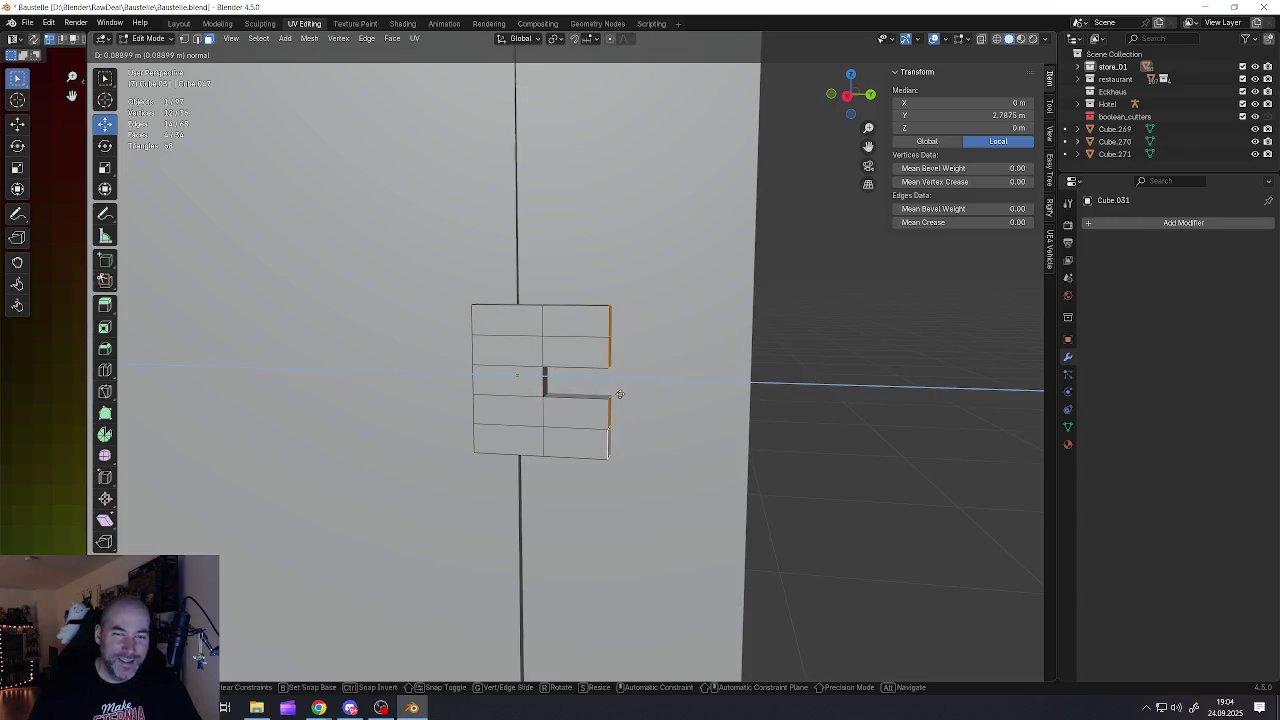
click(620, 394)
Thin the latch block along Y and slide it against the door line
key(Tab)
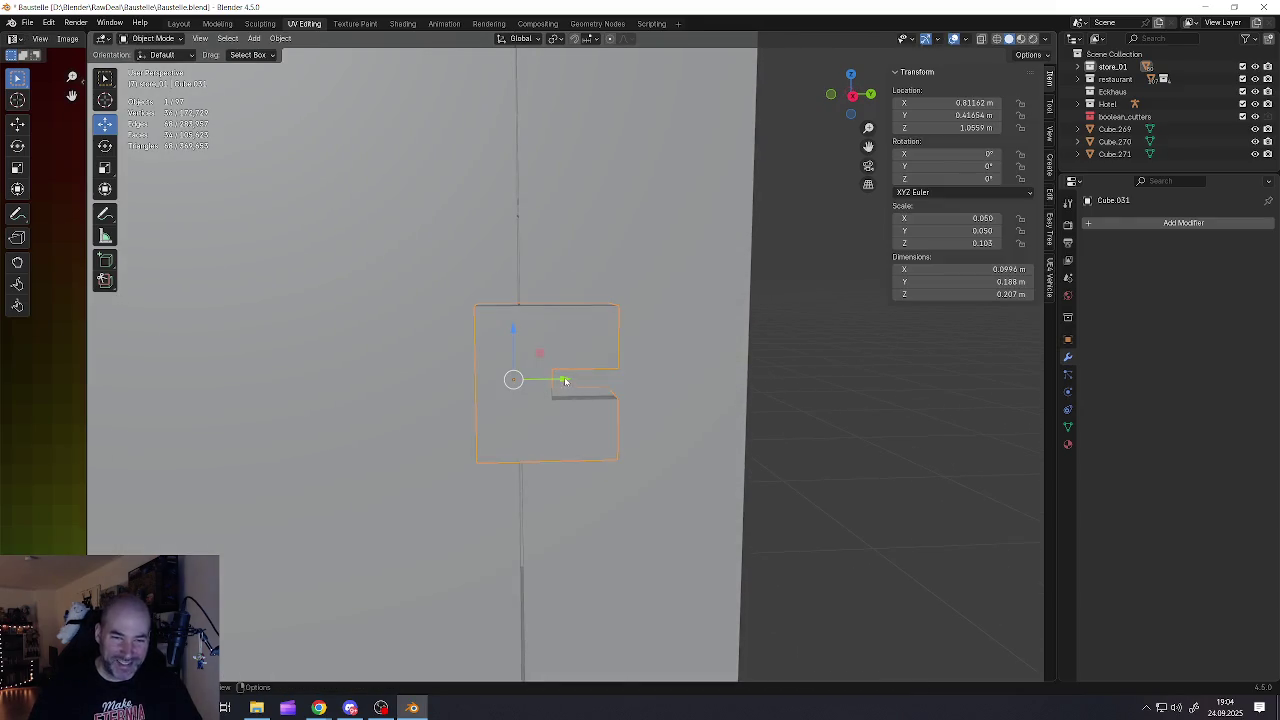
drag(565, 381, 540, 382)
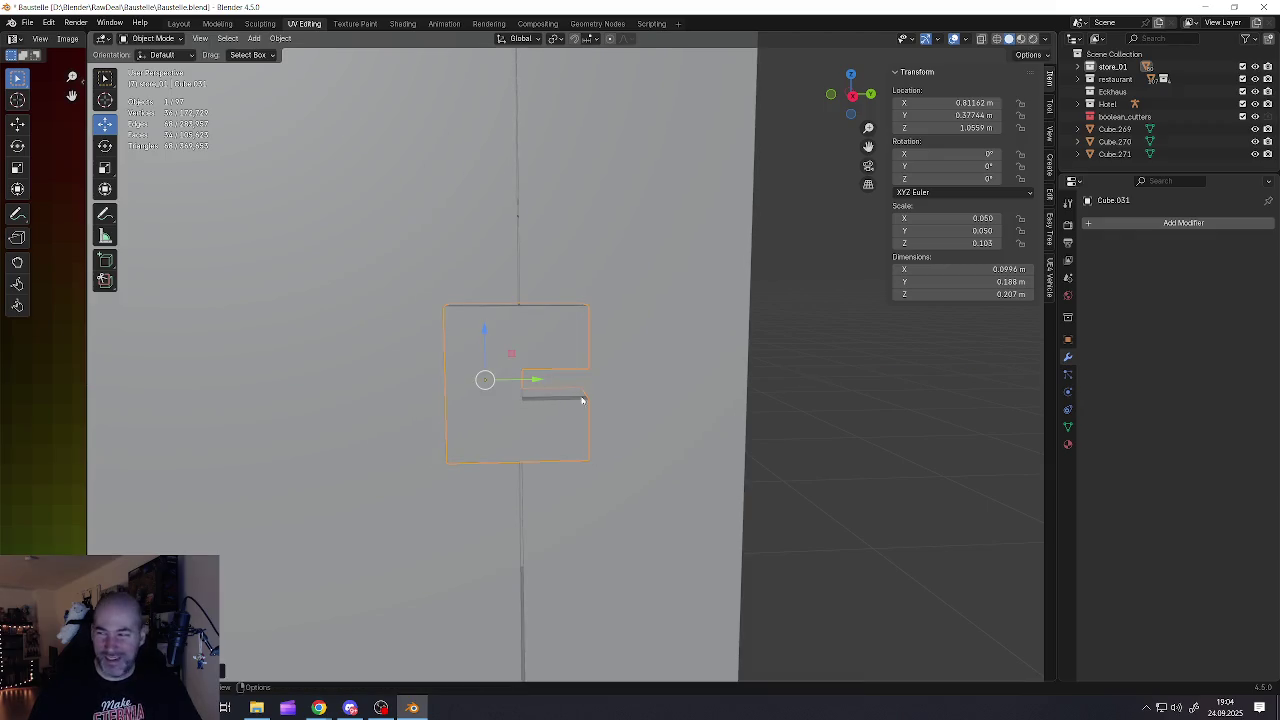
key(s)
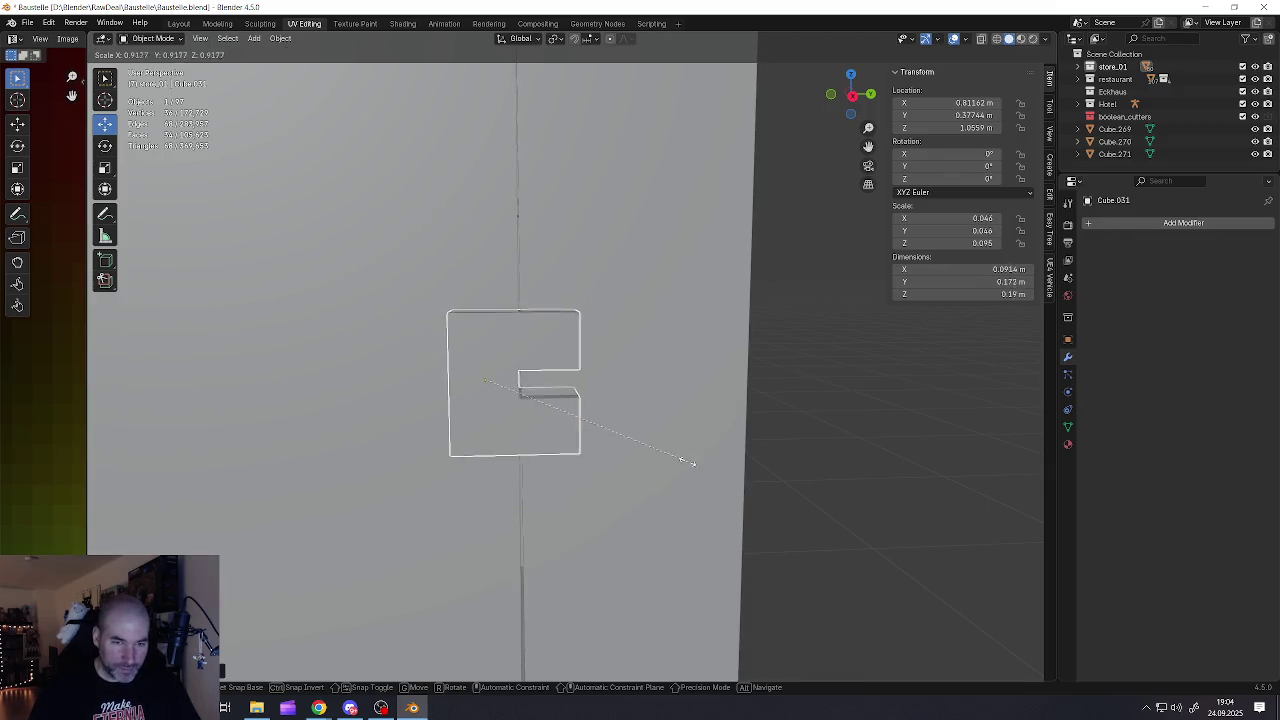
right_click(700, 452)
key(s)
right_click(670, 440)
key(s)
key(y)
click(540, 388)
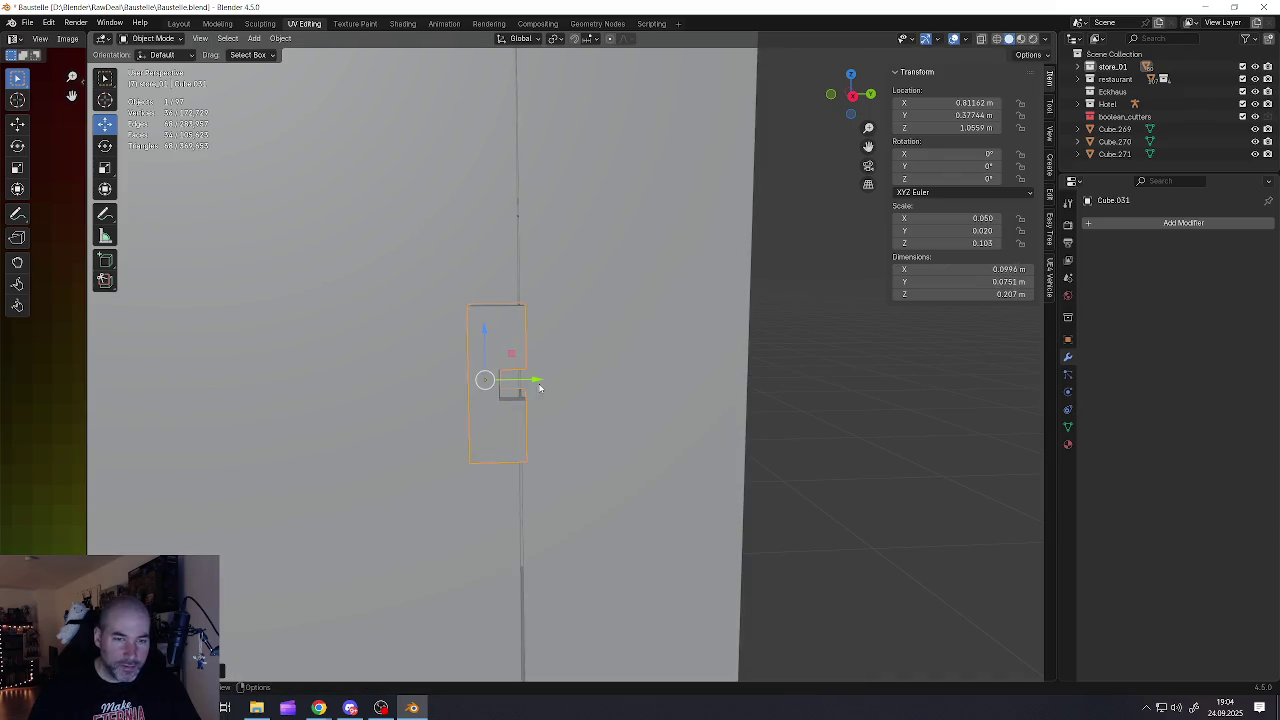
drag(539, 381, 557, 376)
mouse_move(505, 380)
middle_down()
mouse_move(537, 393)
mouse_move(515, 358)
mouse_move(500, 386)
mouse_move(446, 400)
middle_up()
key(Tab)
Extrude the side face to the left and select its two outer corner edges
key(e)
click(539, 406)
key(2)
click(446, 397)
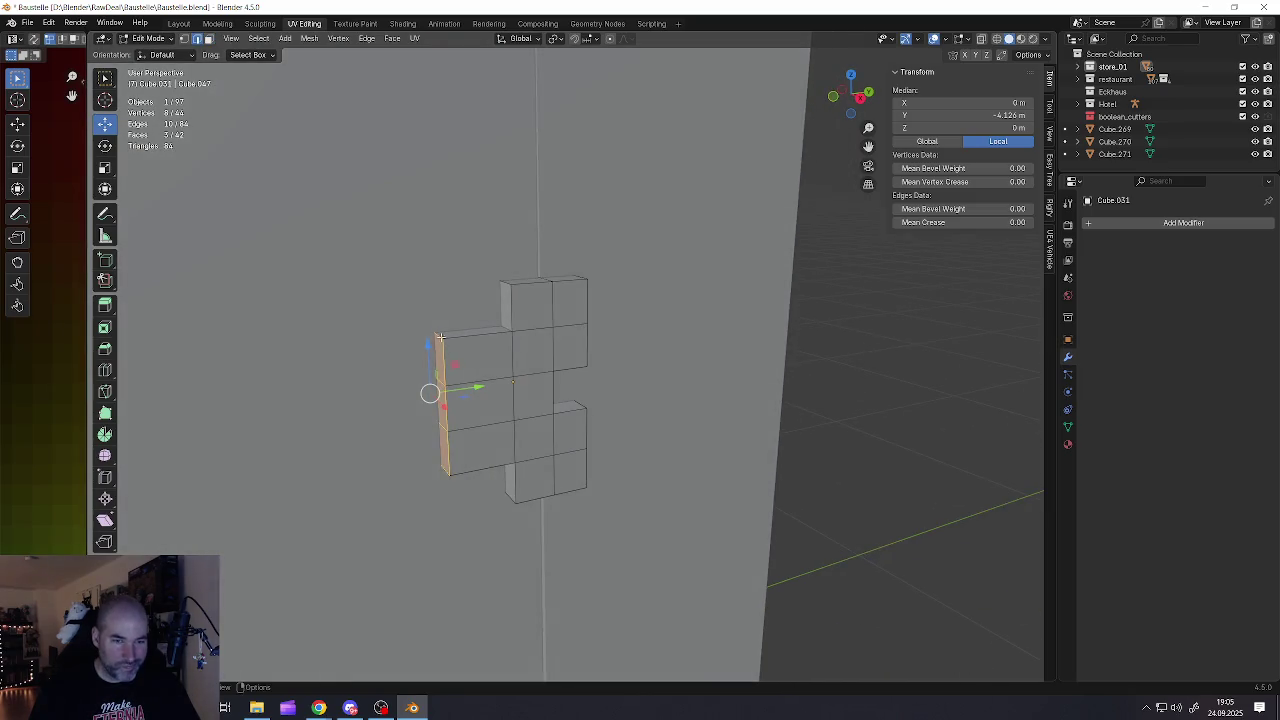
key(alt+z)
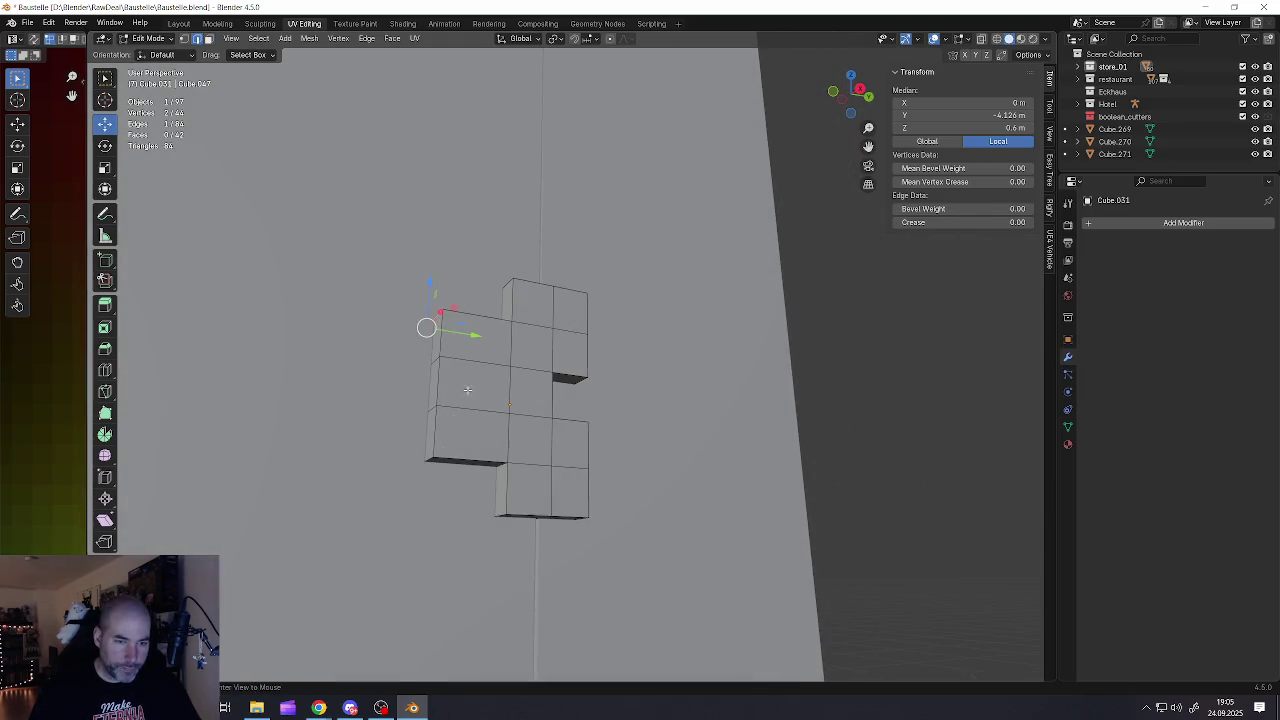
middle_drag(430, 457, 483, 411)
key(alt+z)
shift+click(440, 462)
middle_drag(522, 373, 495, 424)
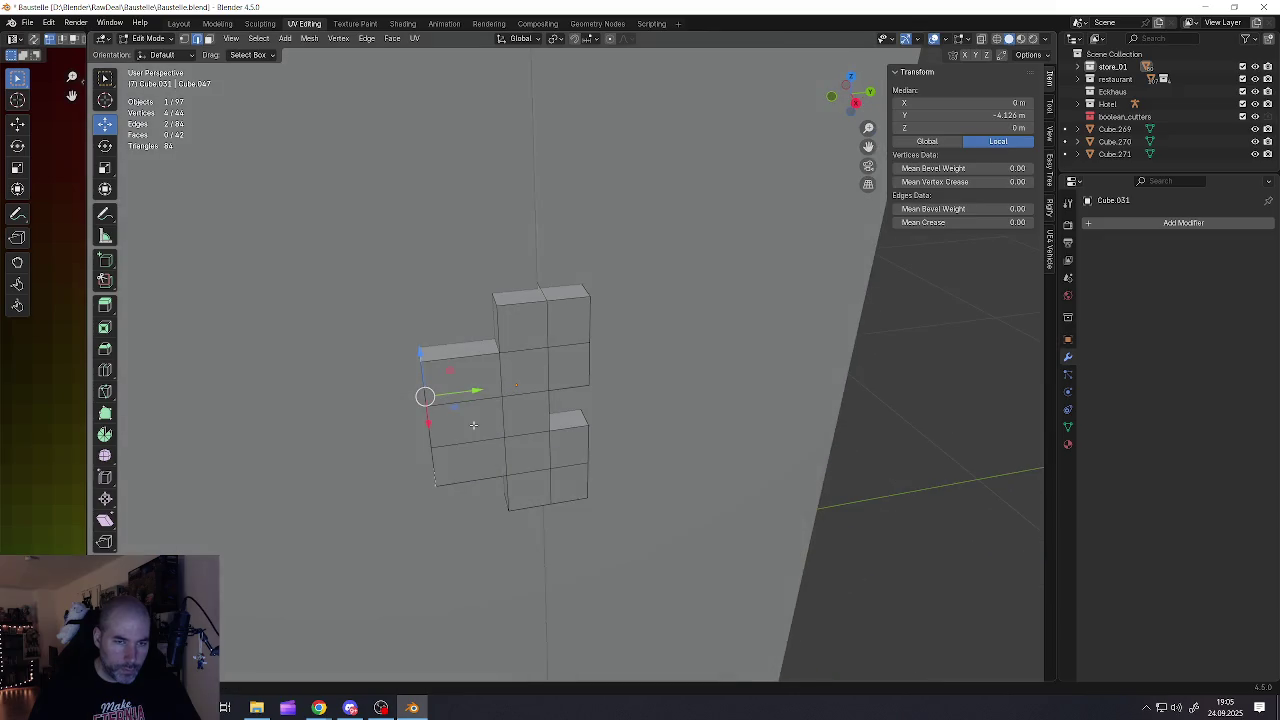
Cancel the uneven bevel and apply the latch block's scale to 1.0
key(ctrl+b)
scroll(560, 426, up, 7)
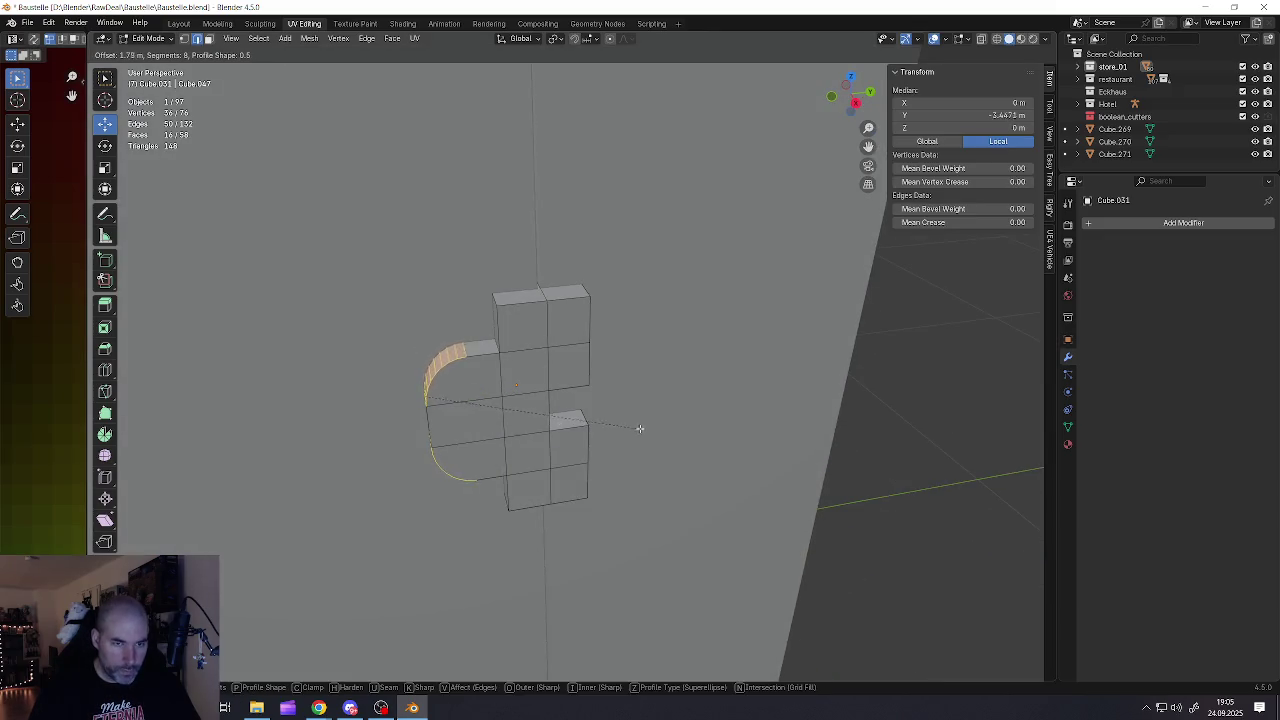
scroll(651, 430, down, 7)
scroll(650, 432, up, 4)
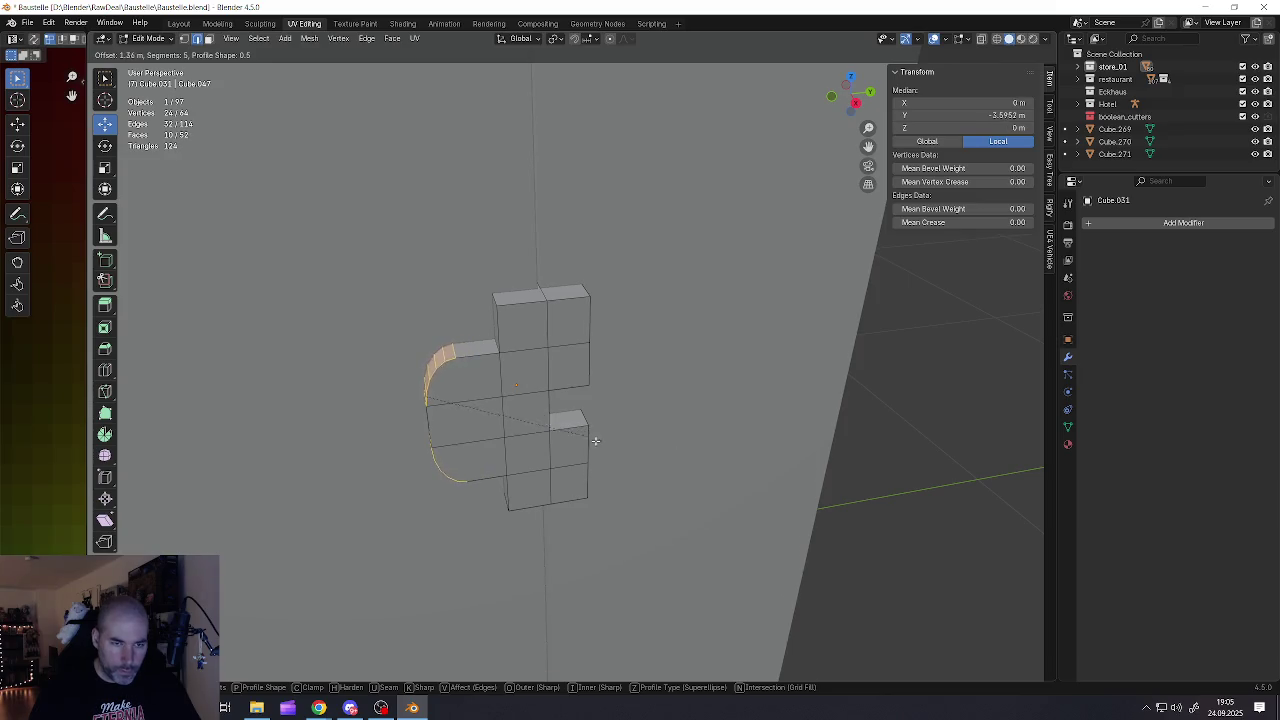
key(Escape)
key(Tab)
key(ctrl+a)
click(558, 422)
Bevel the two outer corner edges into an 8-segment rounded curve
key(Tab)
key(ctrl+b)
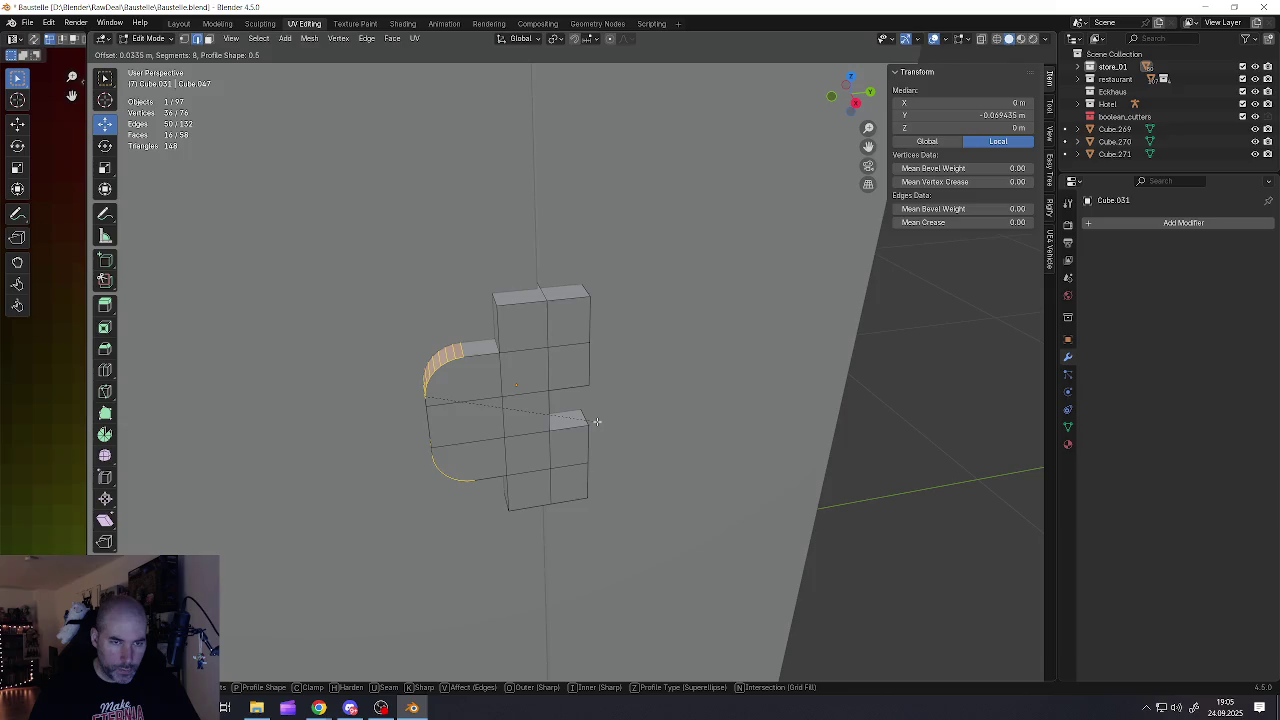
click(597, 422)
key(Tab)
key(KP_3)
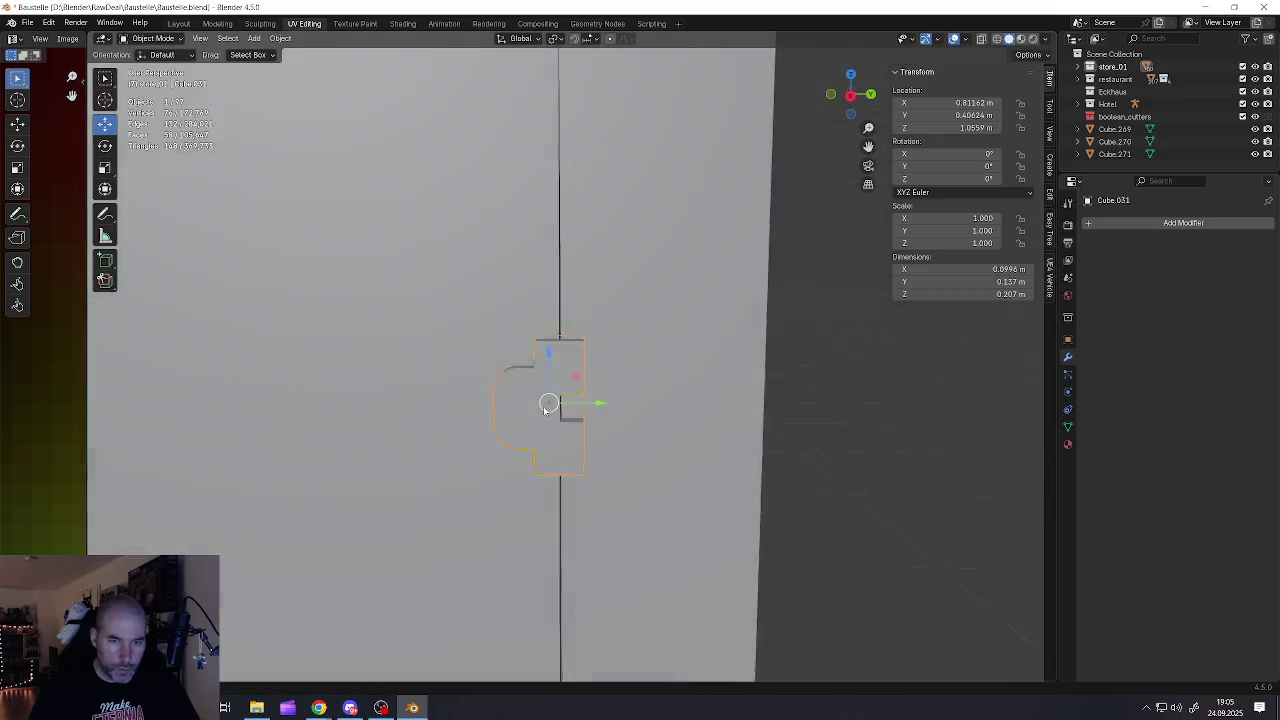
Orbit and zoom out to frame the whole booth and its latch from the front
scroll(555, 412, up, 4)
middle_drag(555, 412, 562, 418)
scroll(562, 418, down, 3)
scroll(572, 423, down, 3)
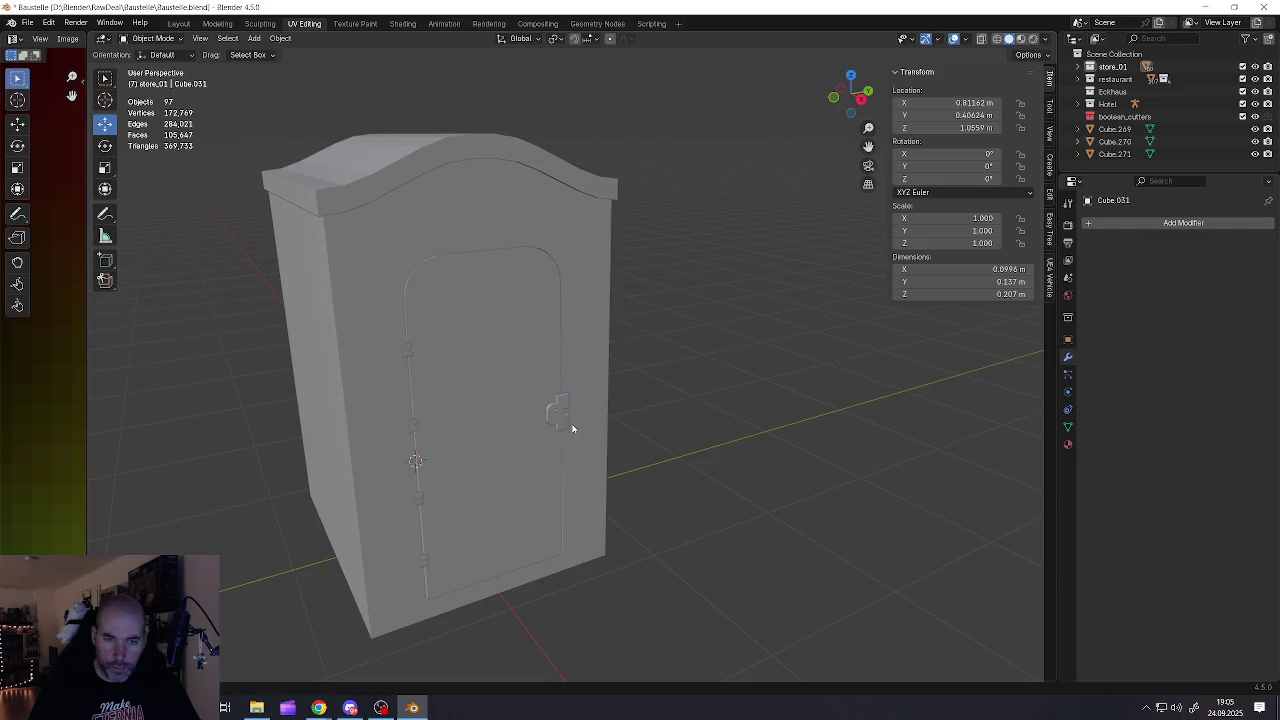
scroll(571, 430, up, 6)
scroll(572, 428, down, 5)
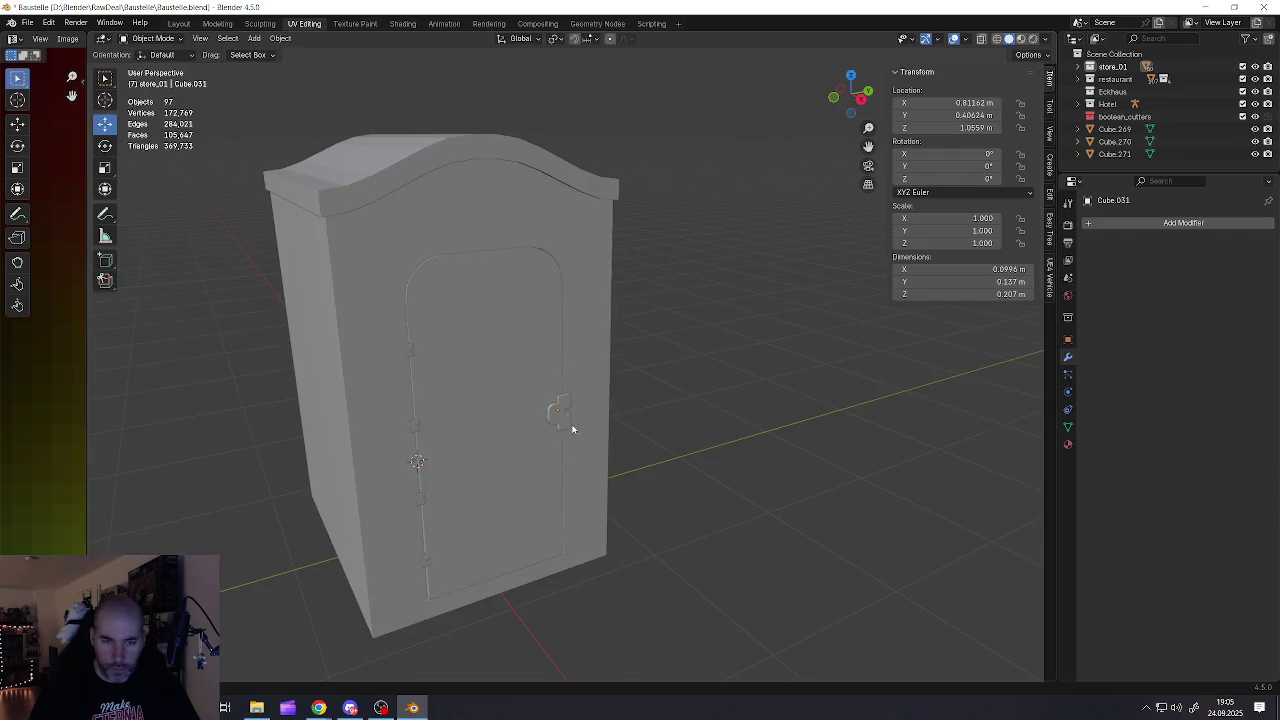
scroll(640, 429, up, 4)
scroll(600, 440, down, 3)
middle_drag(554, 448, 553, 410)
scroll(553, 410, down, 3)
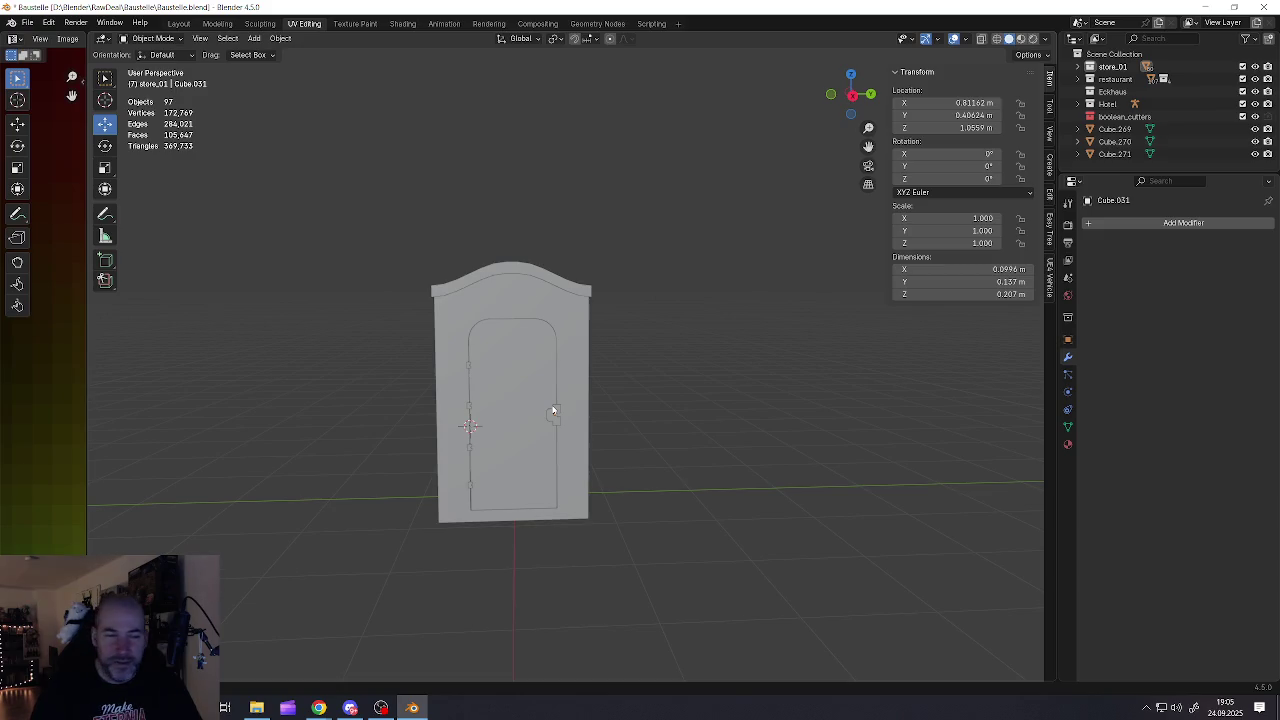
Select the door arch edge loop on the booth body and extrude it into a thicker frame
scroll(507, 387, up, 1)
scroll(514, 403, up, 3)
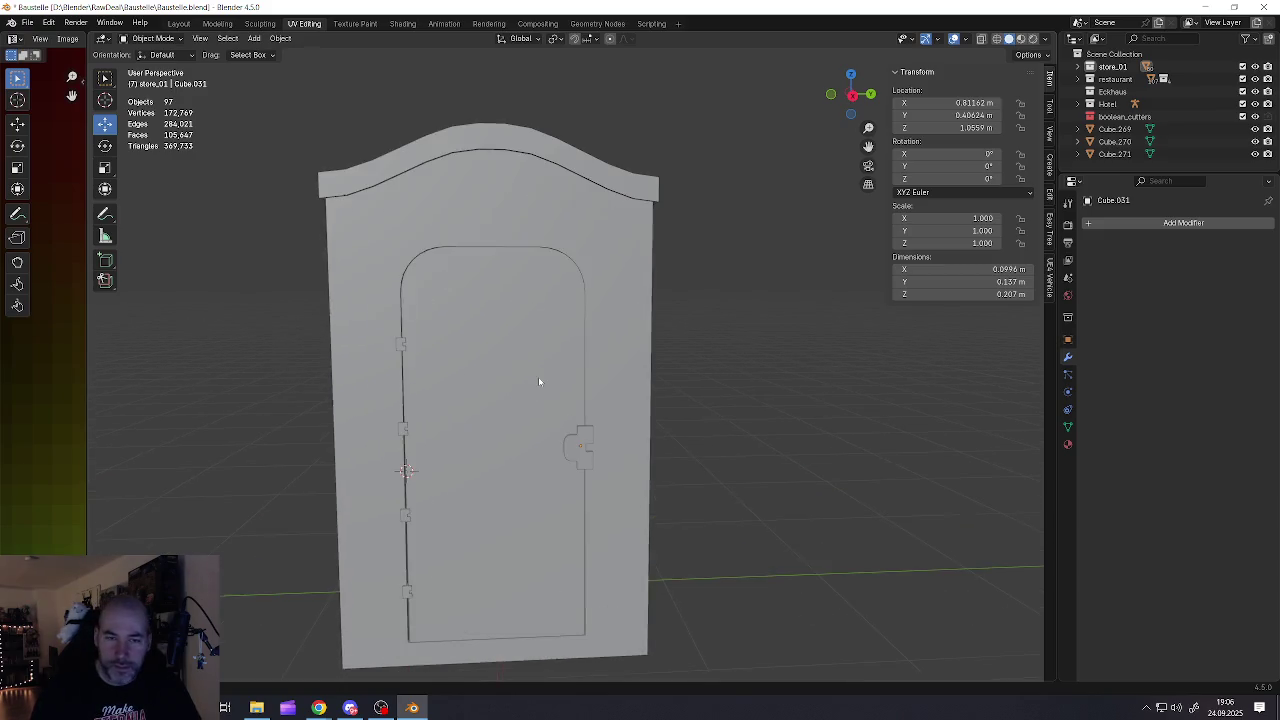
click(609, 363)
key(Tab)
scroll(580, 262, up, 4)
click(577, 259)
alt+click(577, 259)
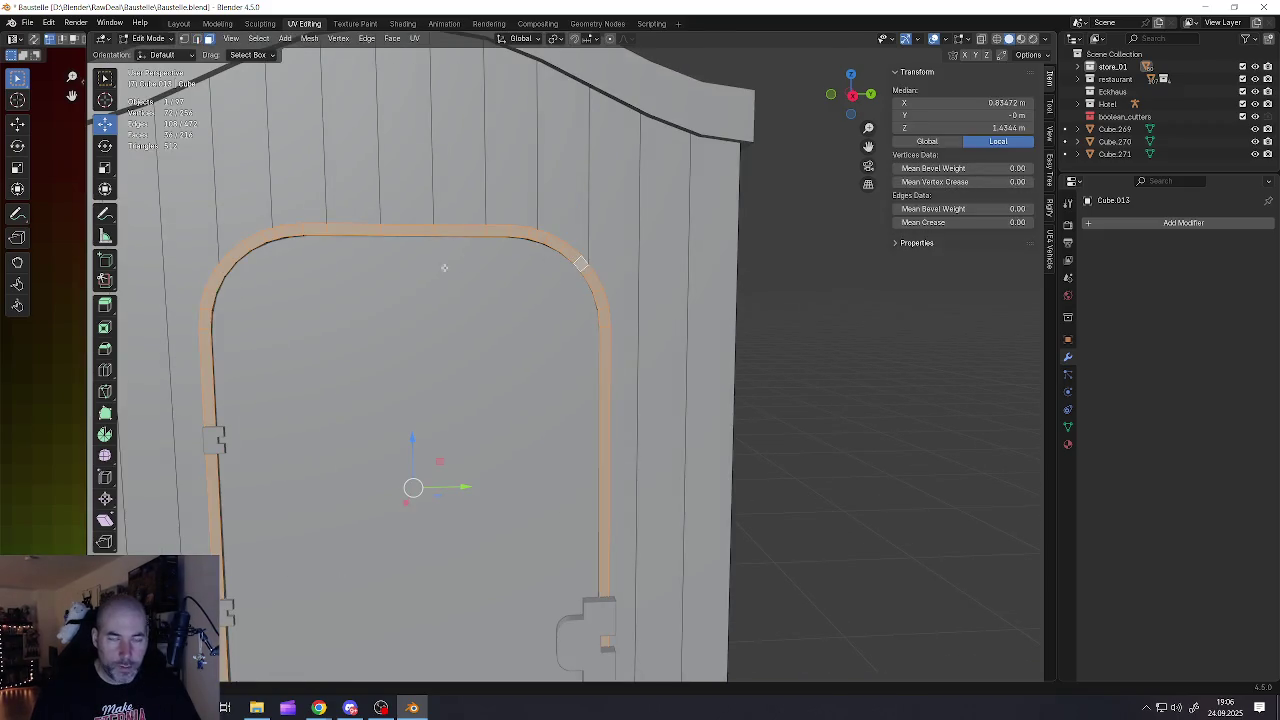
middle_drag(580, 300, 485, 364)
key(e)
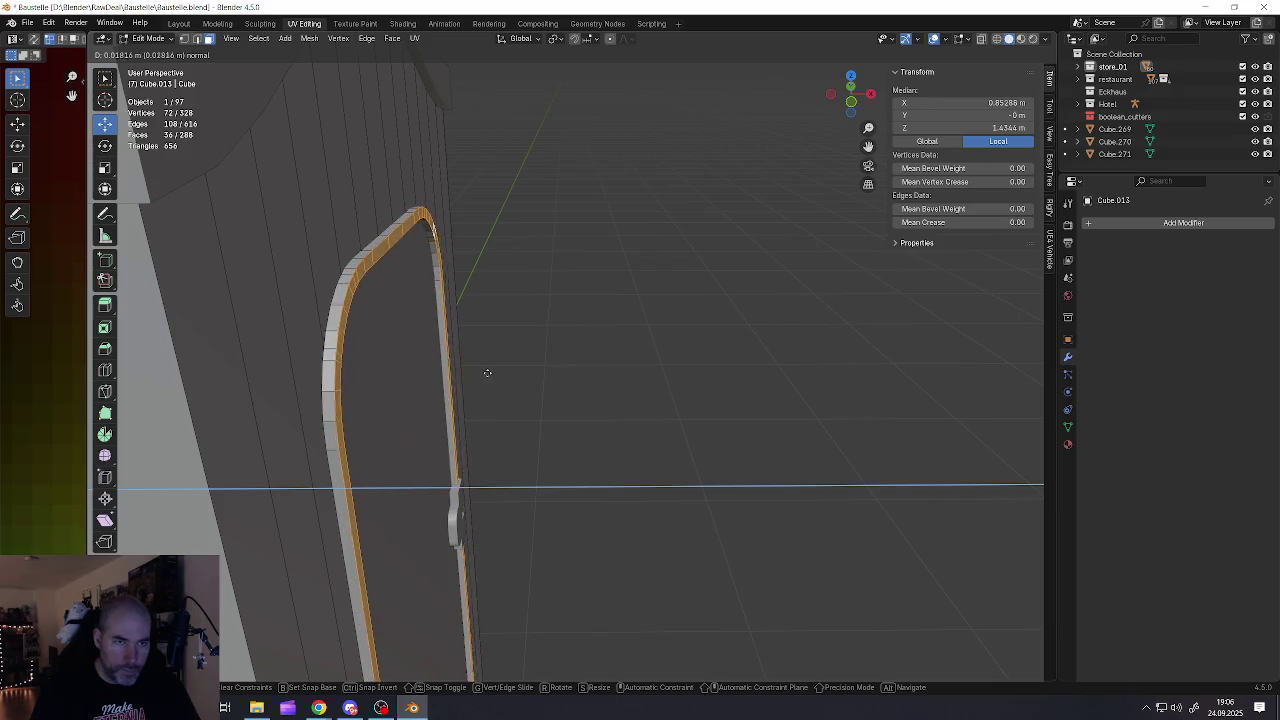
click(482, 373)
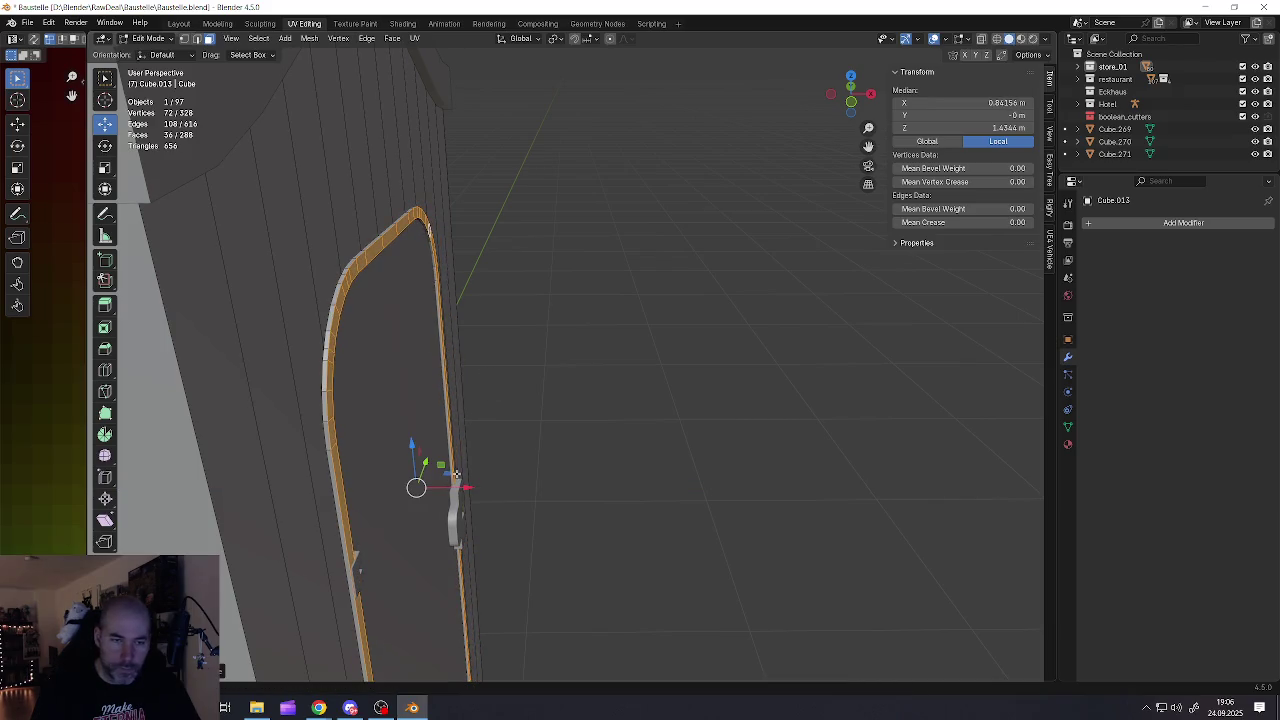
Nudge the arch frame slightly along X and return to Object Mode
drag(465, 485, 470, 485)
mouse_move(470, 485)
middle_down()
mouse_move(578, 370)
mouse_move(471, 515)
mouse_move(451, 601)
middle_up()
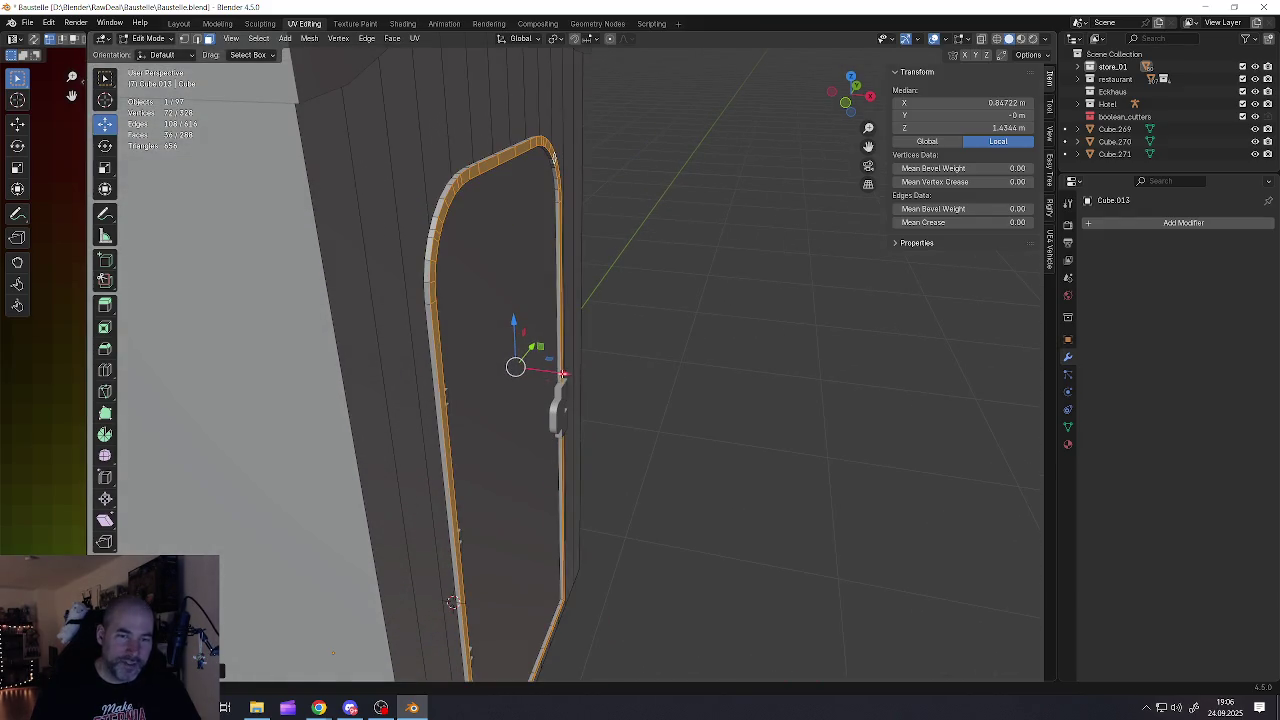
key(g)
key(x)
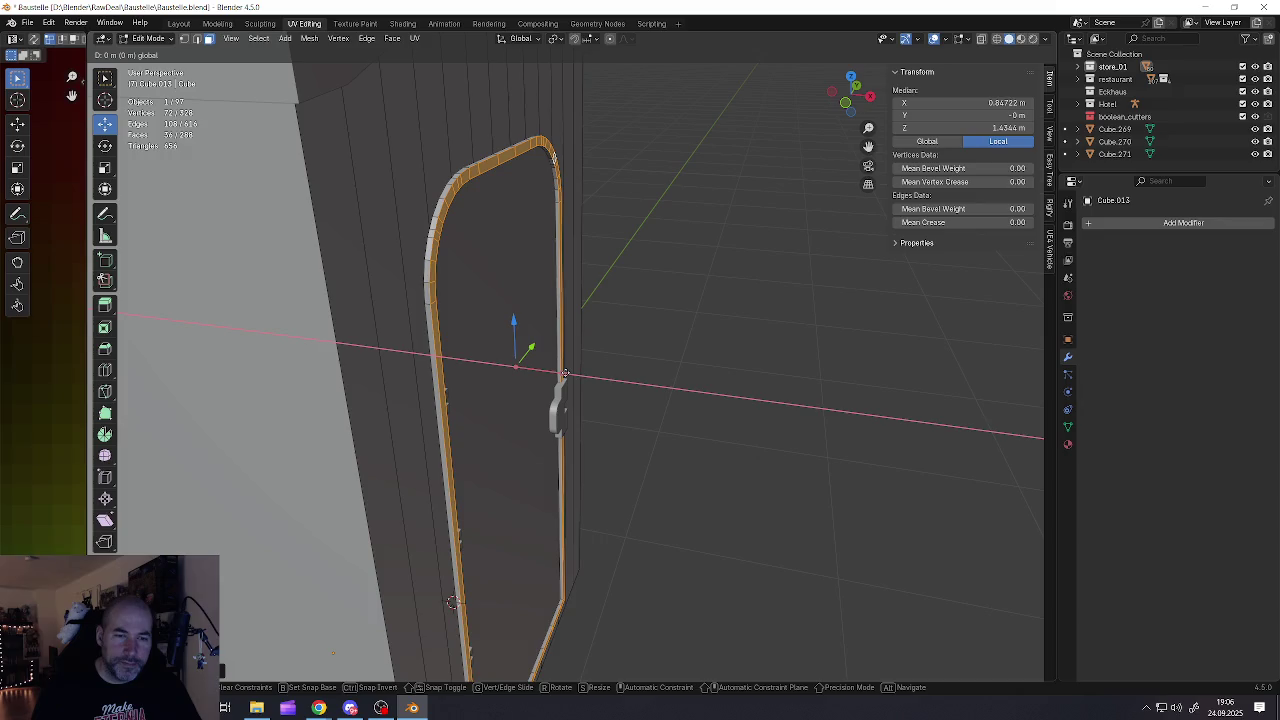
right_click(565, 373)
middle_drag(565, 373, 504, 376)
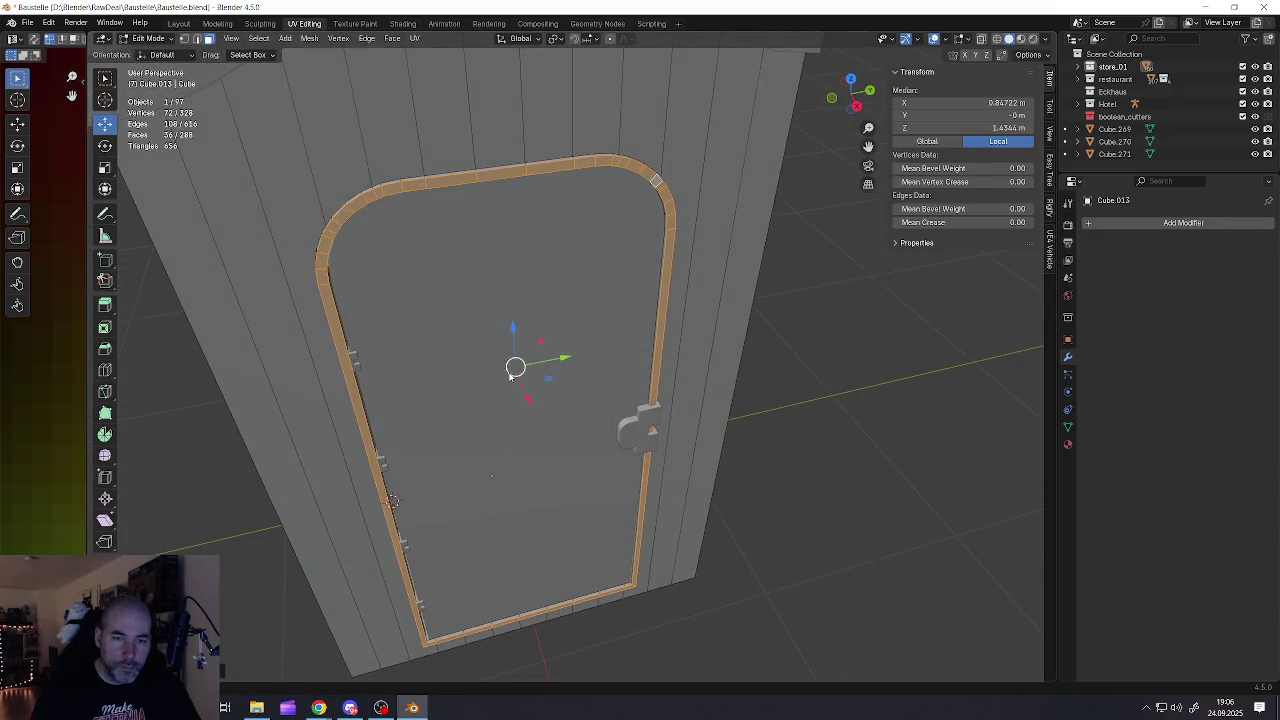
key(Tab)
scroll(514, 374, down, 3)
mouse_move(514, 374)
middle_down()
mouse_move(503, 343)
mouse_move(540, 357)
mouse_move(506, 328)
middle_up()
scroll(508, 351, down, 3)
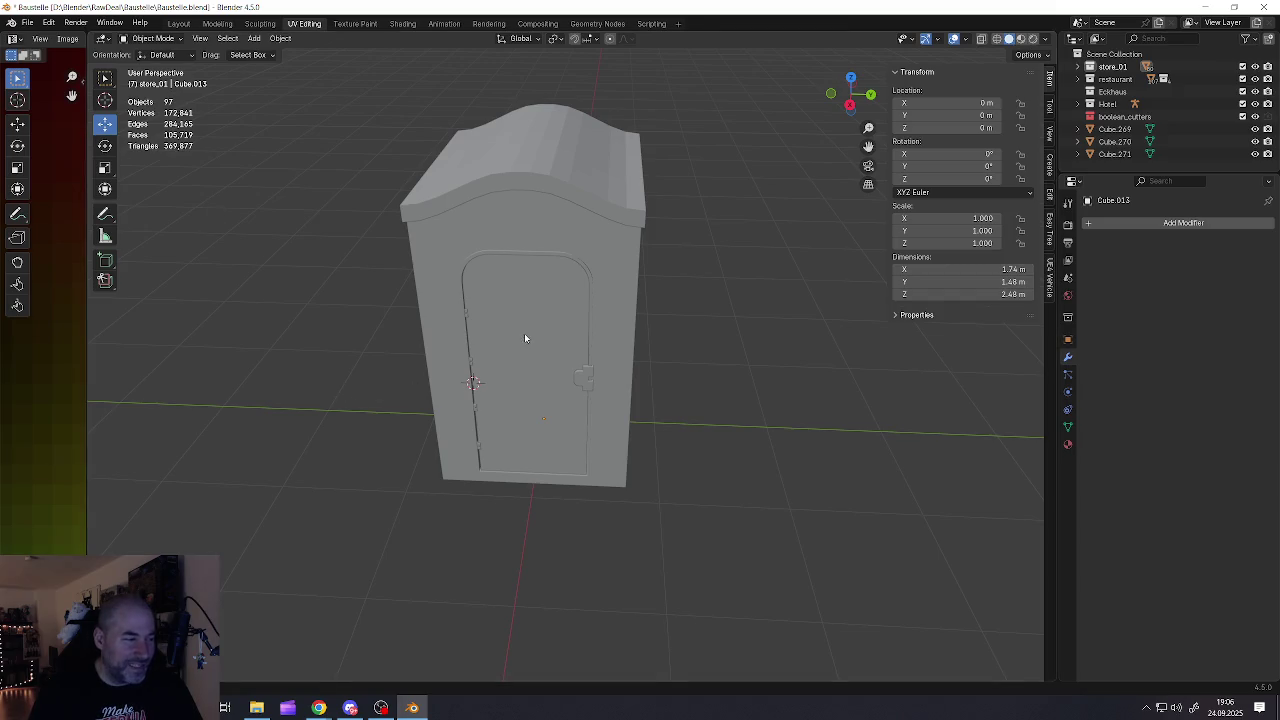
shift+middle_drag(524, 337, 528, 389)
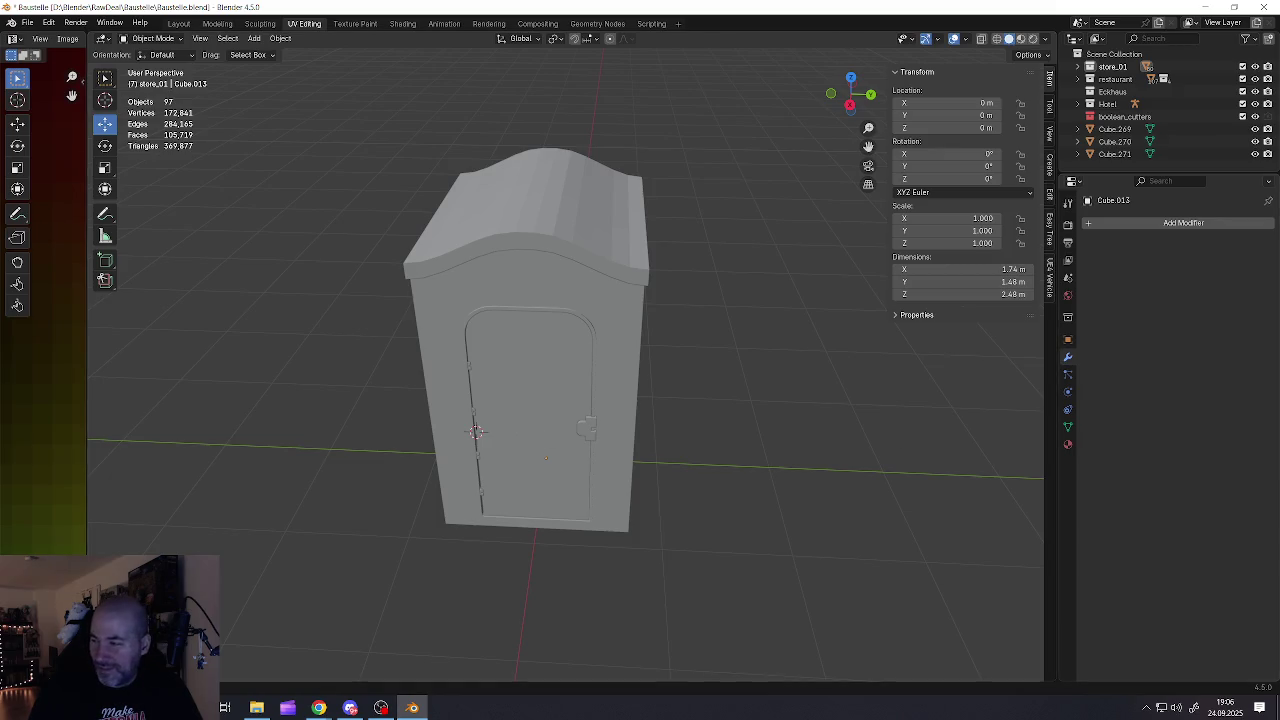
key(alt+Tab)
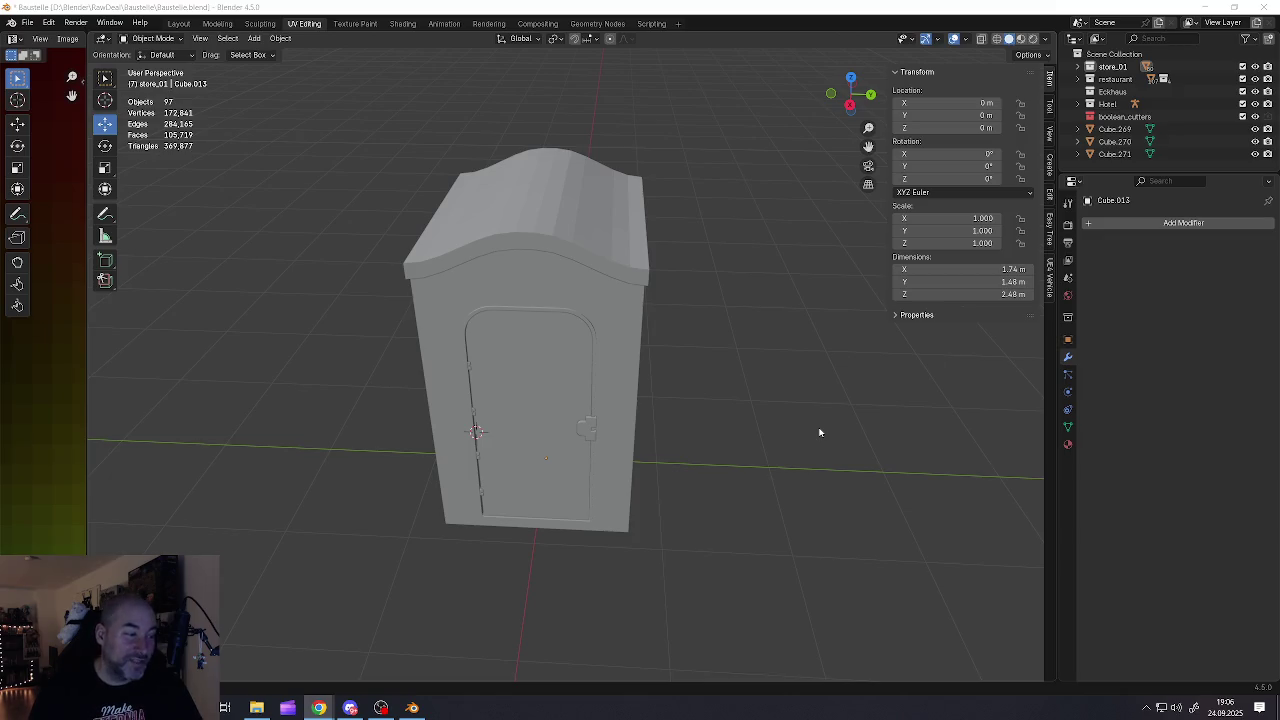
mouse_move(578, 383)
middle_down()
mouse_move(590, 385)
mouse_move(571, 371)
middle_up()
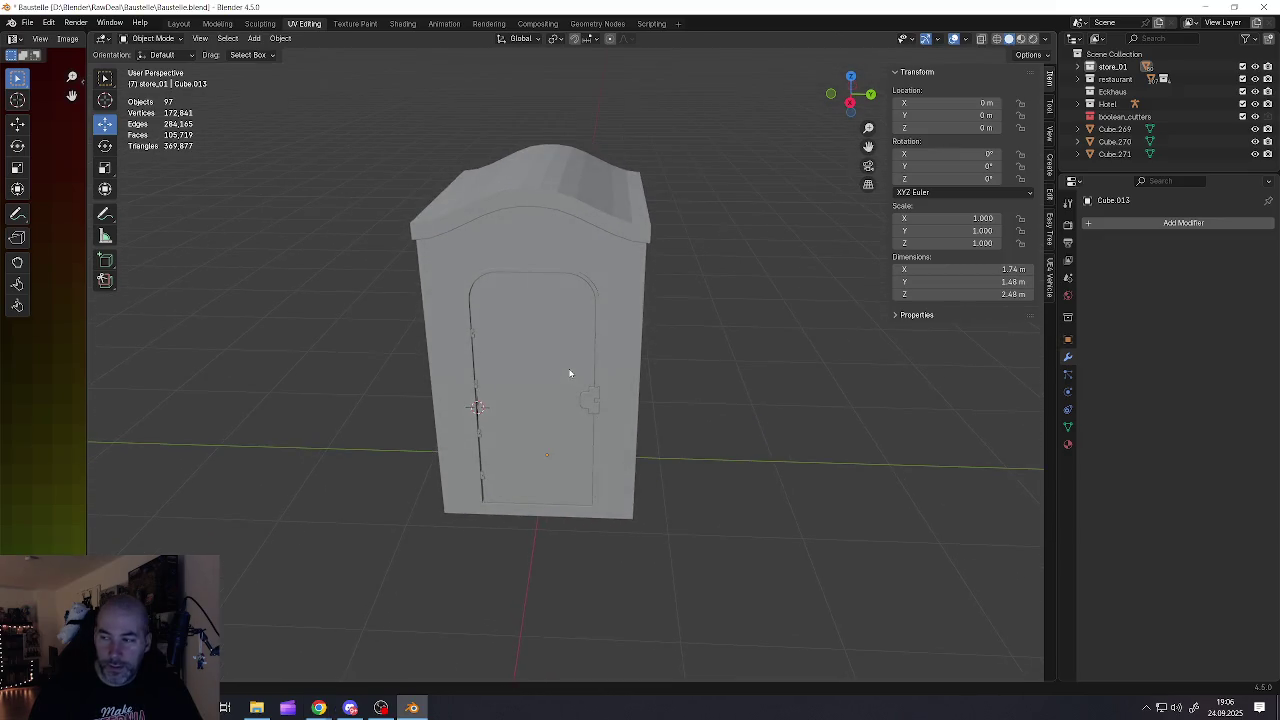
scroll(571, 371, up, 5)
click(534, 366)
key(Tab)
Inset the door's front face, squash the inset on Z, and move it lower
click(530, 381)
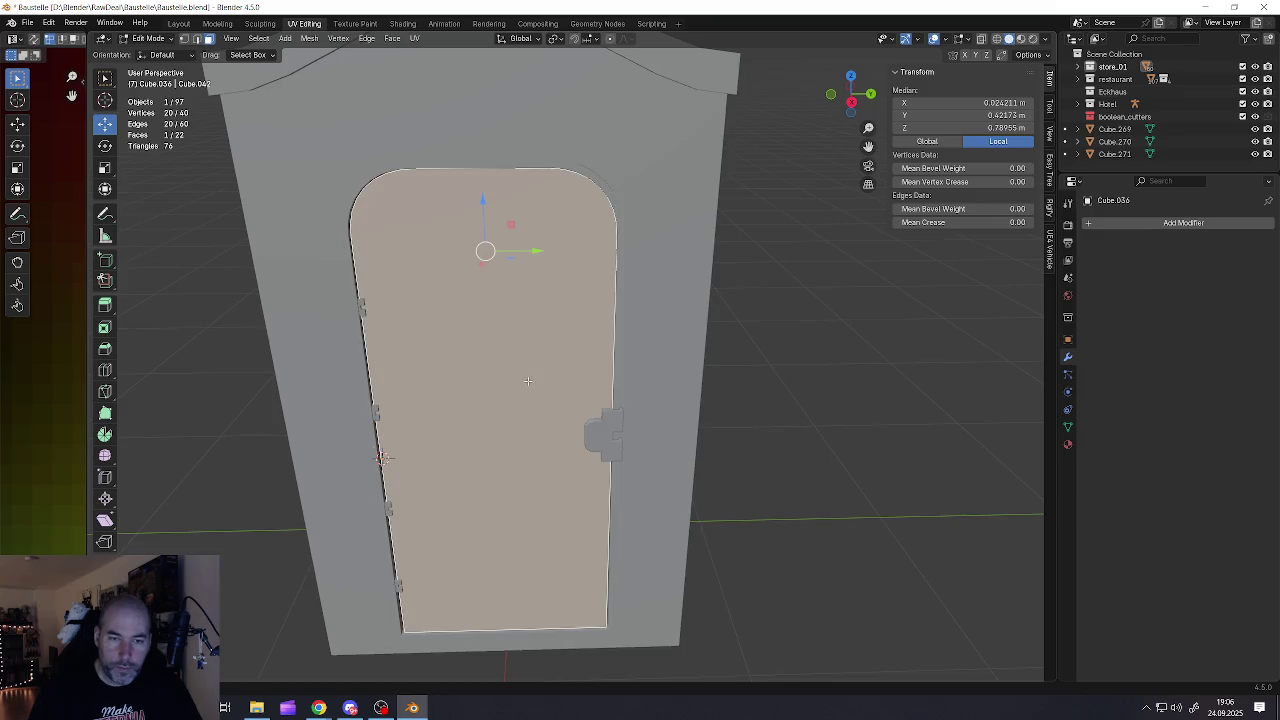
middle_drag(530, 355, 533, 354)
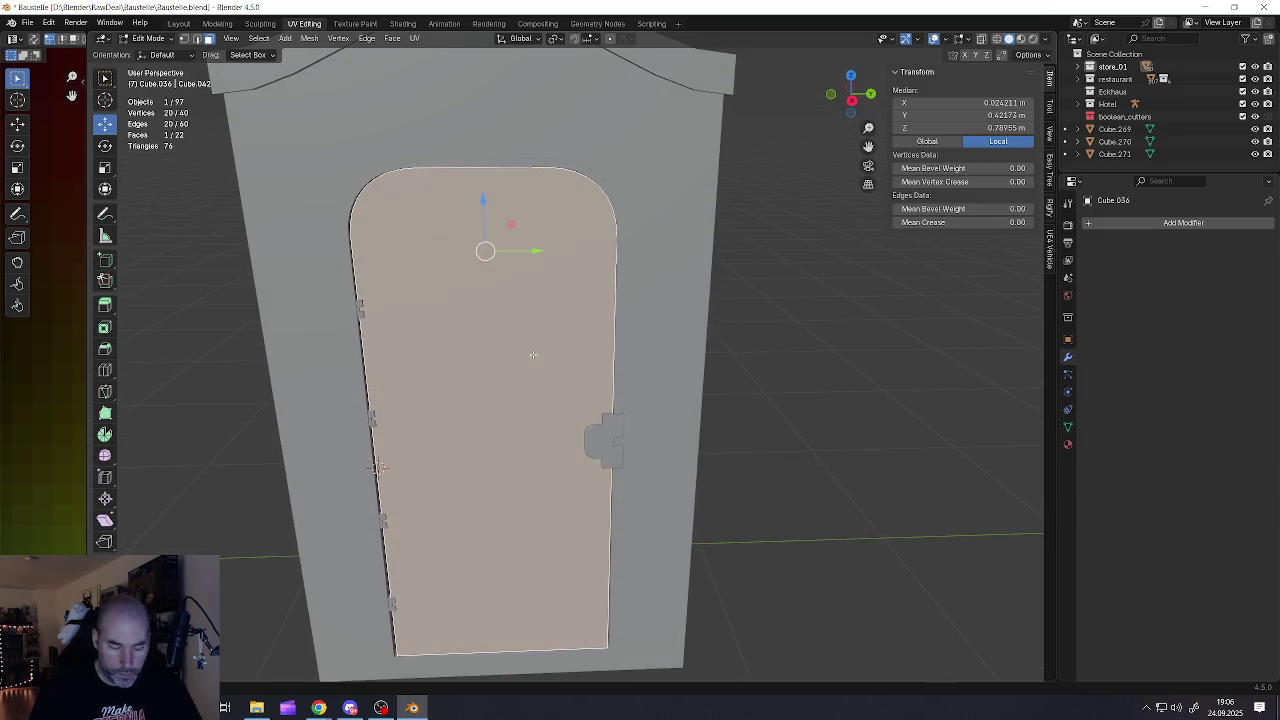
key(i)
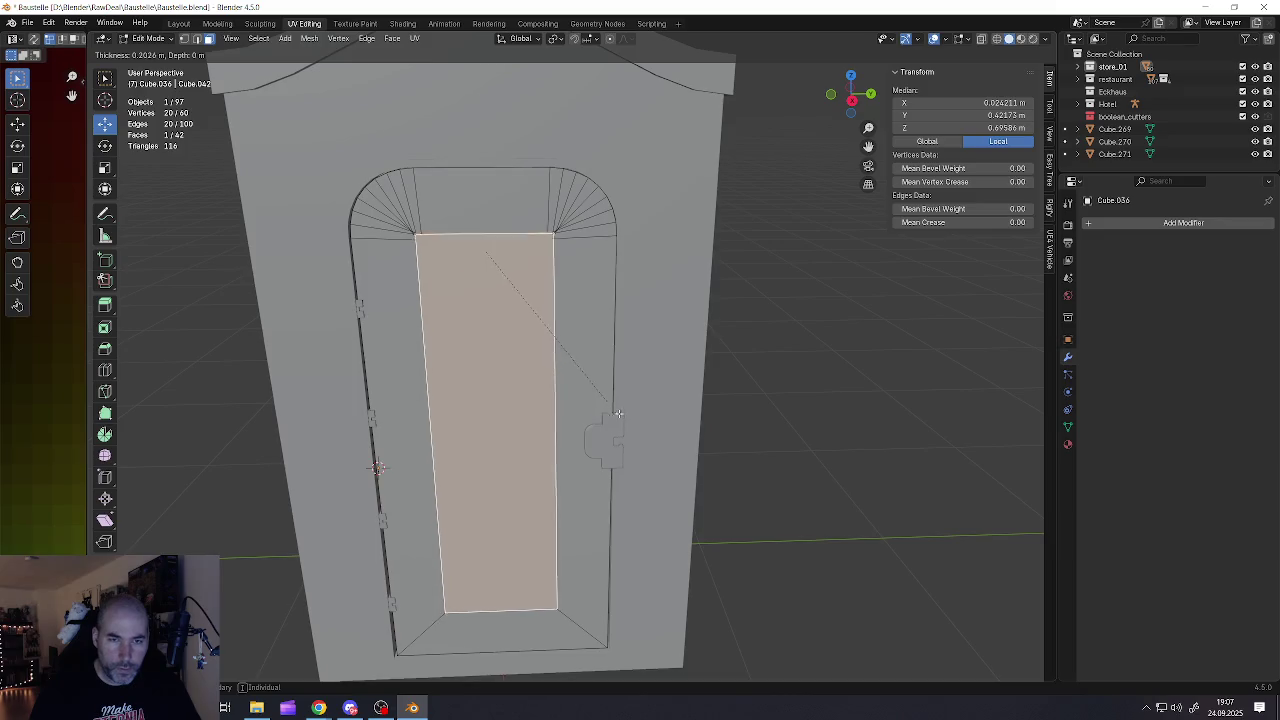
click(649, 418)
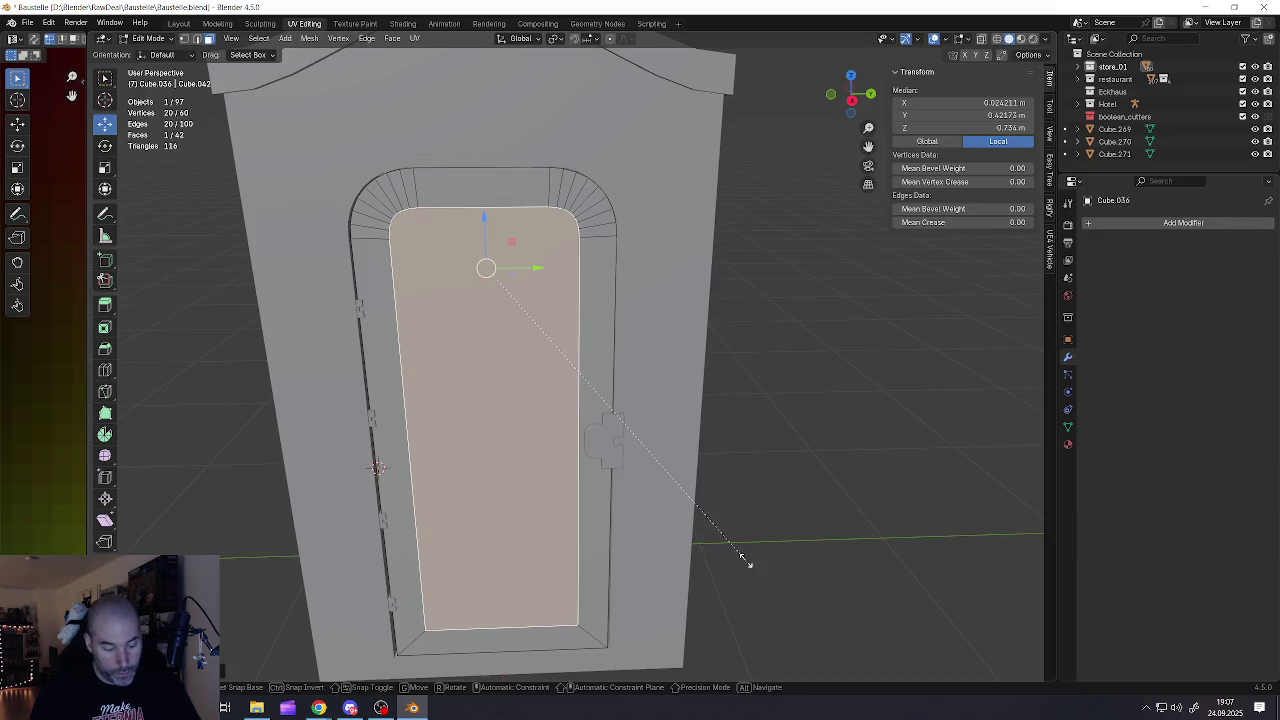
key(s)
key(z)
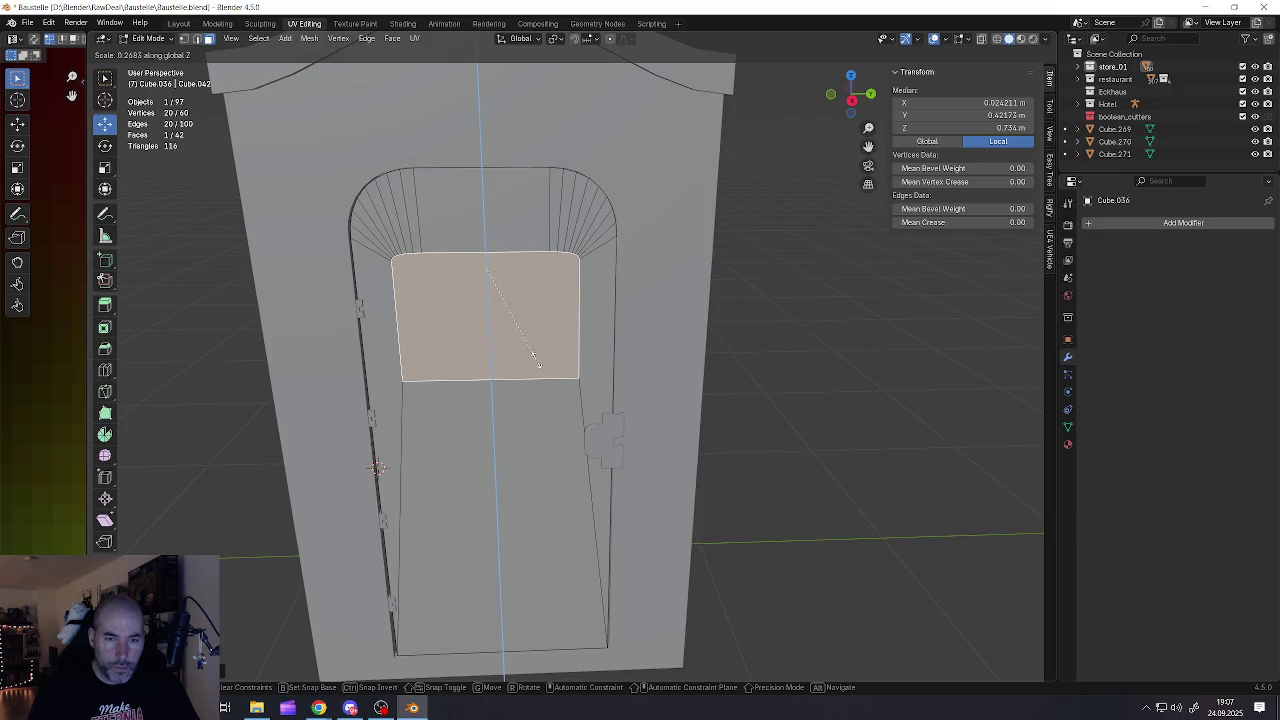
click(538, 368)
scroll(530, 330, down, 3)
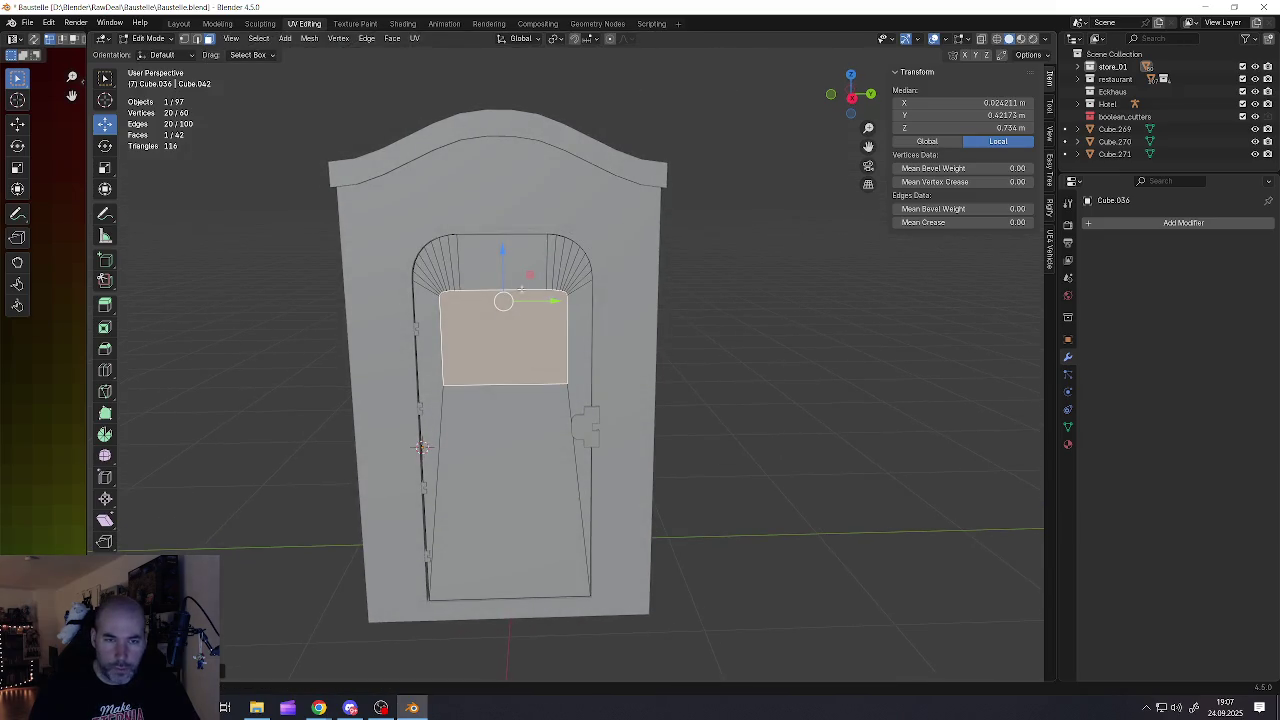
drag(503, 249, 512, 327)
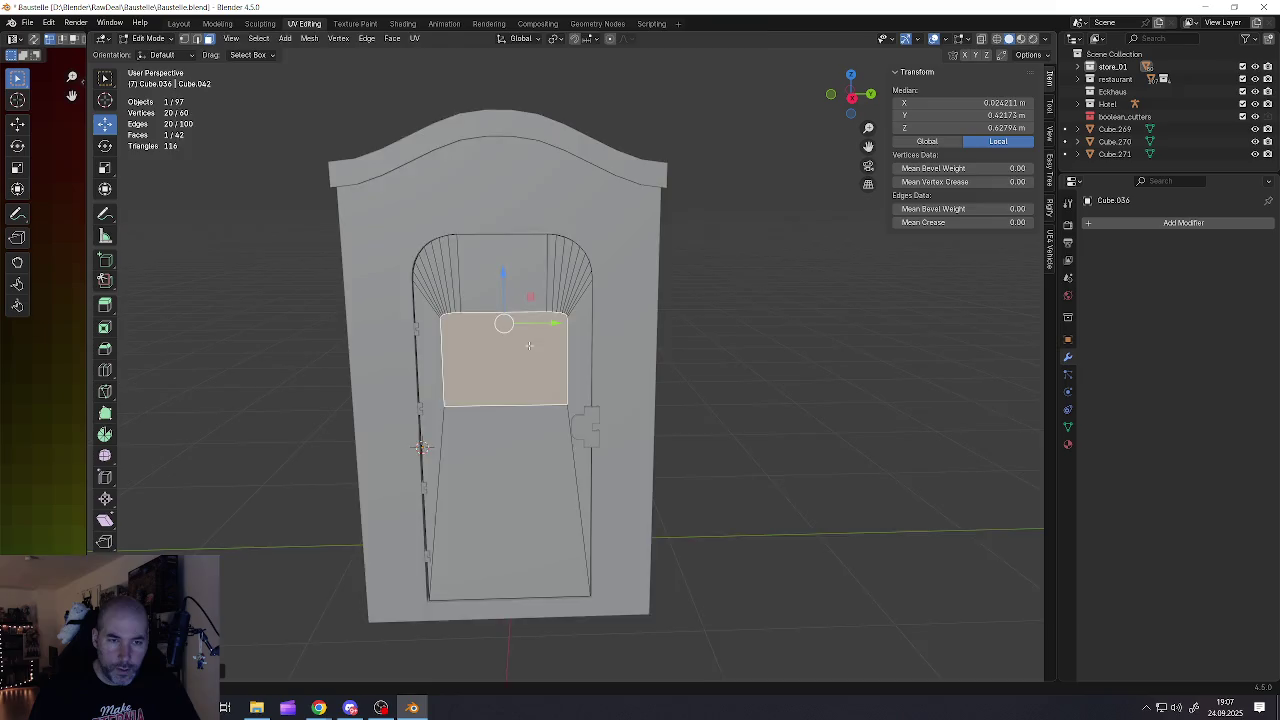
scroll(529, 346, up, 3)
scroll(529, 346, down, 3)
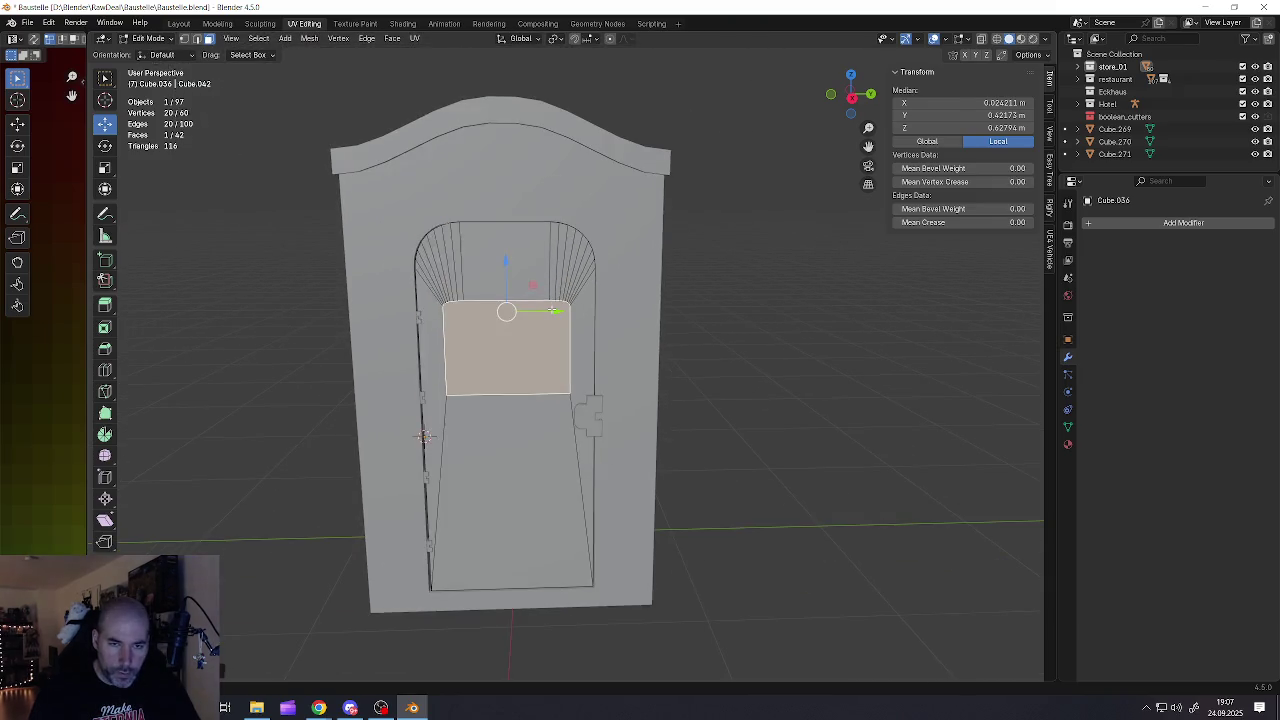
Dissolve the door mesh's edges into one face and go back to Object Mode
key(a)
key(x)
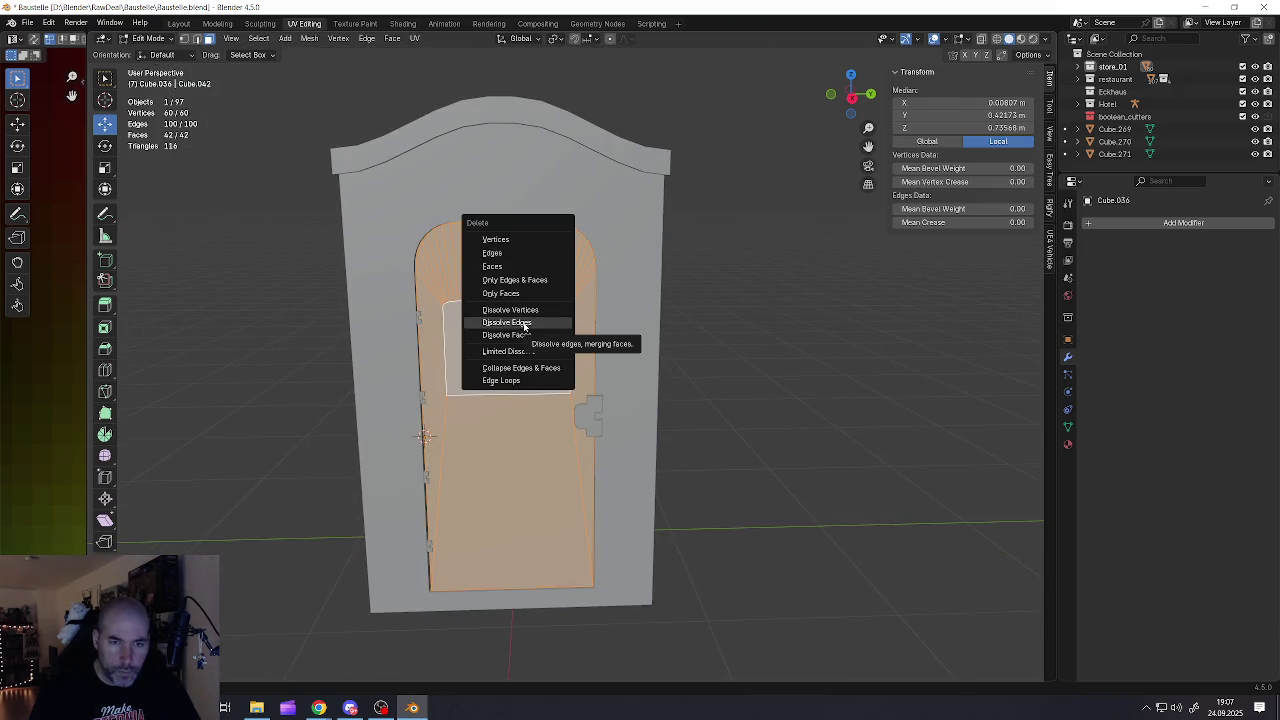
click(517, 352)
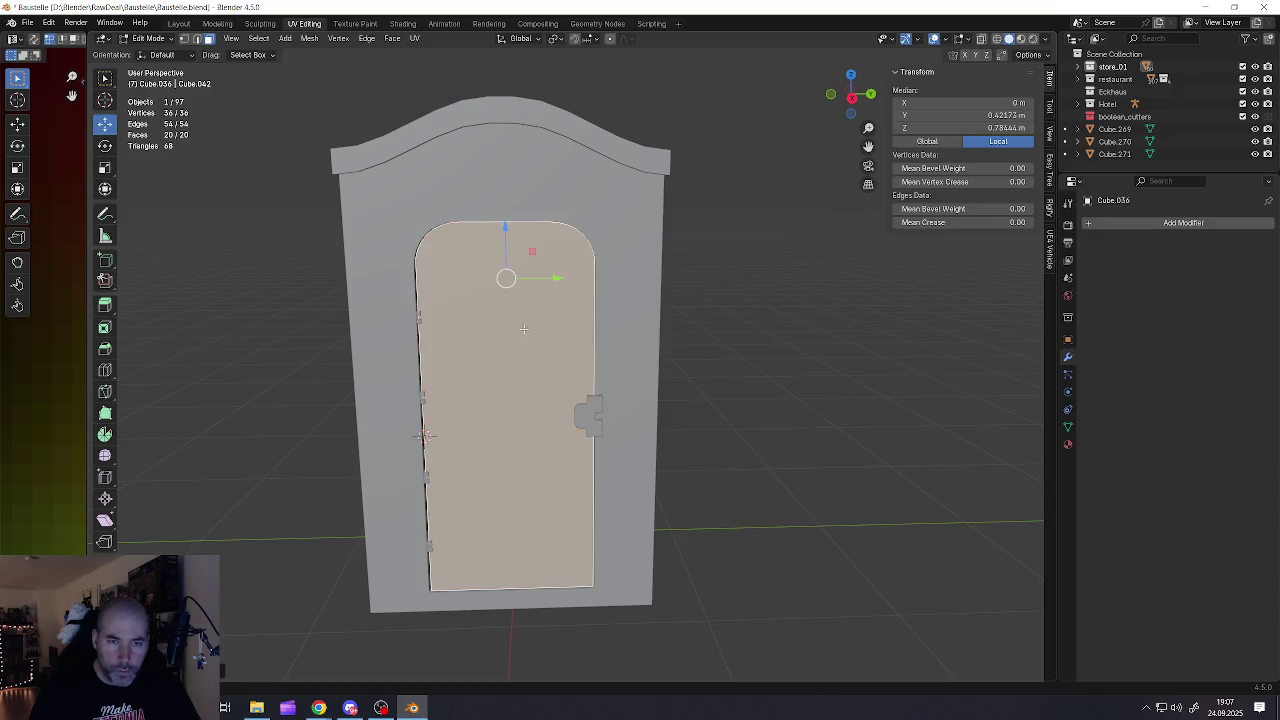
click(524, 318)
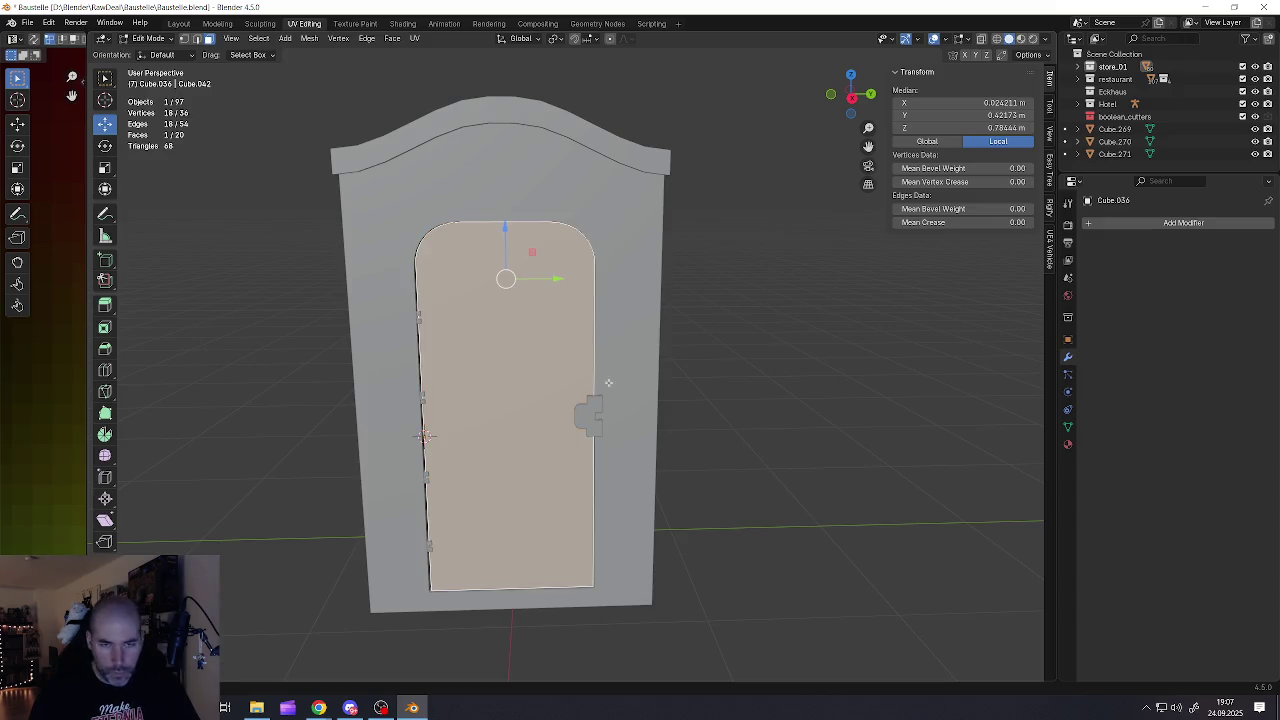
mouse_move(546, 369)
middle_down()
mouse_move(557, 368)
mouse_move(517, 358)
middle_up()
key(Tab)
key(a)
key(alt+a)
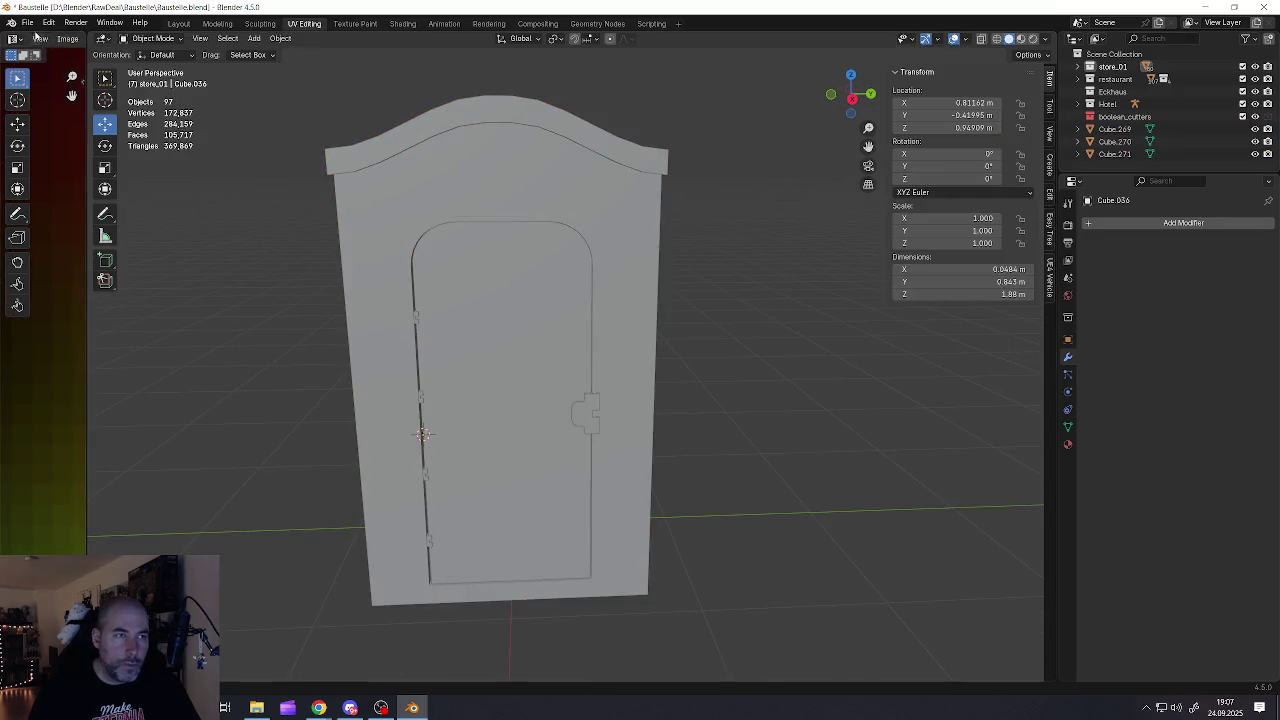
Save Baustelle.blend and apply rotation and scale to the booth body
click(27, 22)
click(46, 103)
click(545, 214)
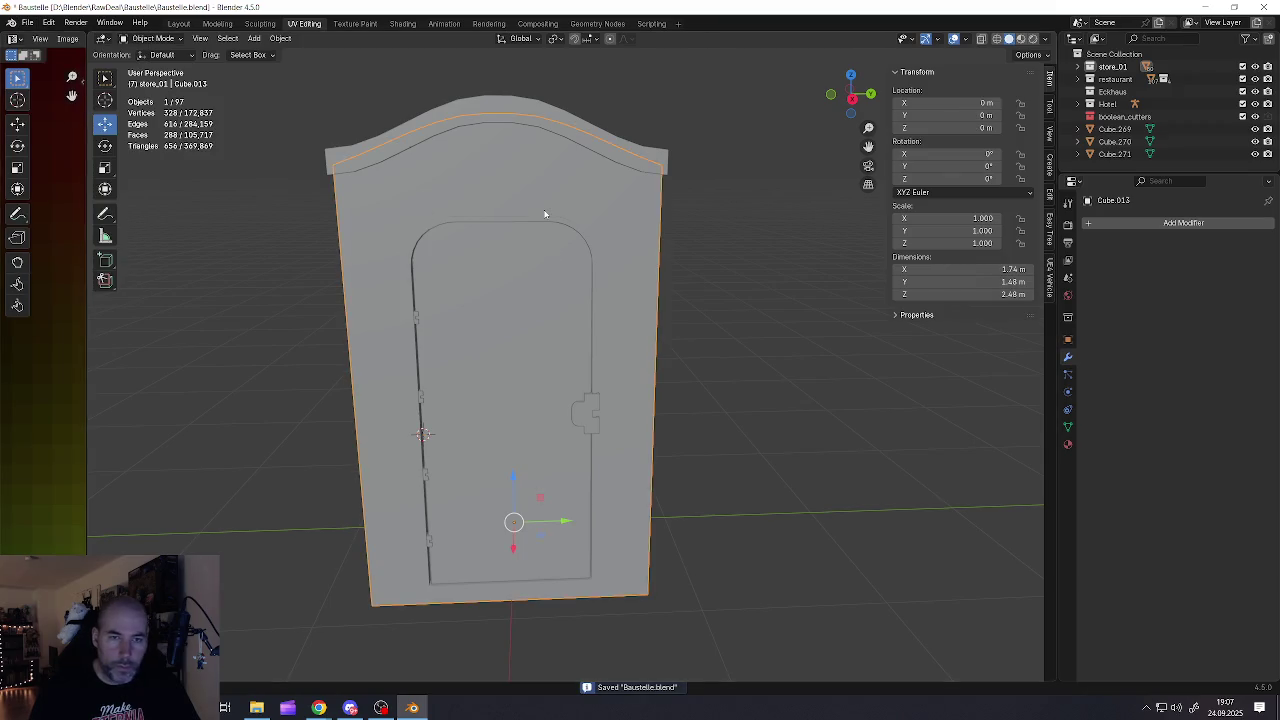
key(ctrl+a)
click(593, 287)
Apply rotation and scale to the roof, door handle and hinges
click(652, 159)
key(ctrl+a)
click(651, 163)
click(585, 410)
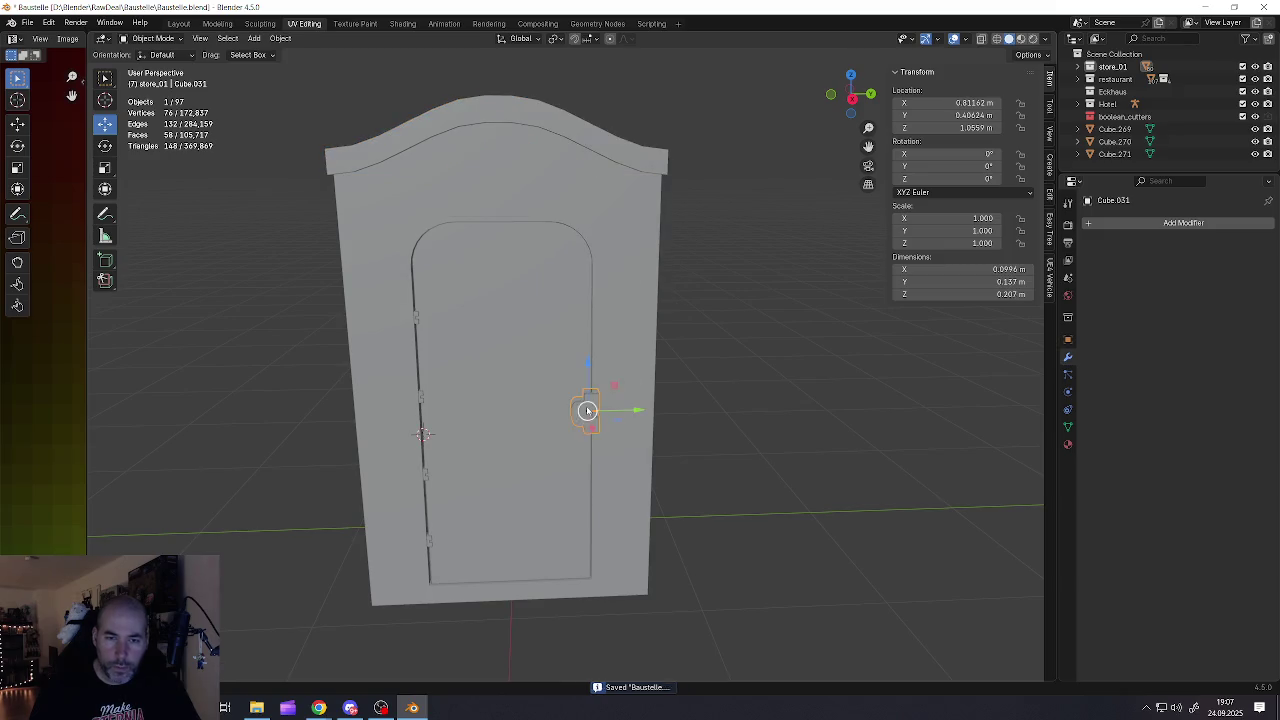
click(417, 320)
key(ctrl+a)
click(416, 318)
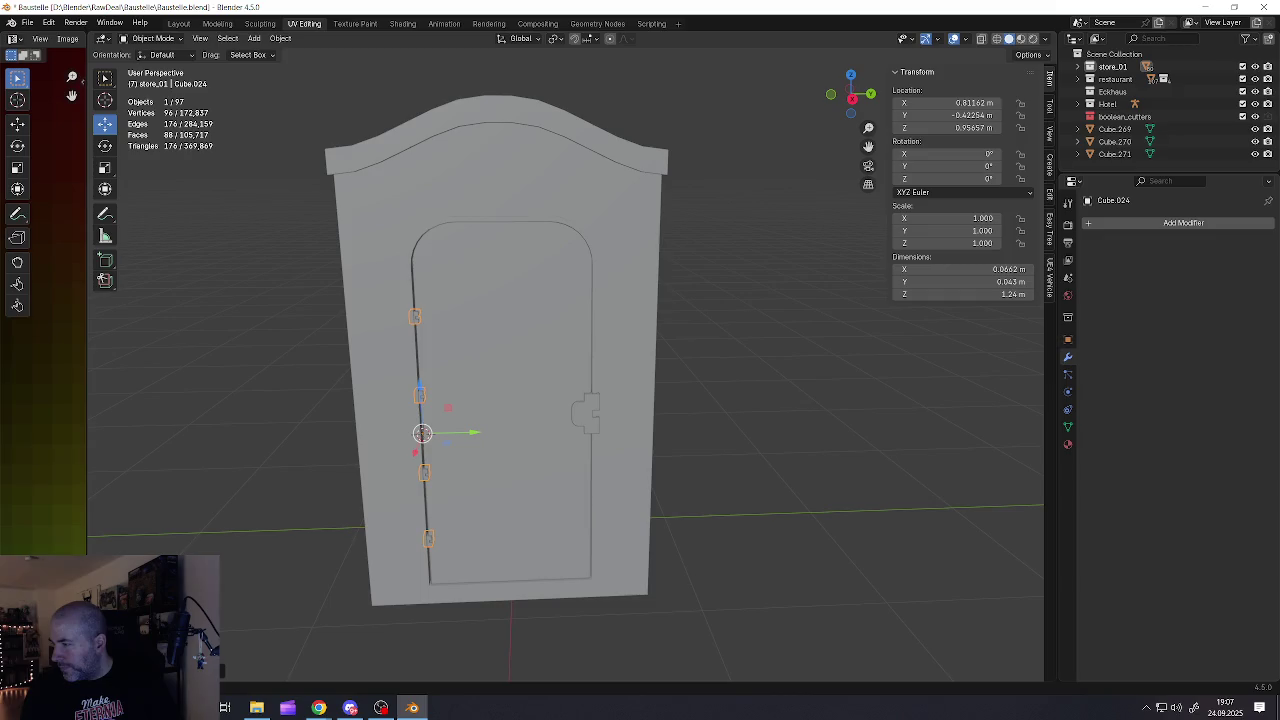
key(alt+Tab)
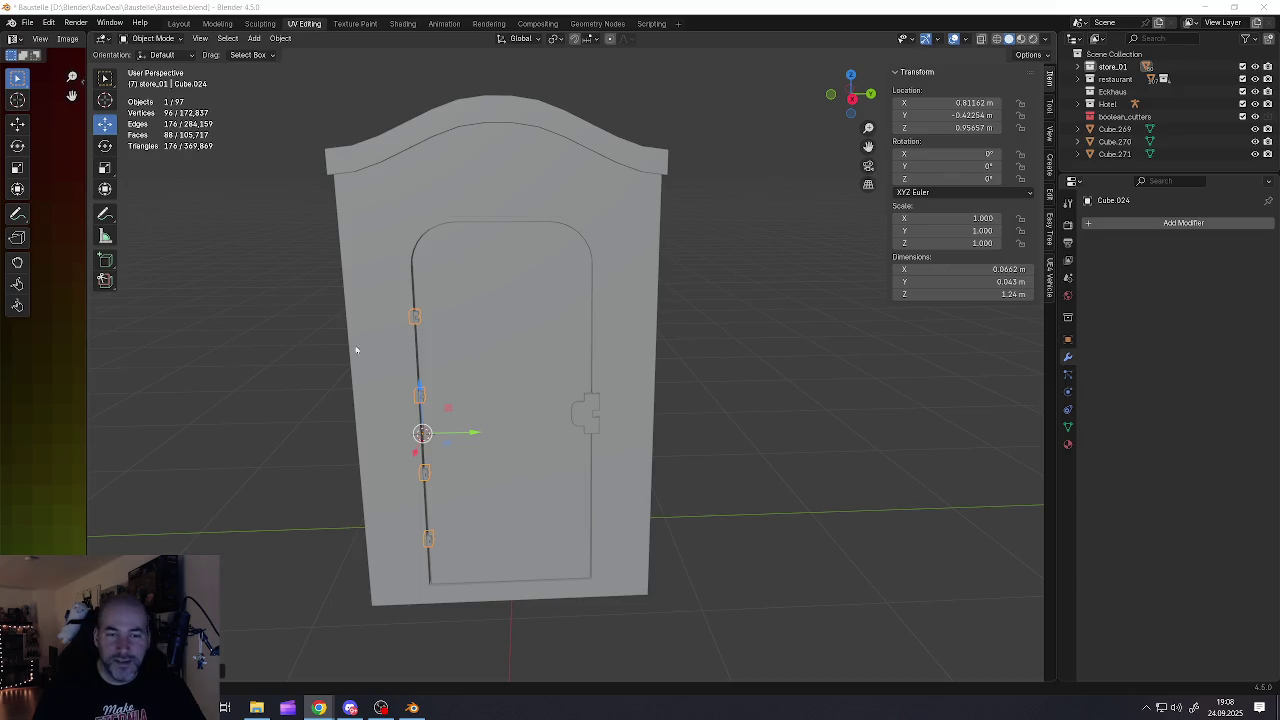
Select the booth body in Edit Mode and pick its side wall face
click(443, 327)
mouse_move(514, 363)
shift+middle_down()
mouse_move(597, 360)
mouse_move(566, 343)
shift+middle_up()
middle_drag(466, 360, 577, 358)
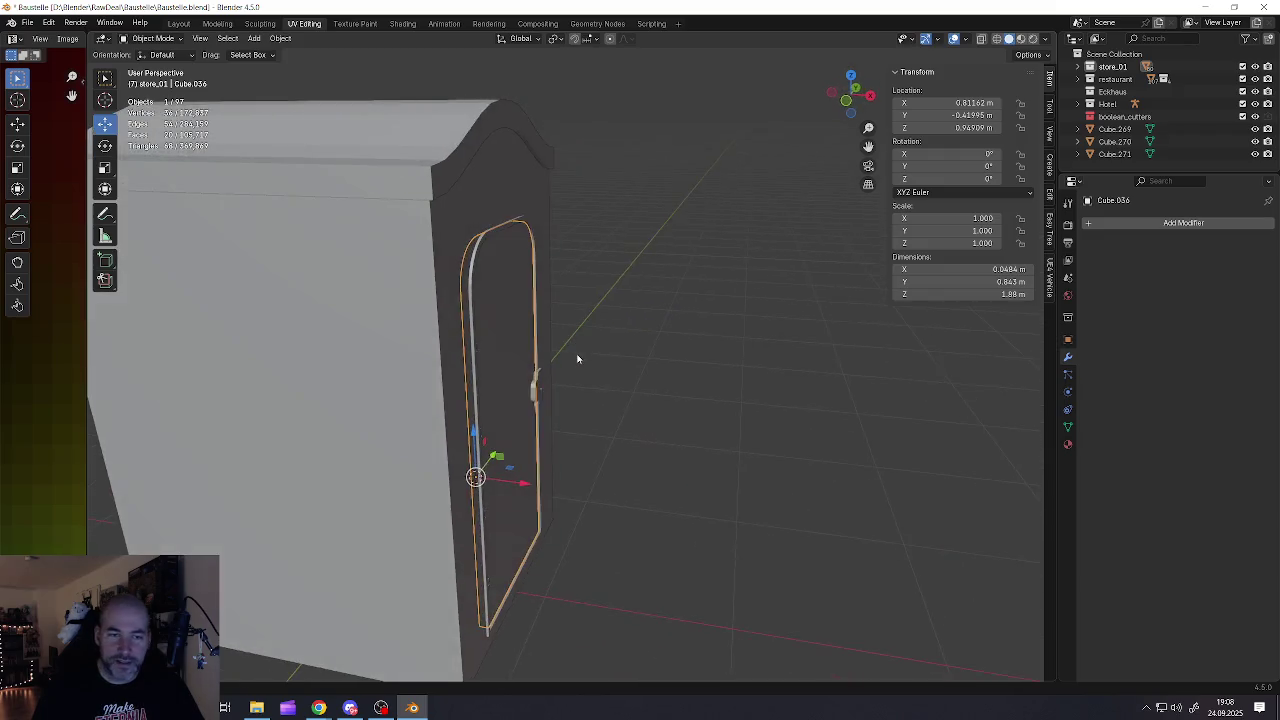
scroll(577, 358, down, 3)
scroll(508, 371, down, 2)
click(477, 395)
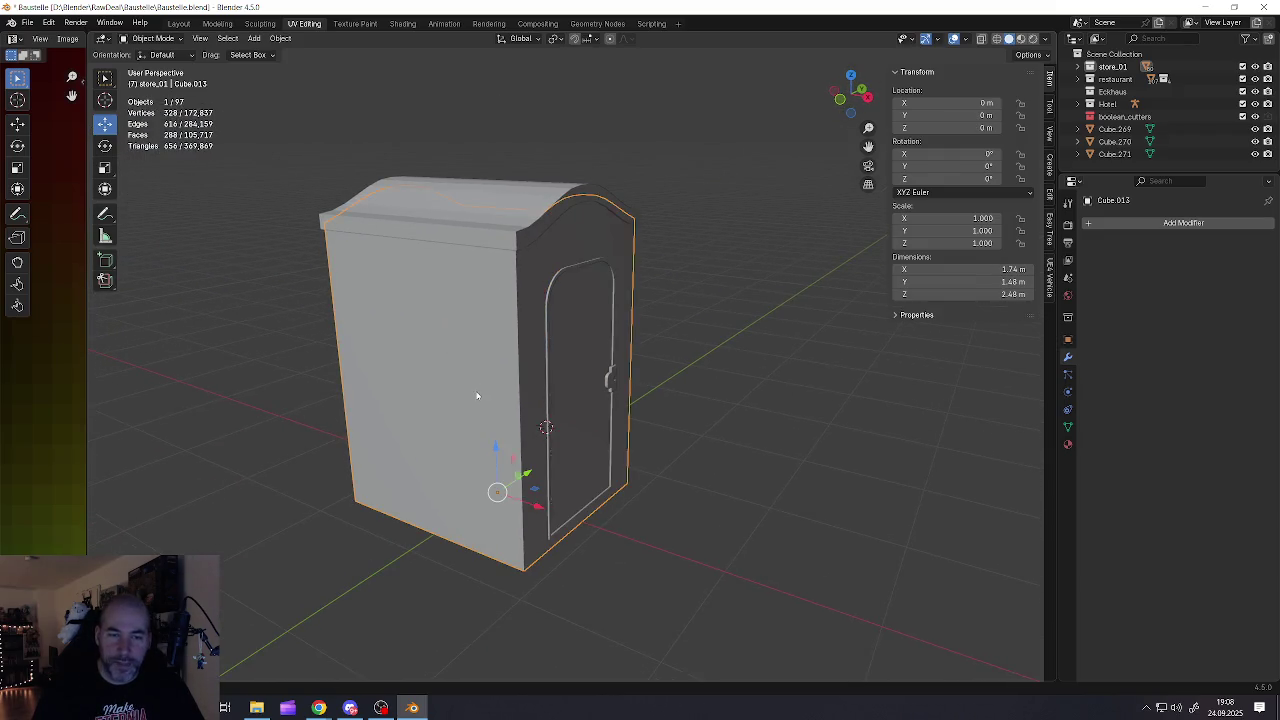
key(Tab)
mouse_move(477, 395)
middle_down()
mouse_move(454, 407)
mouse_move(506, 385)
middle_up()
click(454, 407)
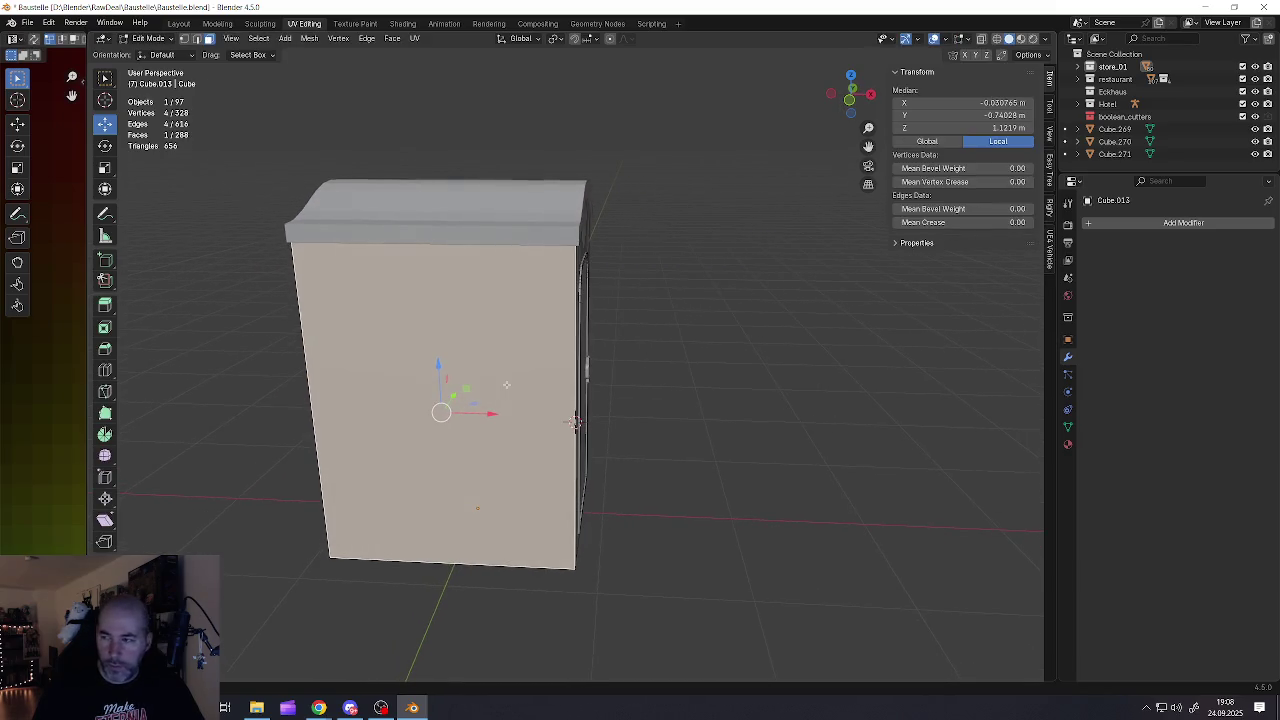
Add eight evenly spaced horizontal edge loops across the side wall
key(ctrl+r)
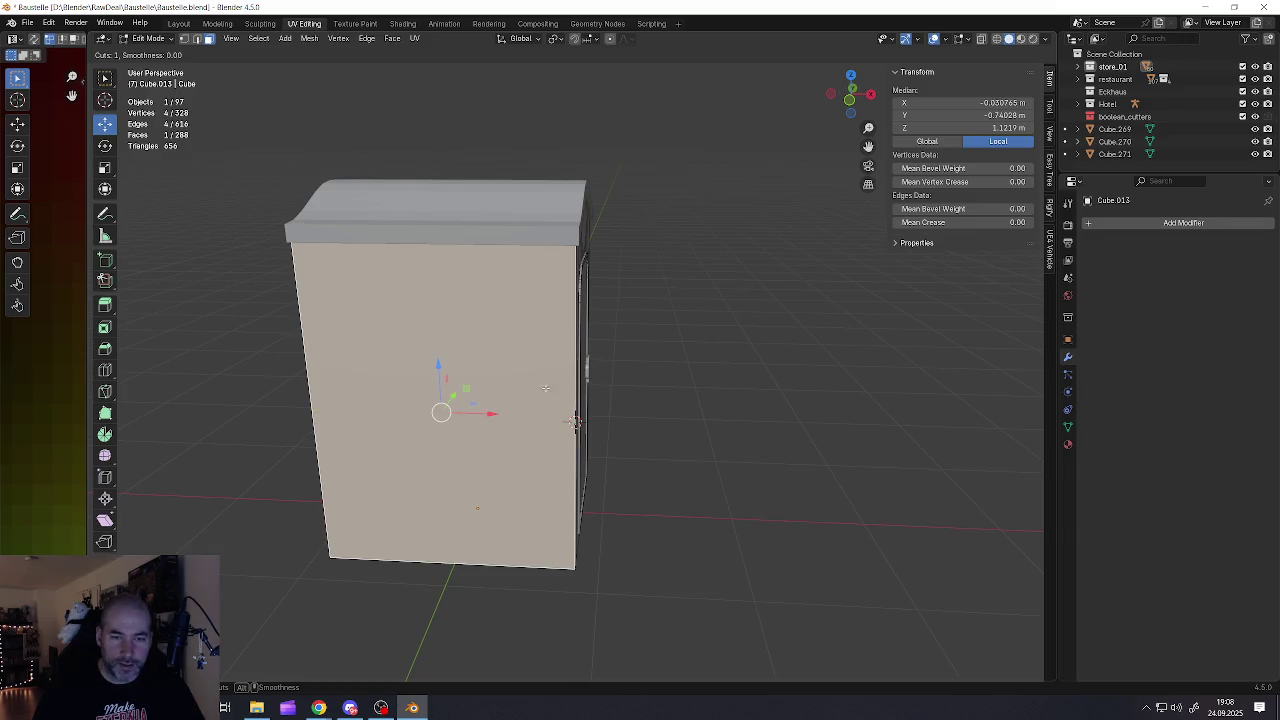
scroll(575, 422, up, 1)
scroll(575, 422, up, 3)
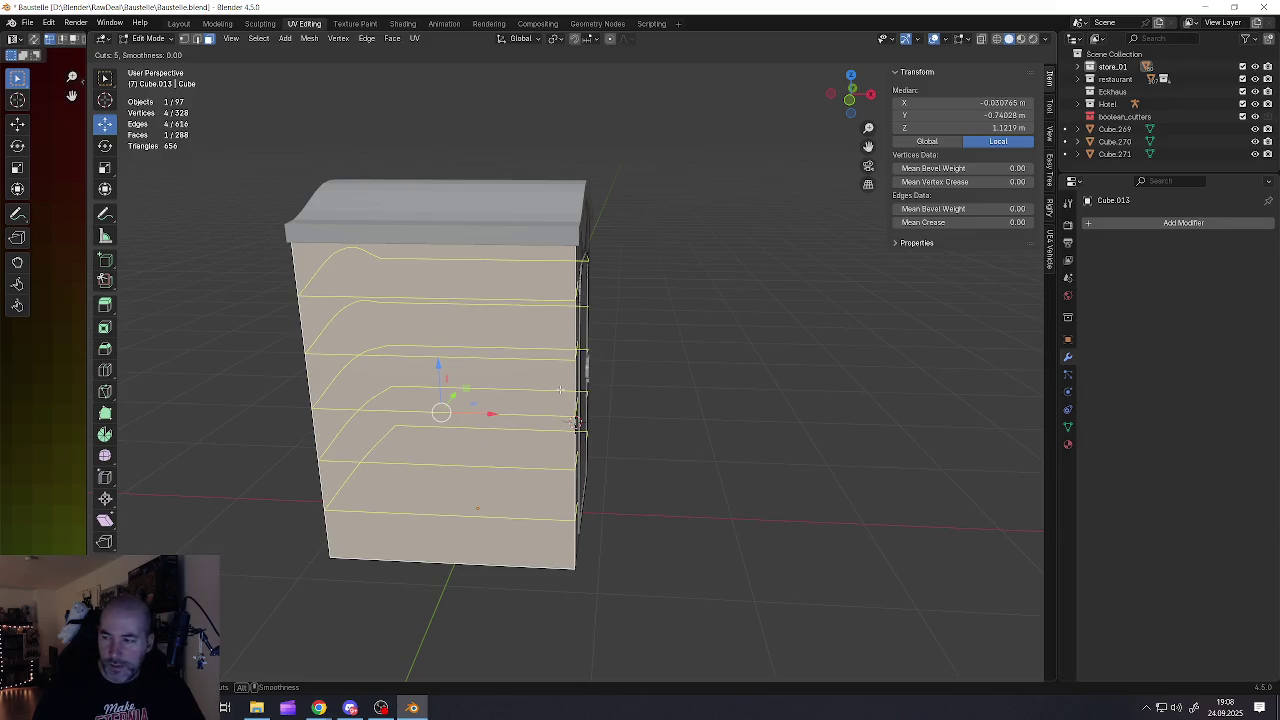
scroll(575, 422, up, 1)
scroll(575, 422, up, 2)
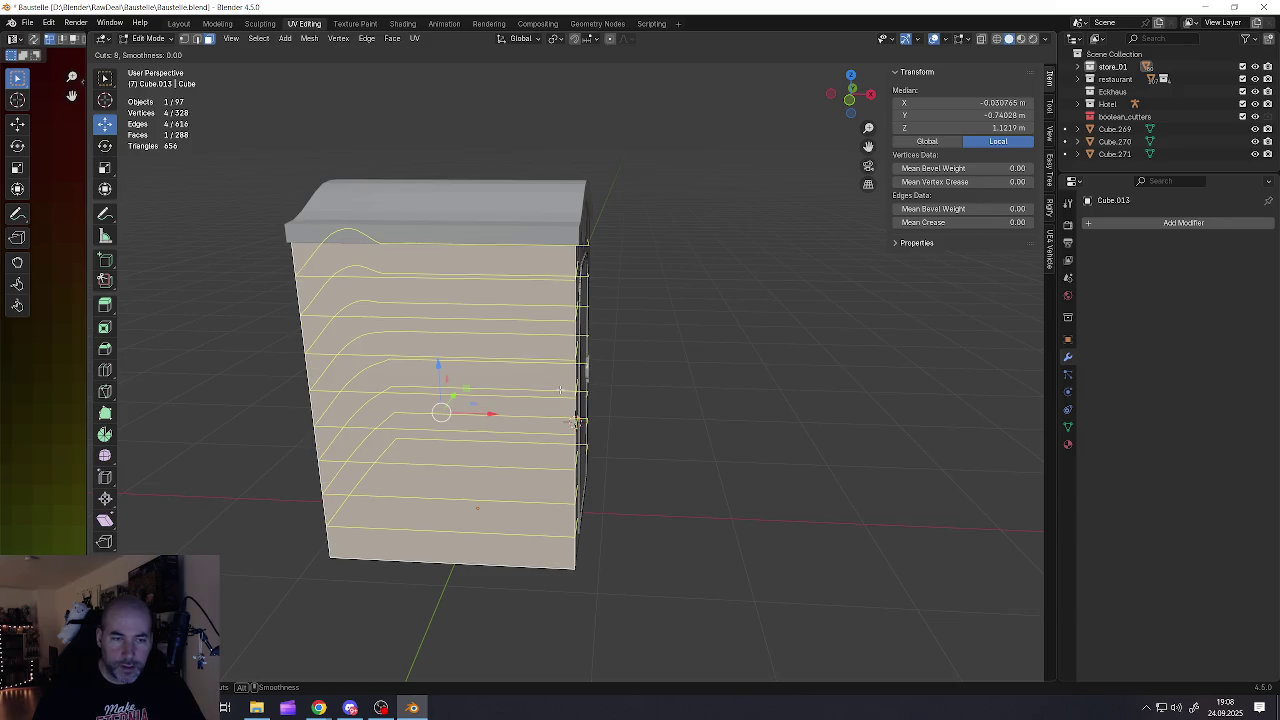
click(560, 389)
right_click(553, 398)
Add nine evenly spaced vertical edge loops across the side wall
key(ctrl+r)
scroll(495, 492, up, 5)
scroll(495, 492, up, 3)
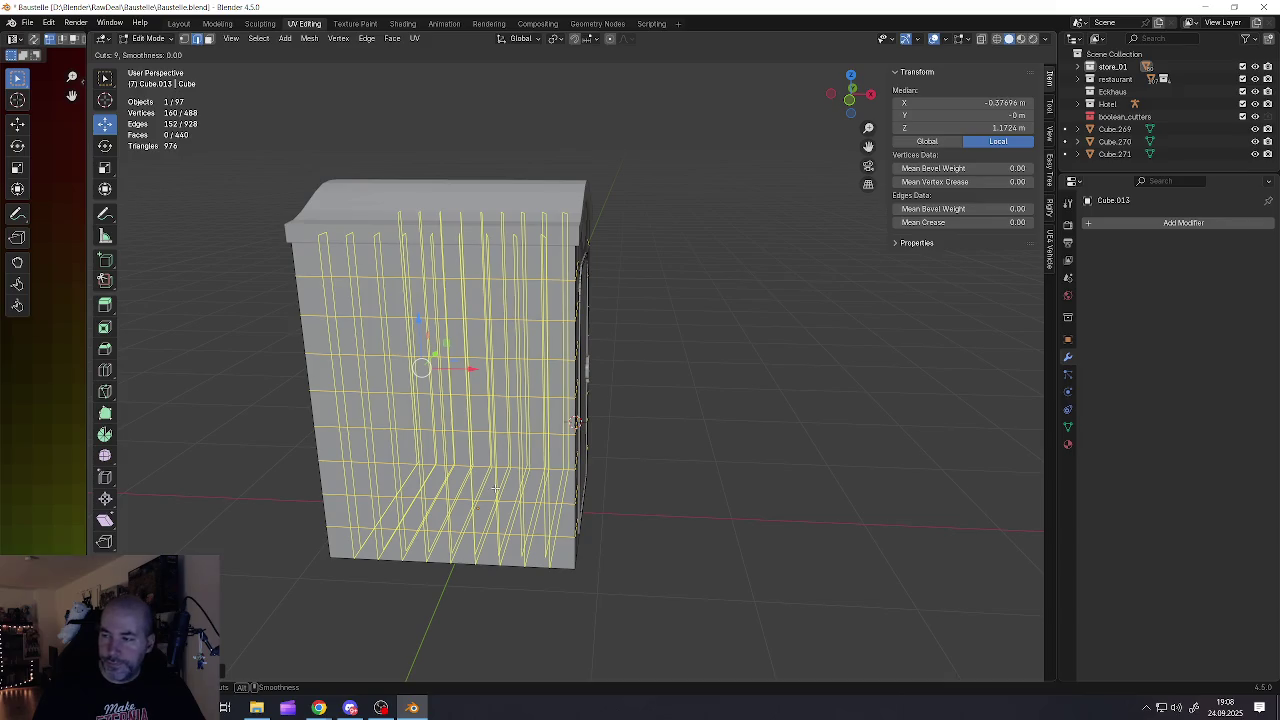
click(495, 487)
right_click(505, 478)
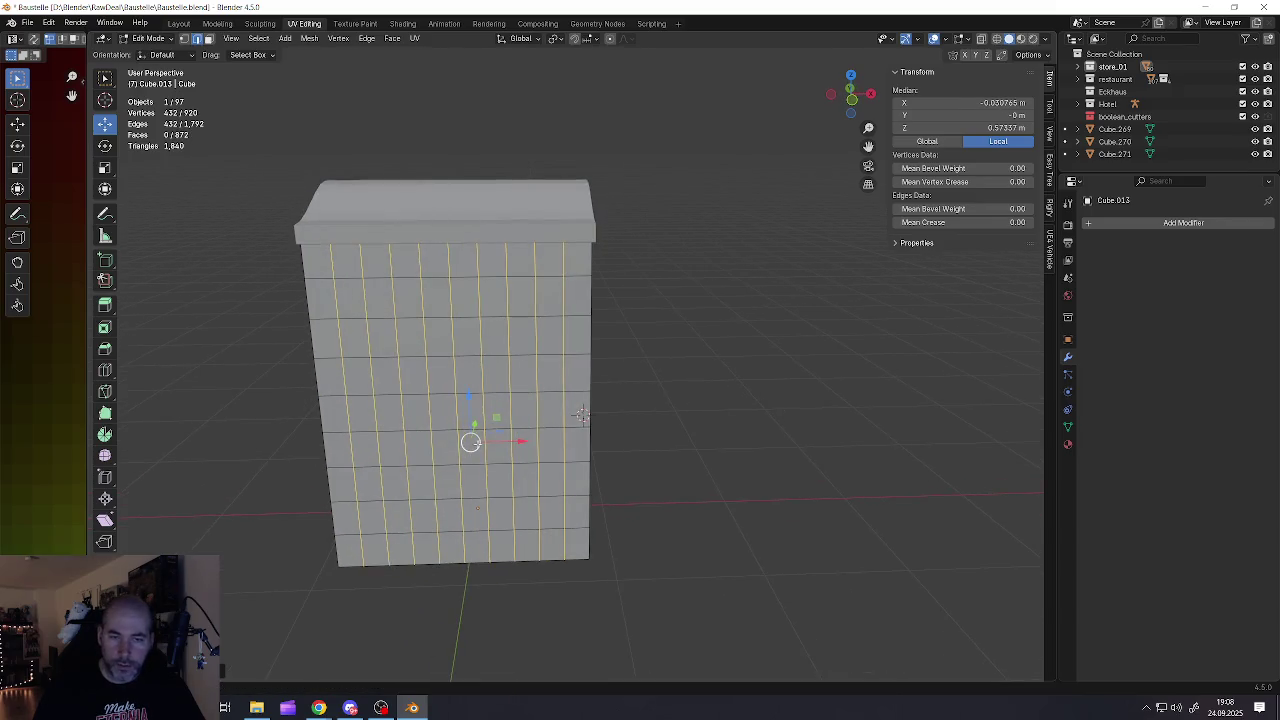
Clear the selection and pick four-face-tall vertical strips of wall faces for the panels
key(alt+a)
click(357, 377)
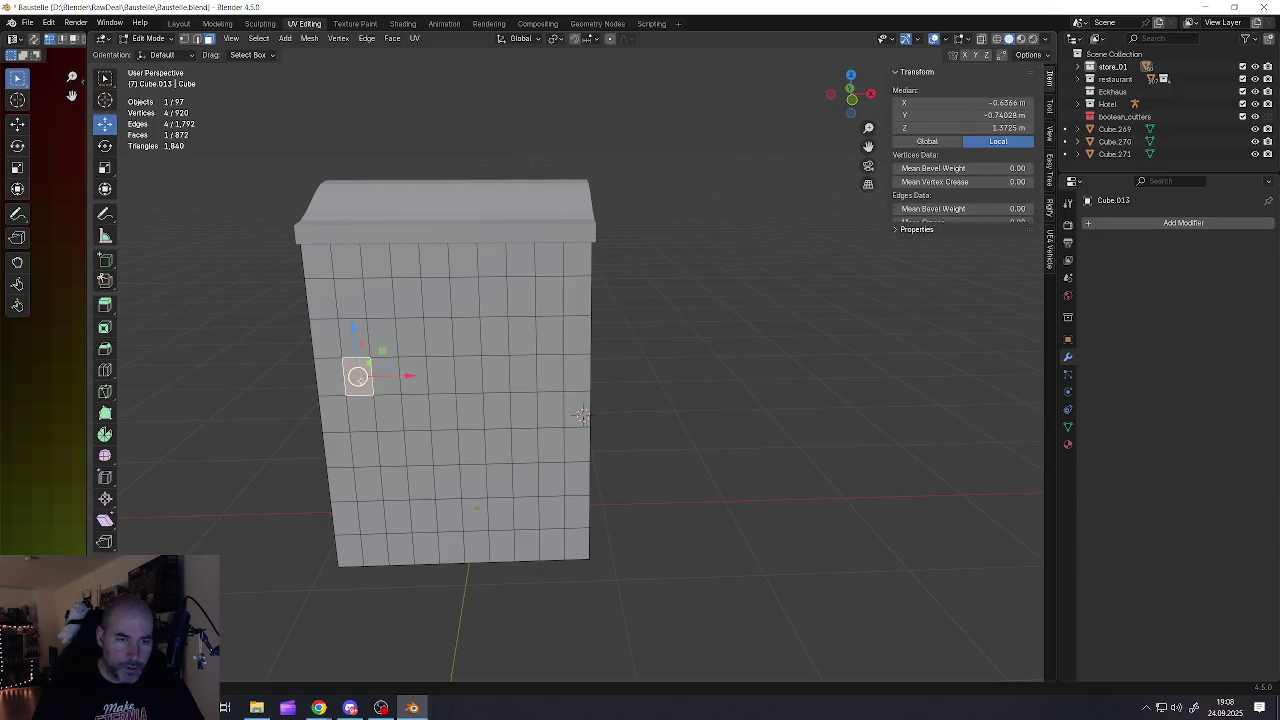
ctrl+click(364, 477)
shift+click(413, 376)
ctrl+click(418, 470)
shift+click(467, 372)
ctrl+click(467, 471)
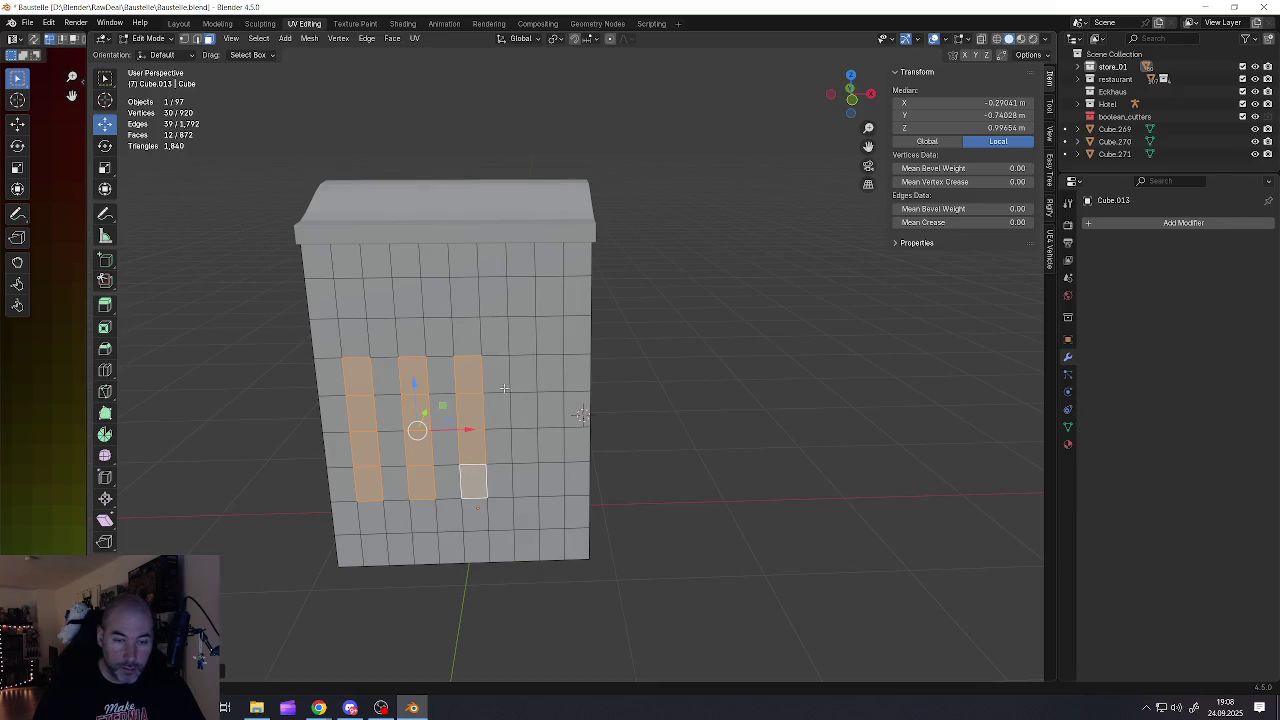
shift+click(522, 373)
ctrl+click(522, 473)
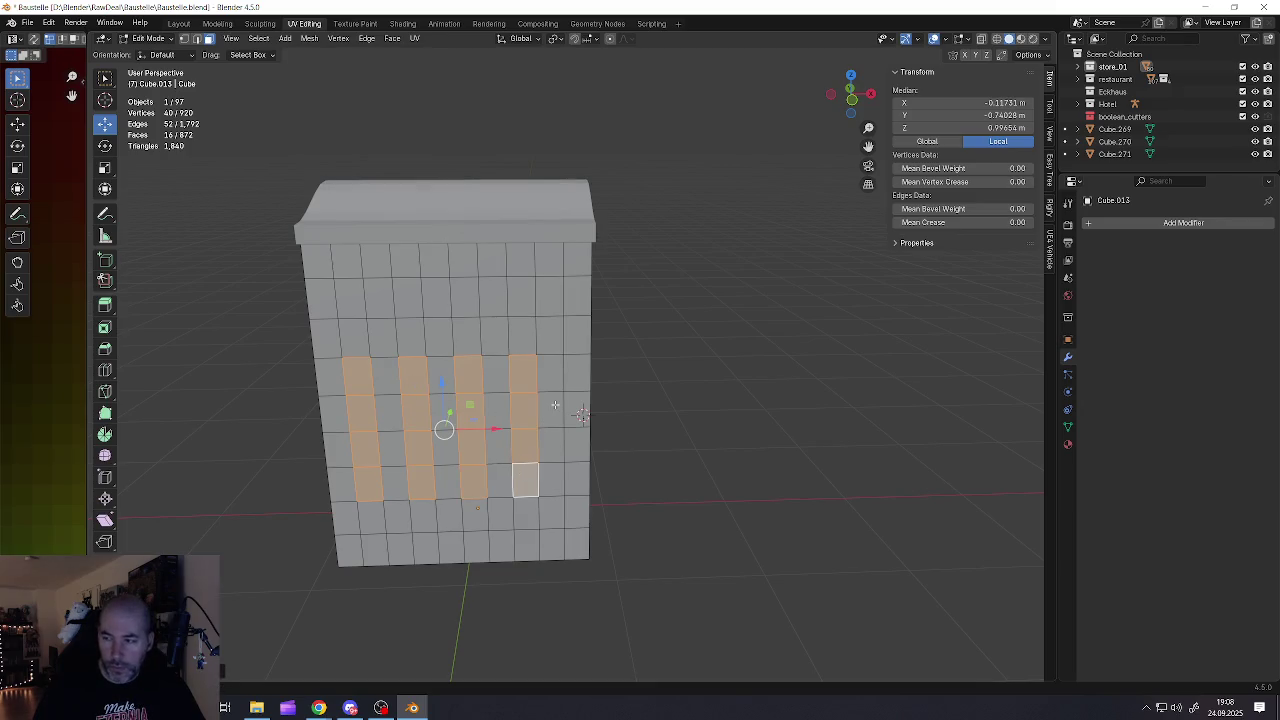
Restart the selection and build the first panel block, two faces wide and four tall
shift+middle_drag(555, 405, 573, 417)
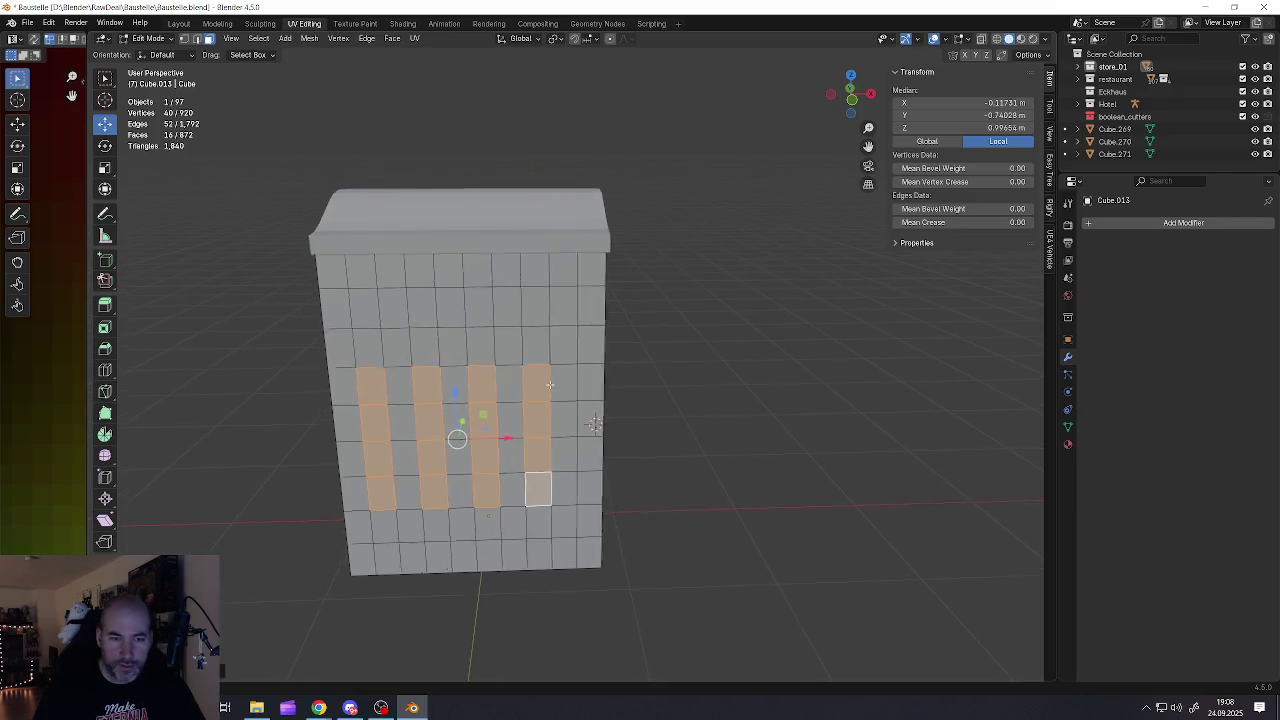
click(380, 388)
shift+click(400, 387)
shift+click(403, 420)
shift+click(381, 453)
key(ctrl+z)
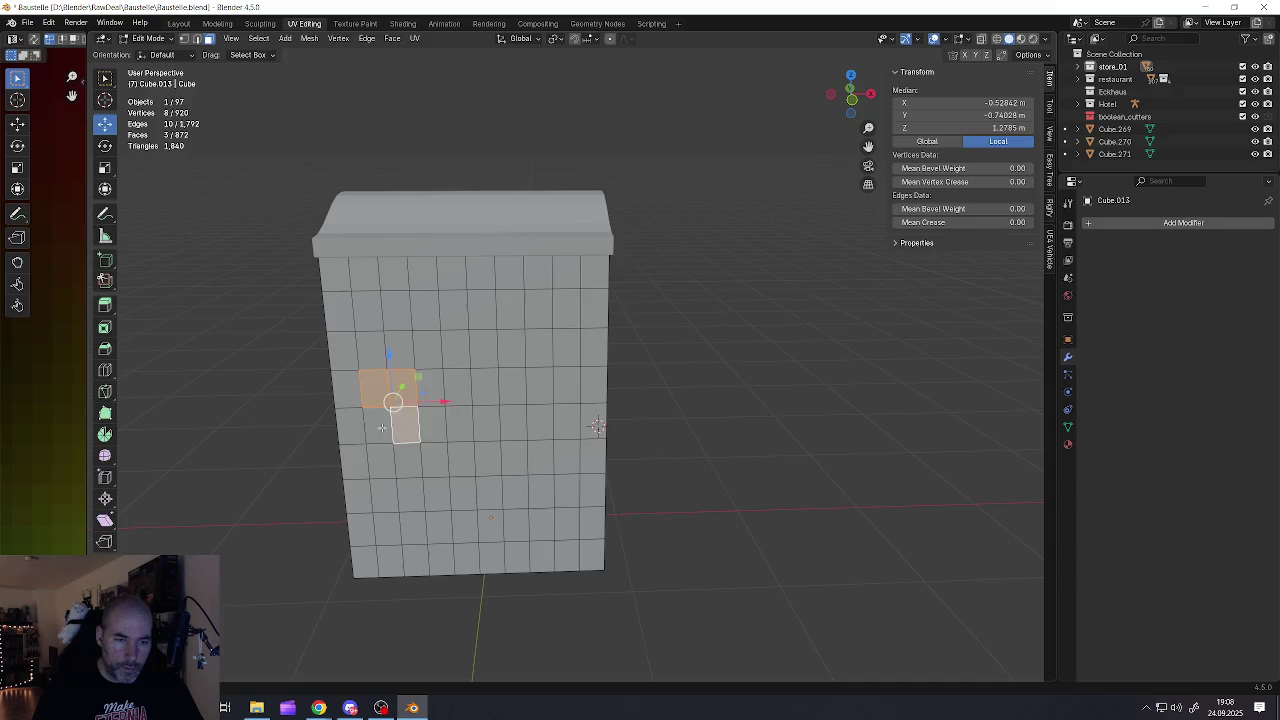
shift+click(382, 430)
shift+click(380, 458)
shift+click(408, 462)
shift+click(408, 493)
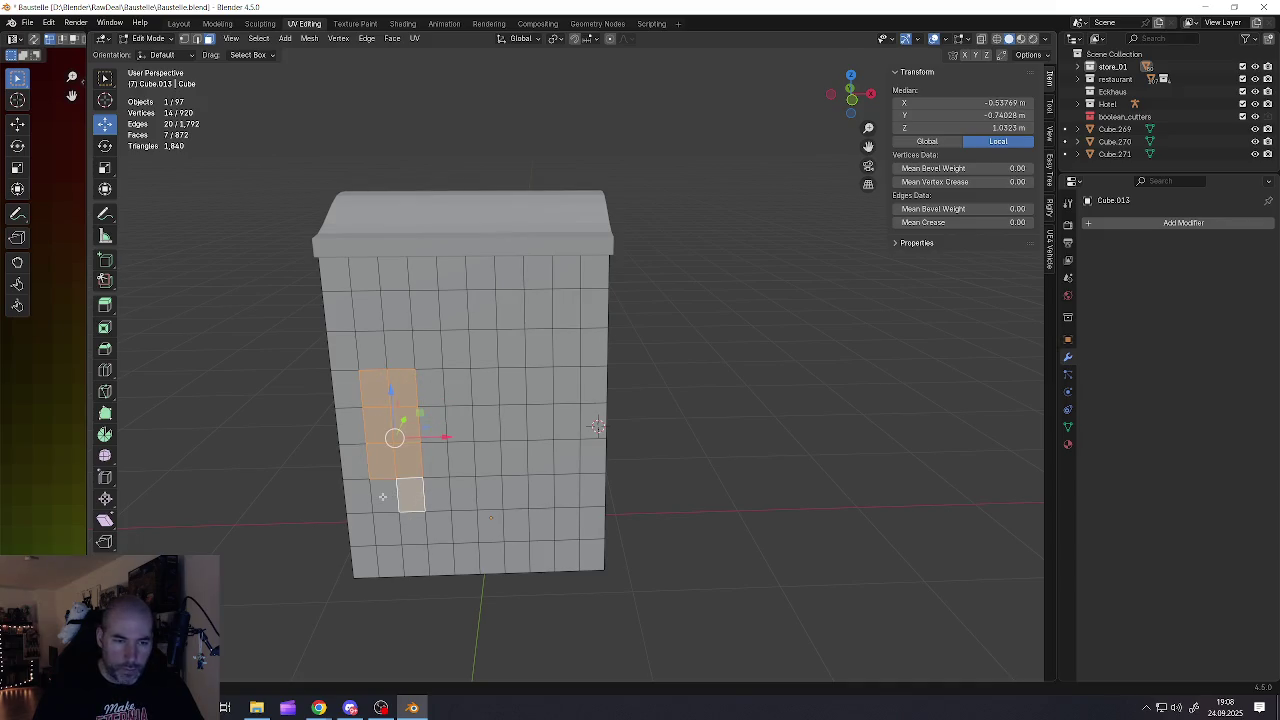
shift+click(385, 495)
Add a second two-by-four block of wall faces for the middle panel
shift+click(458, 388)
shift+click(460, 423)
shift+click(457, 461)
shift+click(460, 492)
shift+click(486, 492)
shift+click(486, 456)
shift+click(486, 421)
shift+click(489, 387)
Add a third two-by-four block of faces for the right-hand panel
shift+click(539, 386)
shift+click(539, 421)
shift+click(539, 456)
shift+click(539, 490)
shift+click(567, 491)
shift+click(567, 456)
shift+click(567, 421)
shift+click(567, 386)
middle_drag(567, 386, 628, 400)
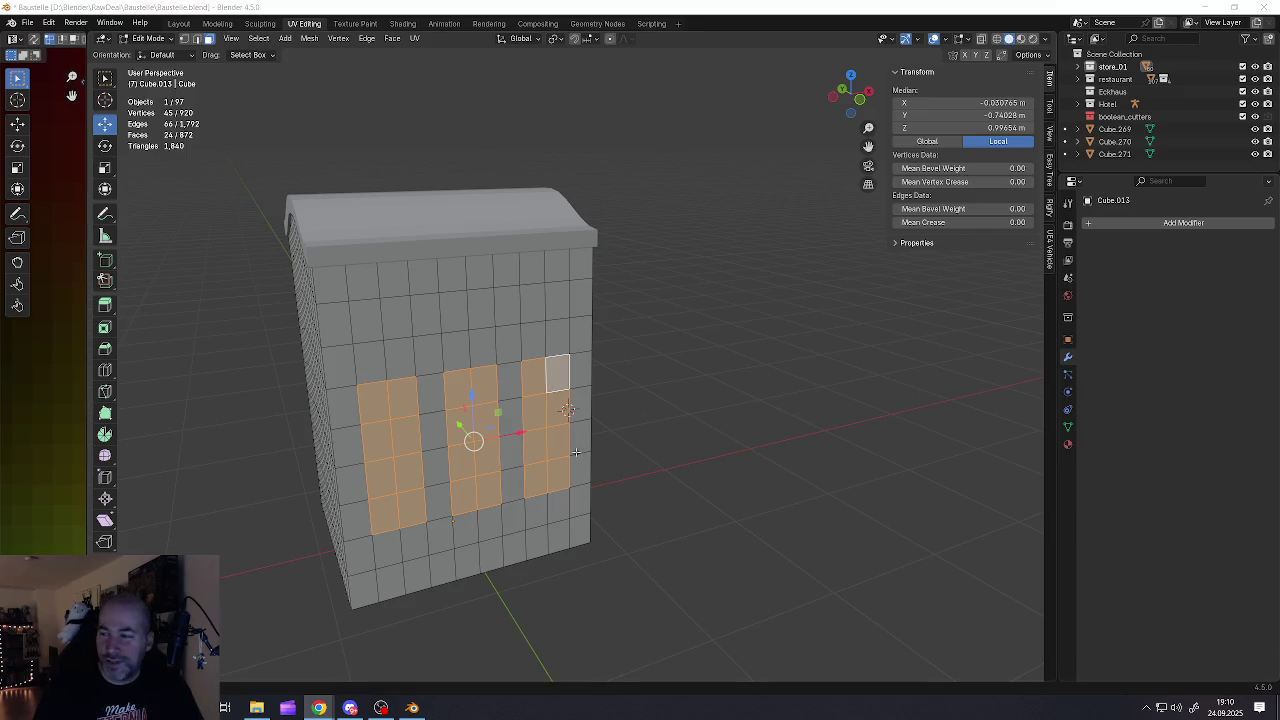
Select the right panel strip of wall faces, two wide and four tall
mouse_move(515, 420)
middle_down()
mouse_move(573, 422)
mouse_move(453, 408)
mouse_move(588, 408)
middle_up()
shift+click(571, 428)
shift+click(547, 428)
shift+click(547, 462)
shift+click(571, 462)
shift+click(570, 494)
shift+click(545, 495)
shift+click(547, 527)
shift+click(576, 532)
Add a two-face-wide left panel strip to the selection
shift+click(500, 428)
shift+click(477, 428)
shift+click(430, 428)
shift+click(410, 428)
ctrl+click(410, 555)
shift+click(432, 558)
ctrl+click(432, 456)
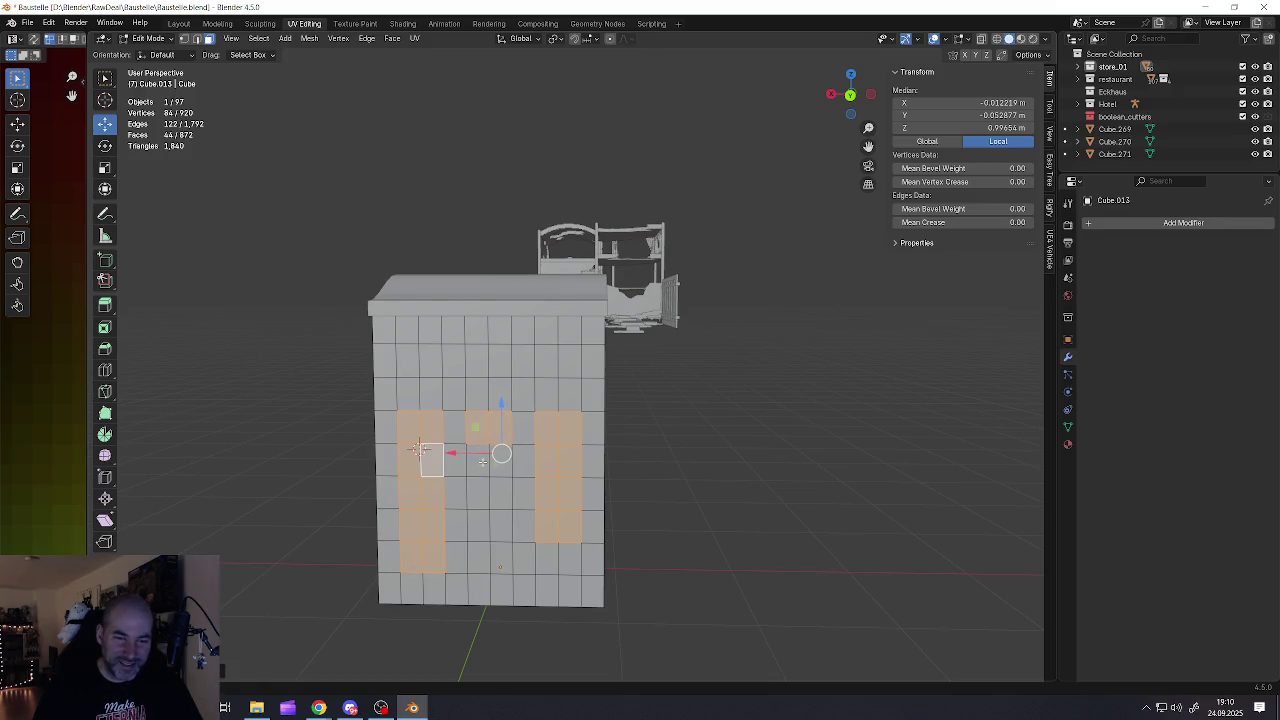
shift+click(480, 460)
Complete the middle strip and remove stray bottom faces from the selection
ctrl+click(471, 555)
shift+click(499, 560)
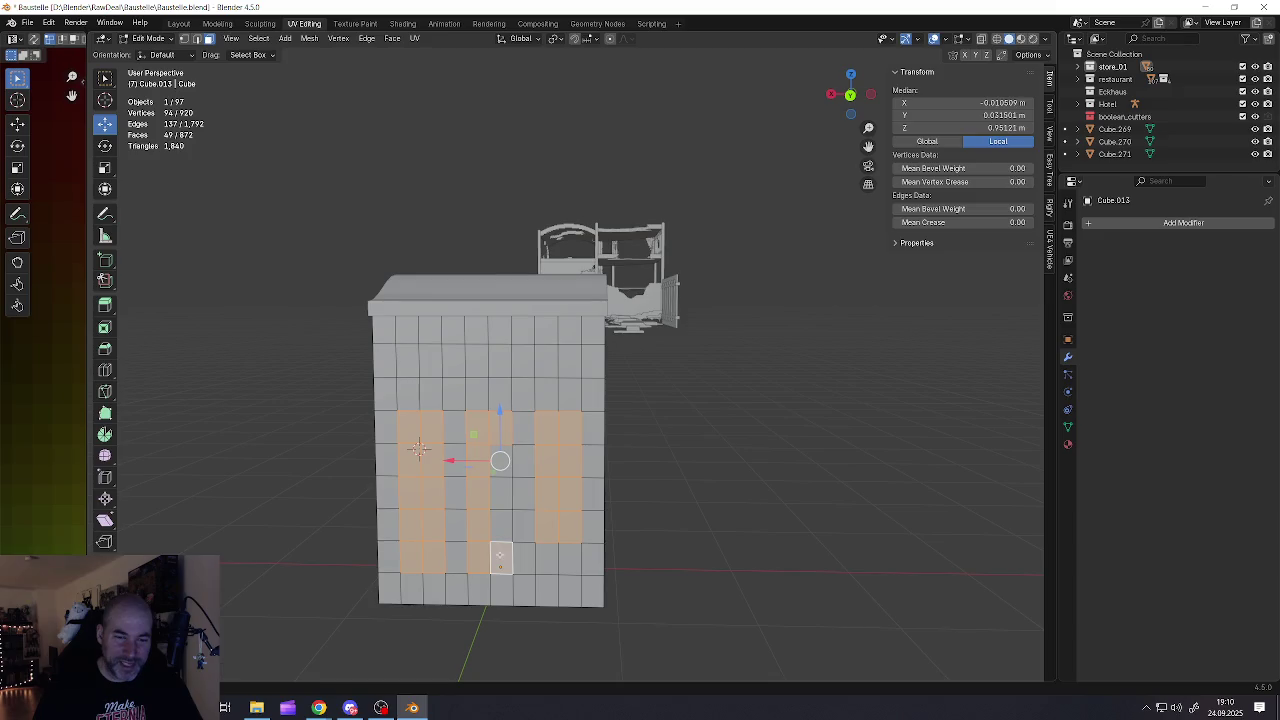
ctrl+click(502, 460)
shift+click(415, 558)
shift+click(415, 558)
ctrl+click(433, 558)
mouse_move(800, 527)
middle_down()
mouse_move(447, 517)
mouse_move(534, 441)
middle_up()
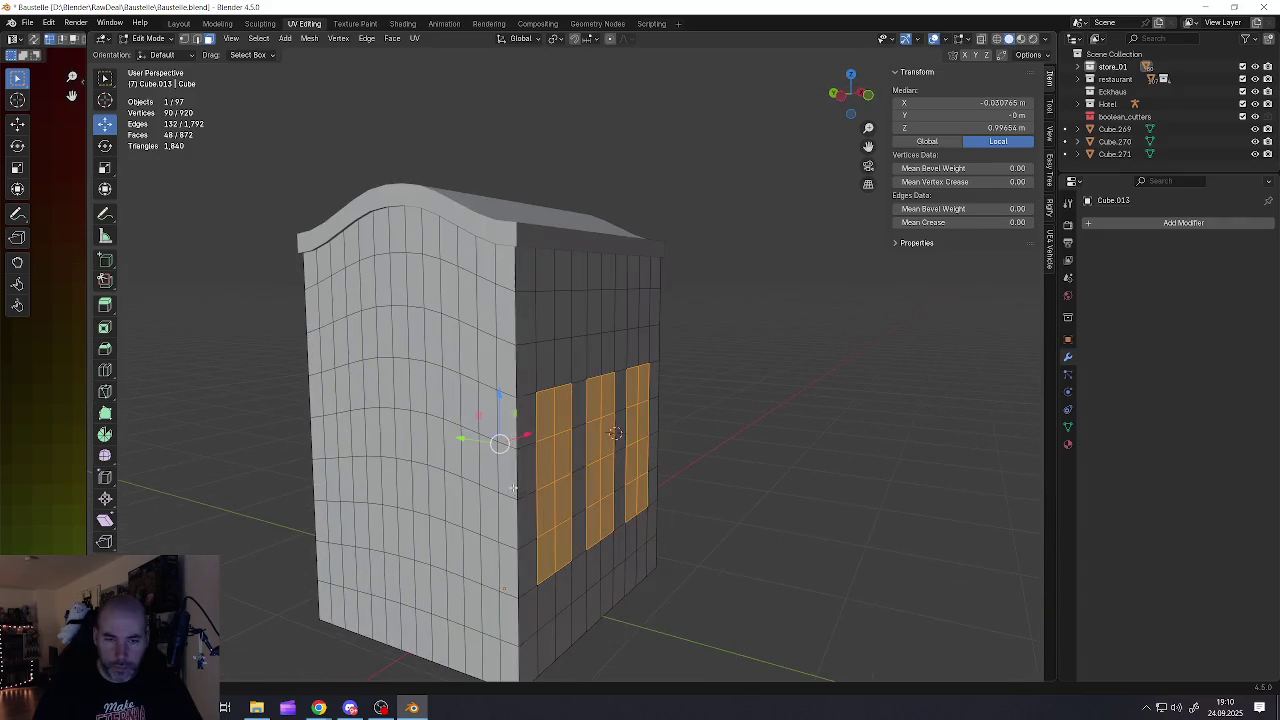
Extrude the three selected panel strips
key(alt+e)
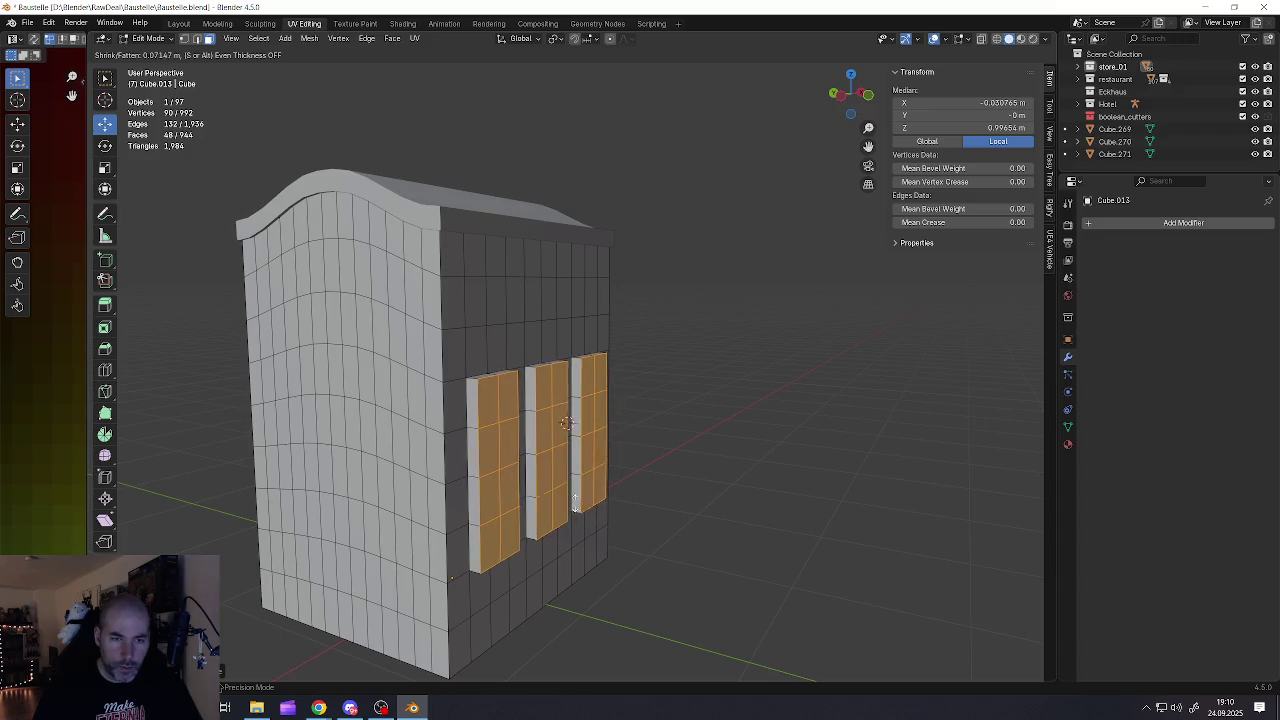
click(575, 500)
middle_drag(443, 429, 500, 432)
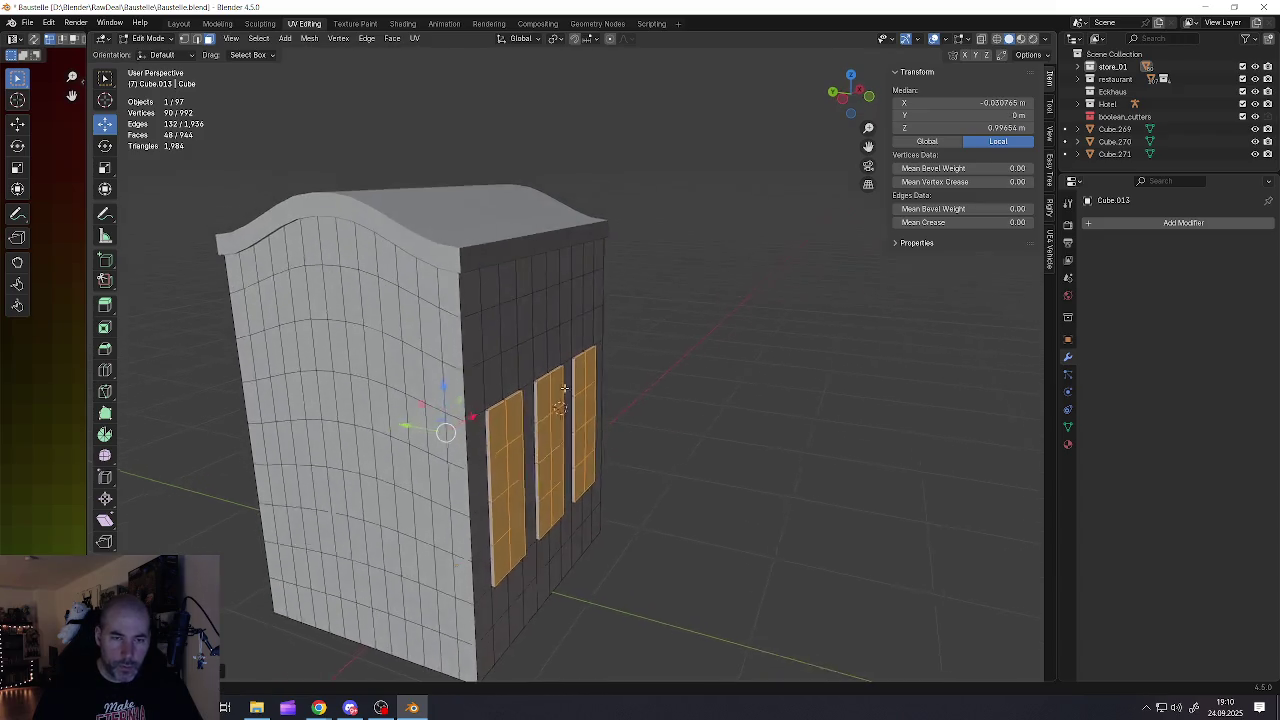
scroll(529, 432, up, 3)
Change the transform pivot and shrink/fatten the panels inward into the wall
key(alt+s)
click(579, 489)
key(alt+s)
click(572, 470)
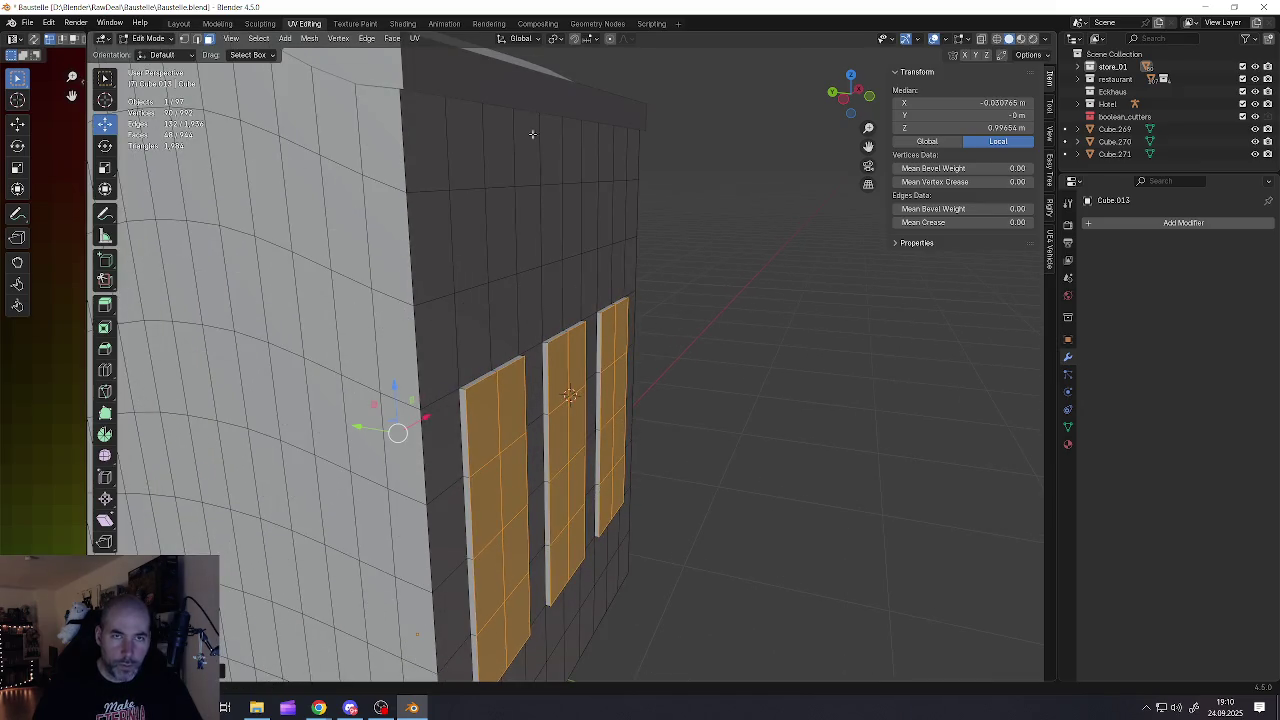
click(555, 39)
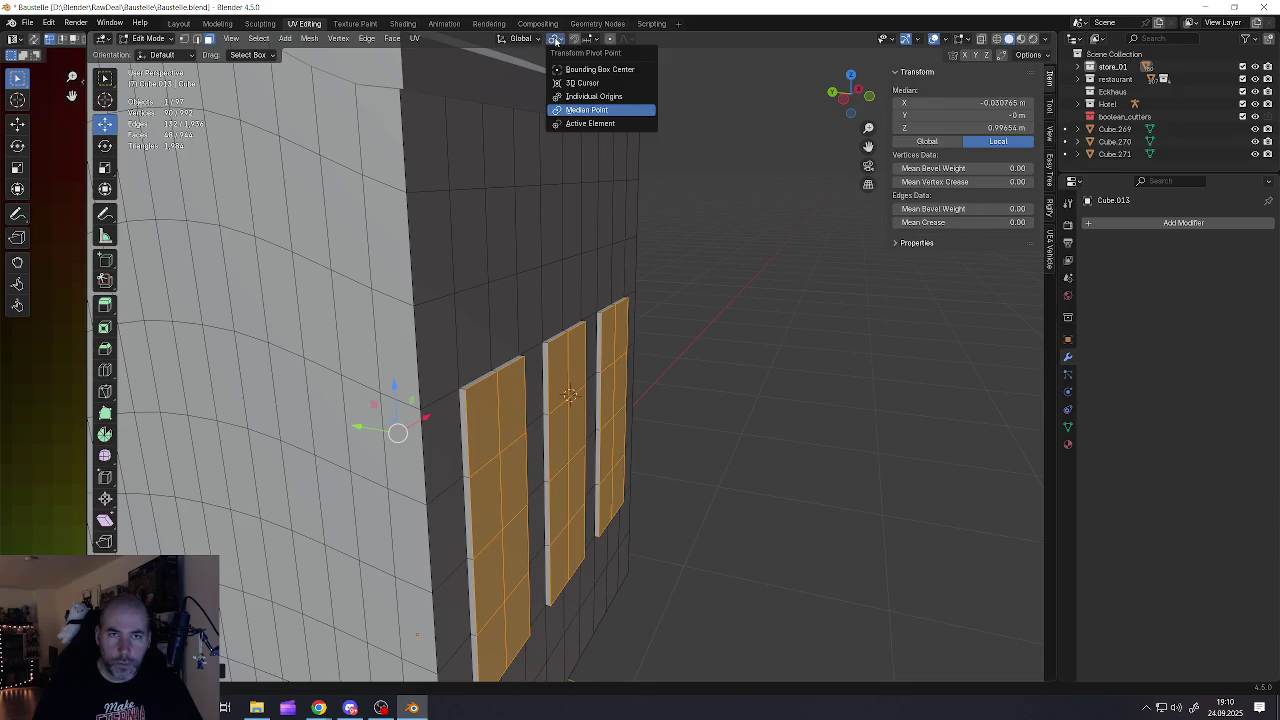
click(585, 96)
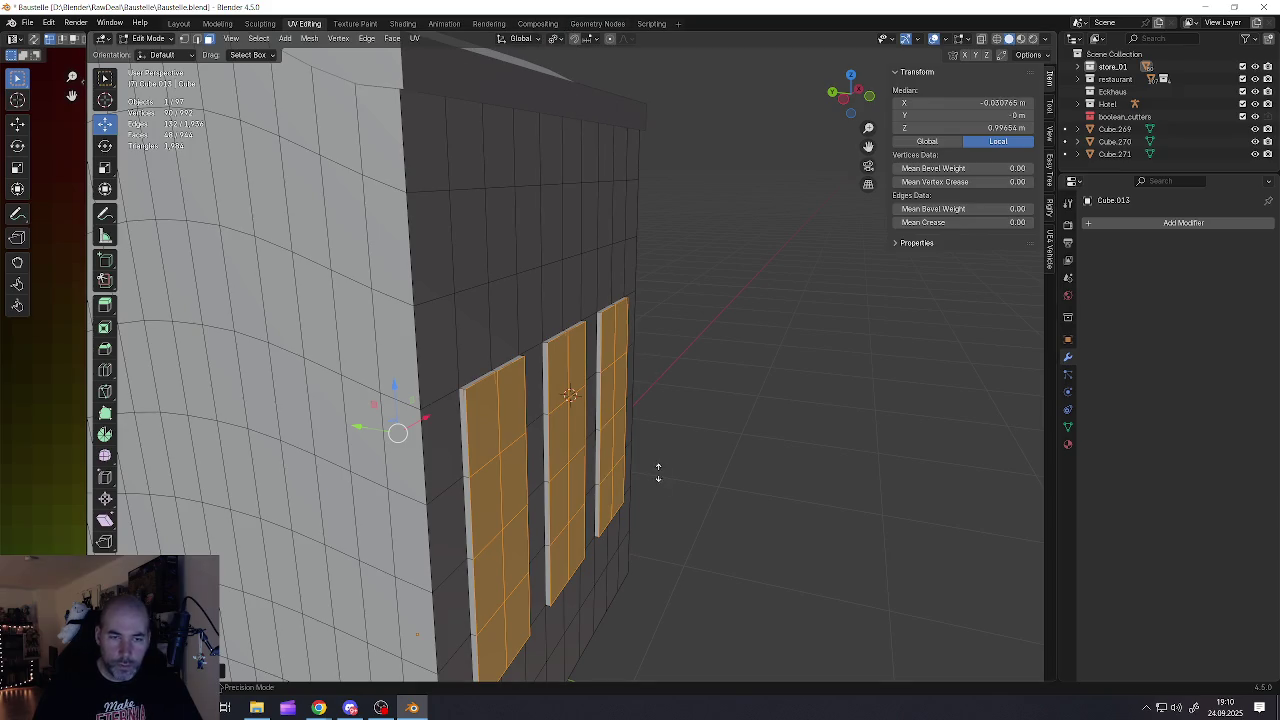
key(alt+s)
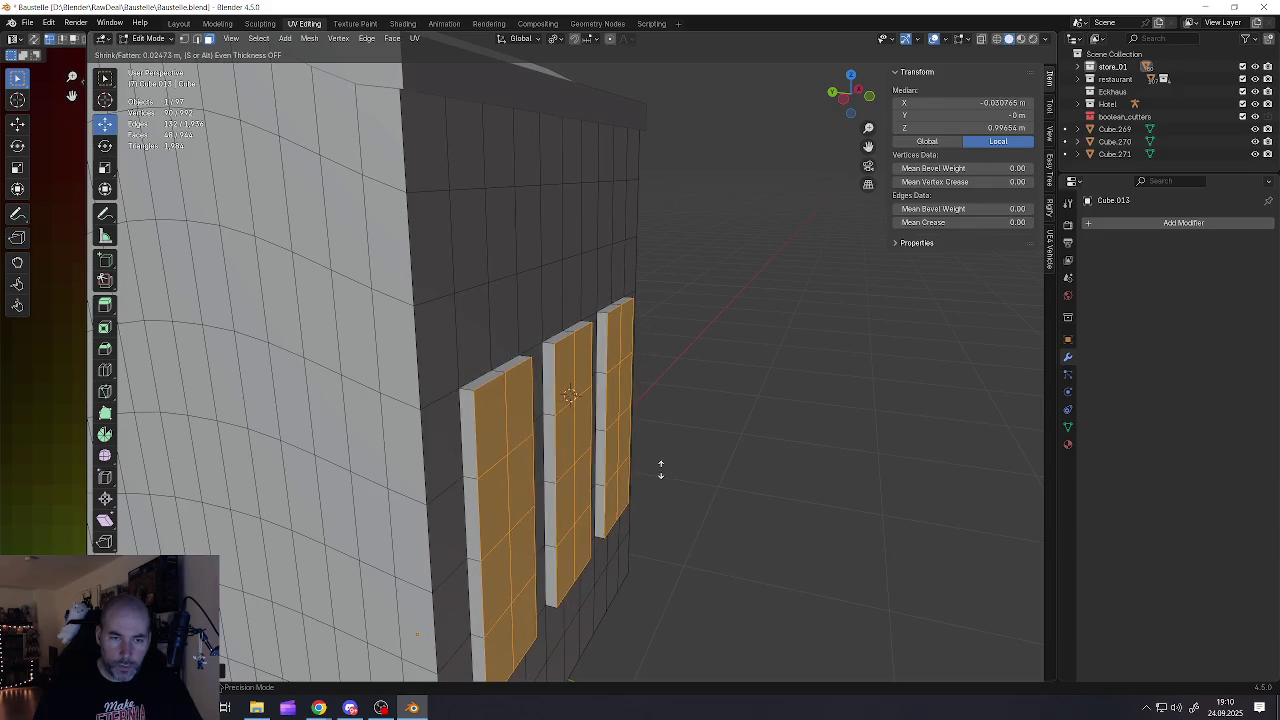
click(660, 470)
Scale the panels along Z to make them shorter
key(s)
key(z)
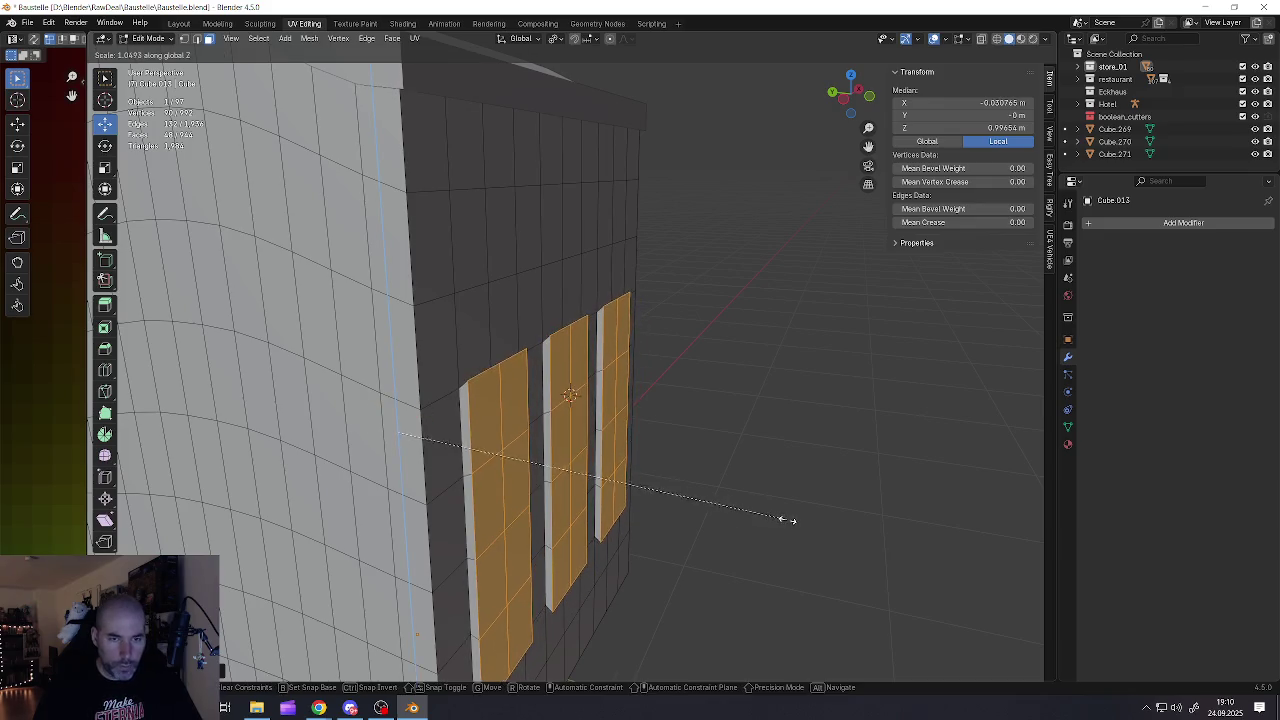
click(757, 497)
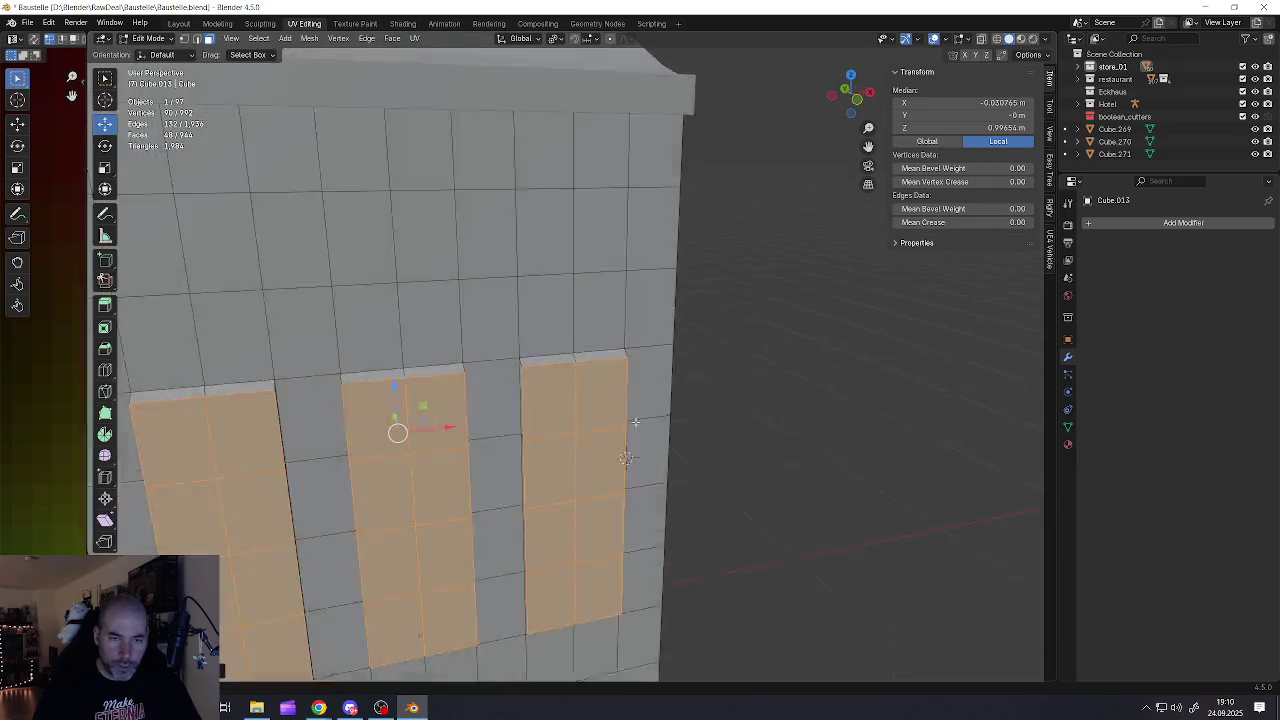
scroll(626, 410, up, 4)
scroll(626, 410, down, 4)
middle_drag(626, 410, 686, 500)
Scale the panels along Y and then X to make them narrower
key(s)
key(y)
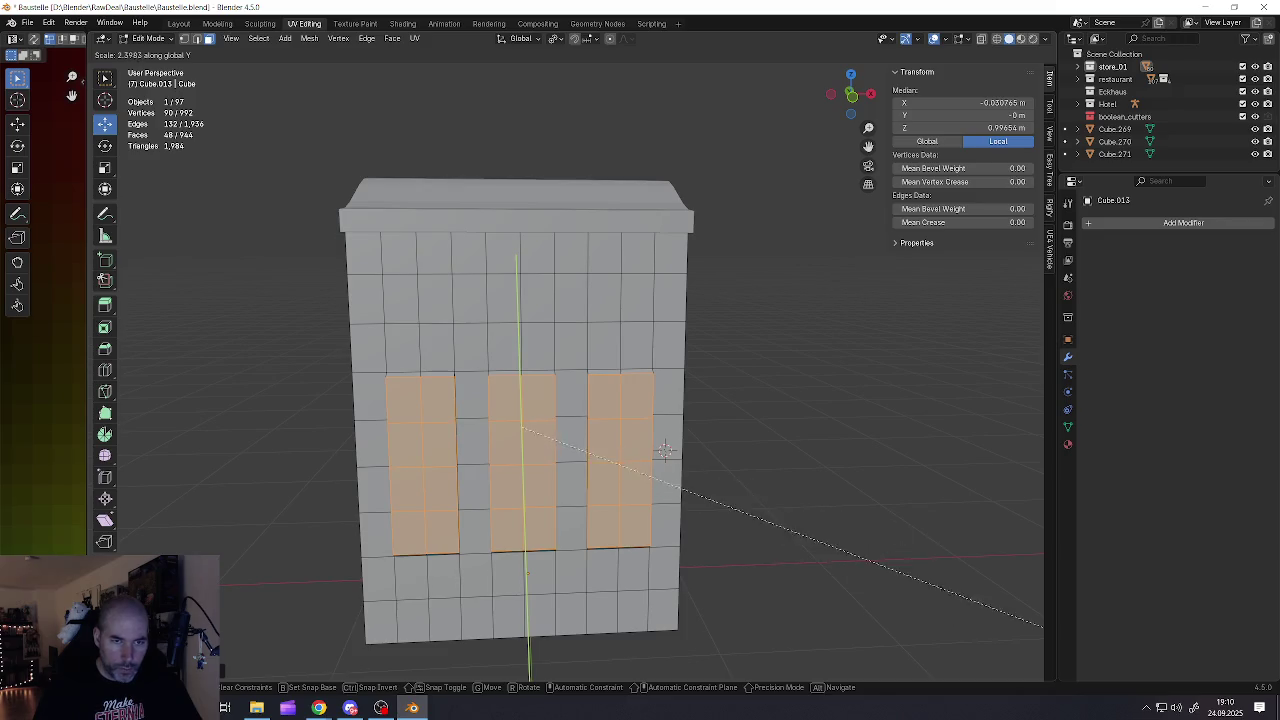
click(590, 282)
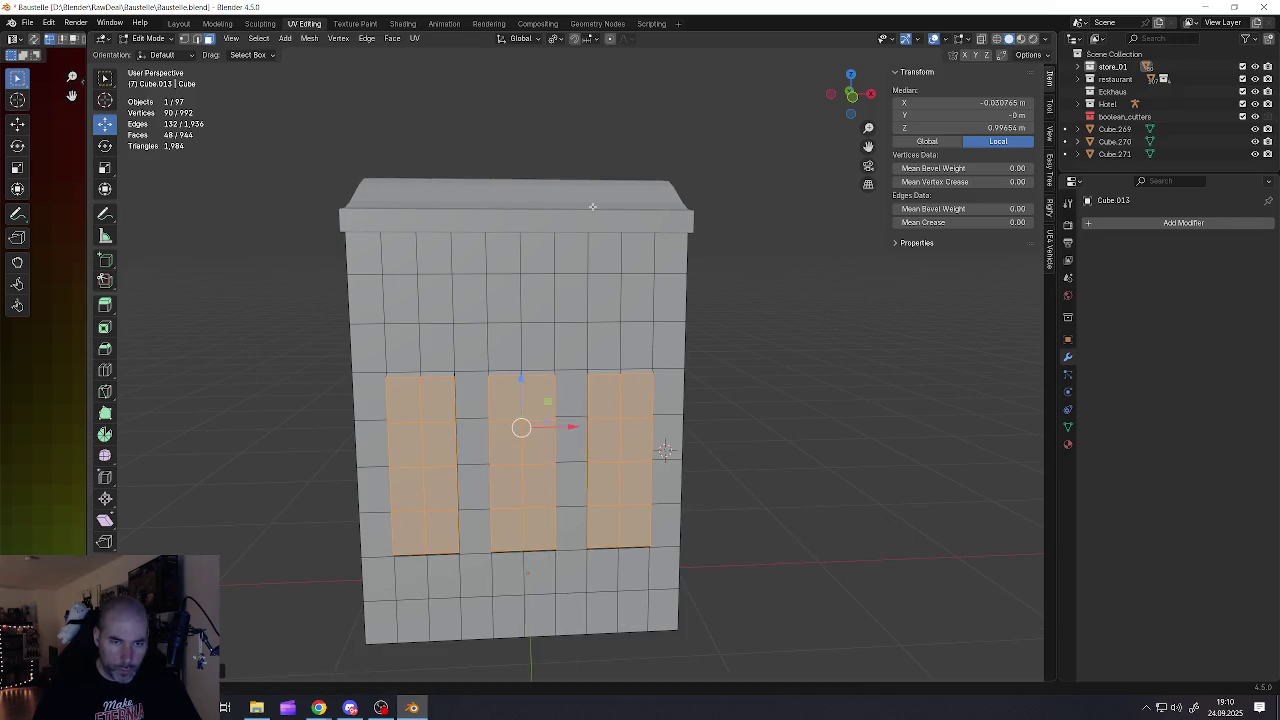
key(s)
key(Escape)
key(s)
key(x)
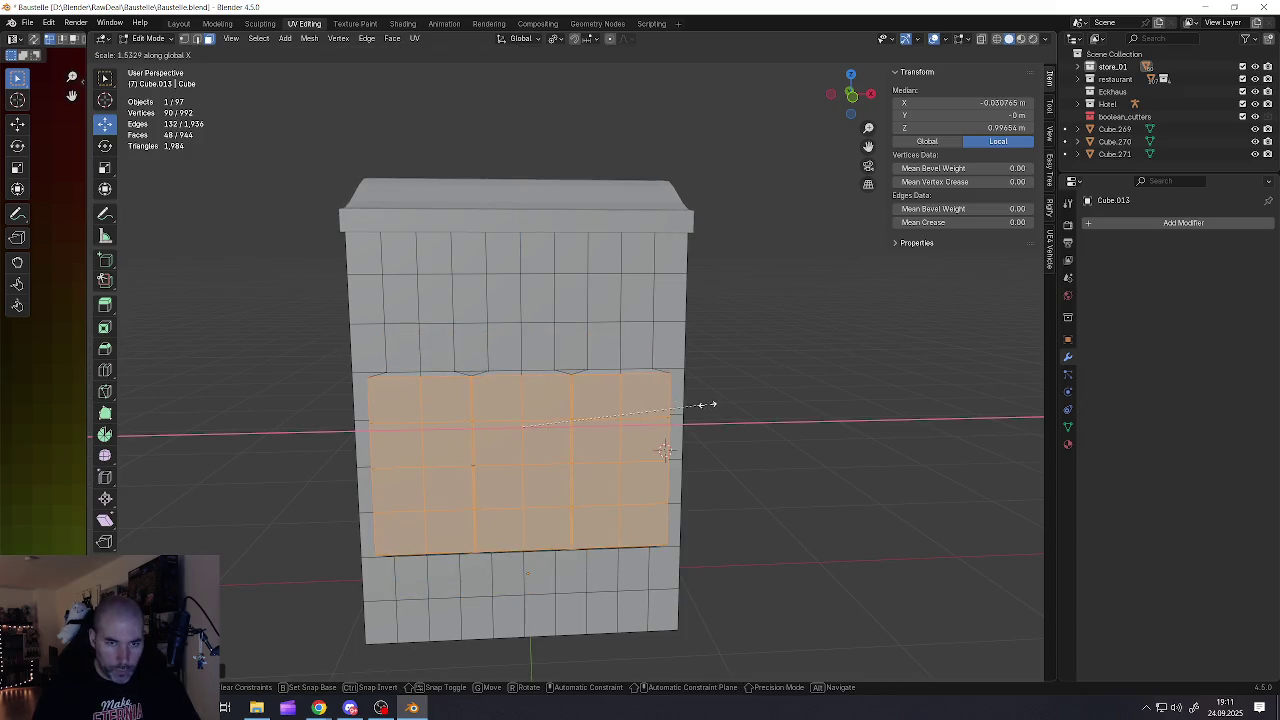
click(626, 403)
Check the recessed panels outside Edit Mode, then select an upper wall face for a window
mouse_move(626, 403)
middle_down()
mouse_move(448, 363)
mouse_move(519, 369)
middle_up()
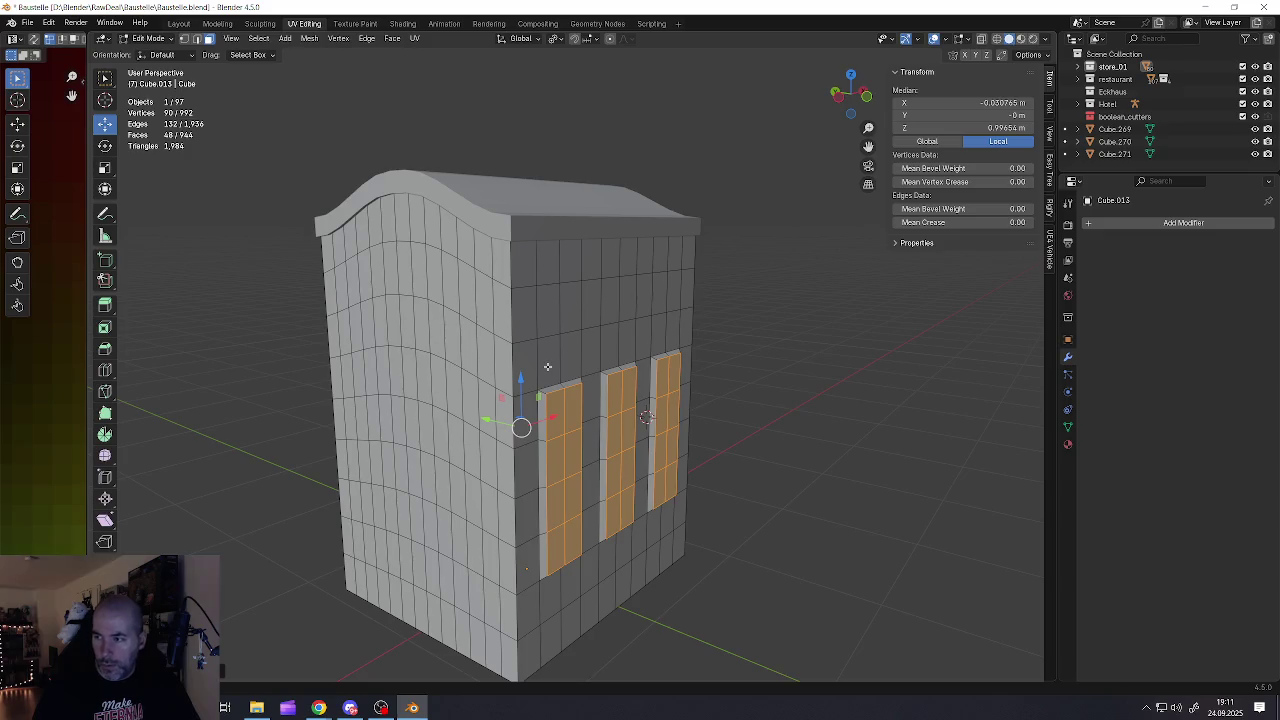
key(Tab)
mouse_move(577, 428)
middle_down()
mouse_move(524, 274)
mouse_move(520, 298)
middle_up()
key(Tab)
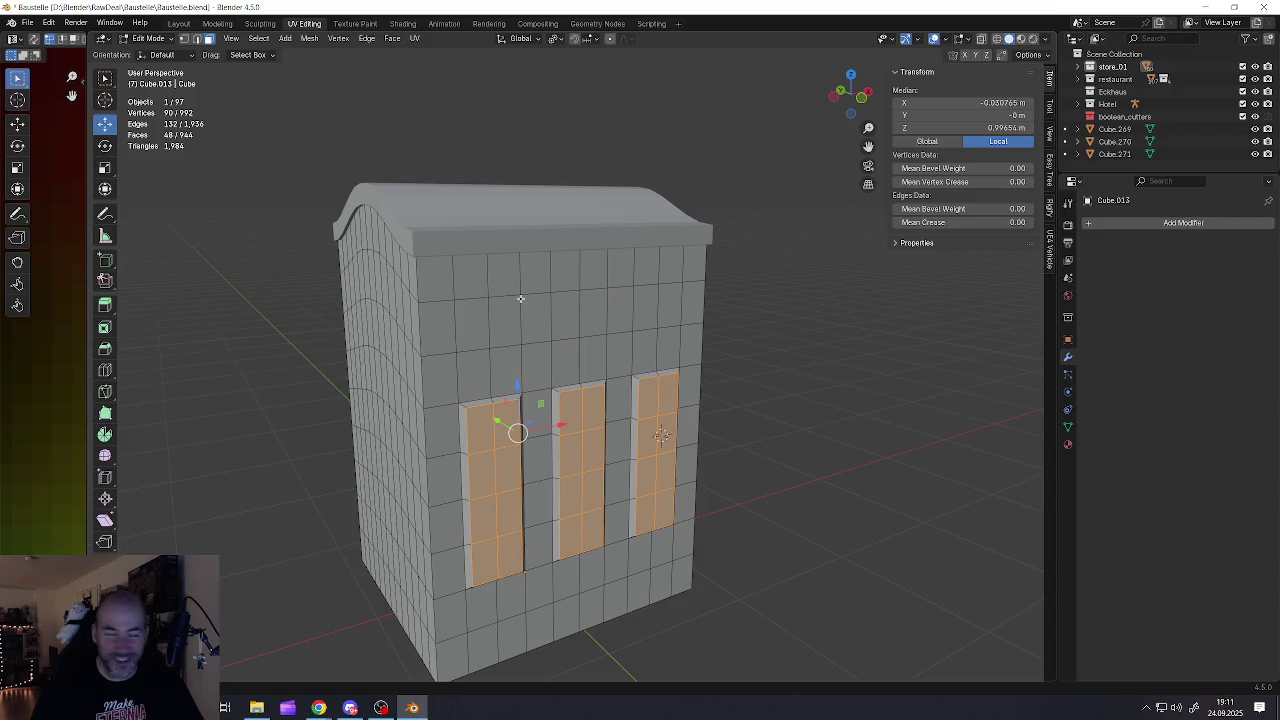
mouse_move(520, 331)
middle_down()
mouse_move(415, 281)
mouse_move(407, 292)
middle_up()
click(382, 312)
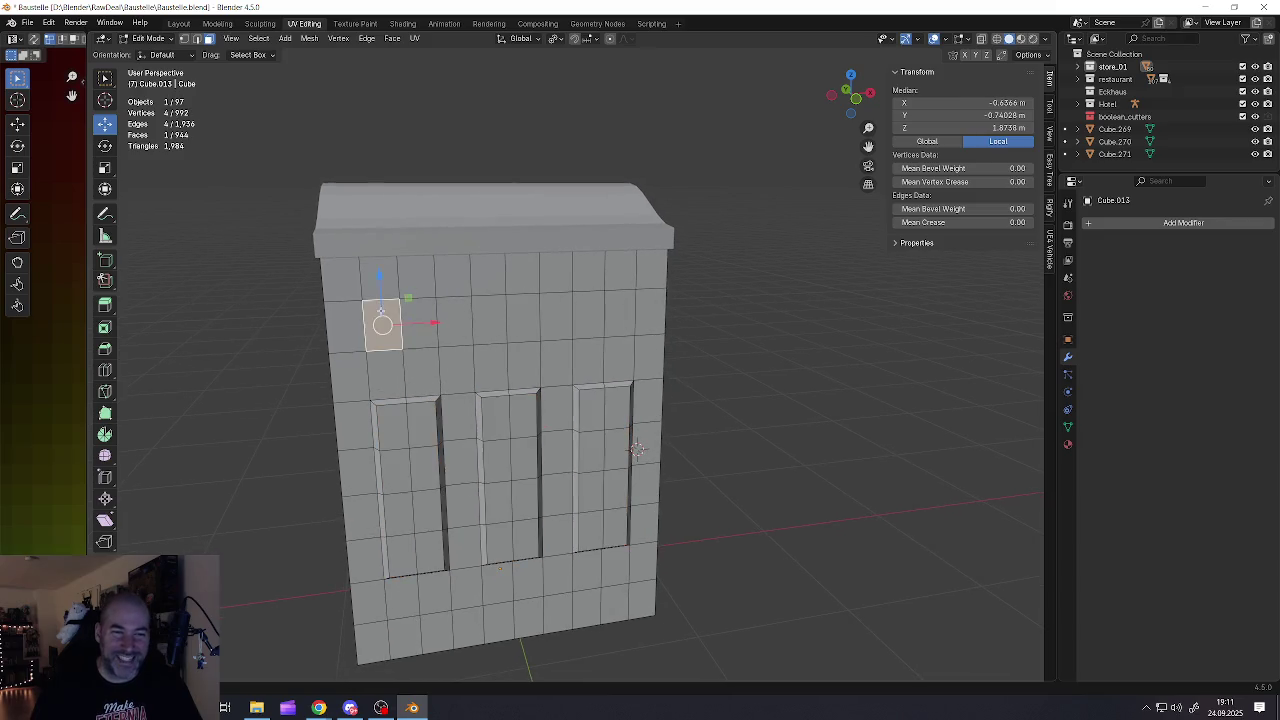
Select the upper wall faces that form the three window rows above the side panels
shift+click(453, 320)
shift+click(521, 320)
shift+click(584, 326)
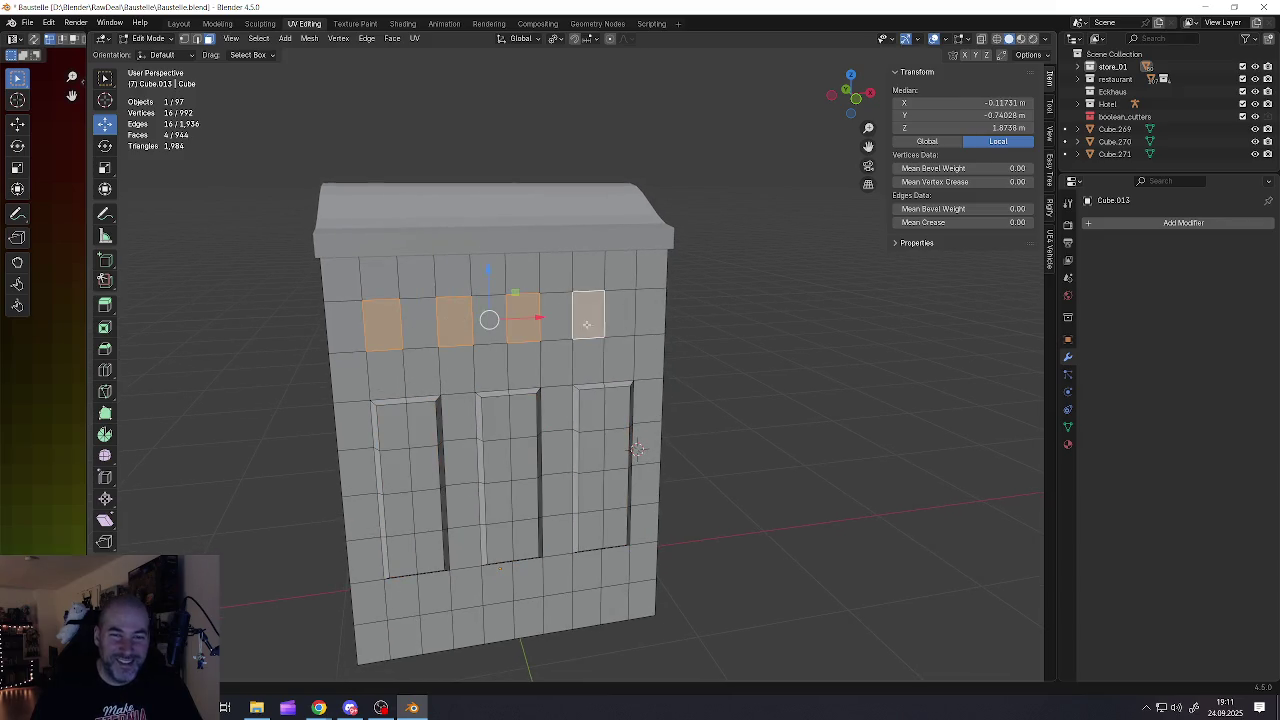
middle_drag(626, 323, 591, 298)
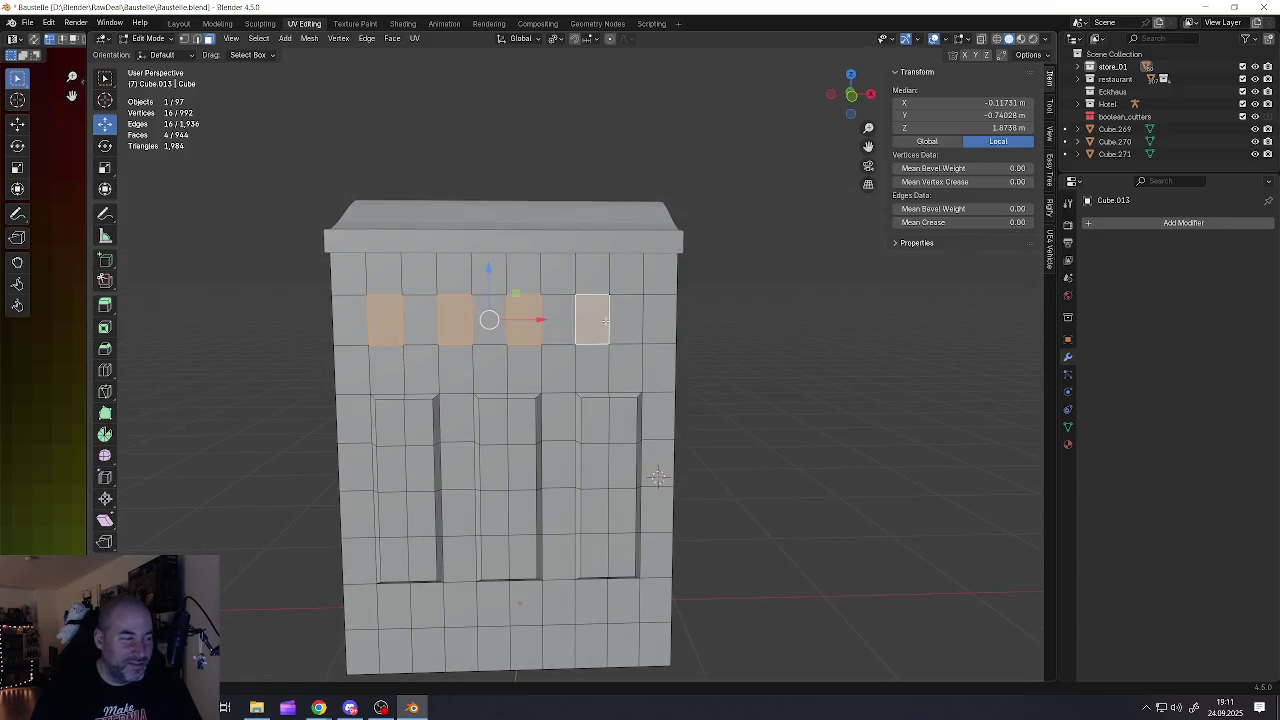
shift+click(622, 327)
shift+click(490, 320)
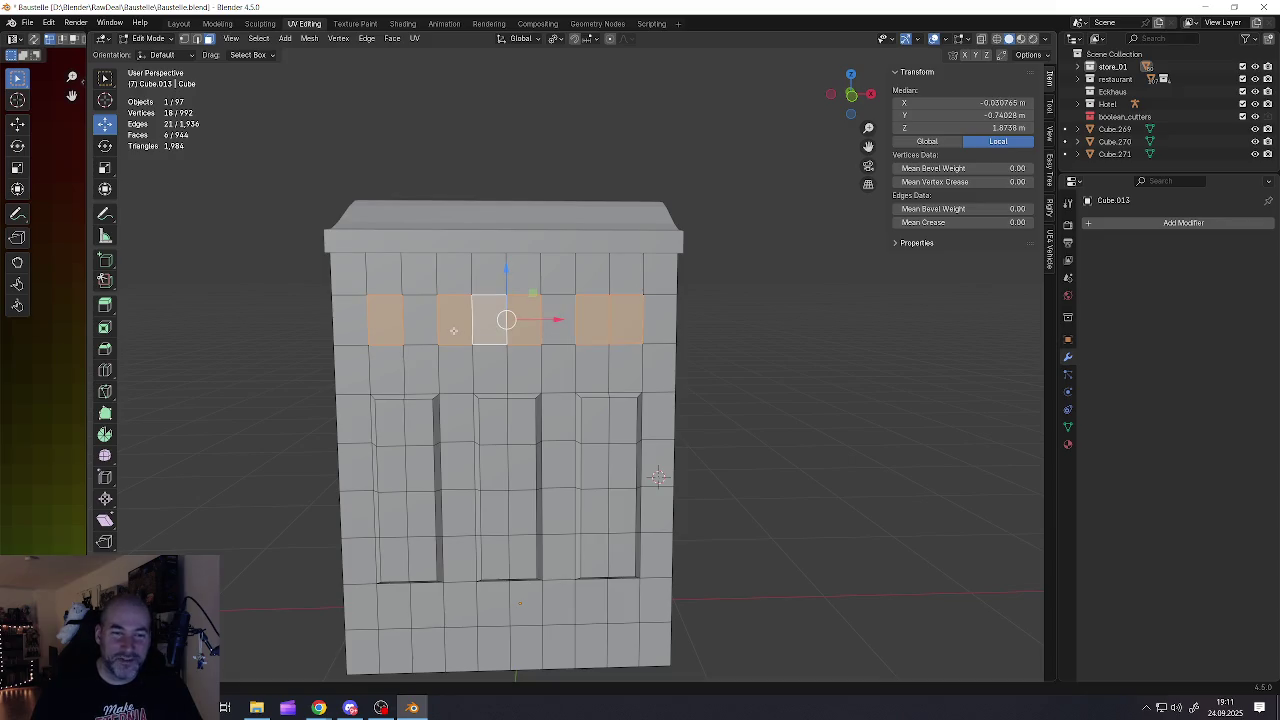
shift+click(490, 320)
shift+click(420, 320)
mouse_move(610, 565)
middle_down()
mouse_move(571, 343)
mouse_move(446, 352)
middle_up()
shift+click(576, 384)
shift+click(608, 380)
shift+click(505, 380)
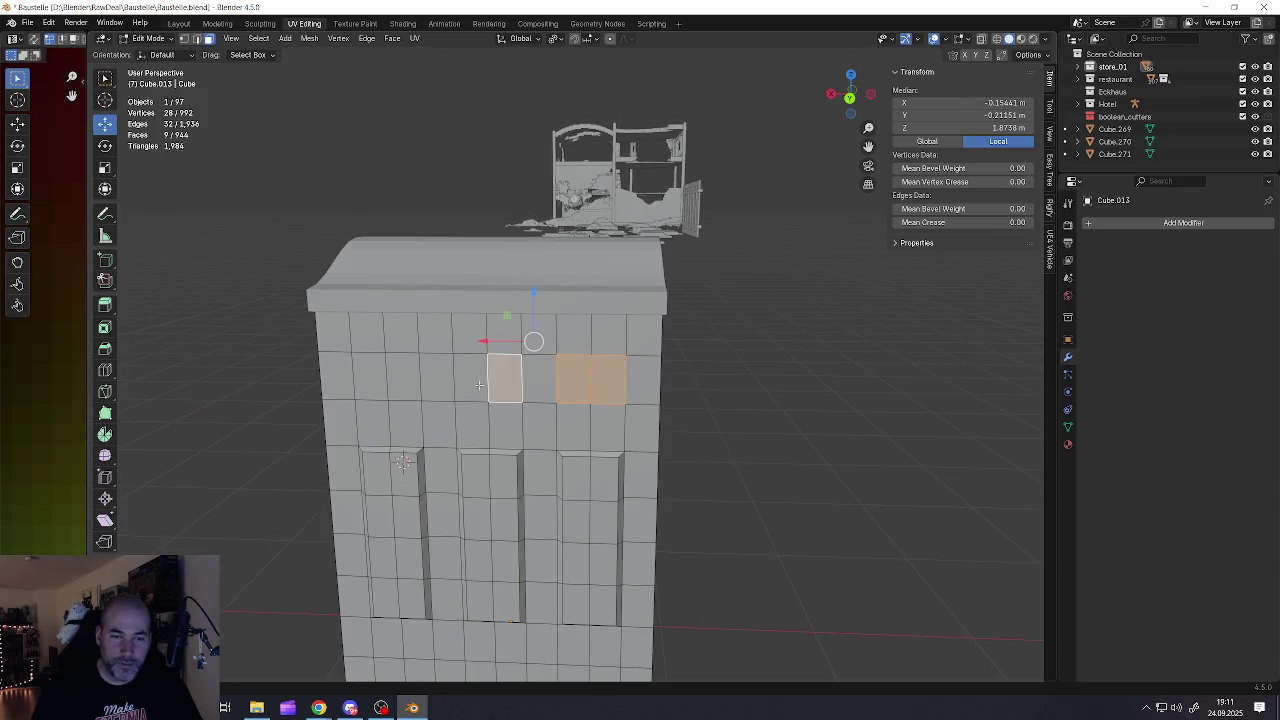
shift+click(470, 382)
shift+click(403, 382)
middle_drag(361, 384, 505, 366)
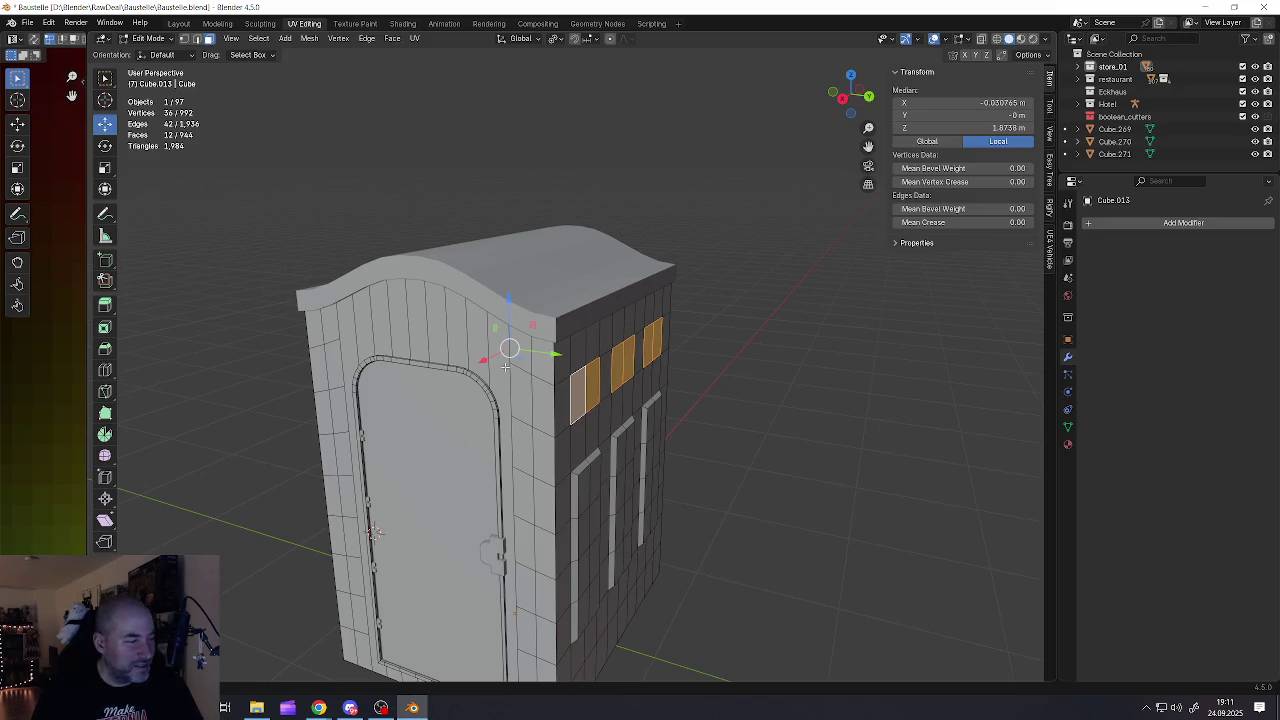
scroll(554, 395, up, 3)
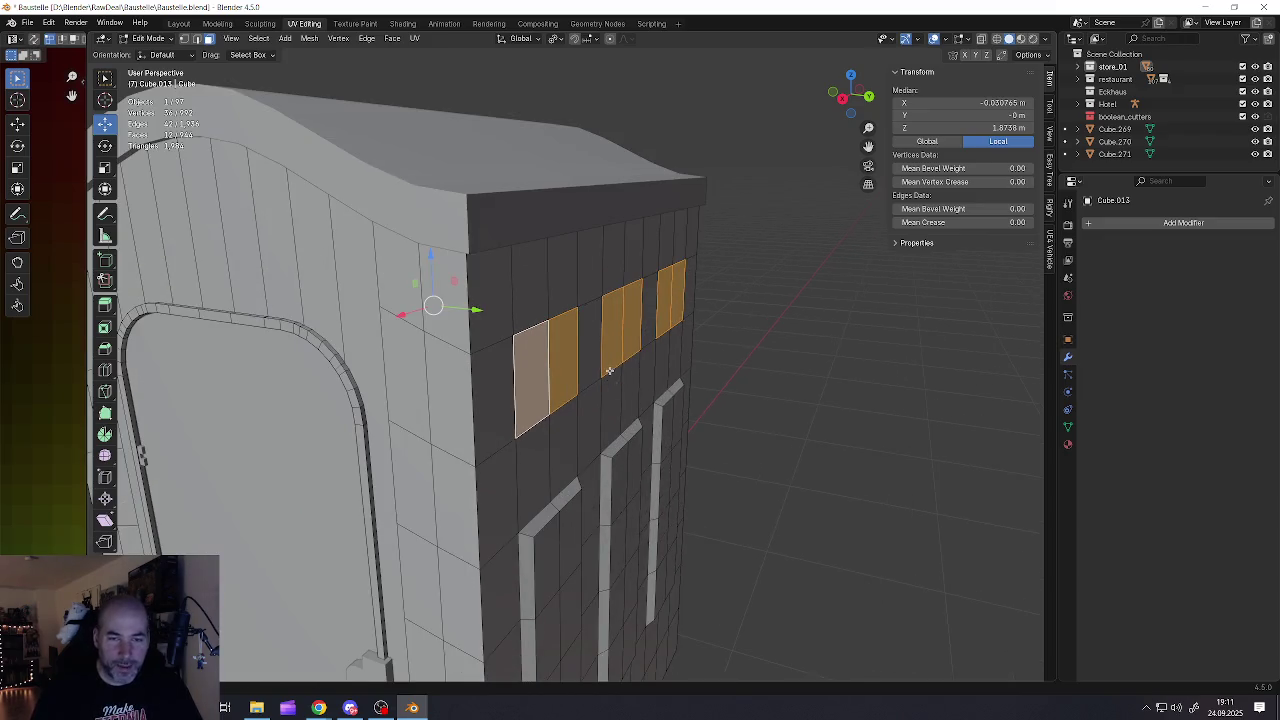
scroll(603, 349, up, 1)
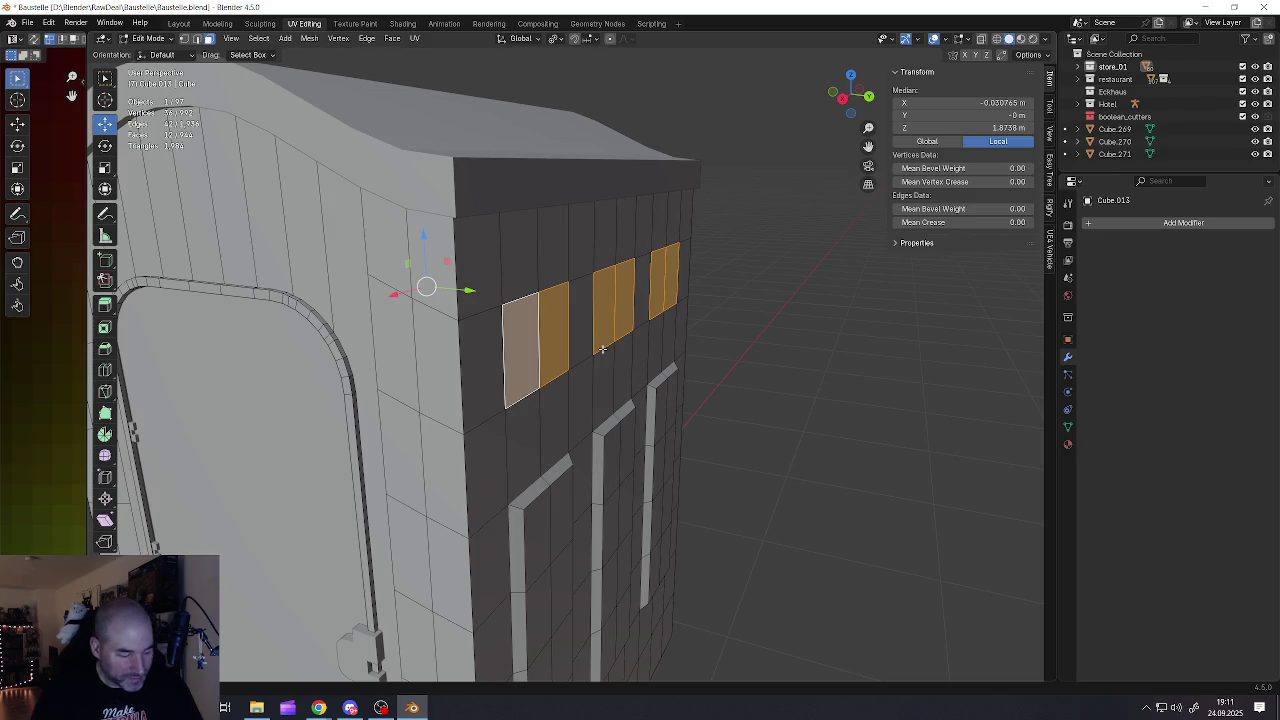
Extrude the window faces and scale them down along Z to set the window height
key(e)
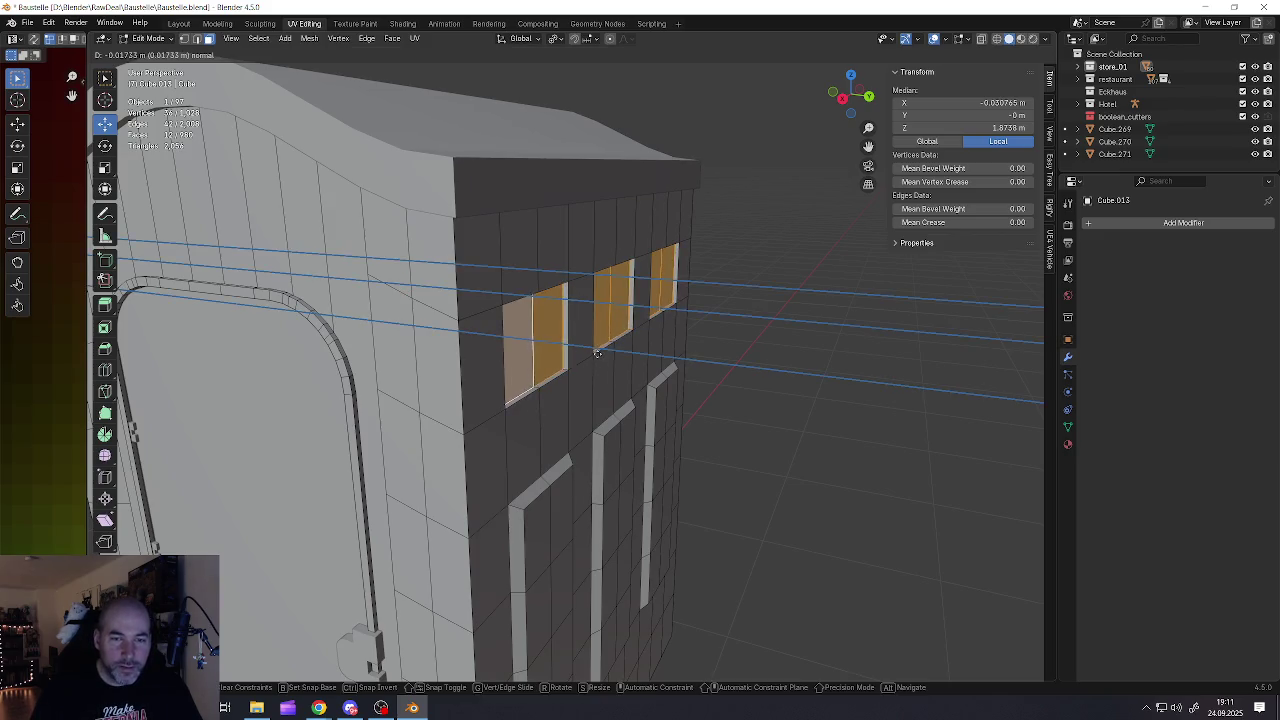
click(598, 343)
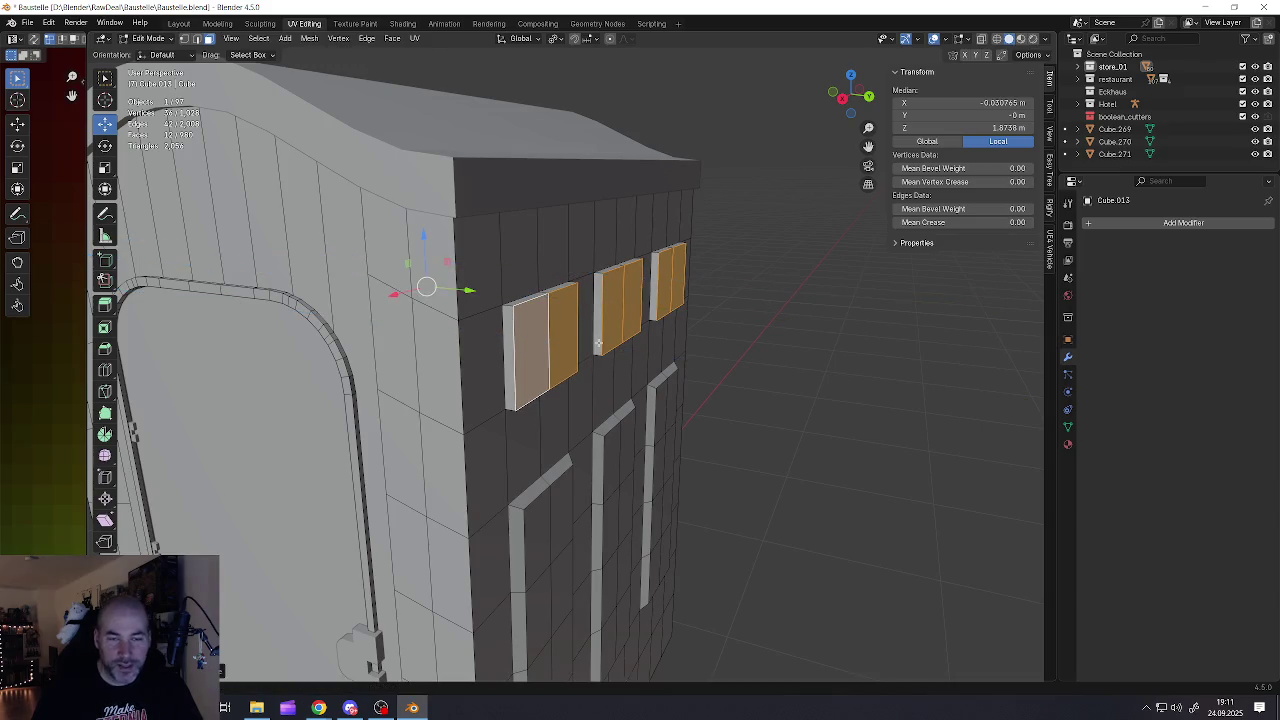
key(s)
key(z)
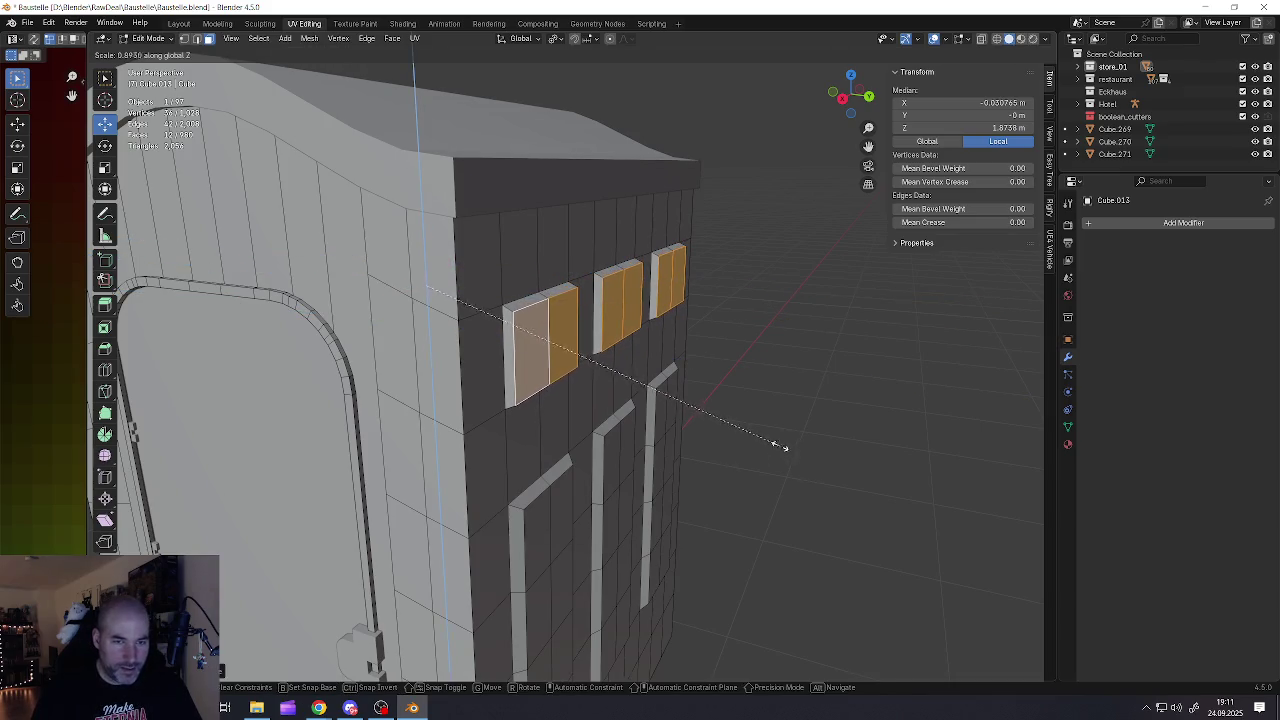
click(778, 447)
Scale the window insets along X to about 0.87 to make them narrower
mouse_move(778, 447)
middle_down()
mouse_move(620, 343)
mouse_move(642, 379)
middle_up()
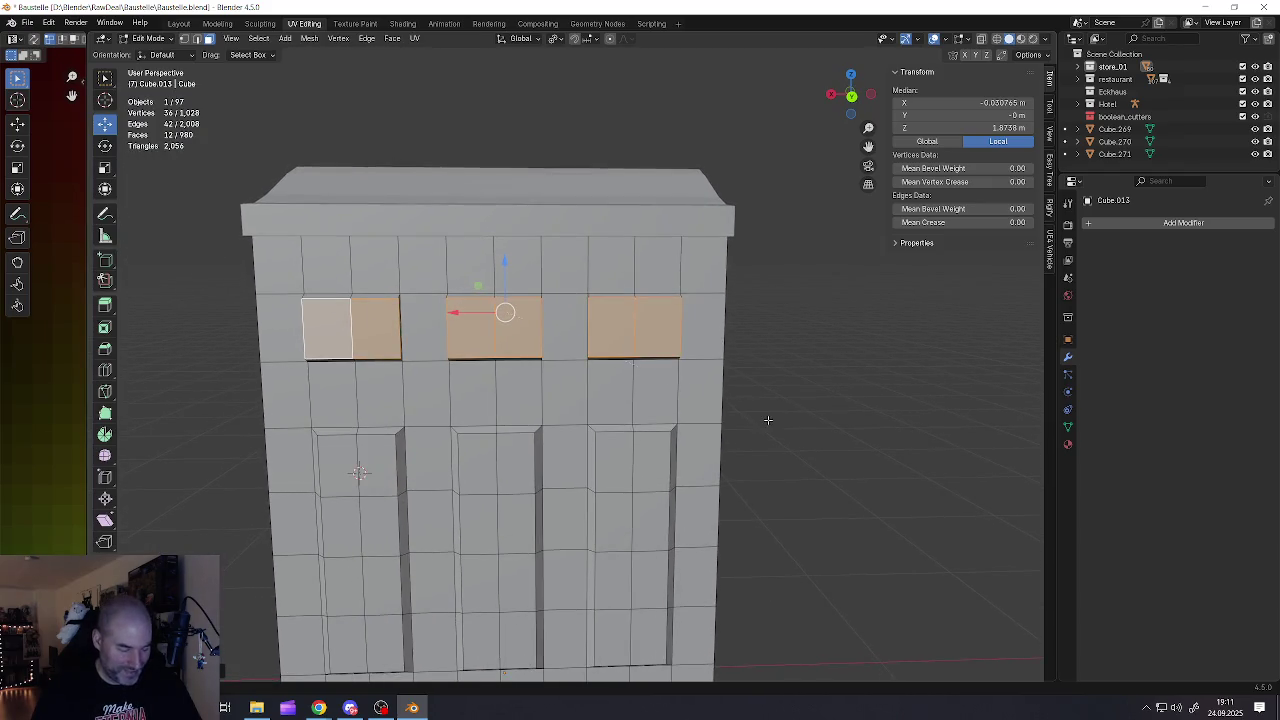
key(s)
key(x)
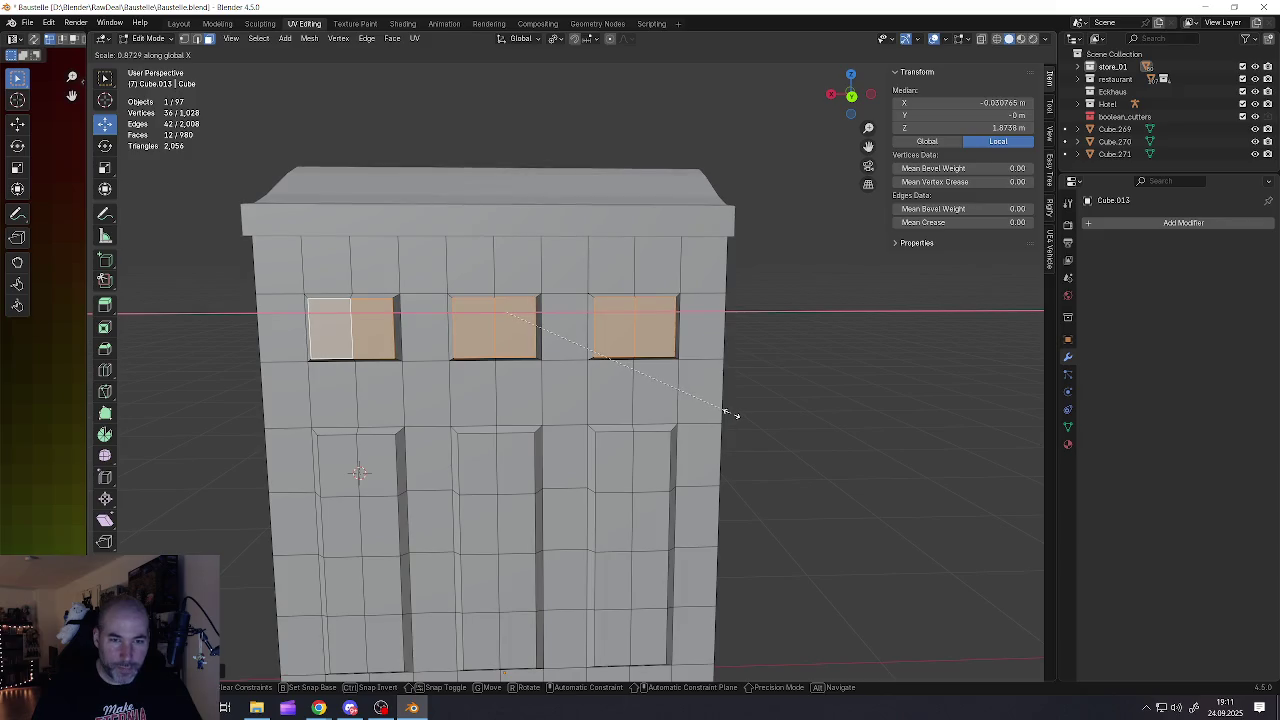
click(728, 412)
mouse_move(660, 383)
middle_down()
mouse_move(754, 394)
mouse_move(602, 390)
mouse_move(606, 438)
mouse_move(538, 368)
mouse_move(800, 372)
middle_up()
scroll(538, 368, up, 2)
scroll(538, 368, down, 2)
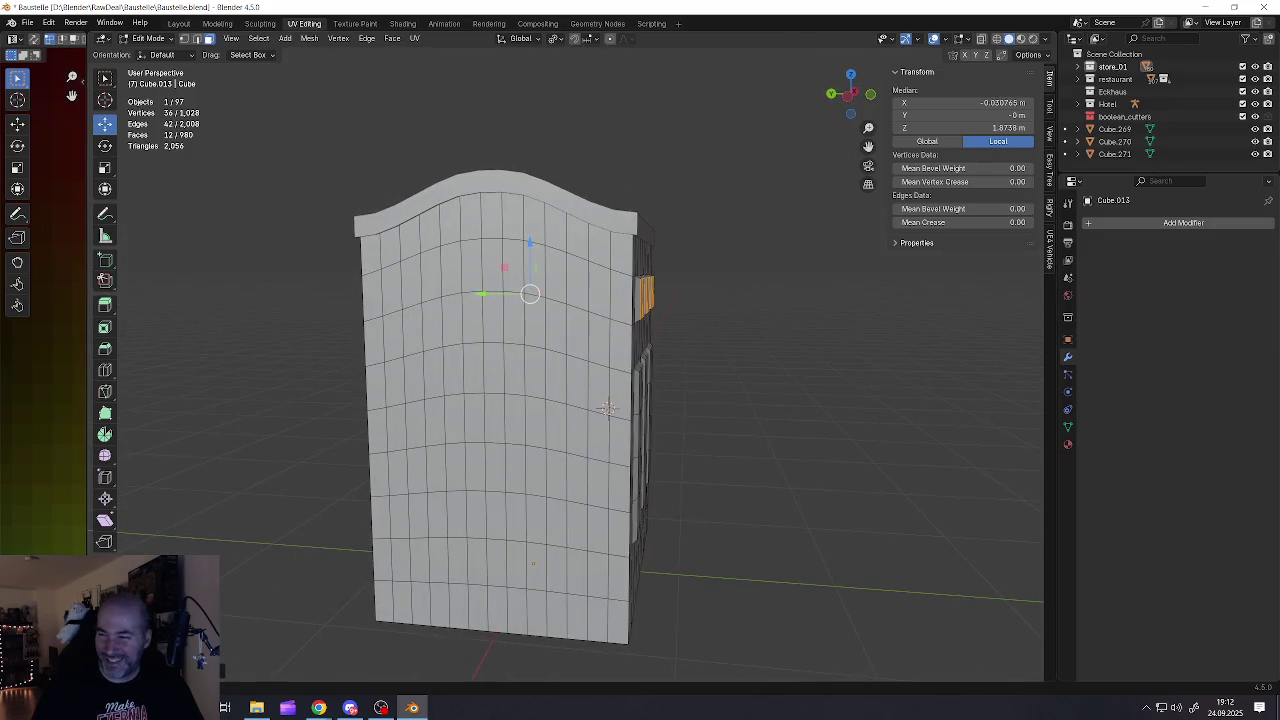
Return the booth to Object Mode and save Baustelle.blend with File > Save
key(alt+Tab)
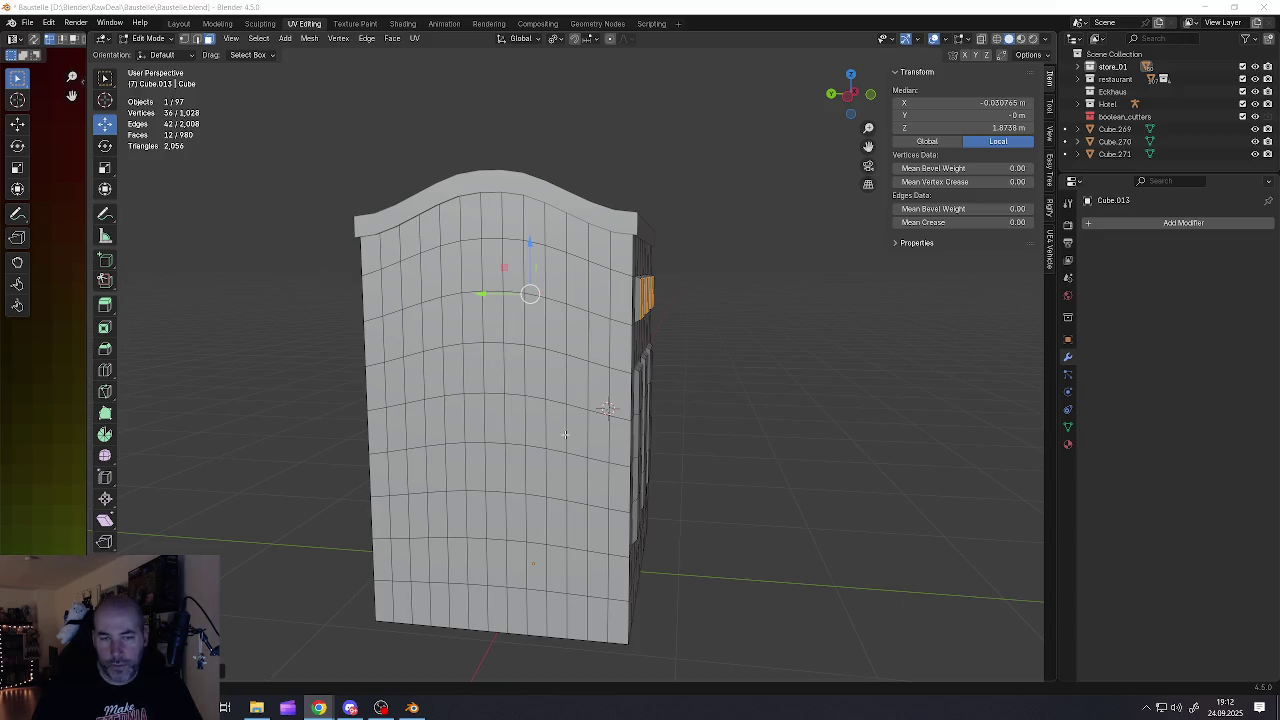
middle_drag(565, 434, 510, 305)
key(Tab)
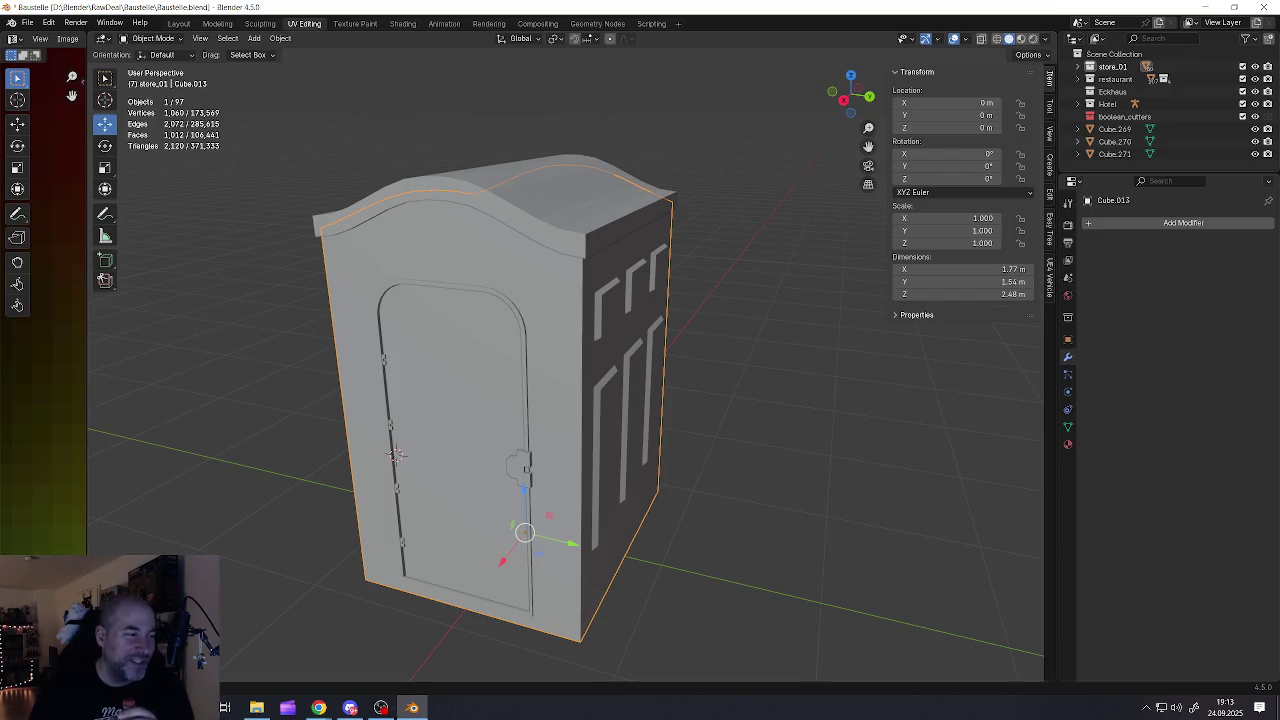
click(27, 22)
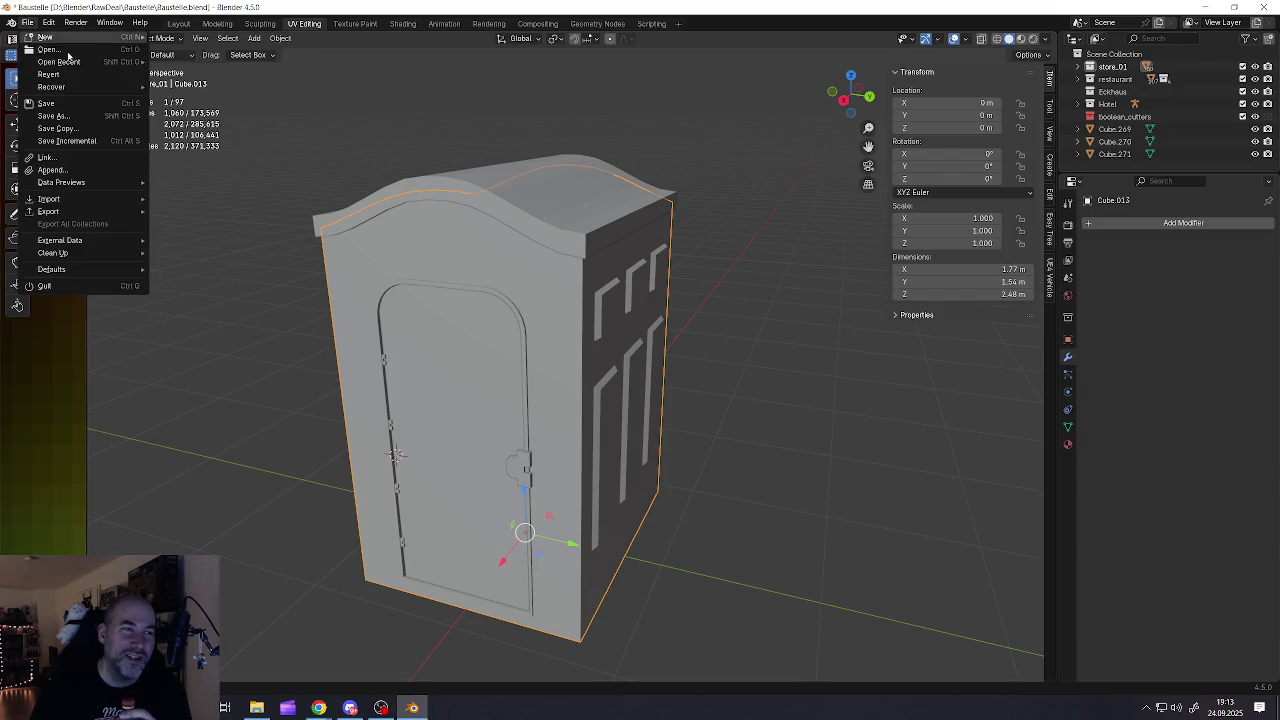
click(47, 104)
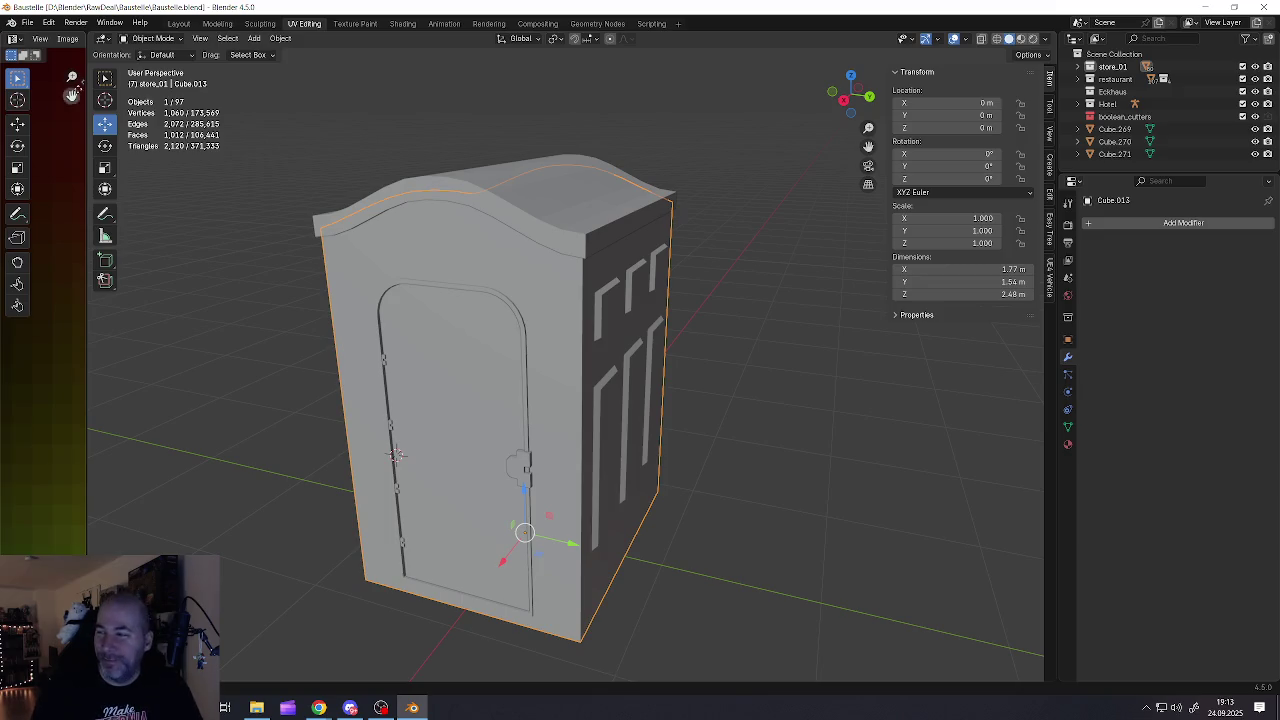
mouse_move(343, 298)
middle_down()
mouse_move(486, 283)
mouse_move(478, 292)
middle_up()
With X-ray on, box-select the door arch vertices and raise them about 0.27 m
key(Tab)
click(540, 262)
click(543, 250)
scroll(497, 258, up, 3)
key(1)
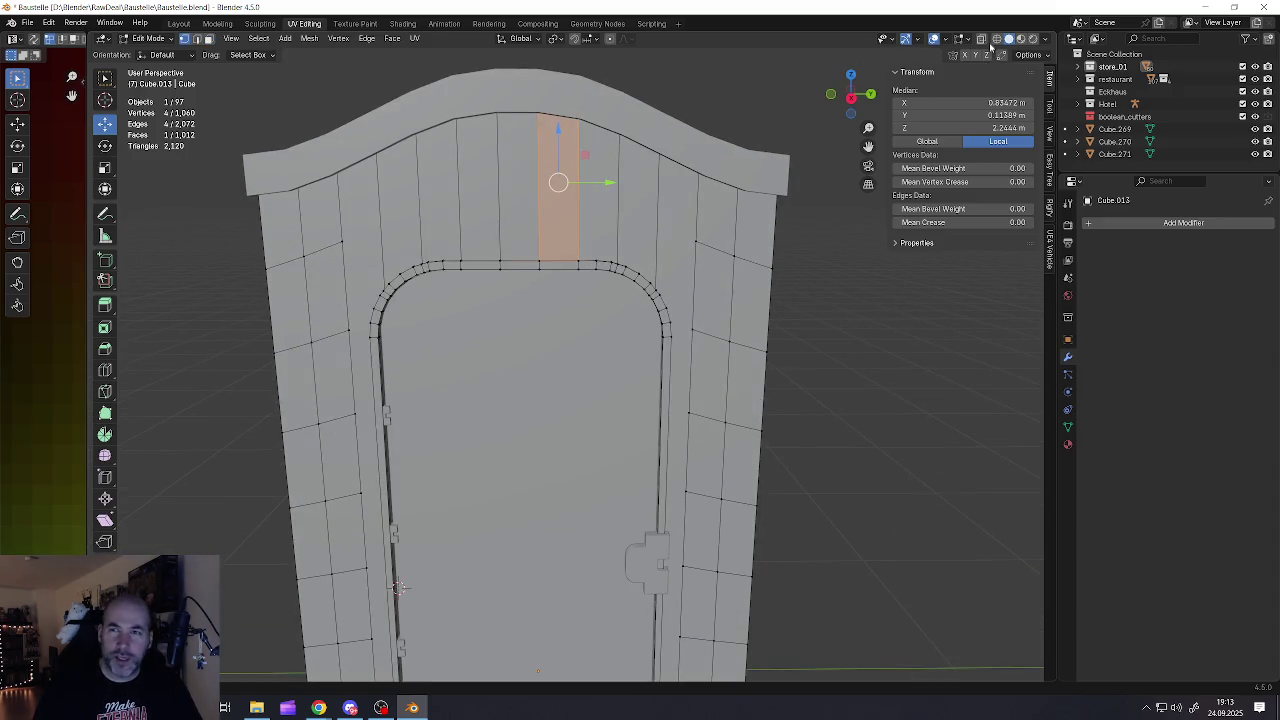
click(981, 38)
mouse_move(512, 249)
middle_down()
mouse_move(557, 252)
mouse_move(597, 301)
middle_up()
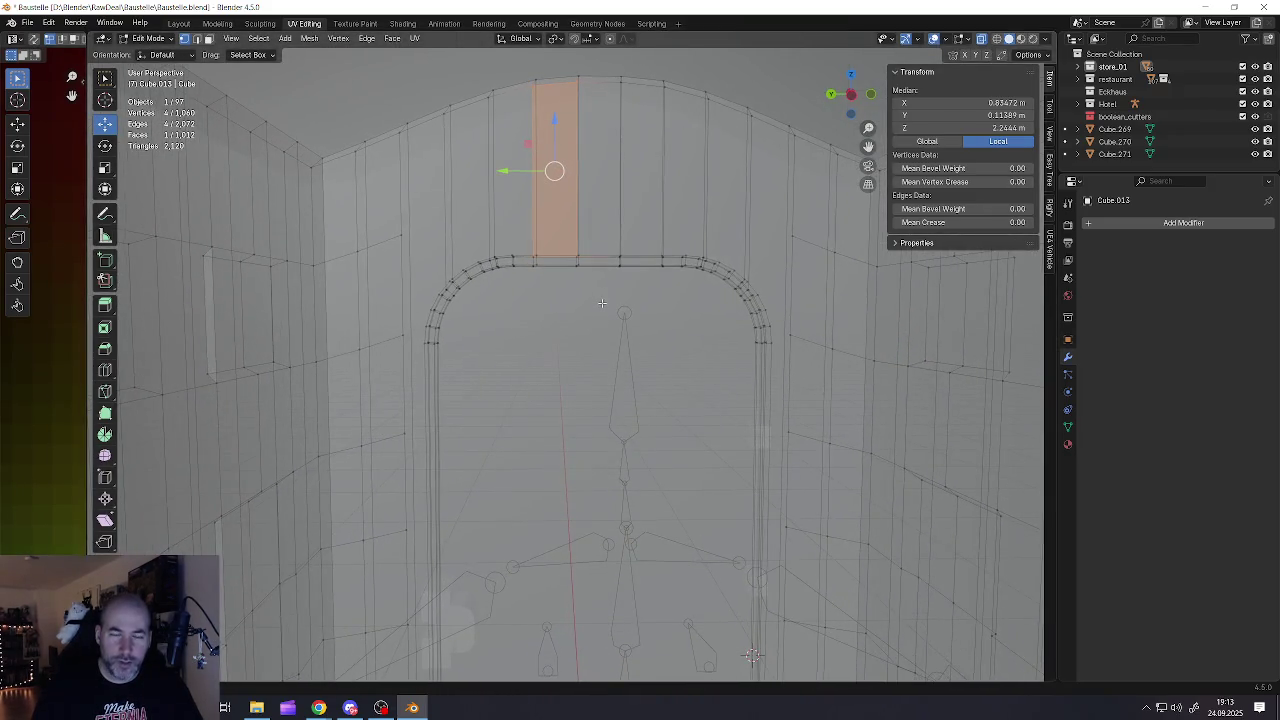
mouse_move(591, 280)
middle_down()
mouse_move(608, 280)
mouse_move(591, 256)
middle_up()
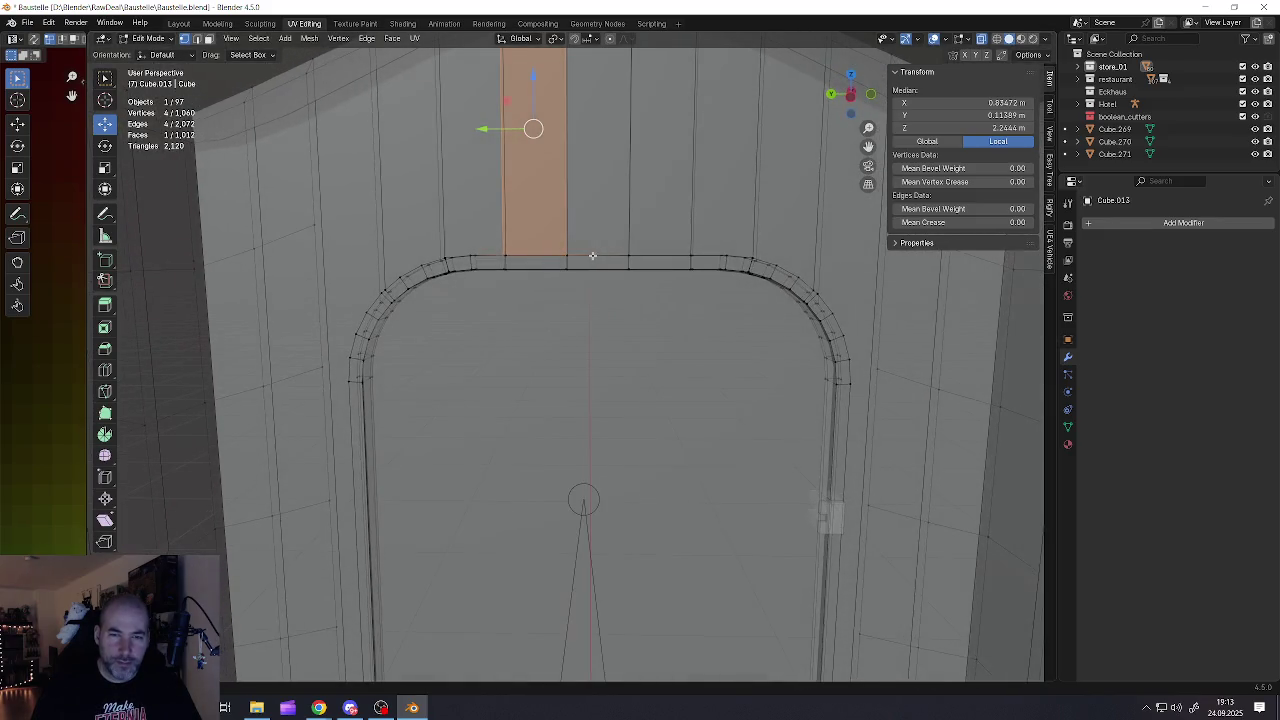
click(589, 257)
key(b)
drag(338, 225, 858, 453)
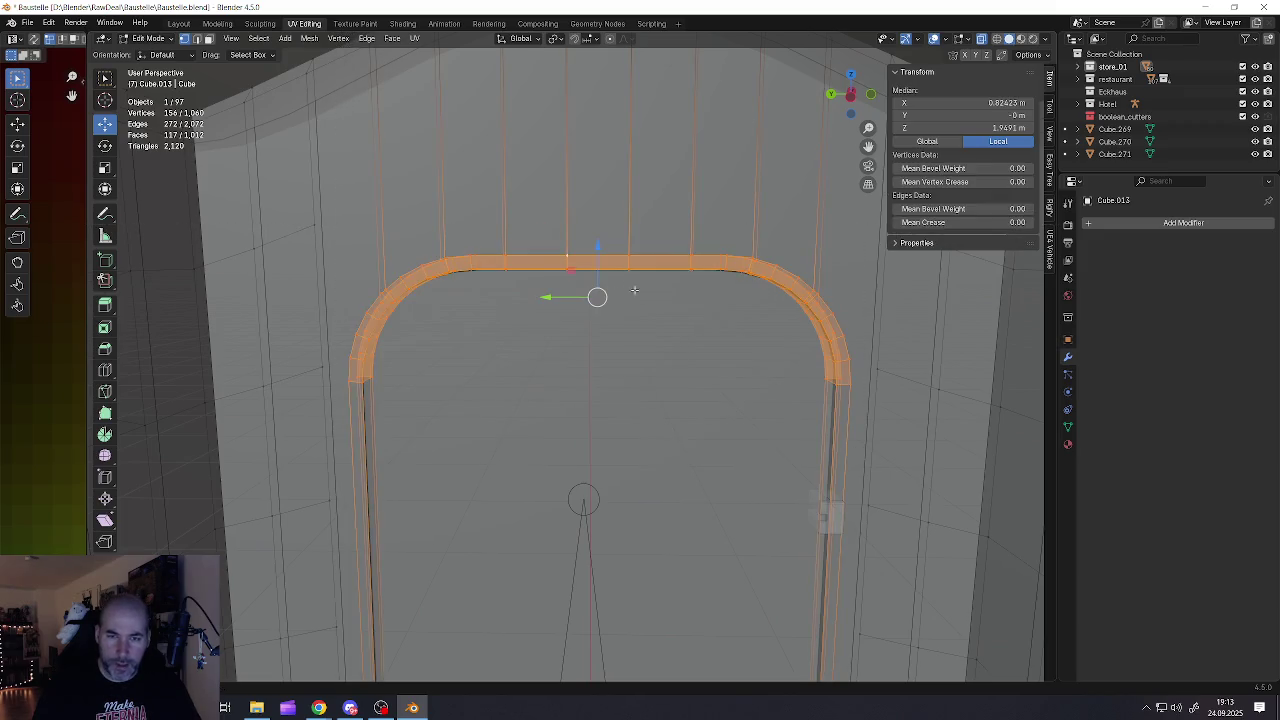
drag(600, 260, 609, 91)
click(649, 308)
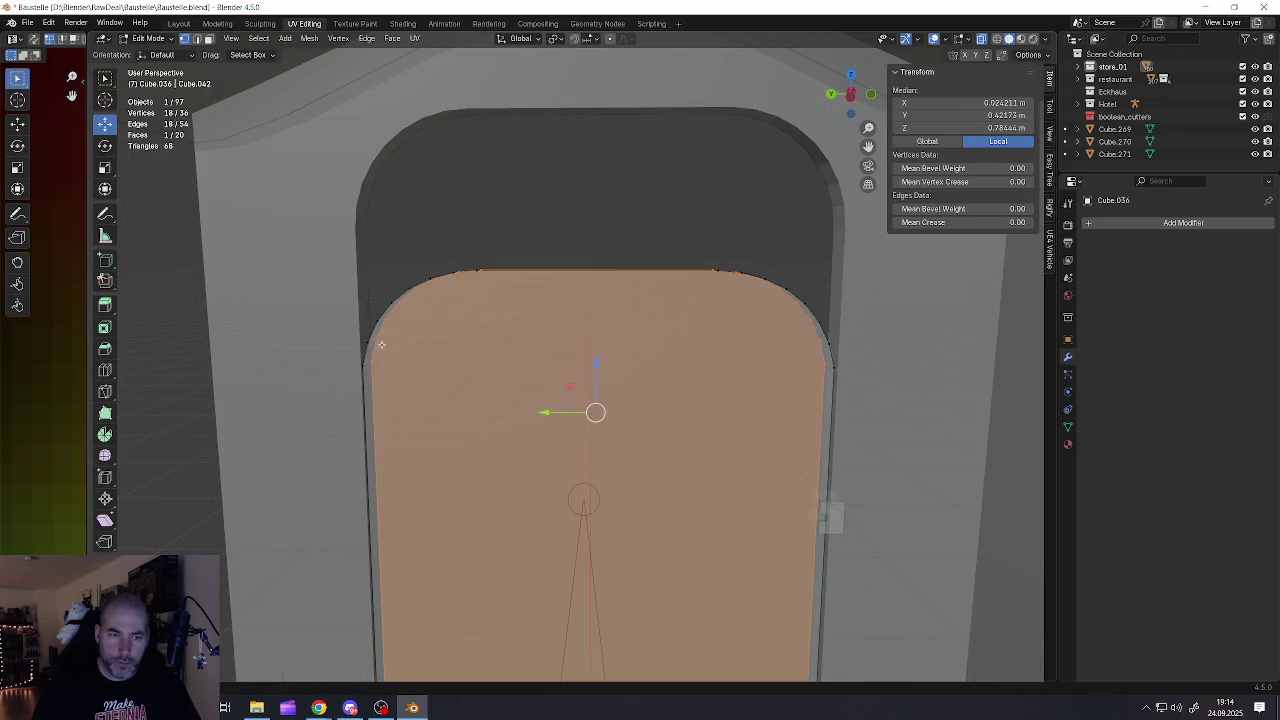
Raise the door panel's top outline about 0.27 m, then return to Object Mode and deselect
click(372, 356)
mouse_move(320, 225)
mouse_down()
mouse_move(748, 405)
mouse_move(871, 428)
mouse_up()
drag(597, 255, 606, 91)
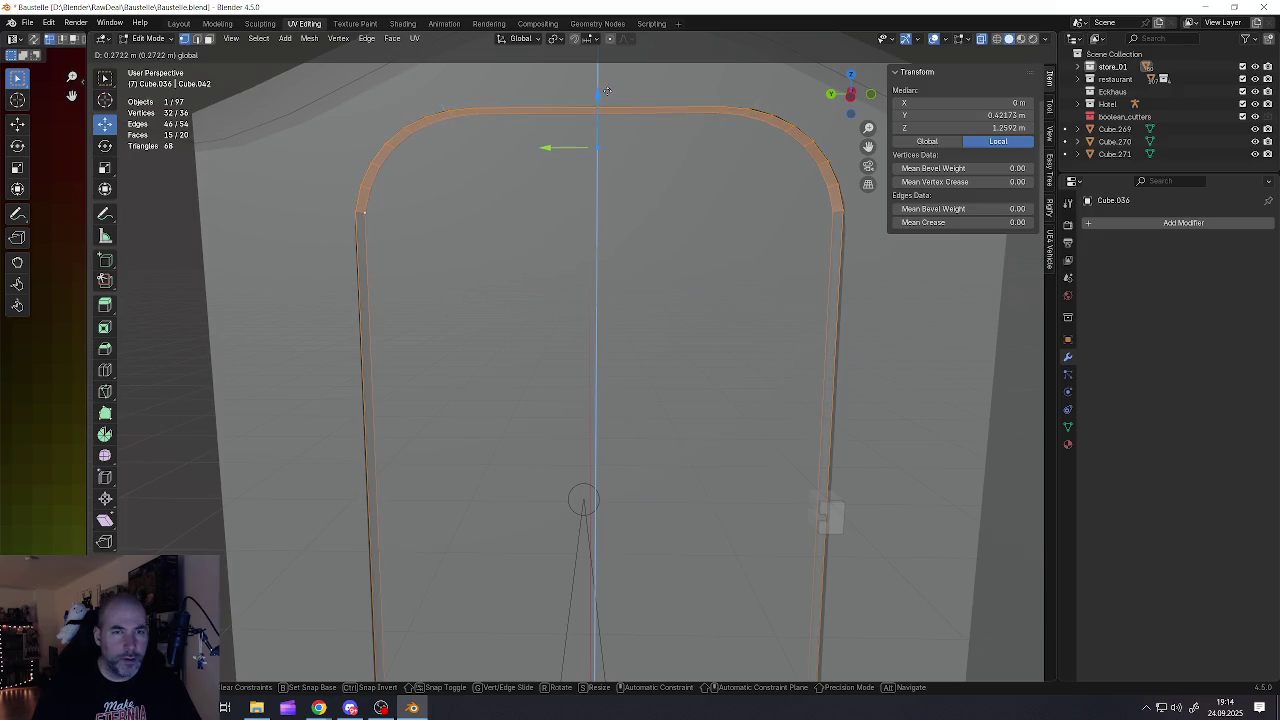
key(alt+z)
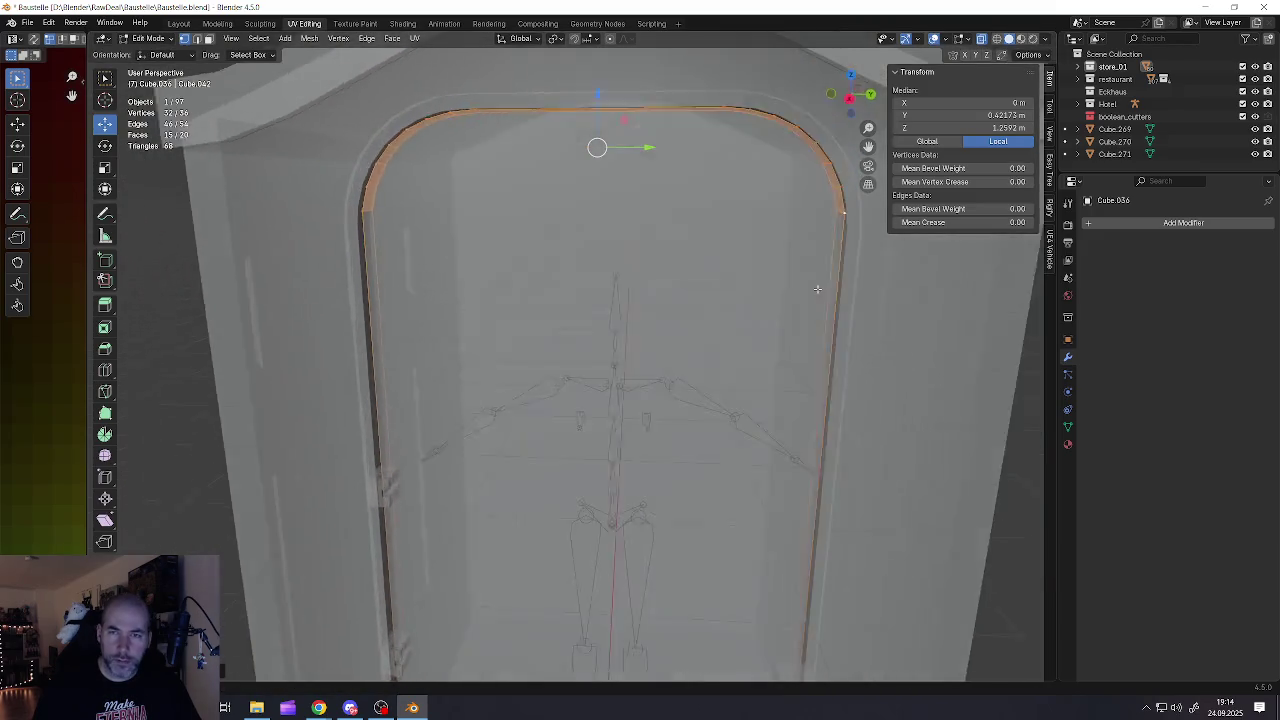
scroll(814, 290, down, 5)
key(Tab)
mouse_move(708, 318)
middle_down()
mouse_move(629, 301)
mouse_move(605, 352)
middle_up()
key(alt+a)
scroll(640, 314, down, 3)
scroll(589, 370, up, 1)
scroll(545, 363, up, 2)
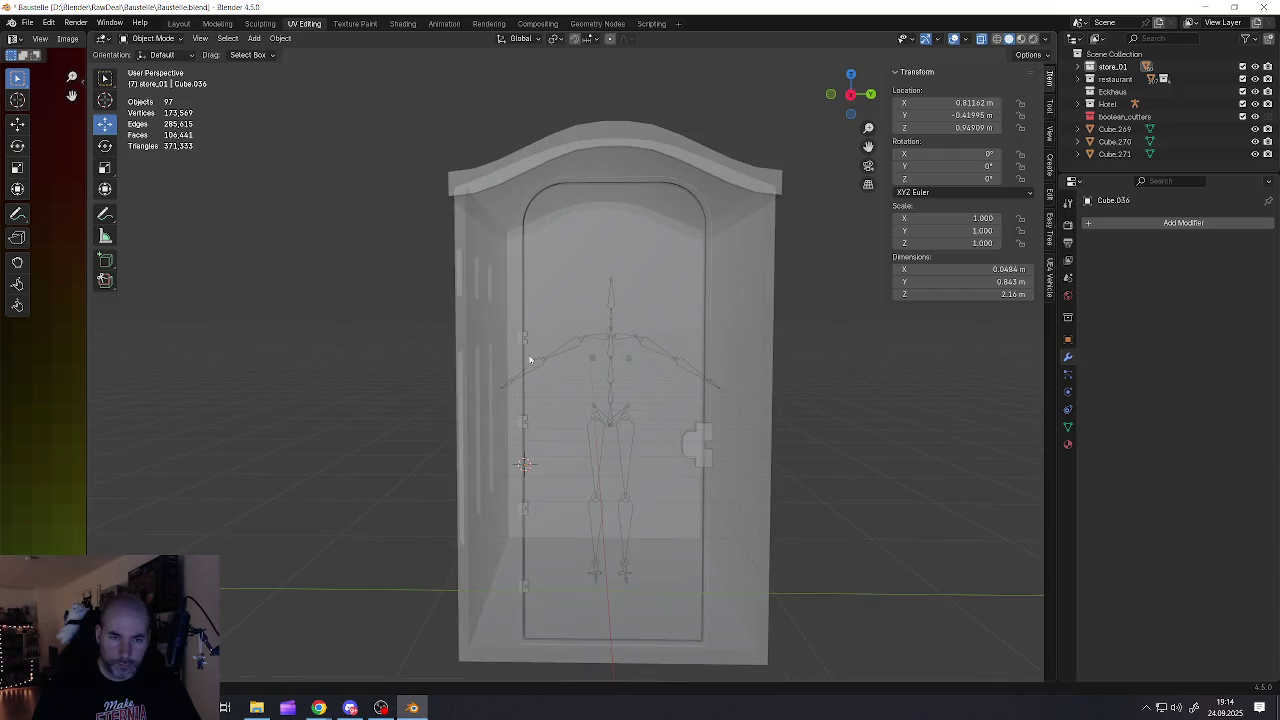
Move the hinges up along Z and stretch them vertically by about 1.29
click(522, 346)
click(522, 346)
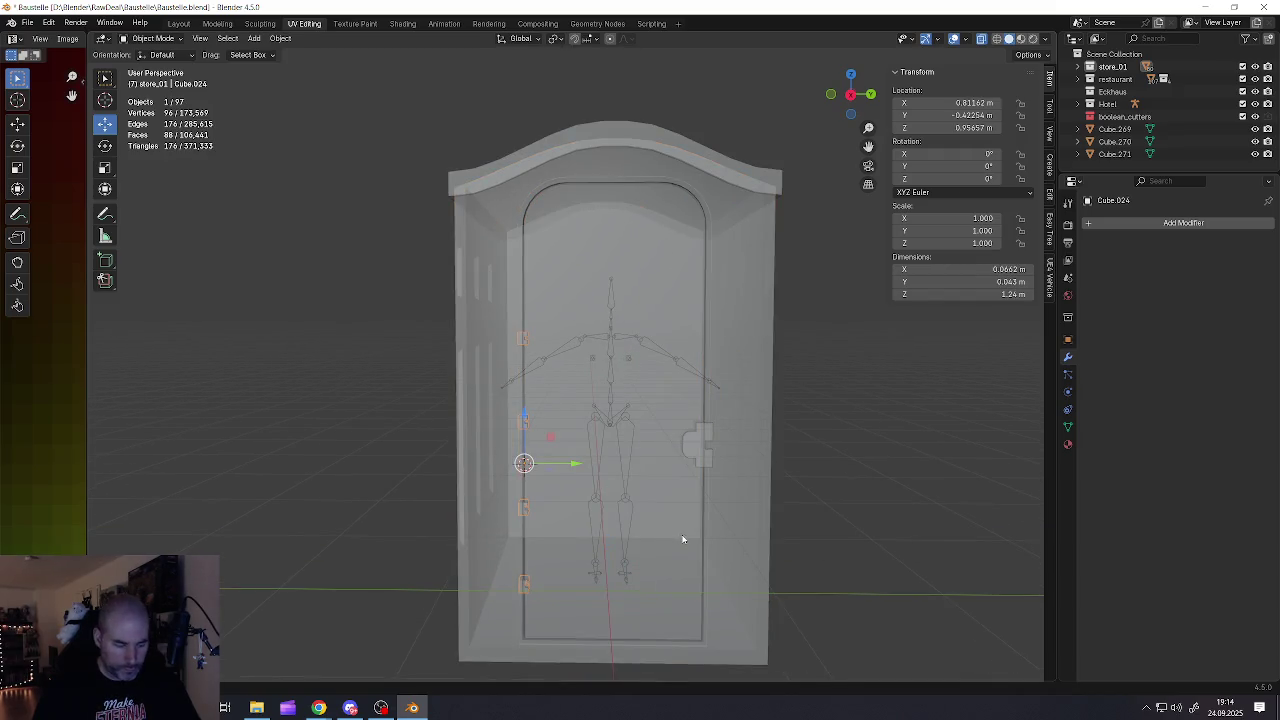
mouse_move(581, 462)
middle_down()
mouse_move(590, 451)
mouse_move(618, 479)
middle_up()
drag(528, 418, 527, 374)
key(s)
key(z)
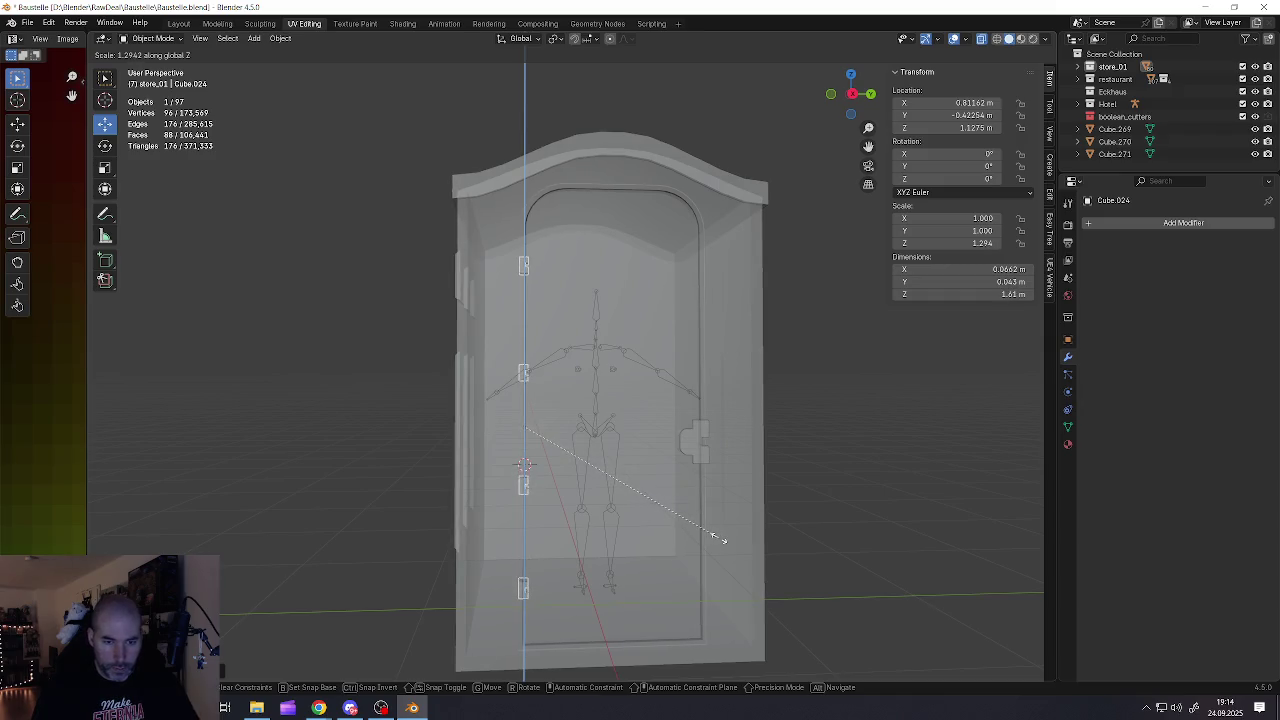
click(717, 540)
middle_drag(605, 417, 597, 416)
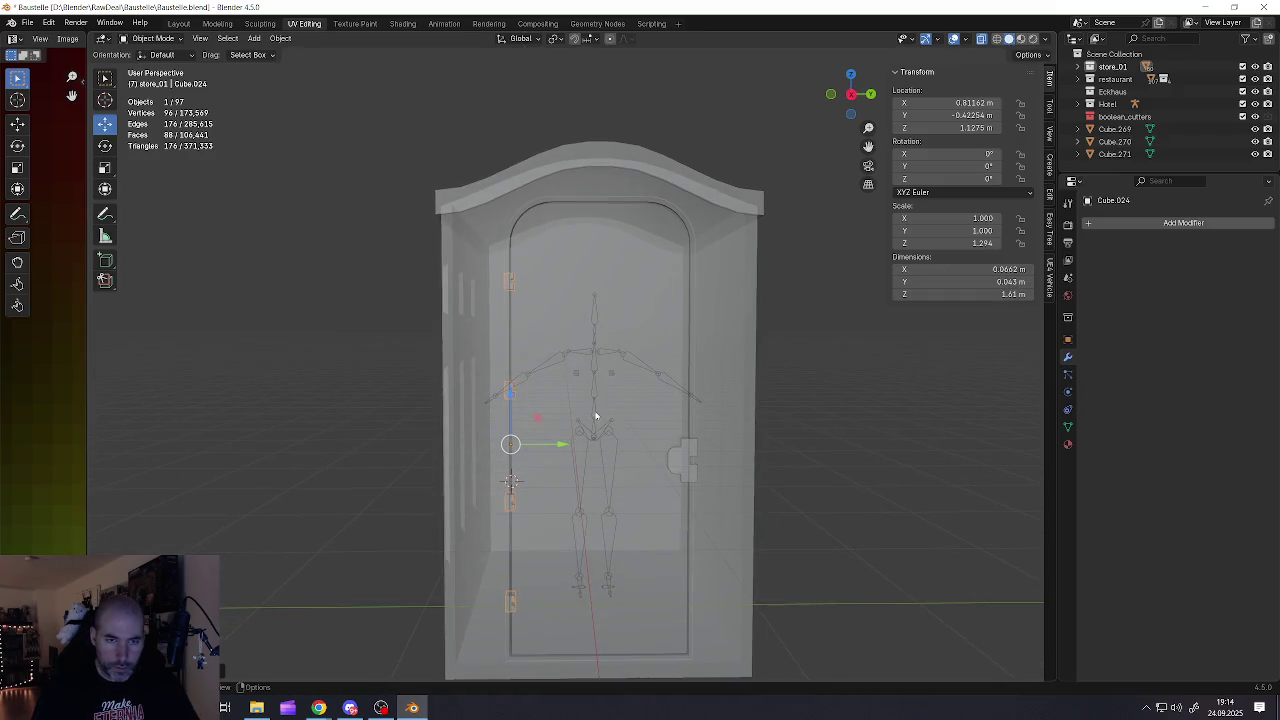
Apply the hinges' scale, then apply the door latch's transform
key(ctrl+a)
click(595, 412)
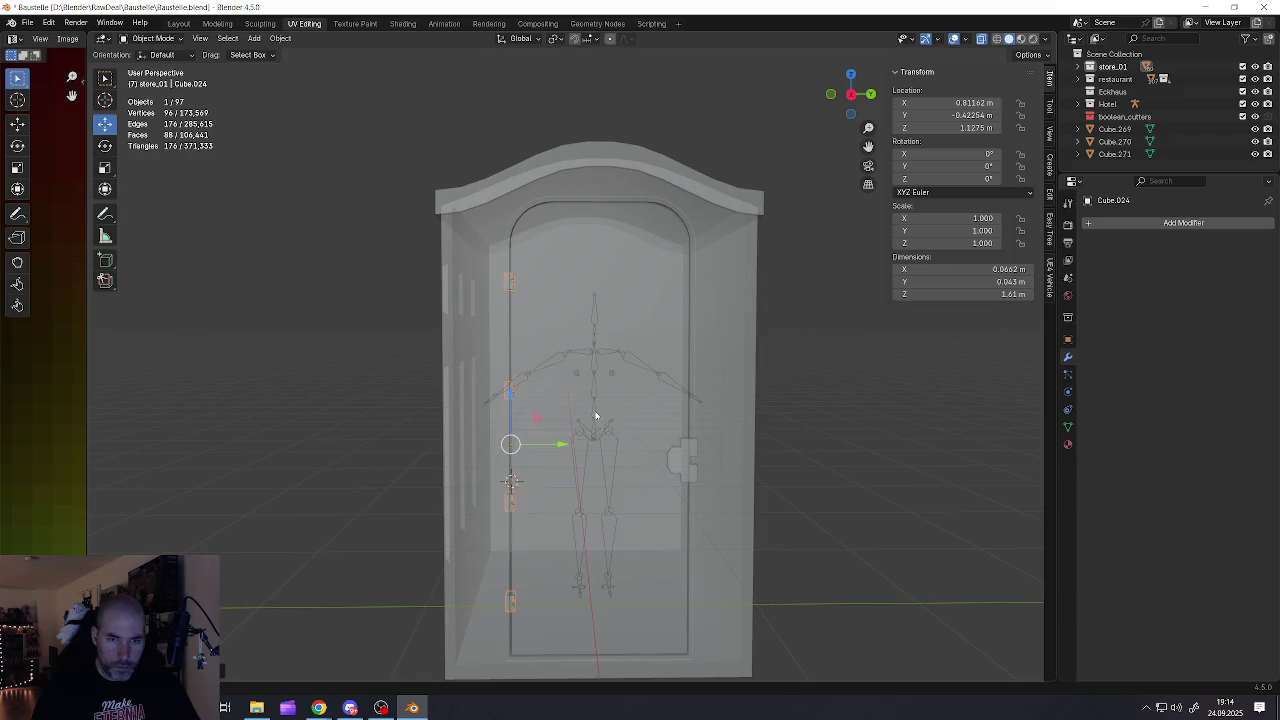
scroll(632, 401, down, 3)
mouse_move(637, 404)
middle_down()
mouse_move(657, 443)
mouse_move(650, 410)
mouse_move(470, 399)
mouse_move(646, 403)
mouse_move(664, 381)
mouse_move(605, 412)
mouse_move(543, 409)
mouse_move(591, 418)
mouse_move(611, 457)
mouse_move(666, 417)
mouse_move(600, 401)
middle_up()
click(657, 445)
key(ctrl+a)
click(662, 443)
Check the door panel, booth shell and latch in turn, then deselect everything
click(648, 402)
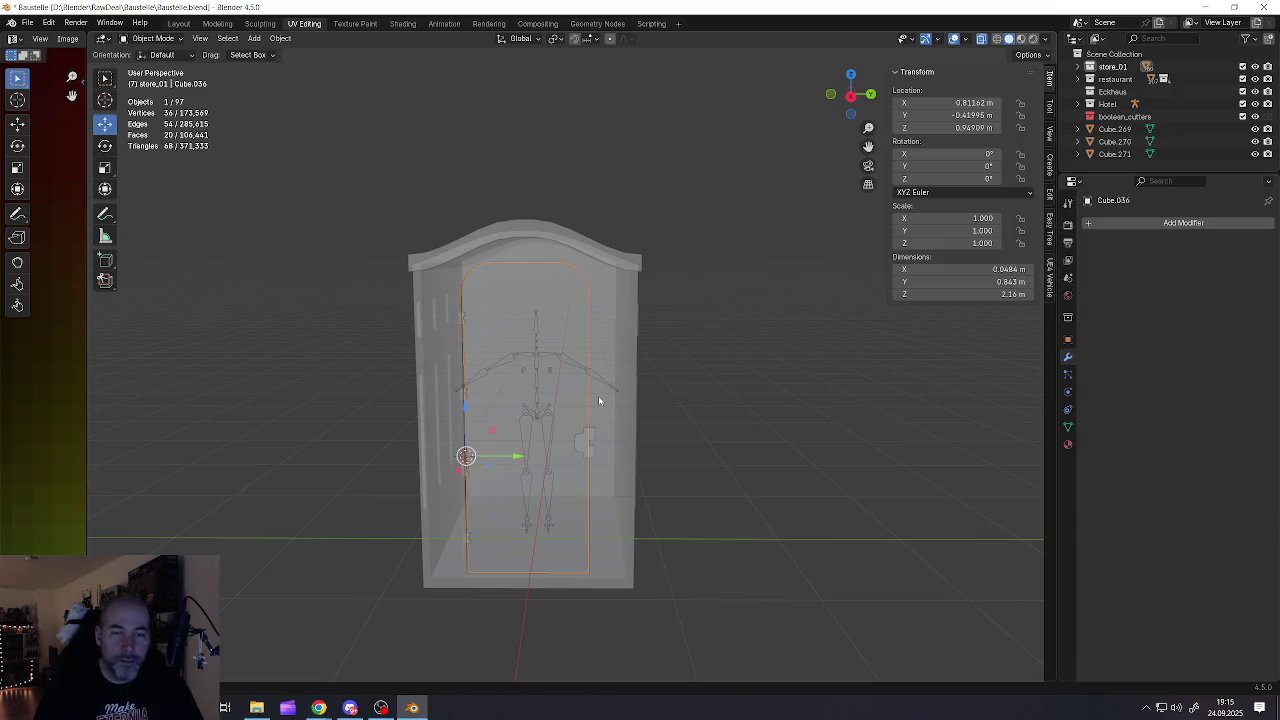
click(582, 451)
scroll(580, 455, up, 2)
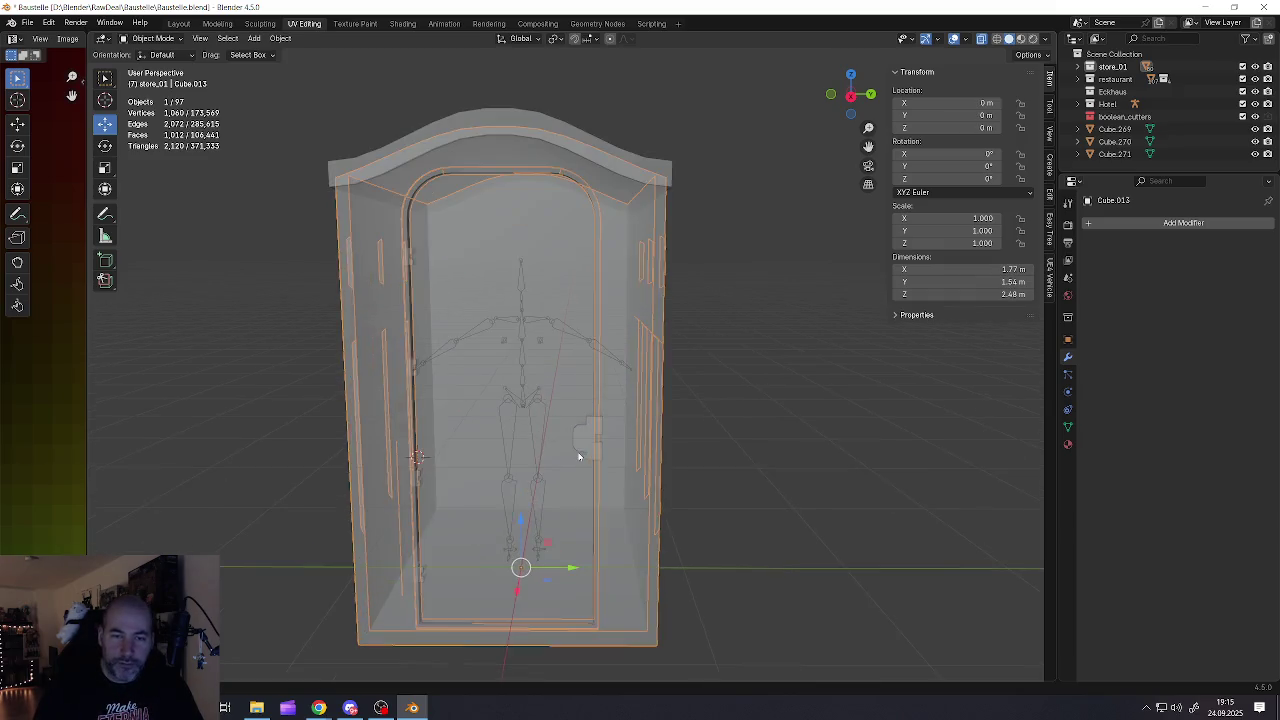
scroll(577, 445, up, 1)
click(575, 433)
scroll(572, 436, up, 2)
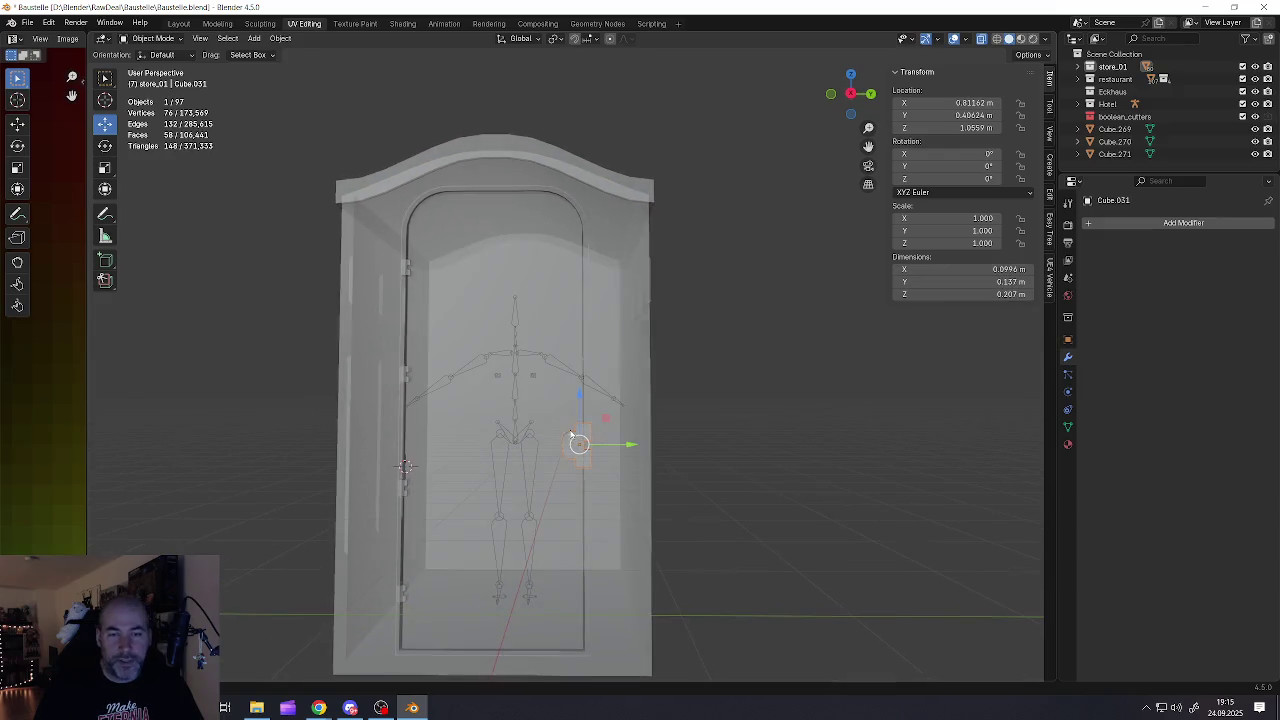
middle_drag(571, 433, 565, 429)
key(alt+a)
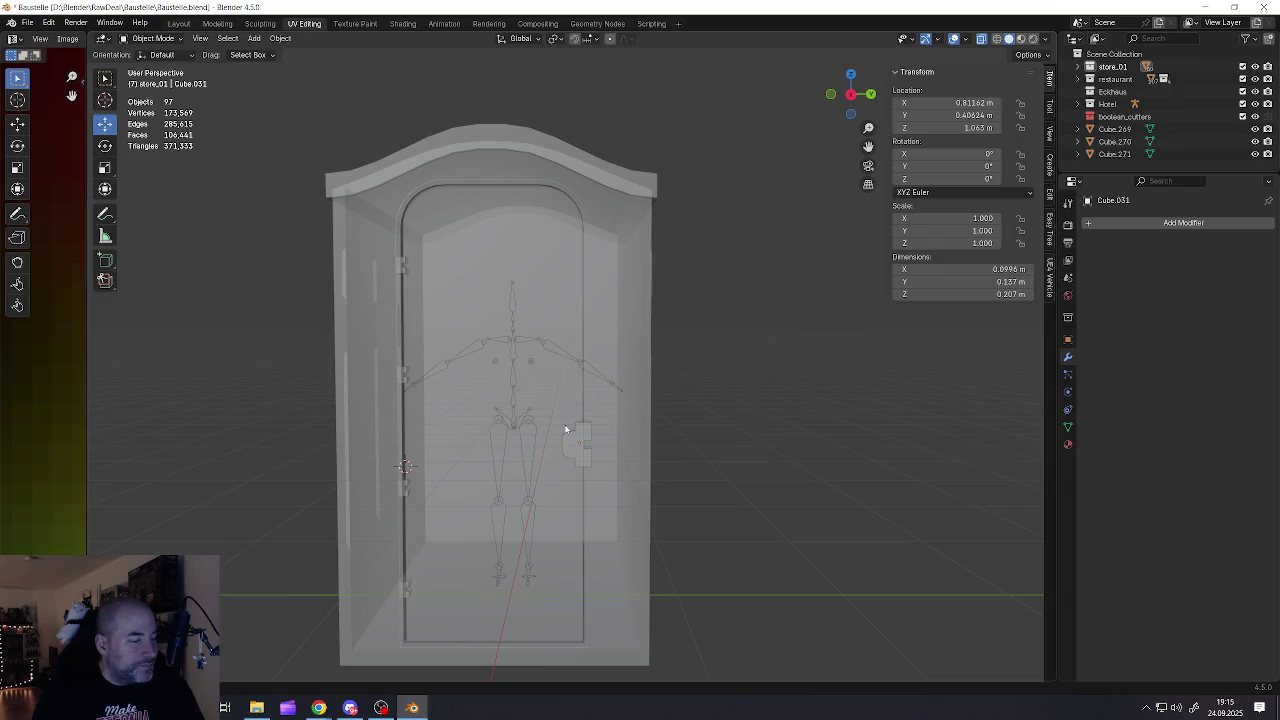
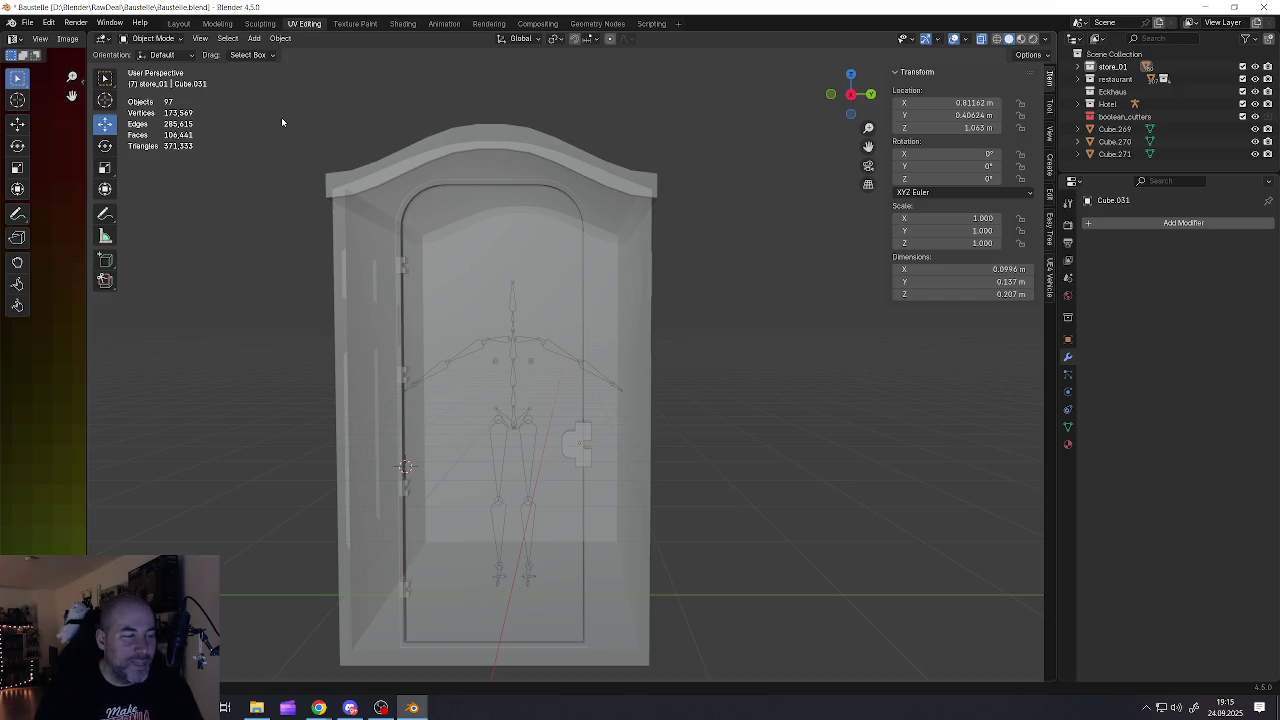
Save the file, then move the metarig about 5 m along -Y, beside the booth
click(27, 22)
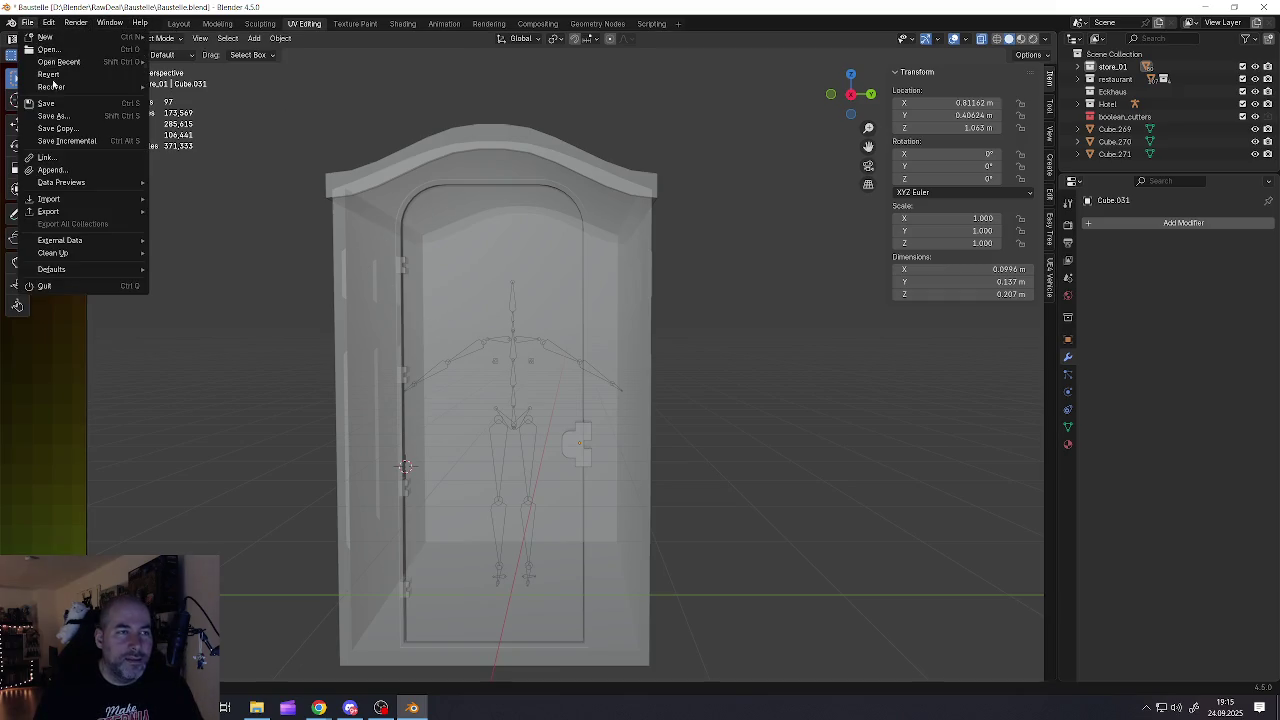
click(57, 103)
mouse_move(541, 353)
middle_down()
mouse_move(557, 345)
mouse_move(526, 283)
mouse_move(548, 316)
mouse_move(589, 289)
mouse_move(550, 313)
middle_up()
click(588, 311)
click(550, 313)
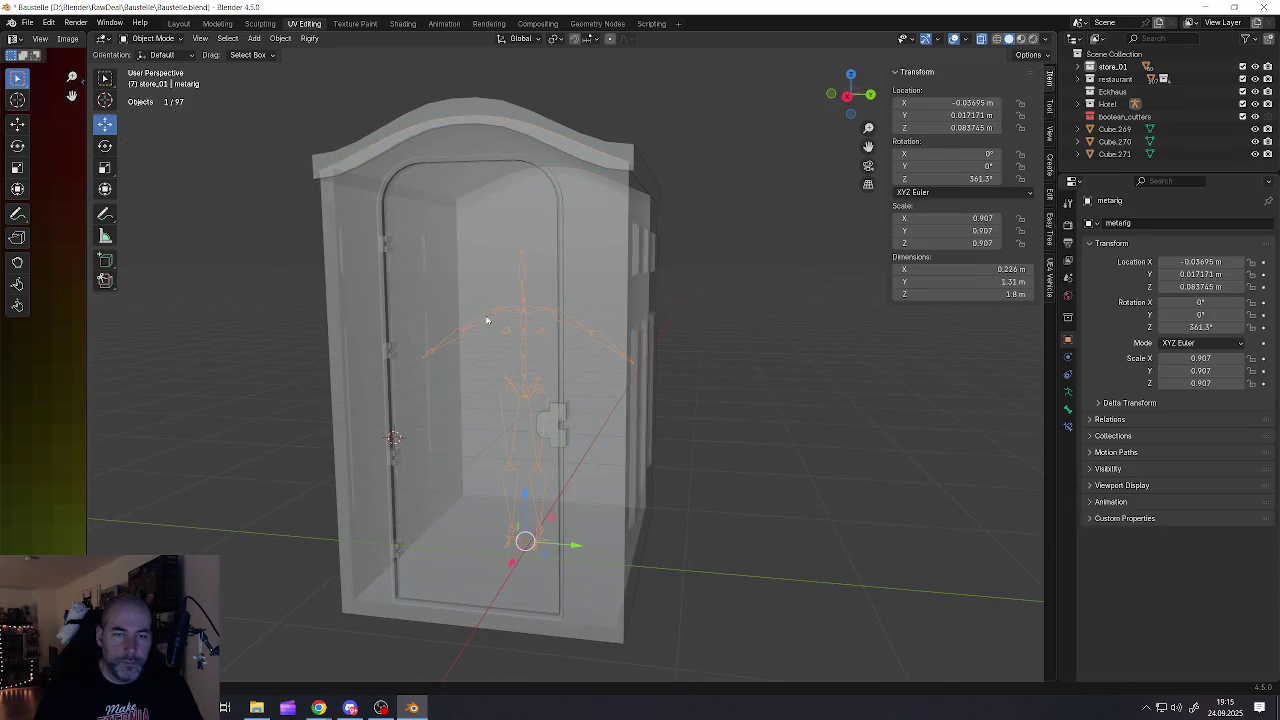
scroll(500, 330, down, 4)
drag(572, 453, 95, 450)
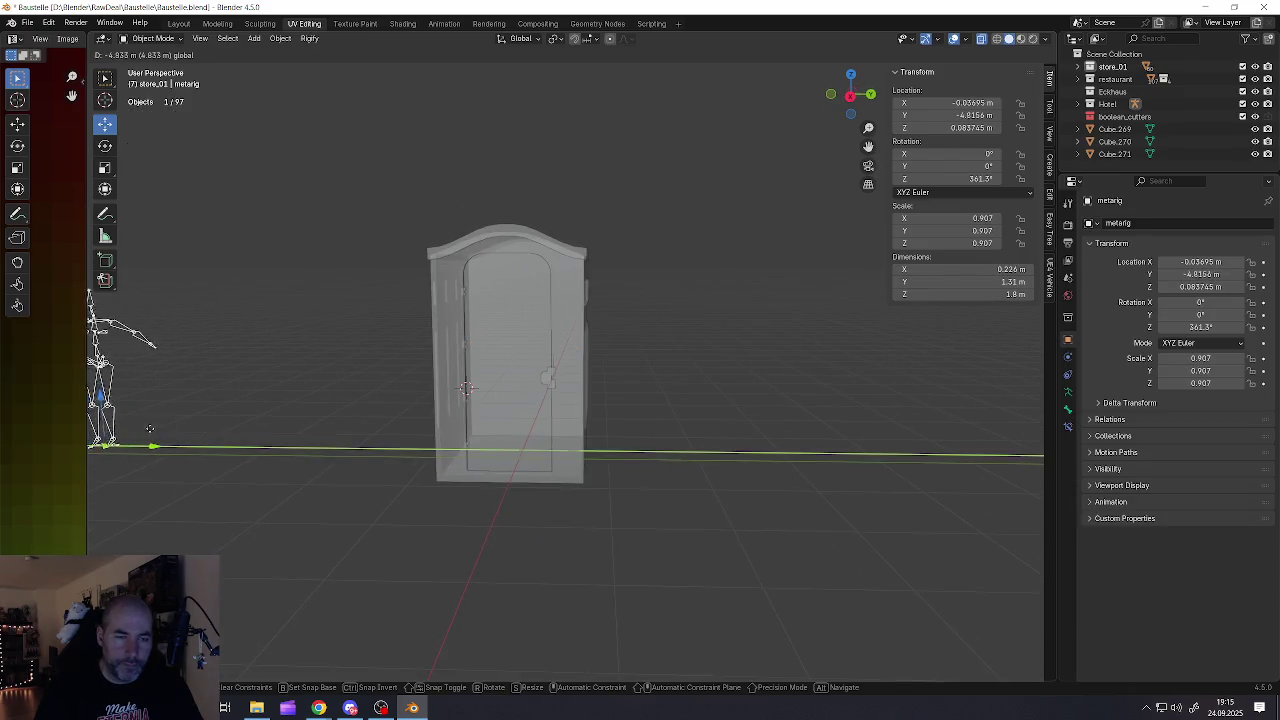
scroll(518, 330, up, 5)
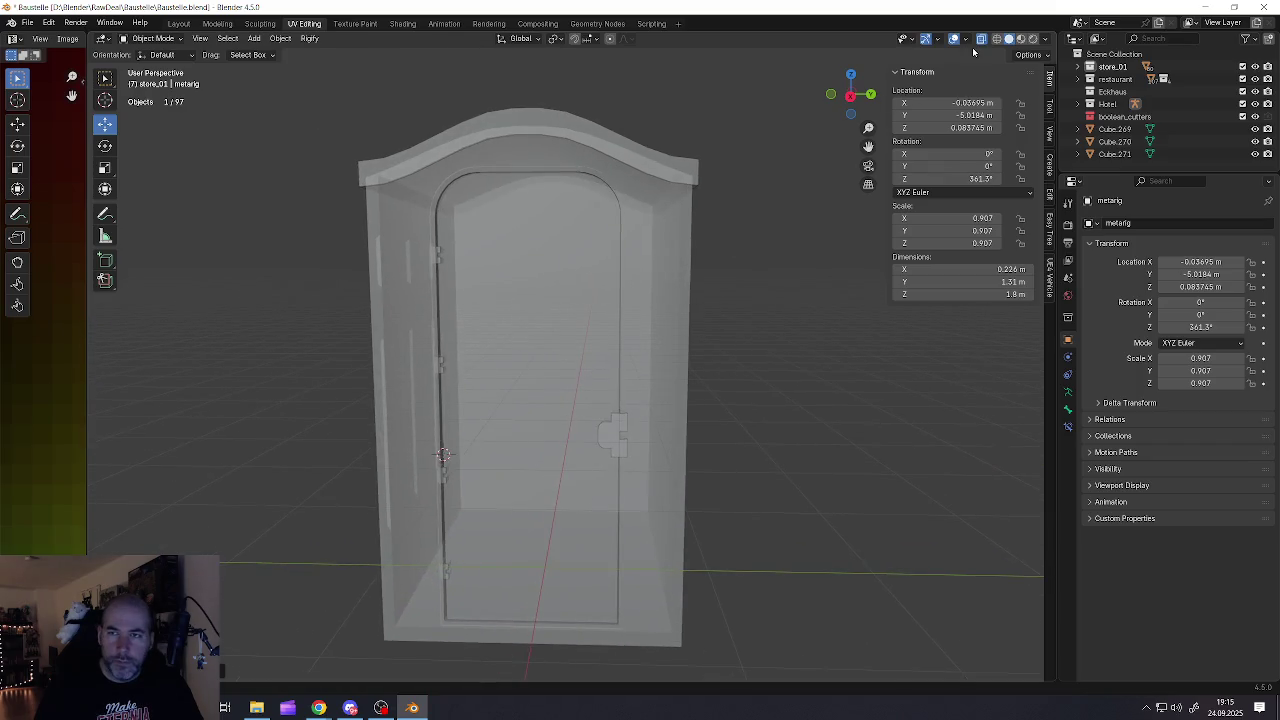
Turn X-ray off so the booth shows solid, and save Baustelle.blend again
click(981, 40)
click(27, 22)
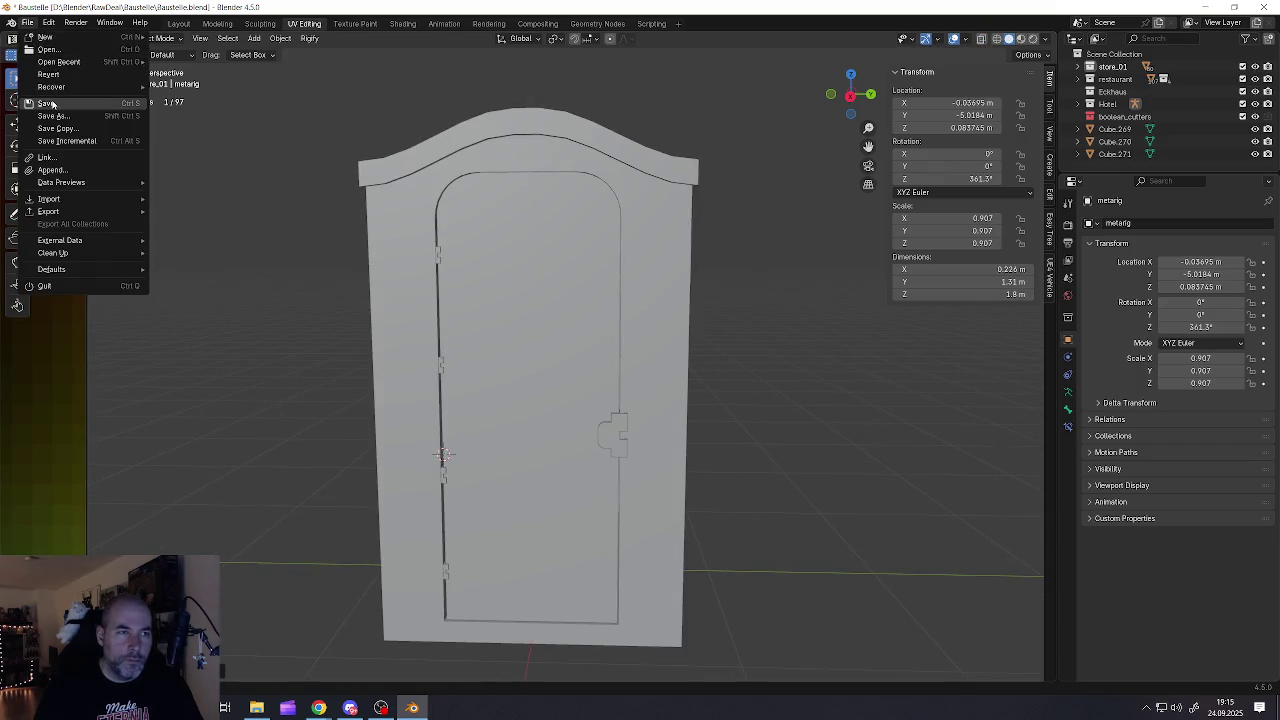
click(47, 104)
Select the door object Cube.036
scroll(531, 303, down, 3)
middle_drag(591, 291, 570, 296)
scroll(570, 296, down, 3)
scroll(564, 318, down, 2)
scroll(557, 335, down, 1)
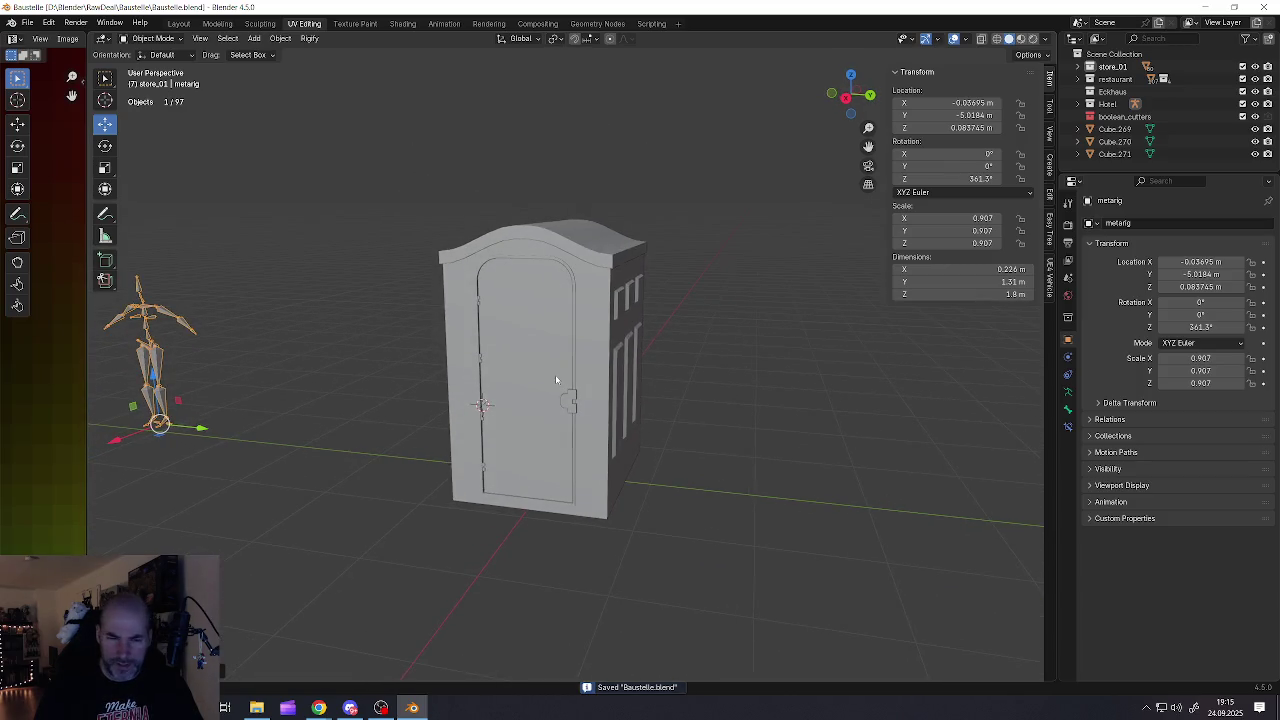
scroll(557, 381, up, 1)
click(582, 498)
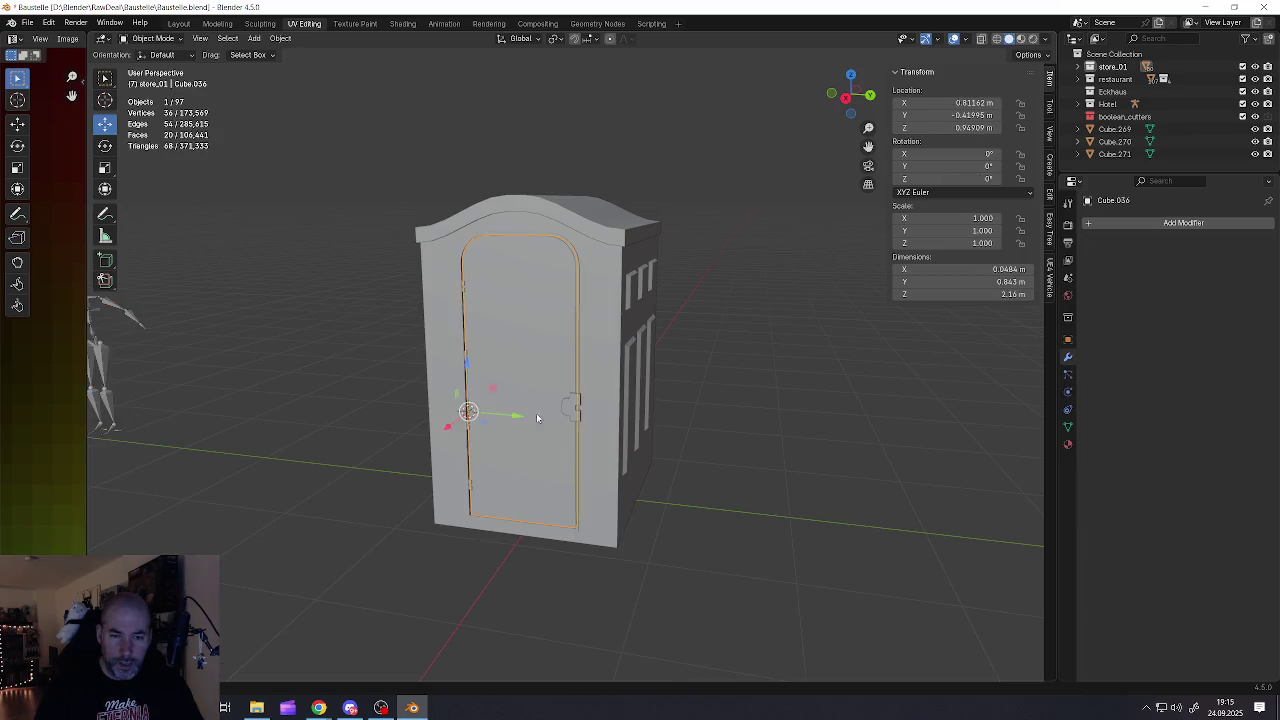
Select the curved roof Cube.020 and add a Remesh modifier to it
middle_drag(582, 498, 560, 400)
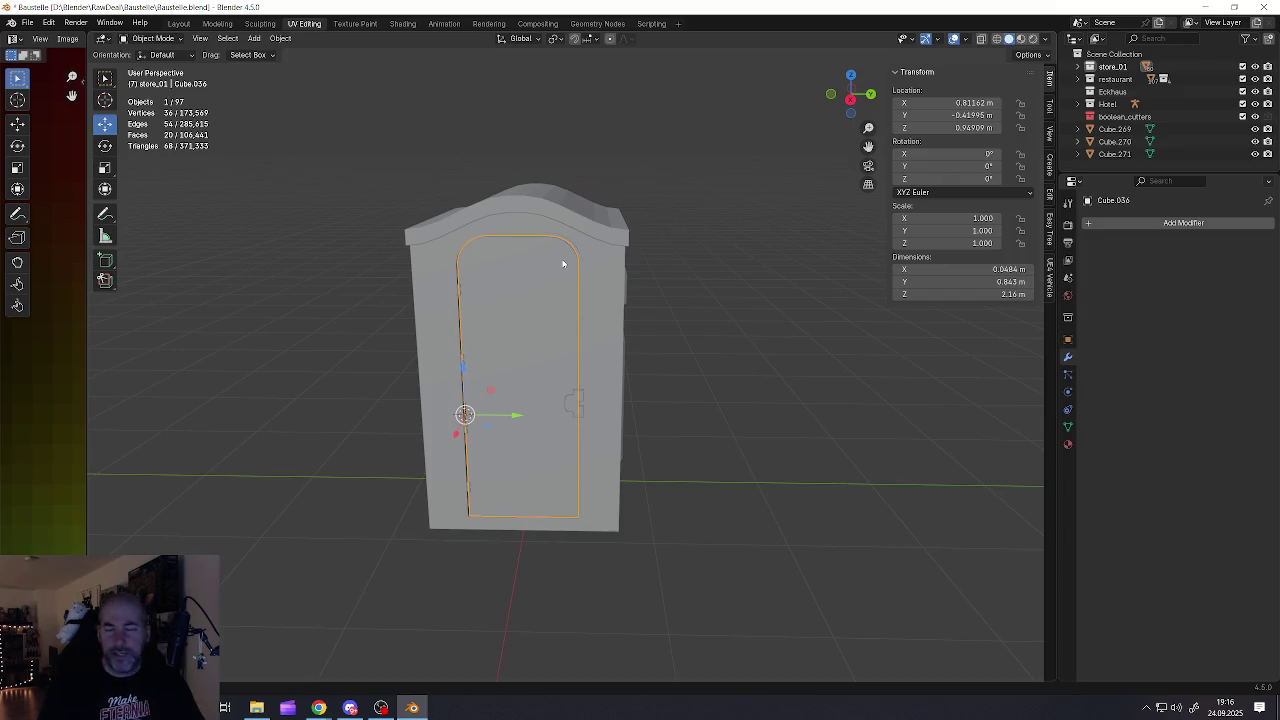
click(580, 229)
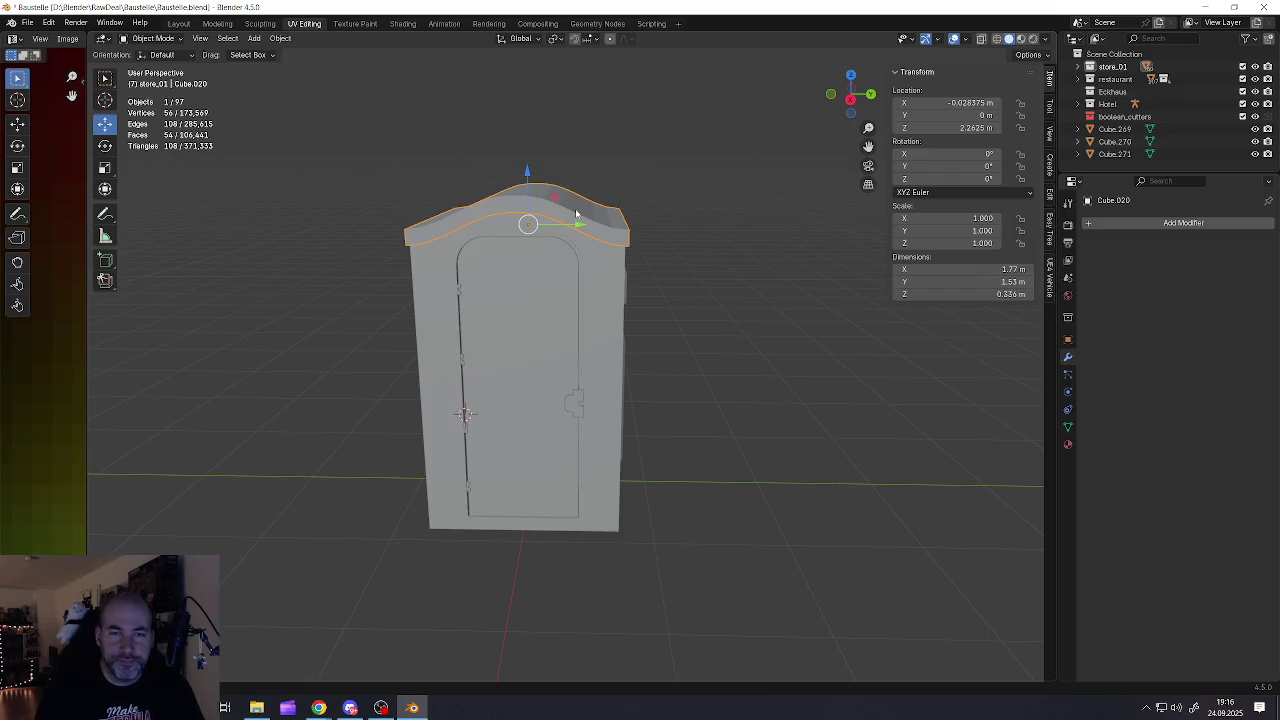
click(1100, 225)
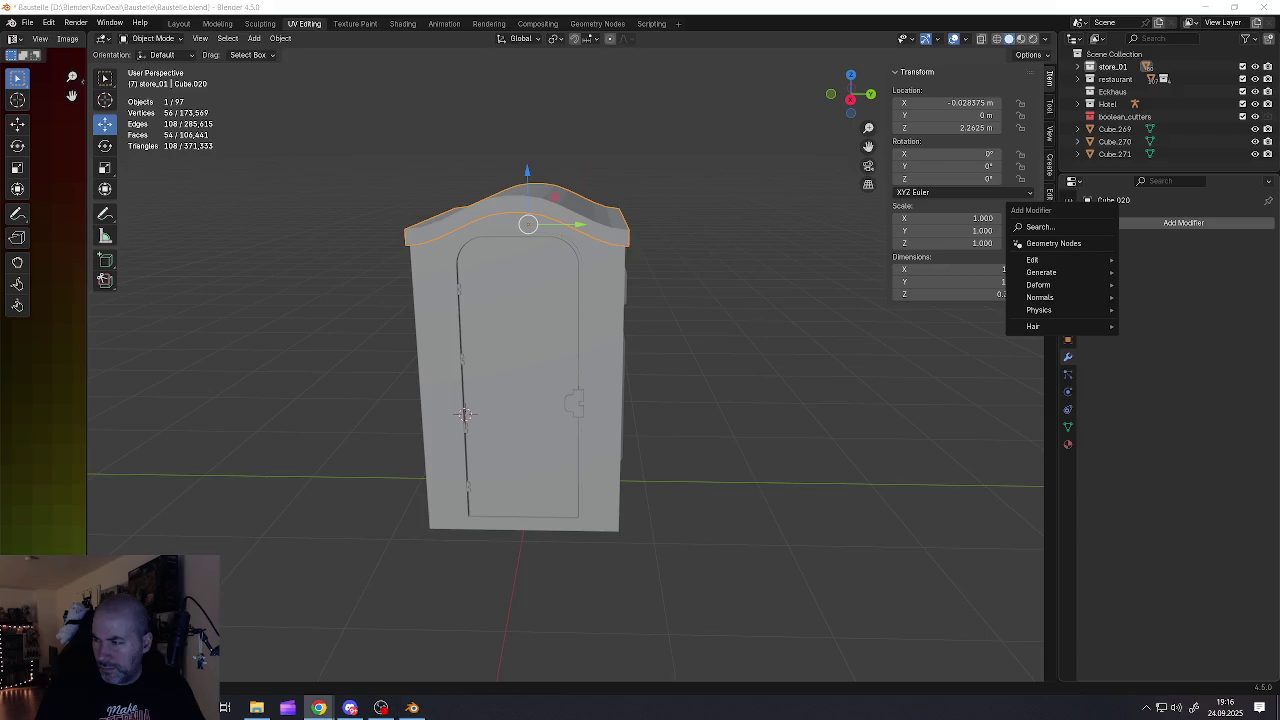
click(497, 117)
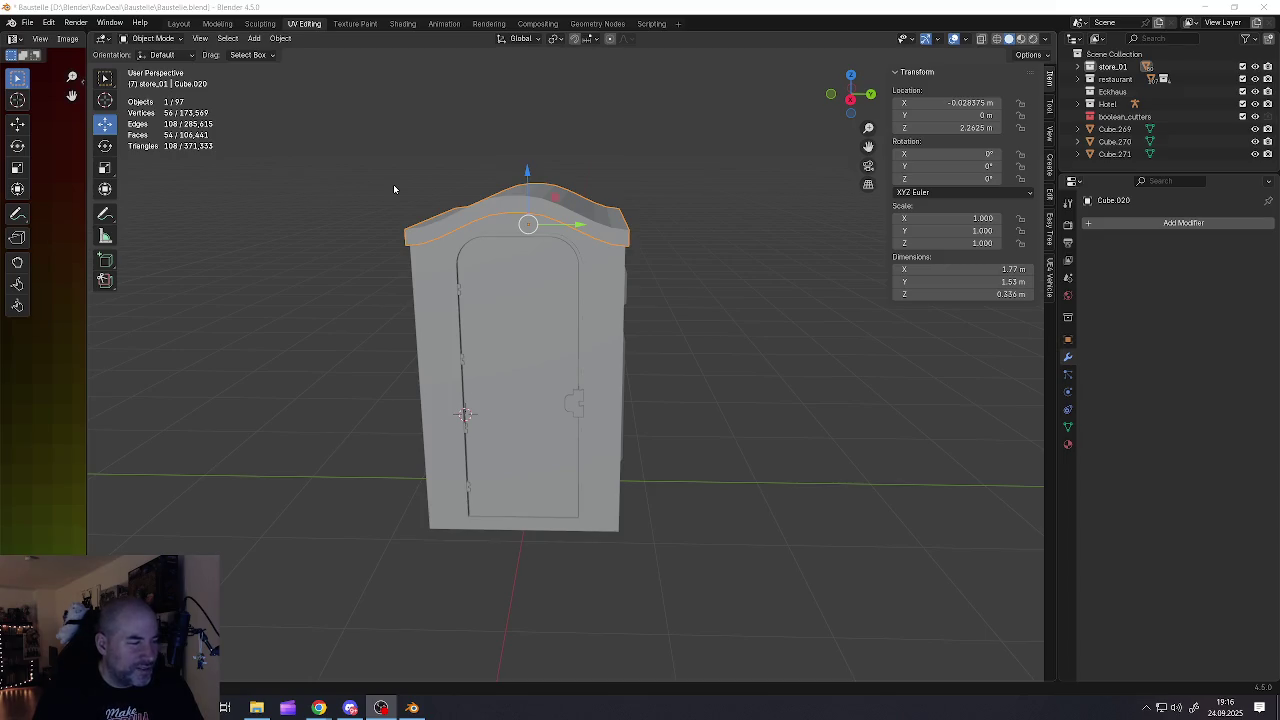
click(1113, 223)
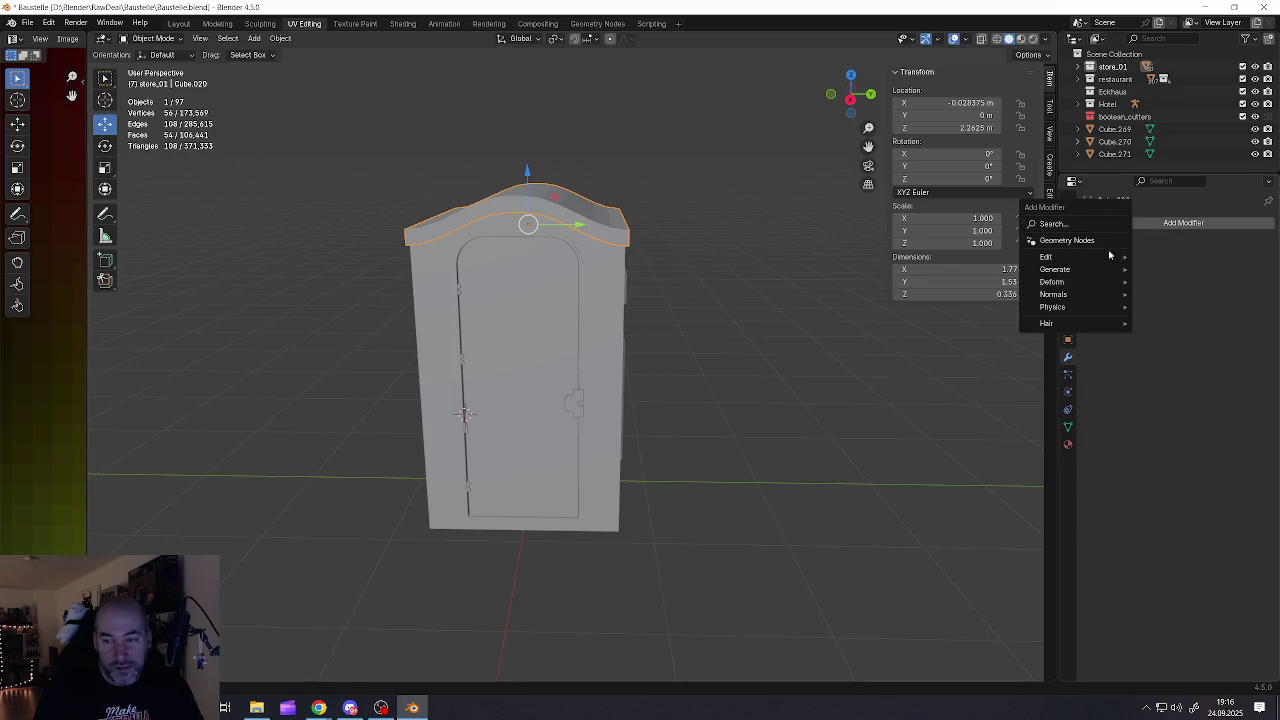
mouse_move(1055, 269)
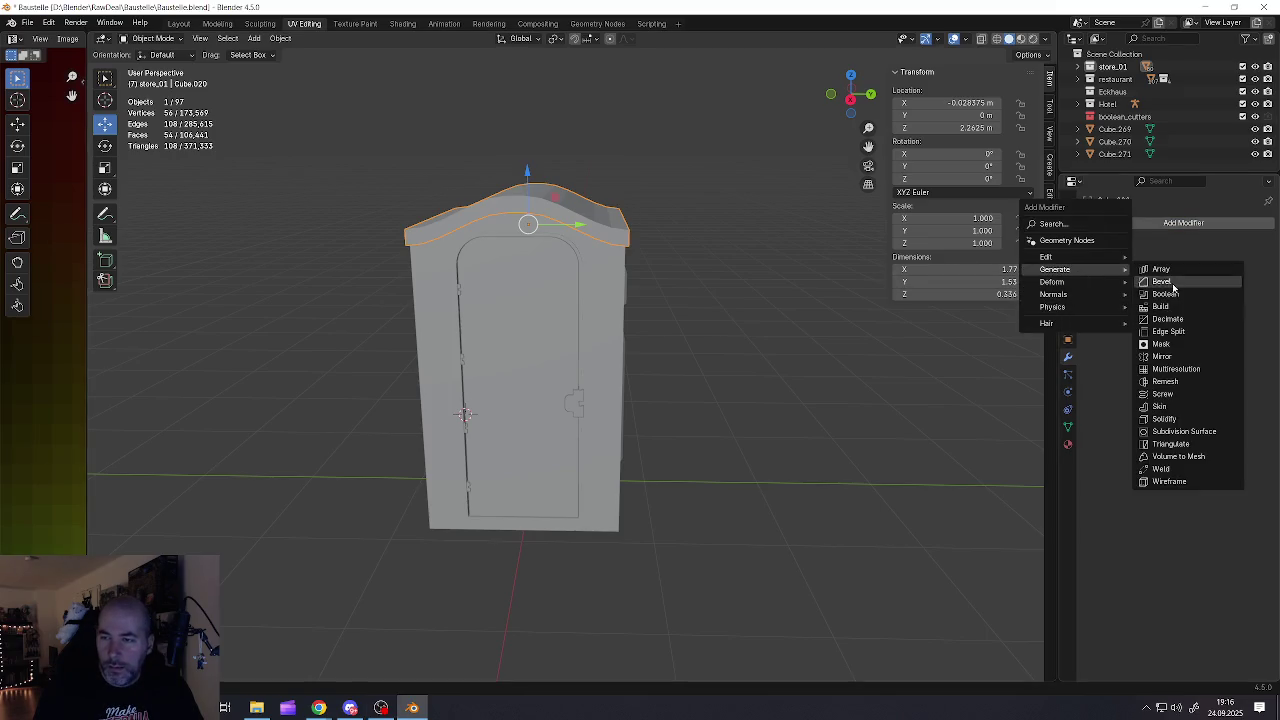
click(1165, 381)
Set the roof's Remesh to Blocks mode with Octree Depth 6 and apply it
click(1107, 262)
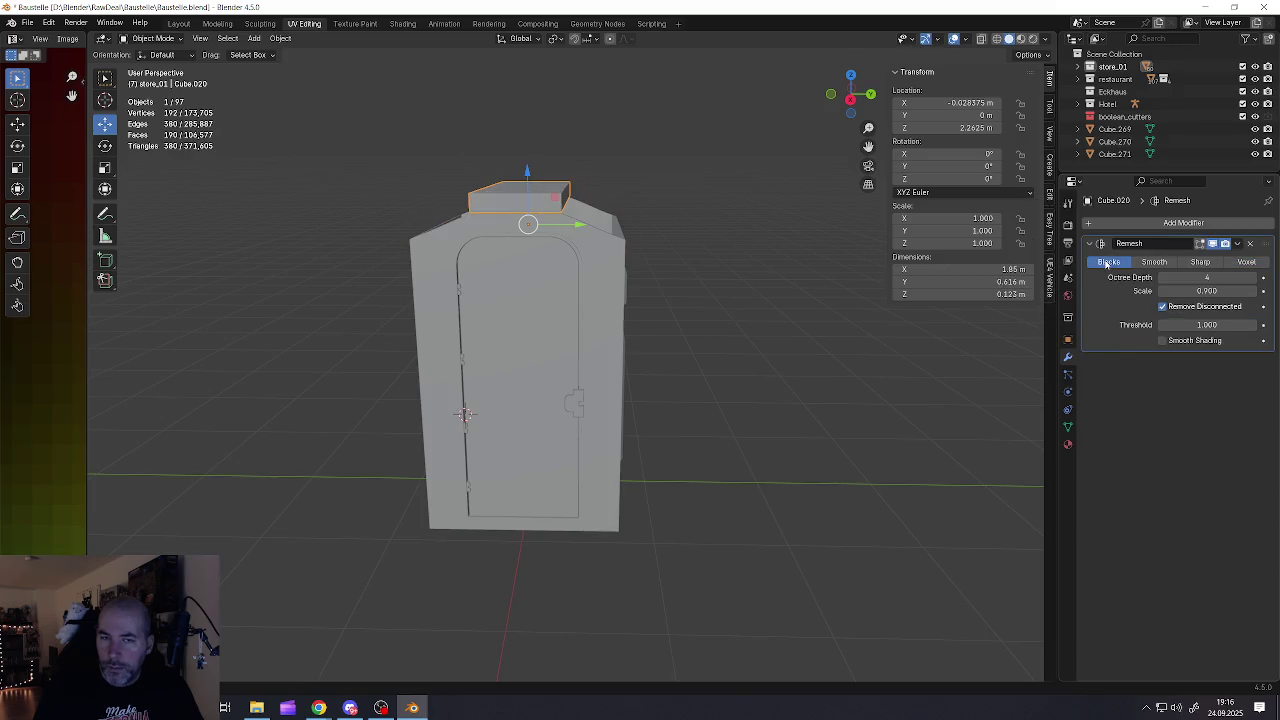
click(1255, 278)
click(1255, 278)
click(1255, 278)
click(1161, 278)
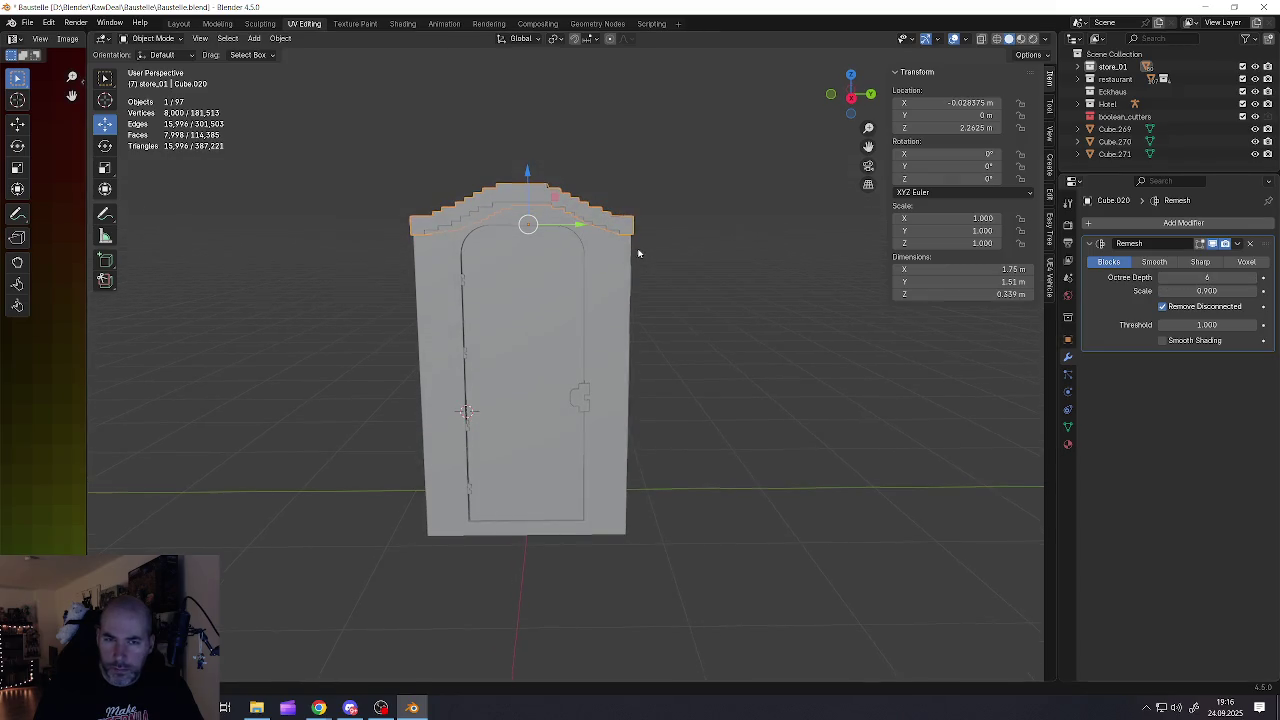
click(1238, 244)
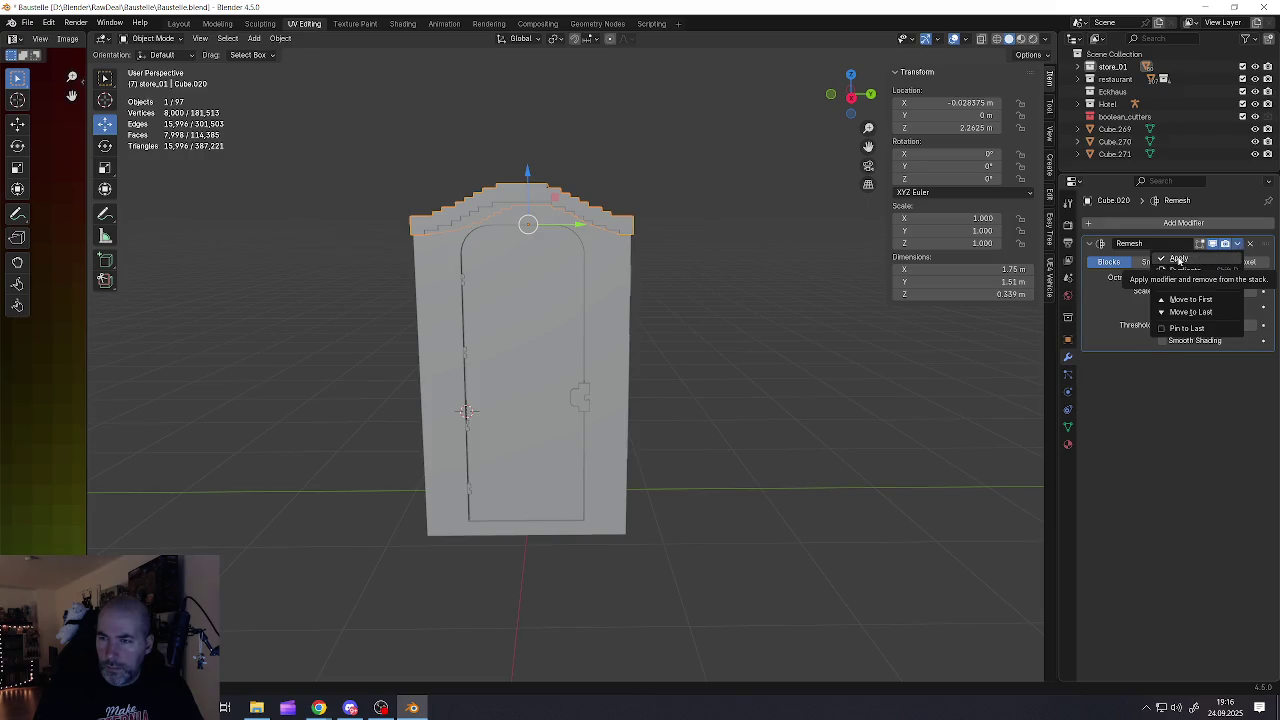
click(1179, 259)
Limited Dissolve the whole roof mesh in Edit Mode to simplify it
key(Tab)
key(l)
mouse_move(480, 300)
middle_down()
mouse_move(543, 266)
mouse_move(628, 265)
middle_up()
key(x)
click(546, 271)
key(Tab)
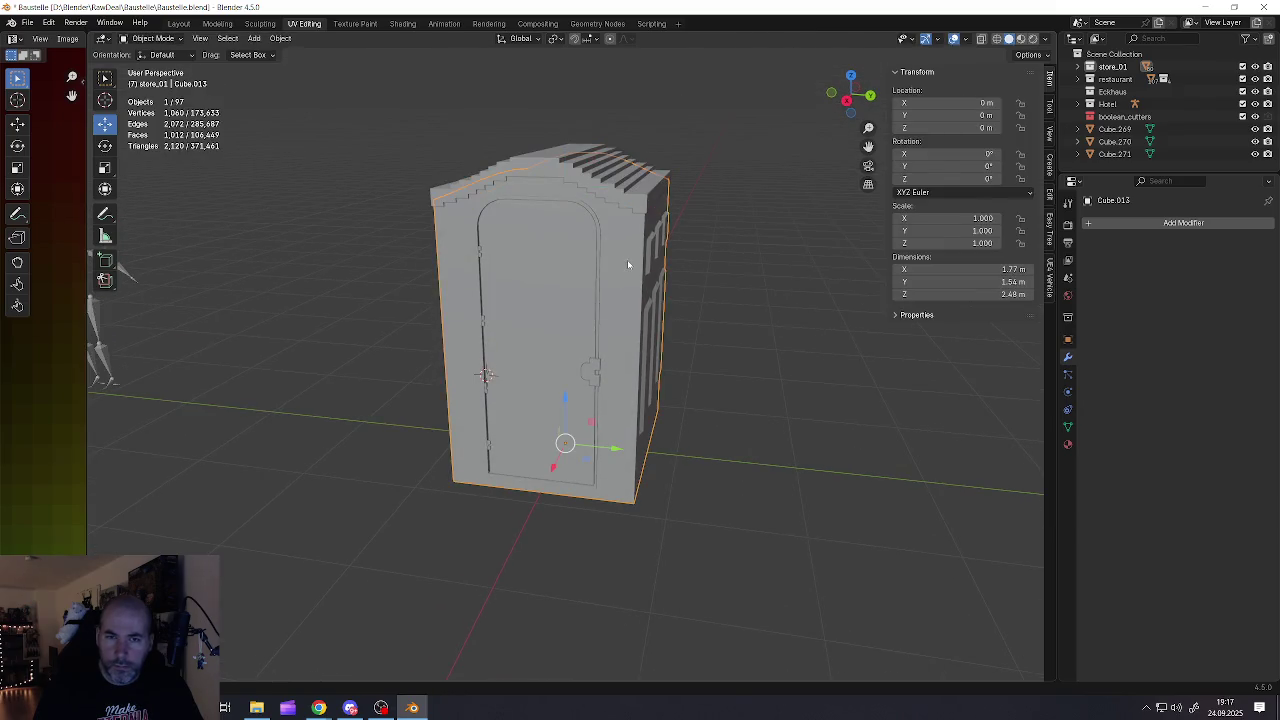
Deselect everything in the wall mesh Cube.013 and return to Object Mode
key(Tab)
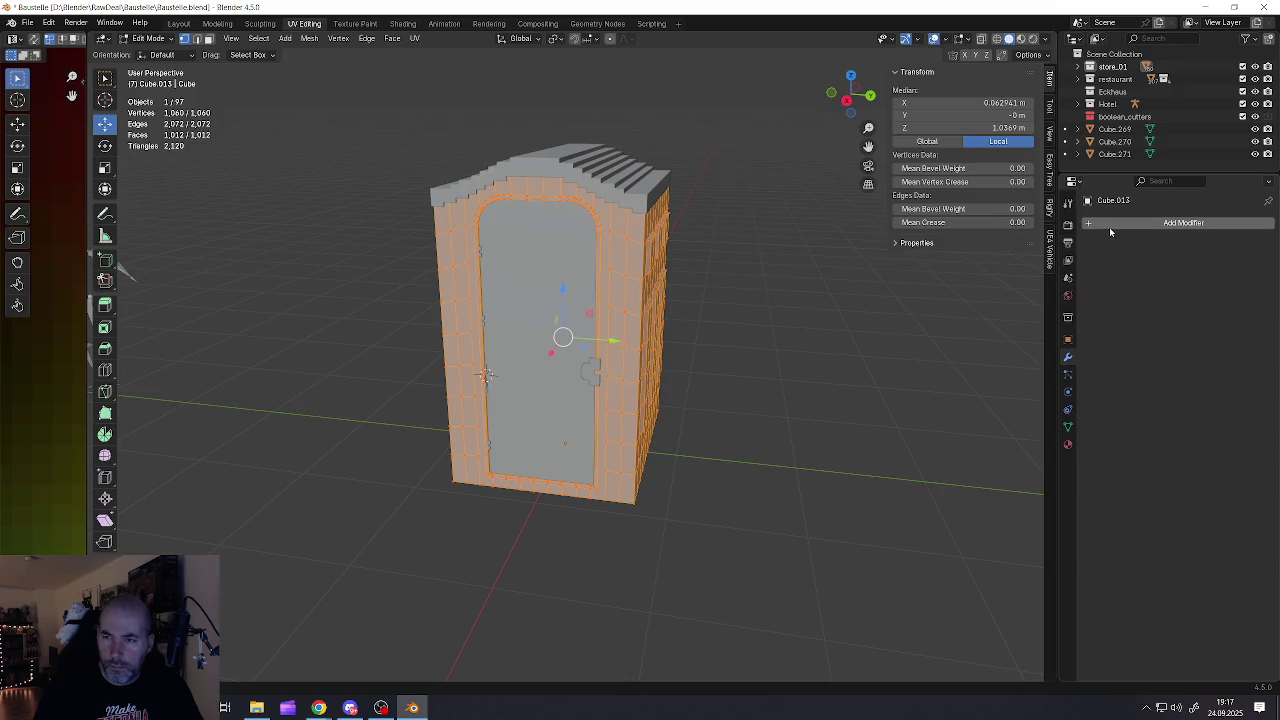
key(alt+a)
key(Tab)
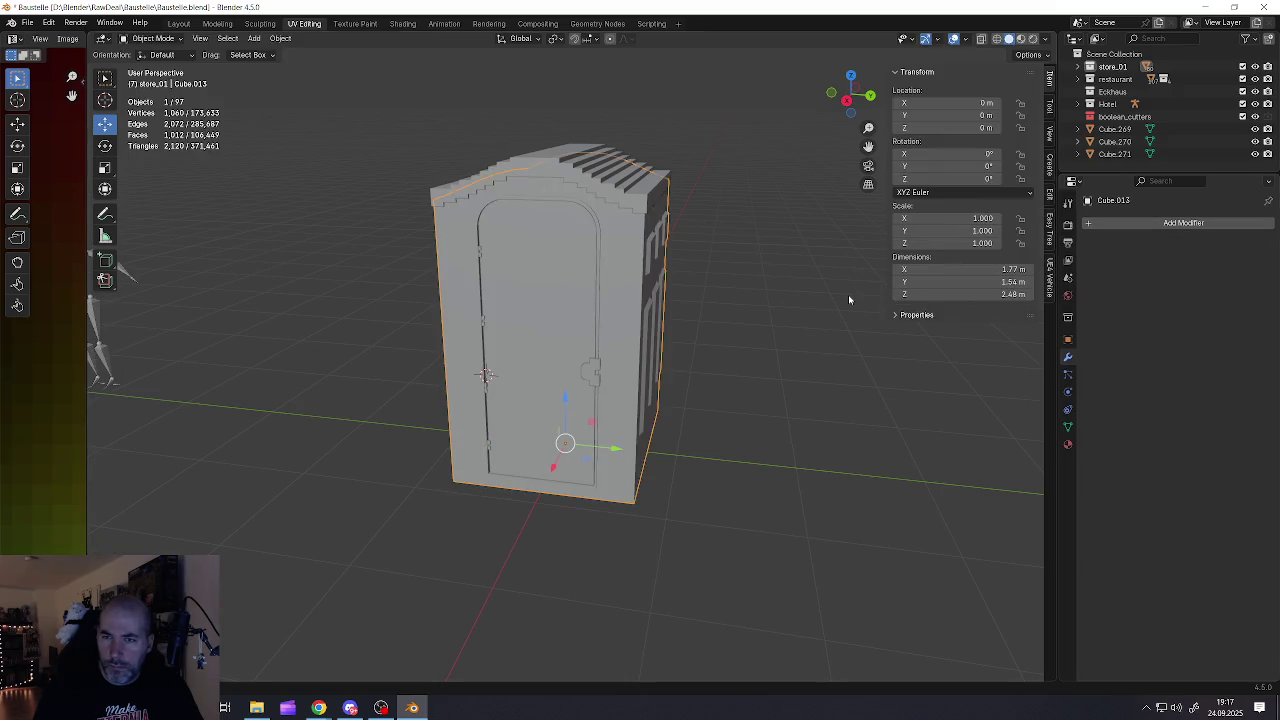
click(1116, 222)
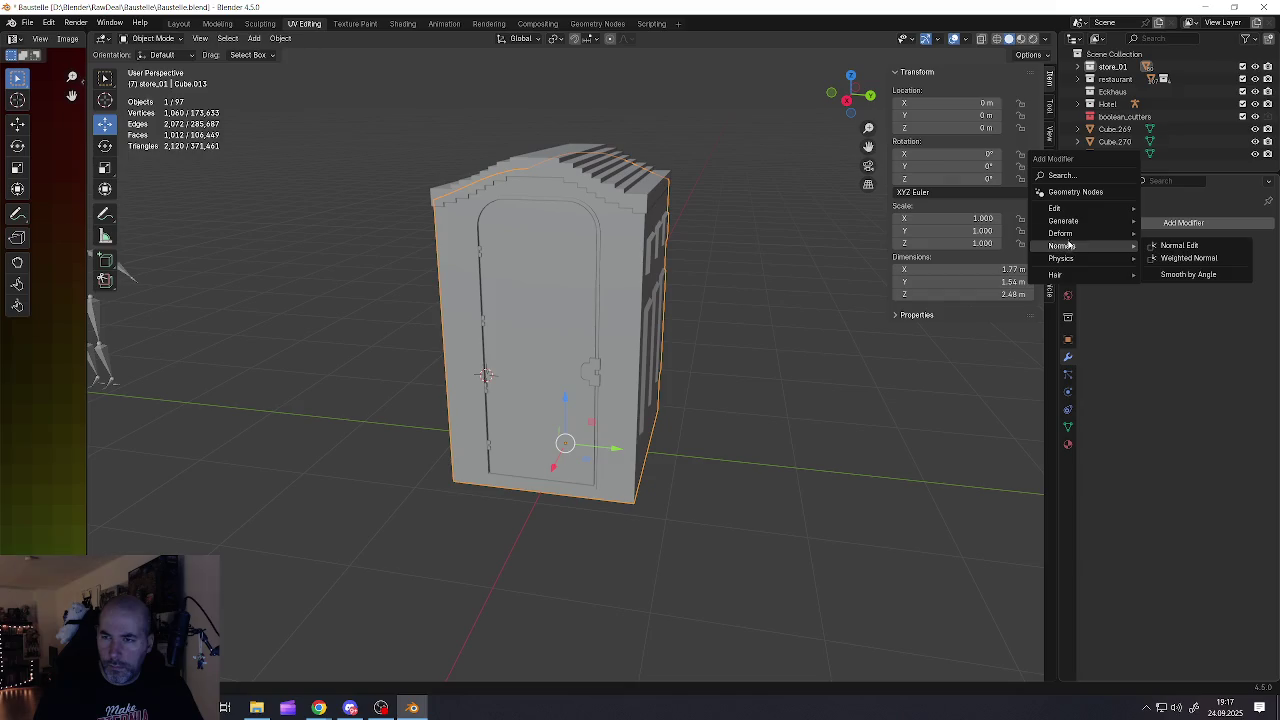
mouse_move(1064, 220)
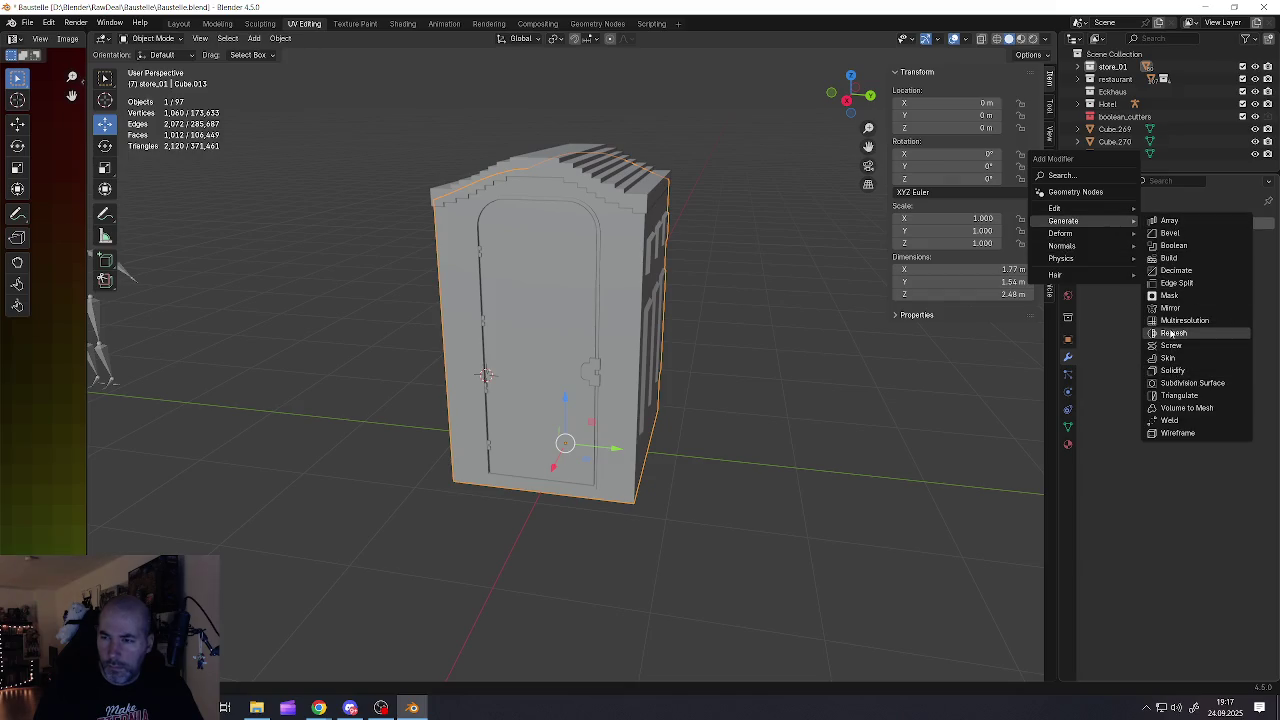
Add a Blocks Remesh with Octree Depth 6 to walls Cube.013 and apply it
click(1172, 333)
click(1112, 262)
mouse_move(800, 268)
middle_down()
mouse_move(629, 257)
mouse_move(817, 274)
middle_up()
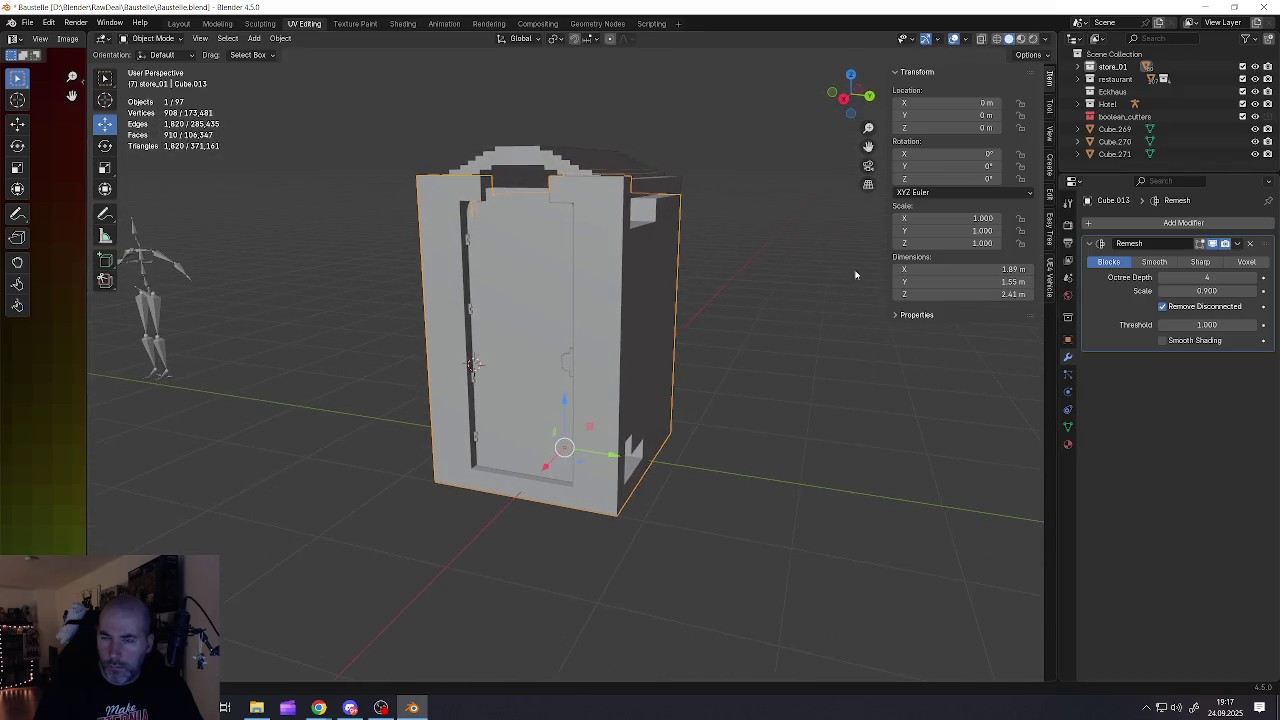
click(1255, 278)
click(1255, 278)
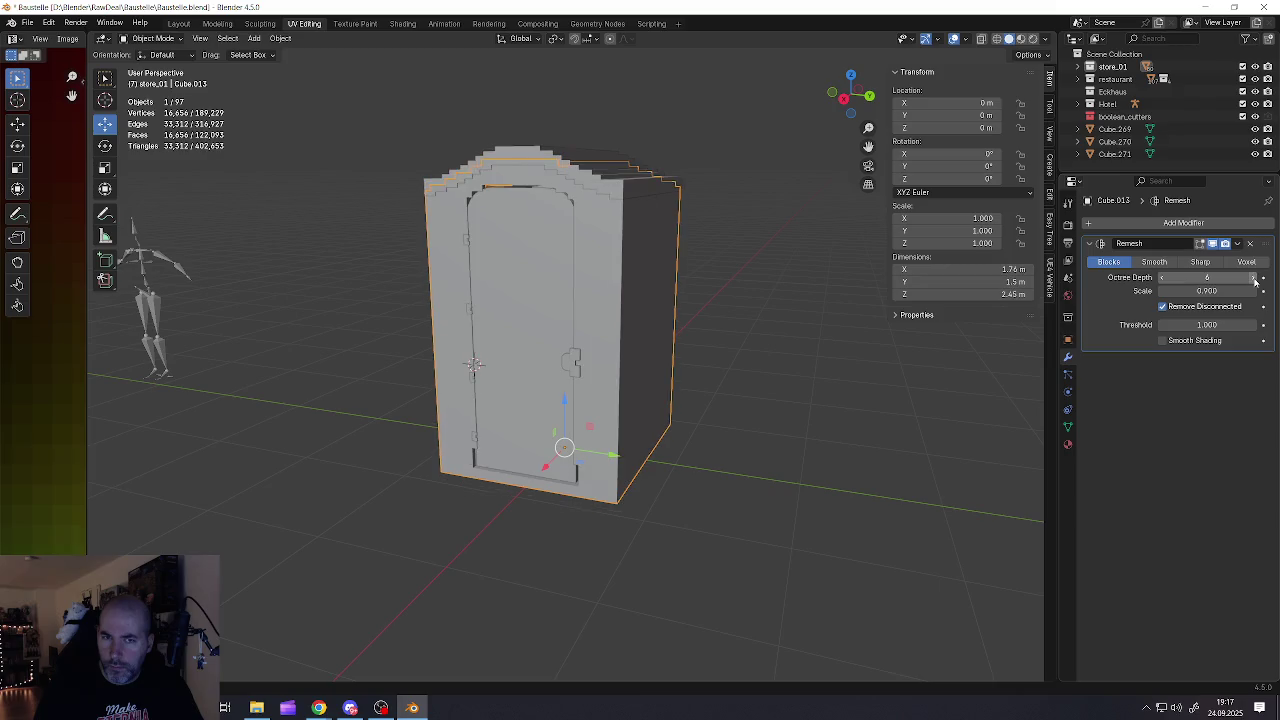
middle_drag(680, 262, 576, 261)
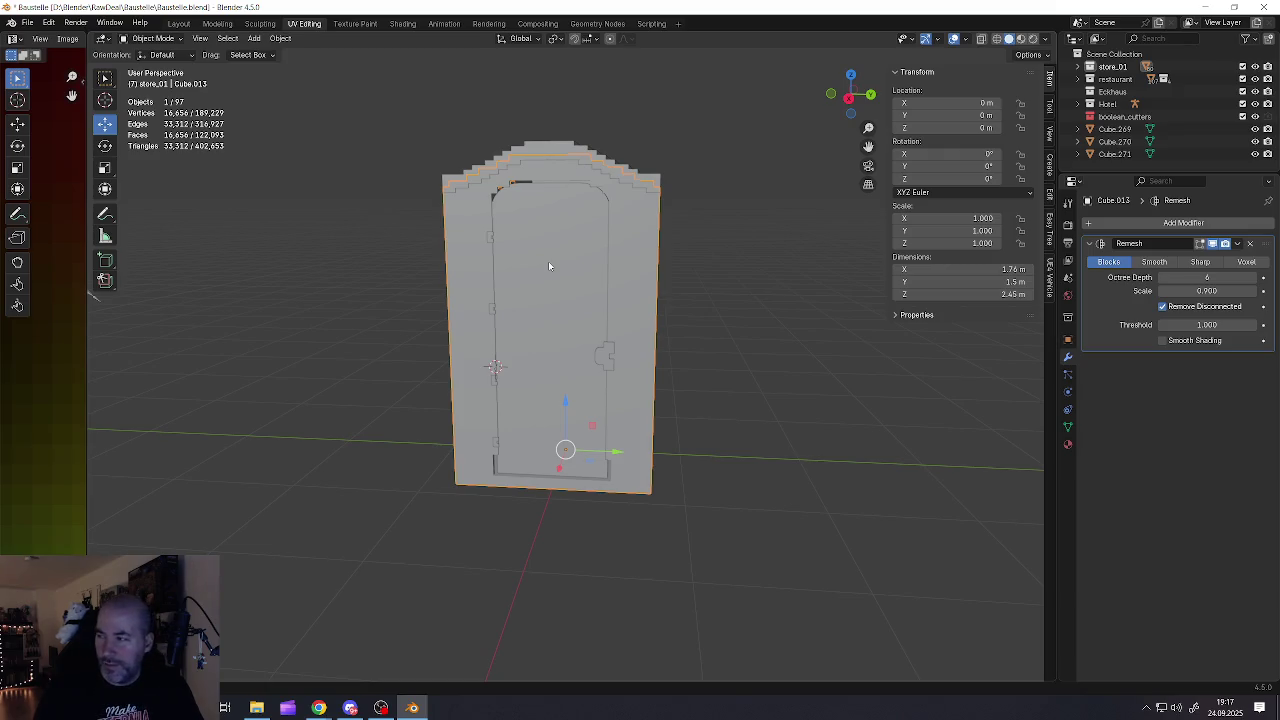
key(ctrl+z)
key(ctrl+shift+z)
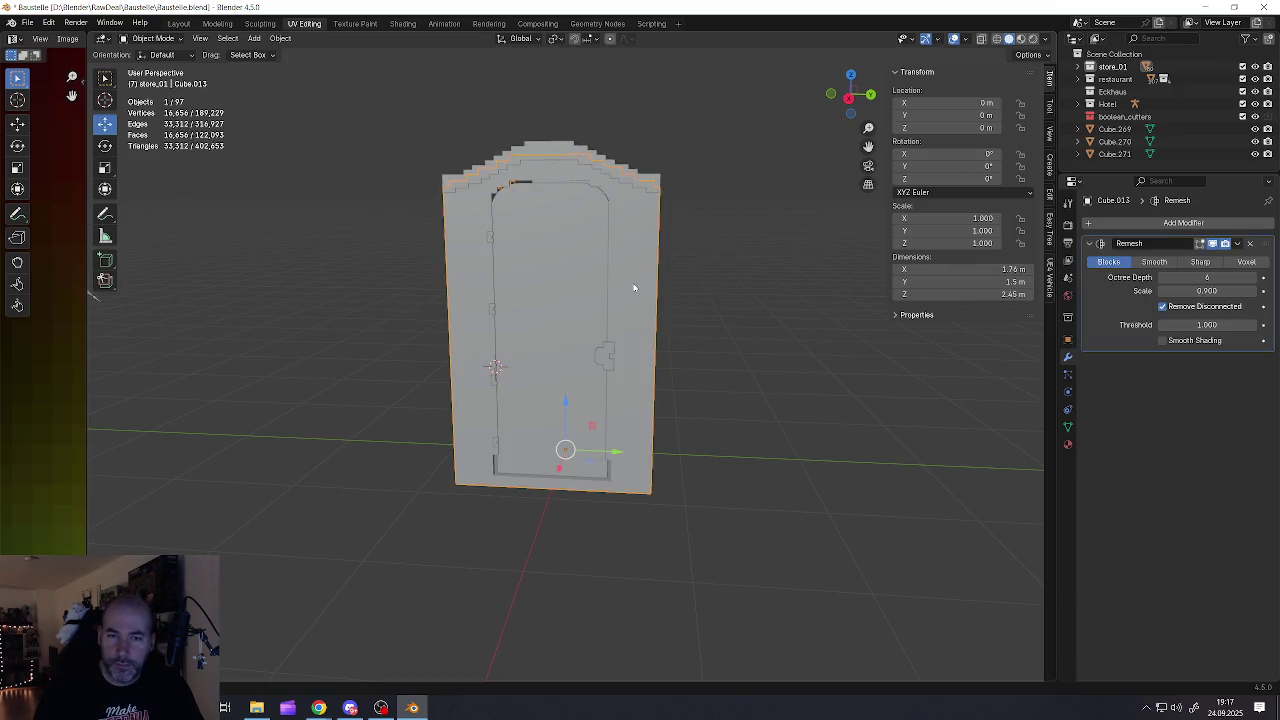
click(1240, 244)
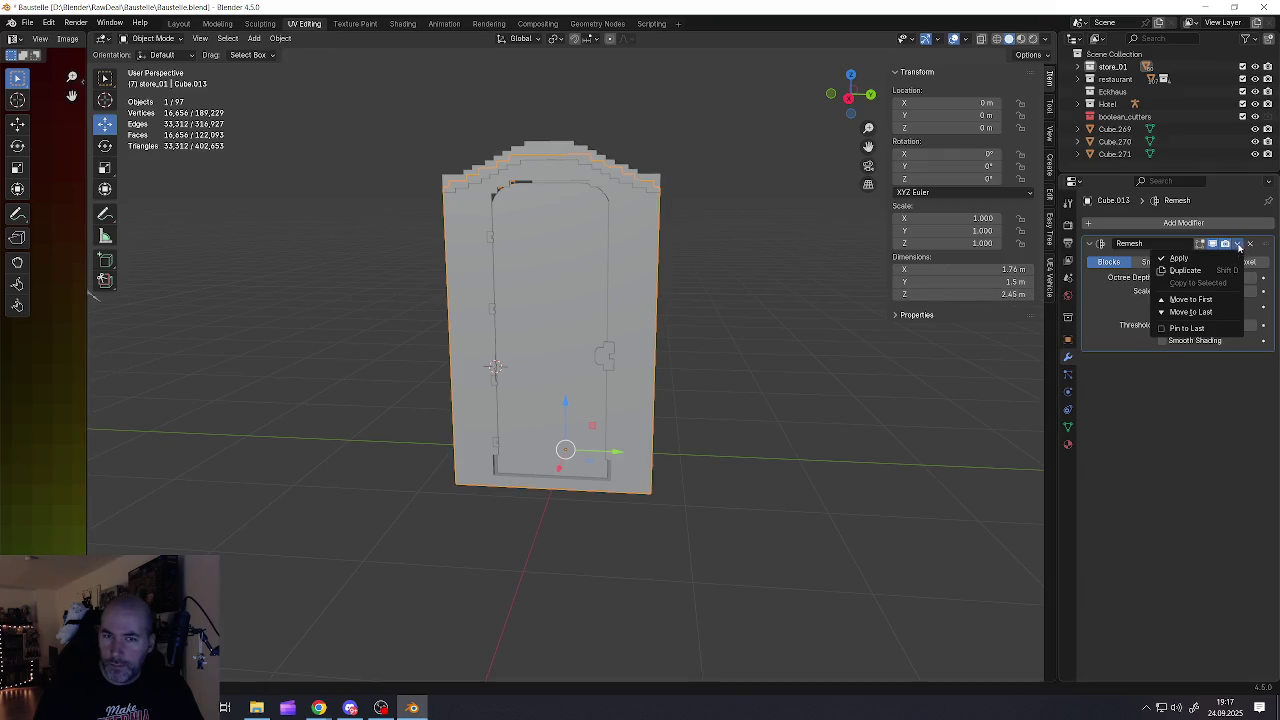
click(1193, 262)
Limited Dissolve the remeshed wall mesh down to 168 vertices and 86 faces
key(Tab)
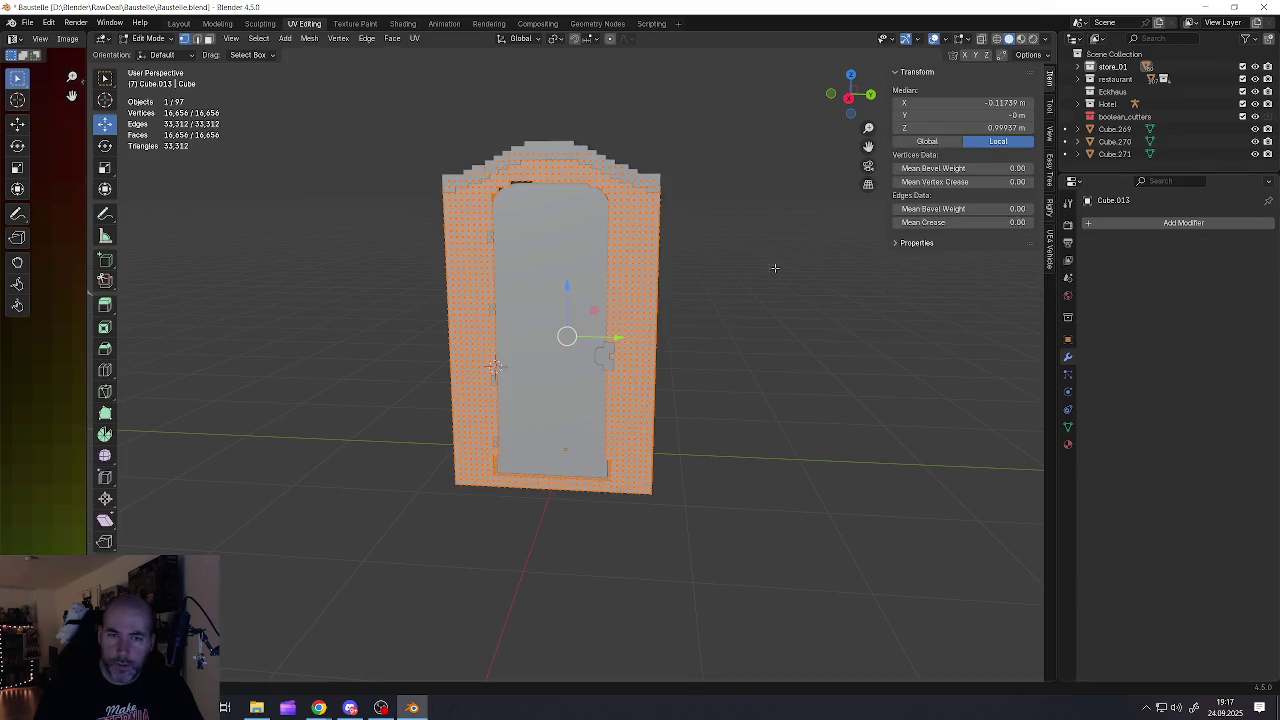
key(x)
click(774, 272)
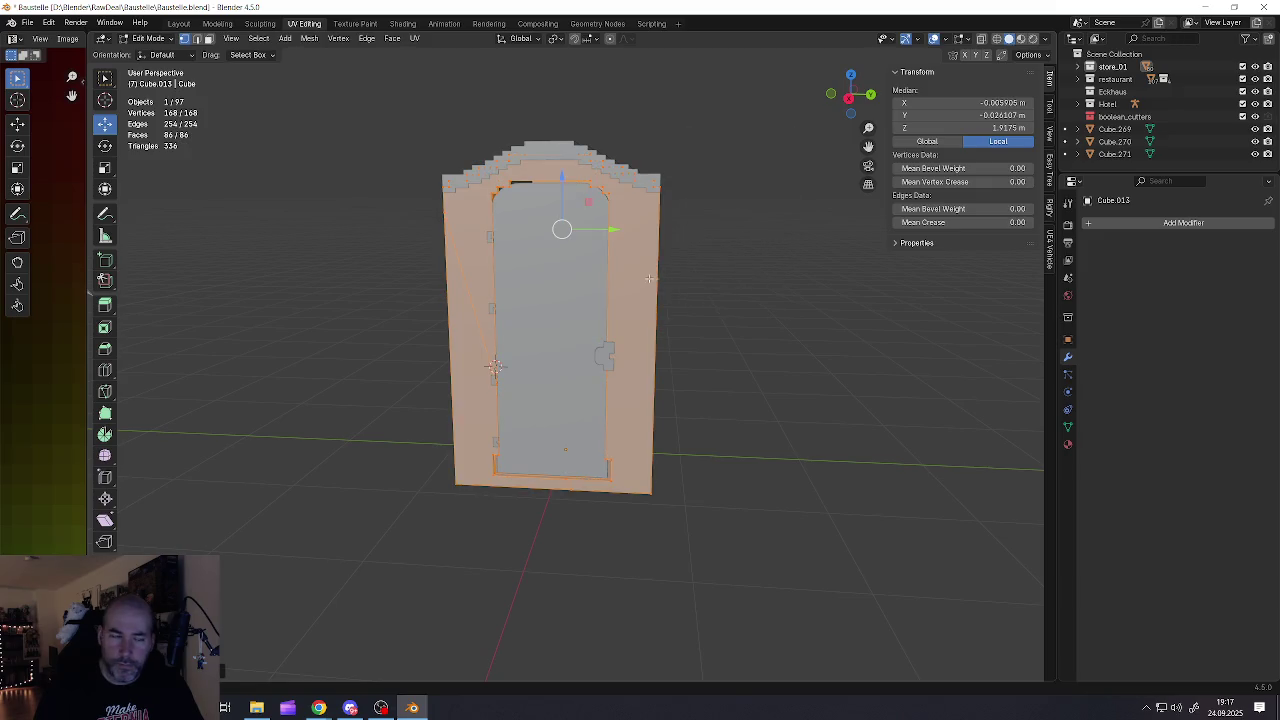
key(Tab)
Select the door object Cube.036
scroll(611, 262, up, 1)
scroll(620, 275, up, 2)
click(592, 288)
middle_drag(595, 290, 603, 289)
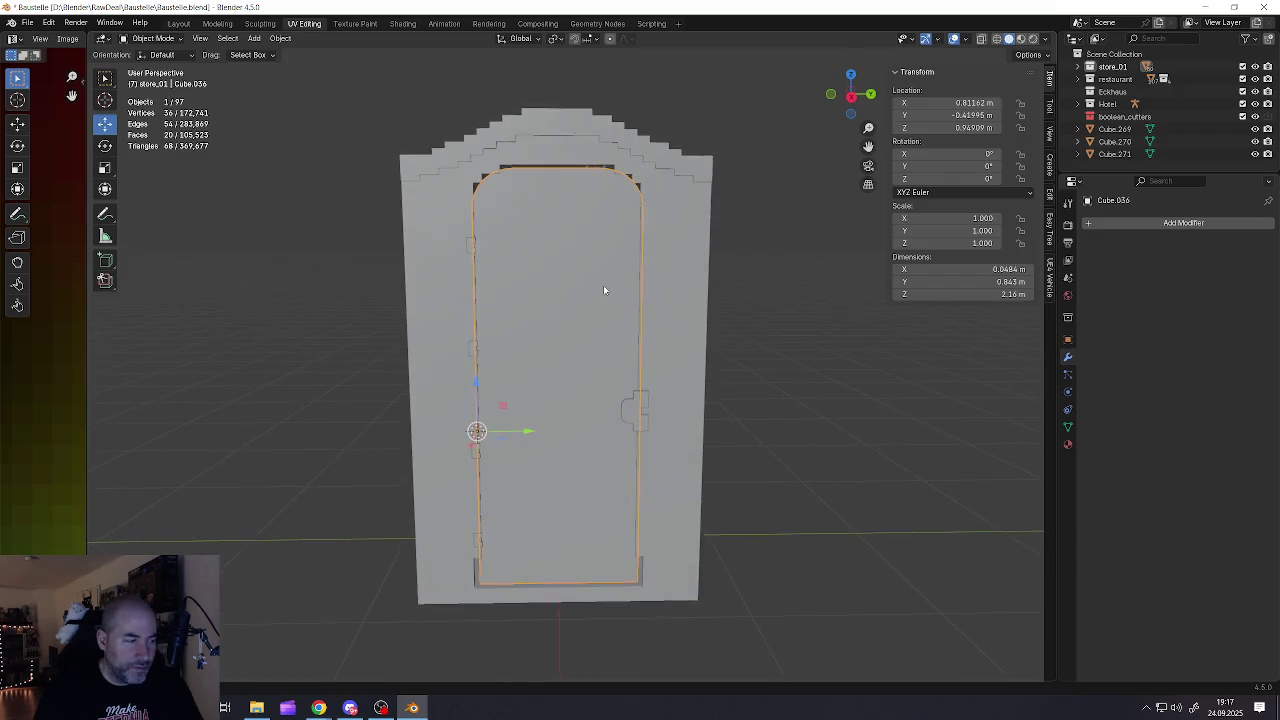
Add a Blocks Remesh with Octree Depth 6 to the door cutter and apply it
click(1138, 224)
mouse_move(1083, 221)
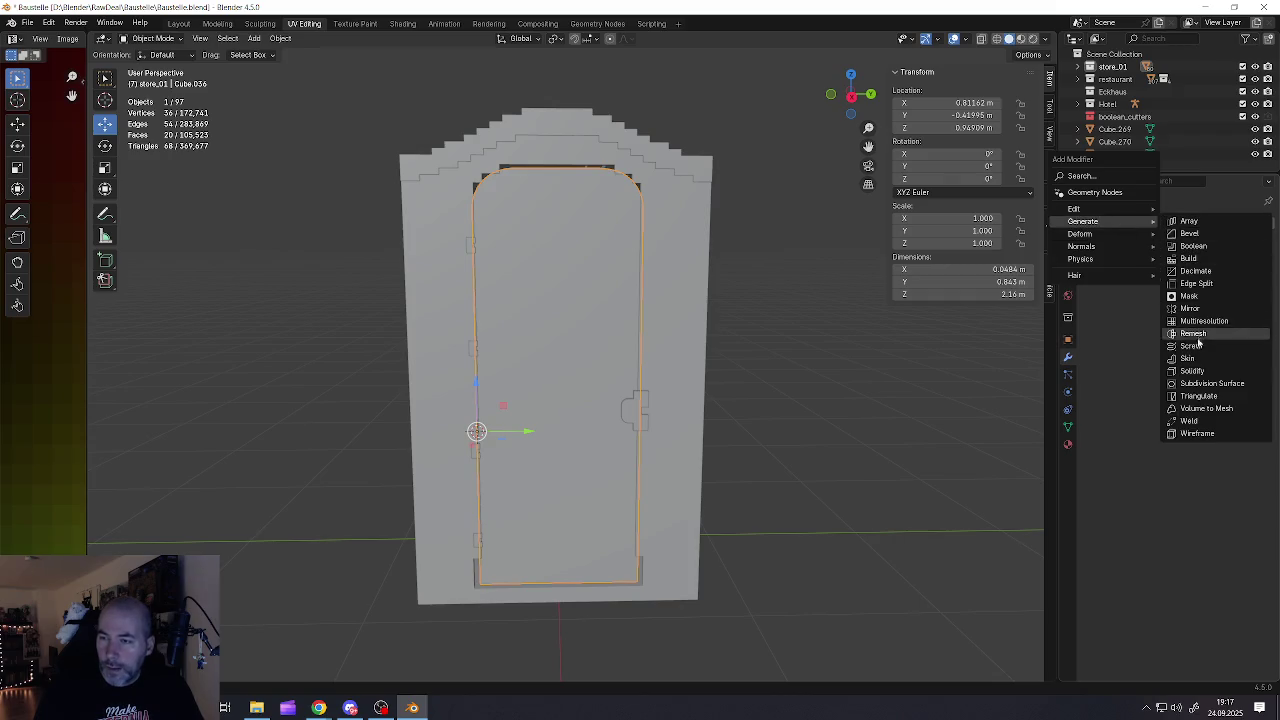
click(1192, 333)
click(1125, 262)
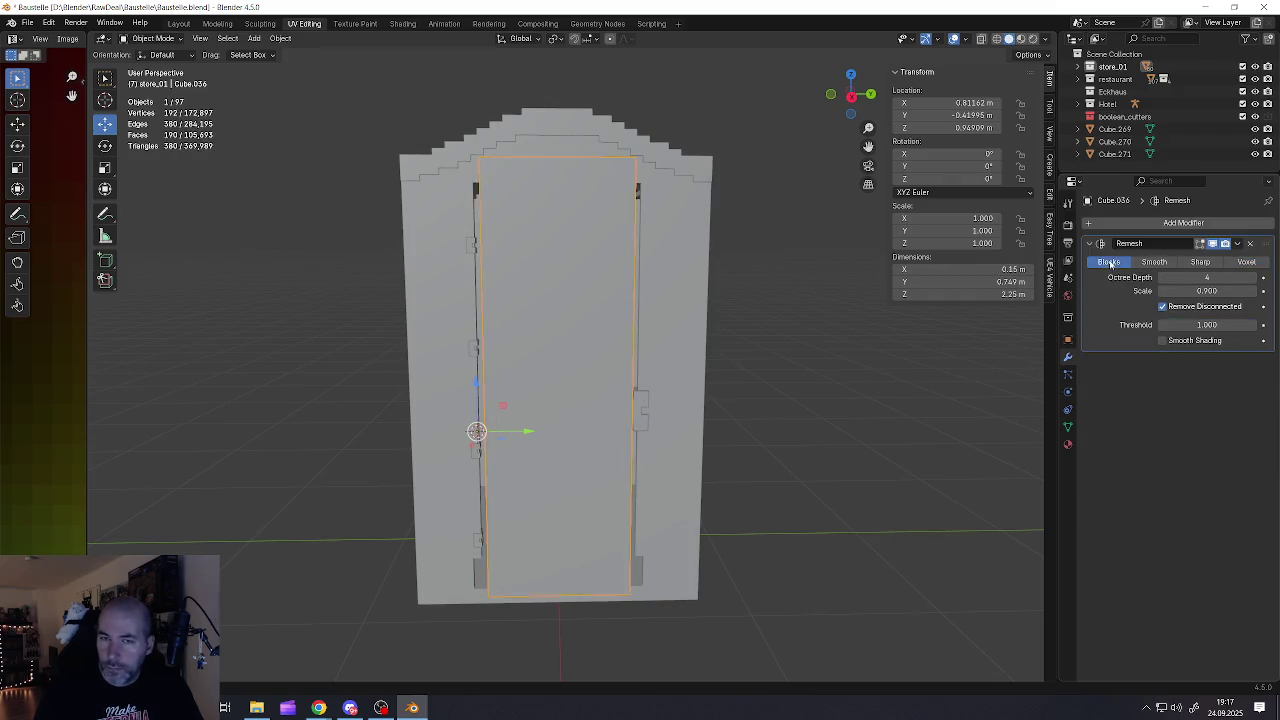
click(1253, 279)
click(1253, 279)
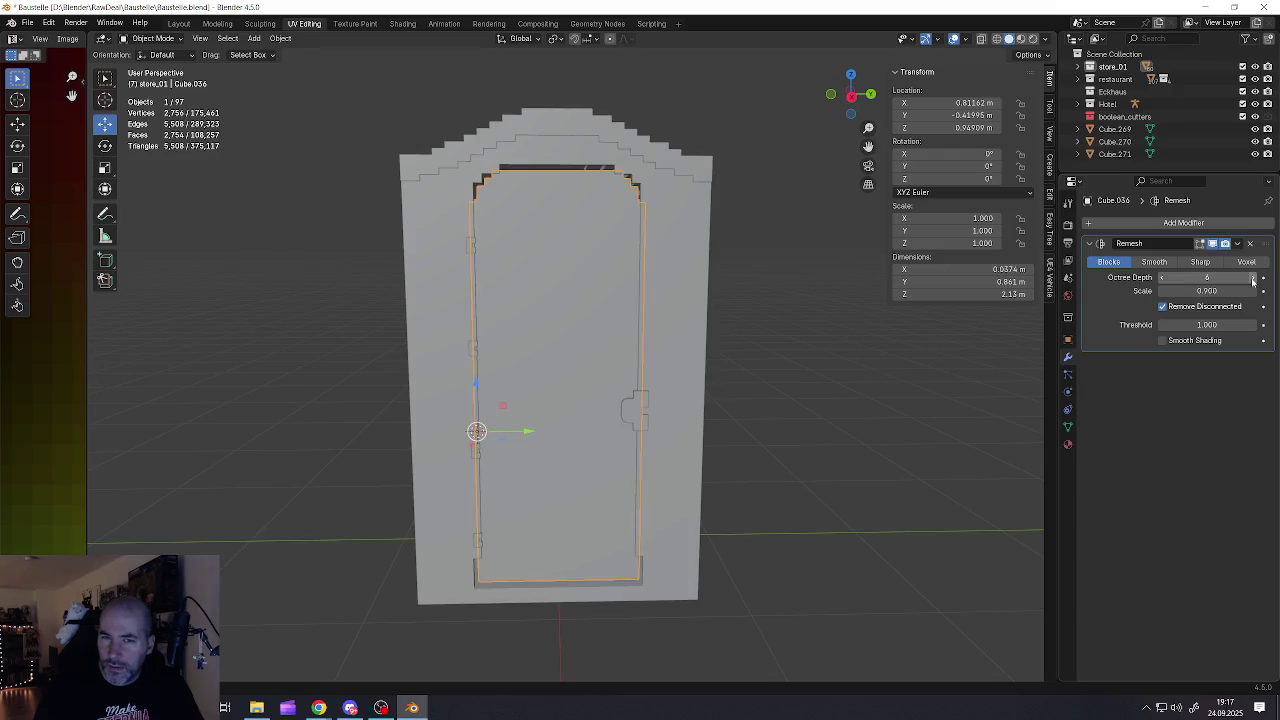
click(1237, 244)
click(1200, 259)
Limited Dissolve the whole door mesh down to 32 vertices and 18 faces
key(Tab)
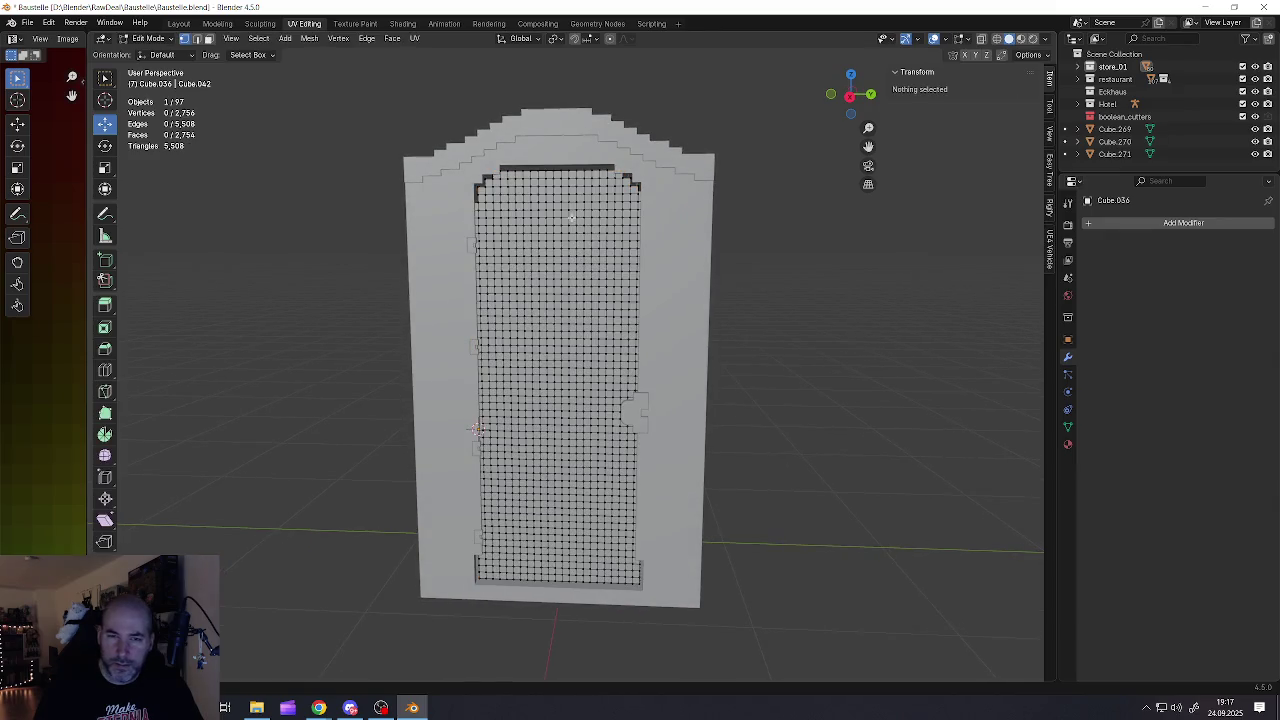
key(a)
key(x)
click(587, 264)
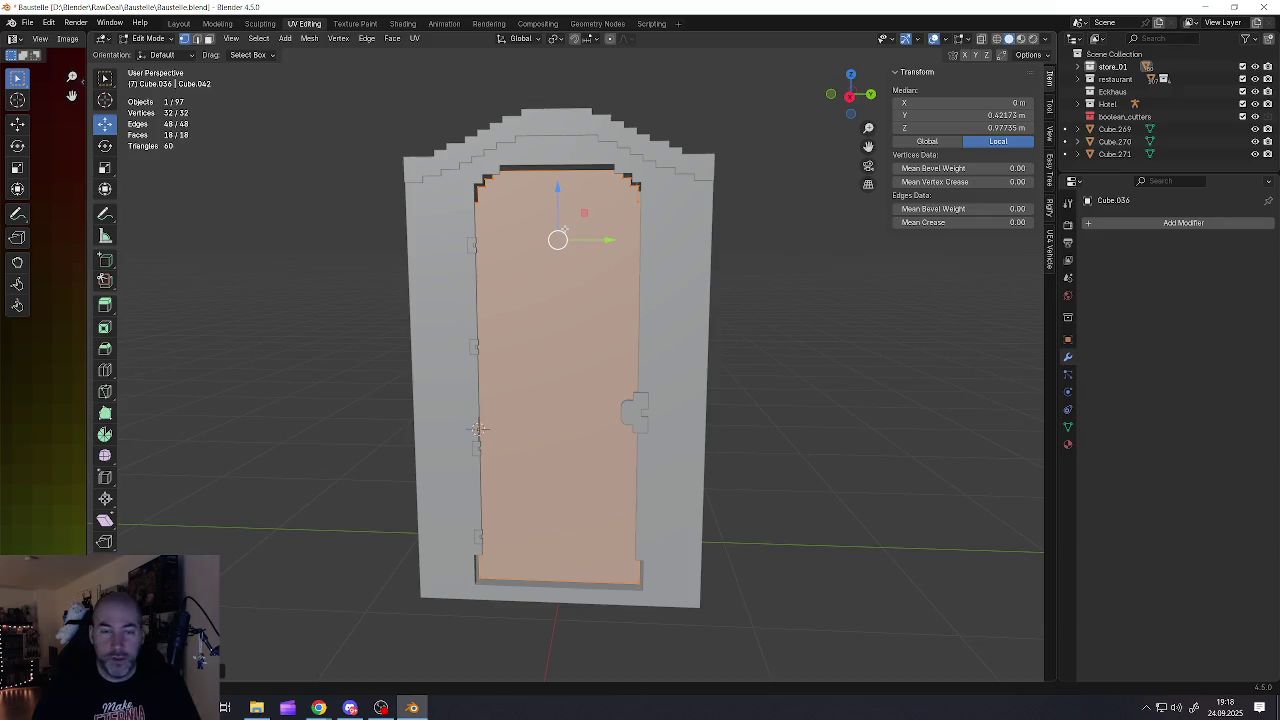
Select the door cutter's upper vertices and raise them slightly along Z
click(475, 186)
middle_drag(475, 186, 465, 192)
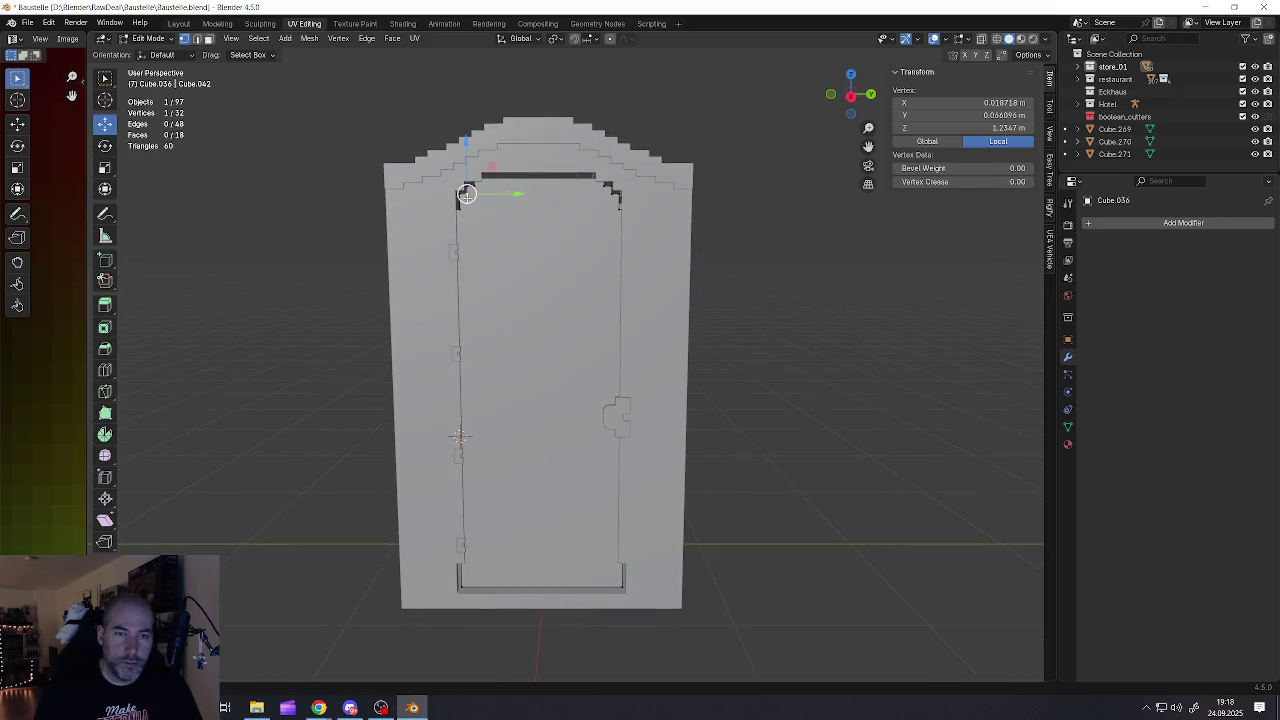
click(985, 38)
click(460, 210)
drag(403, 143, 672, 264)
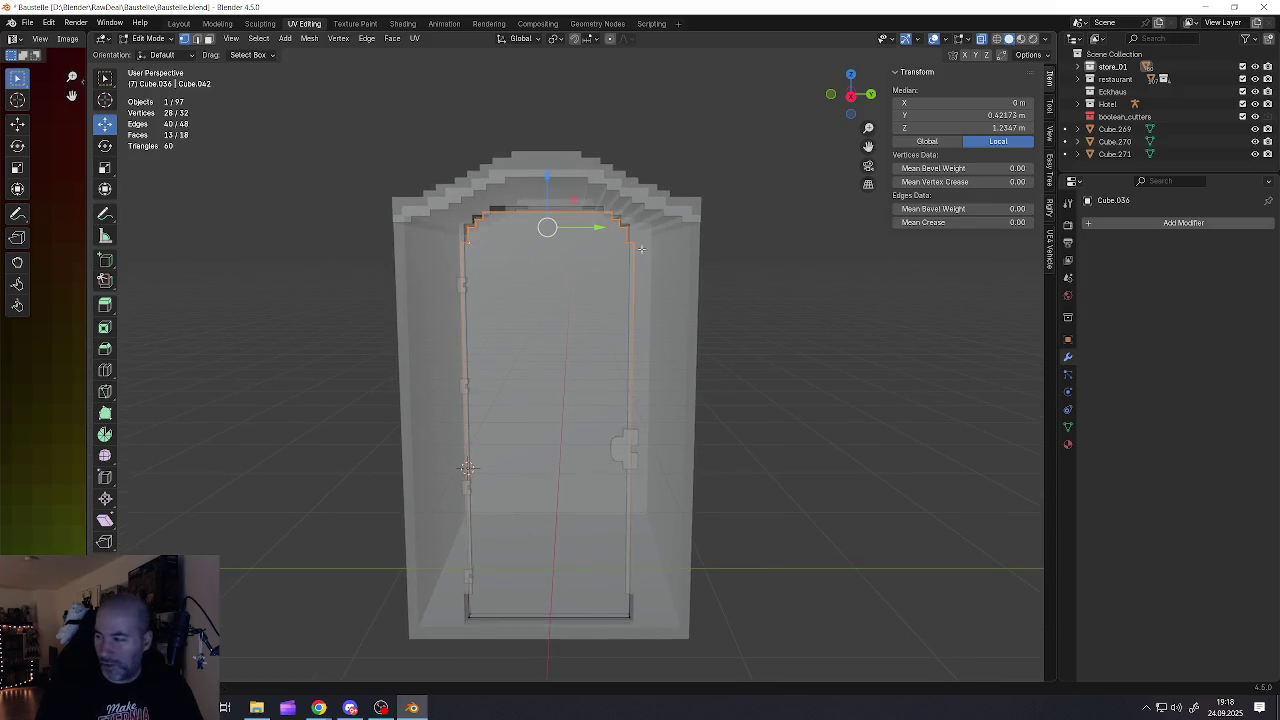
key(alt+Tab)
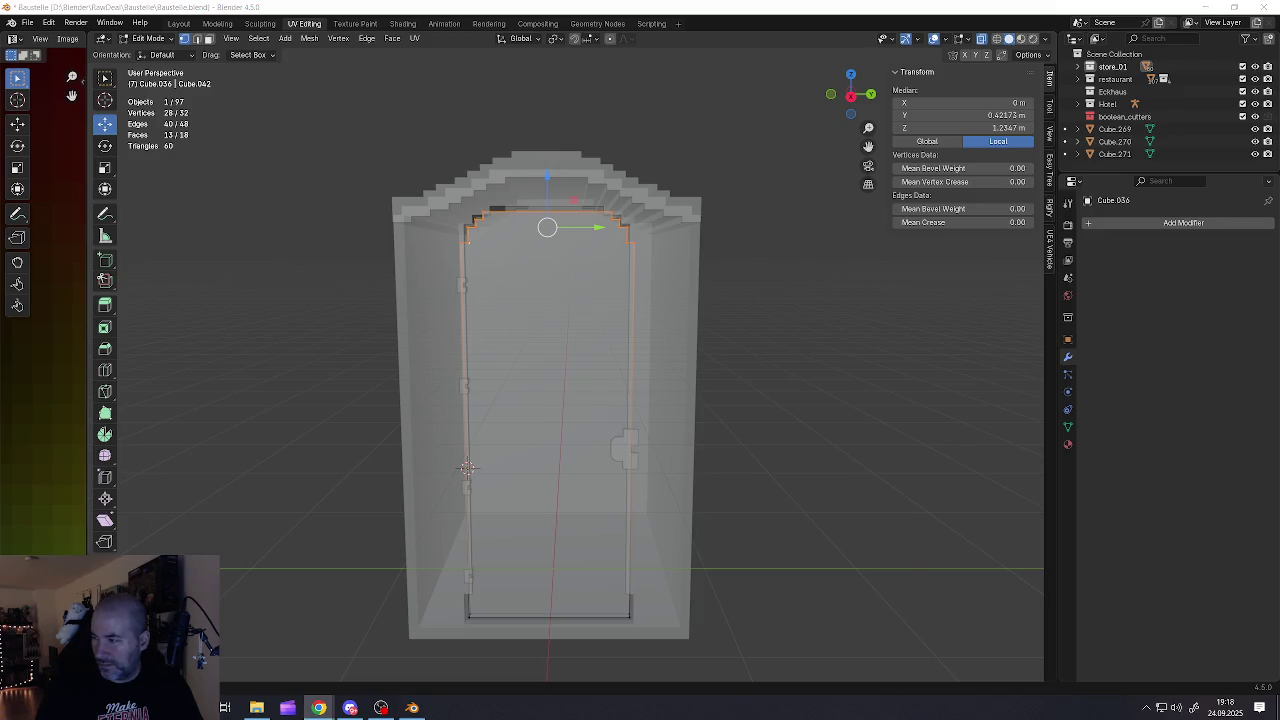
key(alt+Tab)
drag(549, 178, 568, 173)
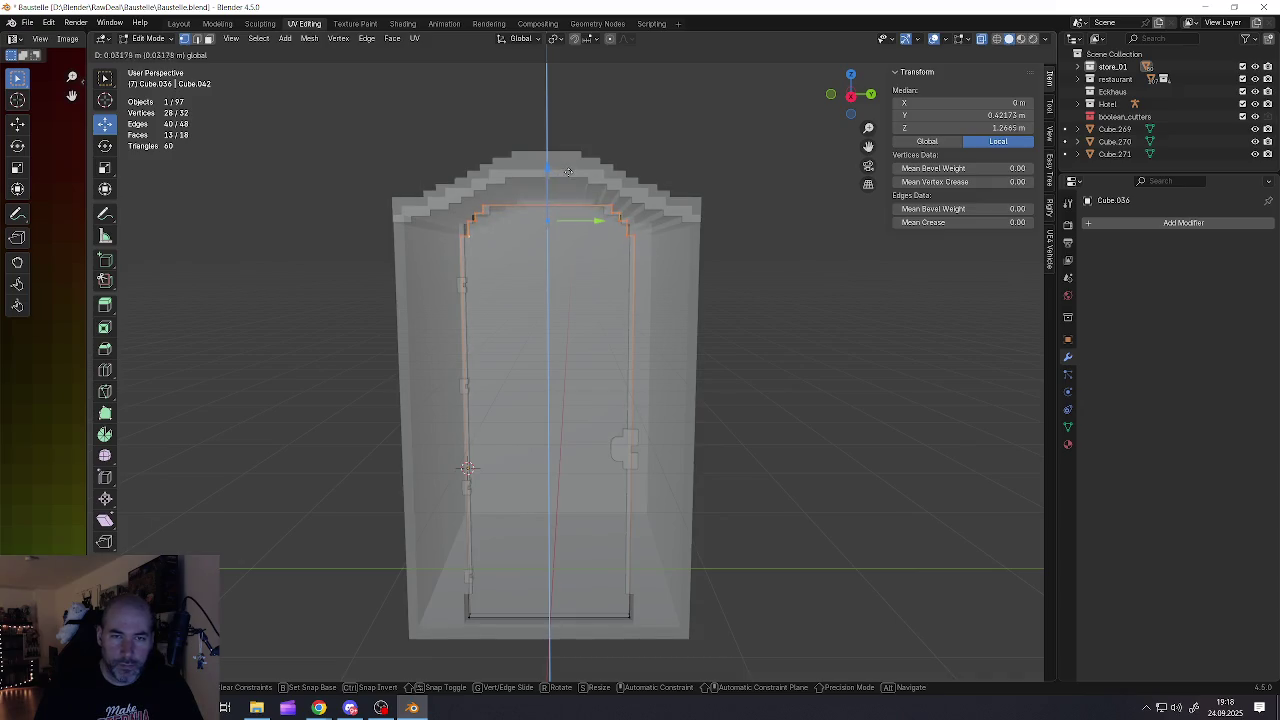
Switch to editing the wall mesh Cube.013 with X-ray turned off
scroll(568, 173, up, 3)
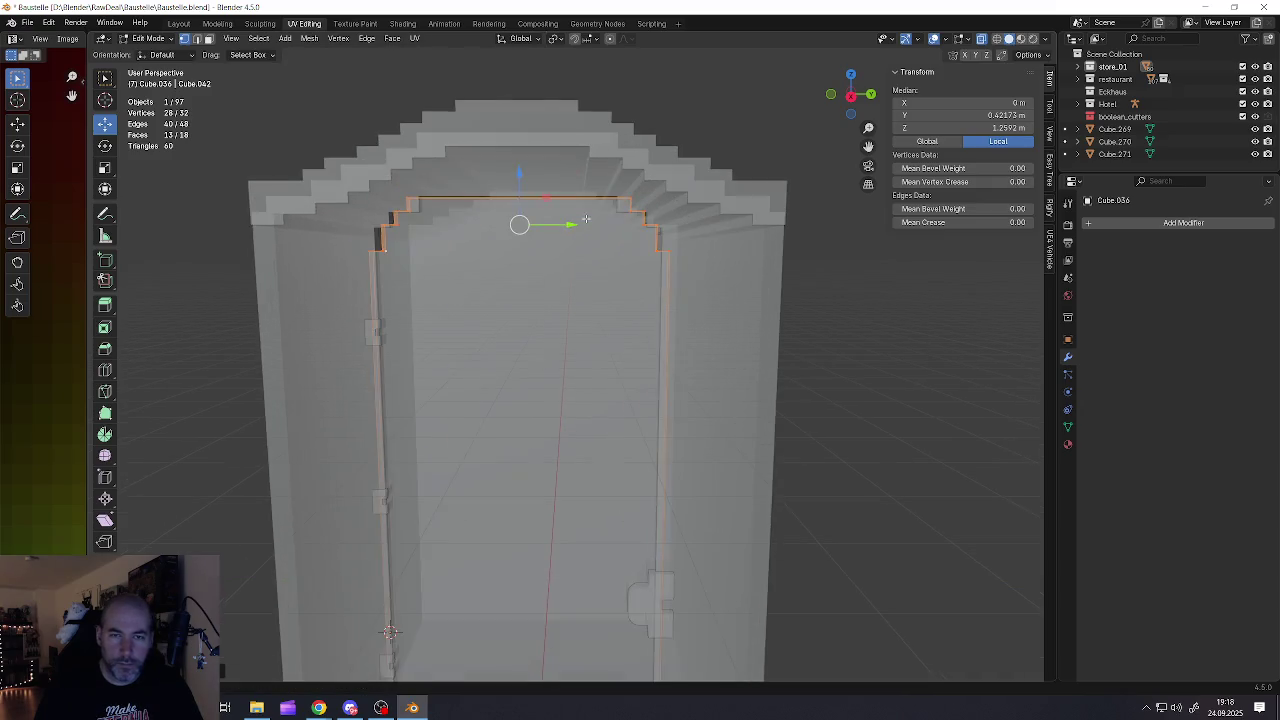
middle_drag(570, 190, 590, 220)
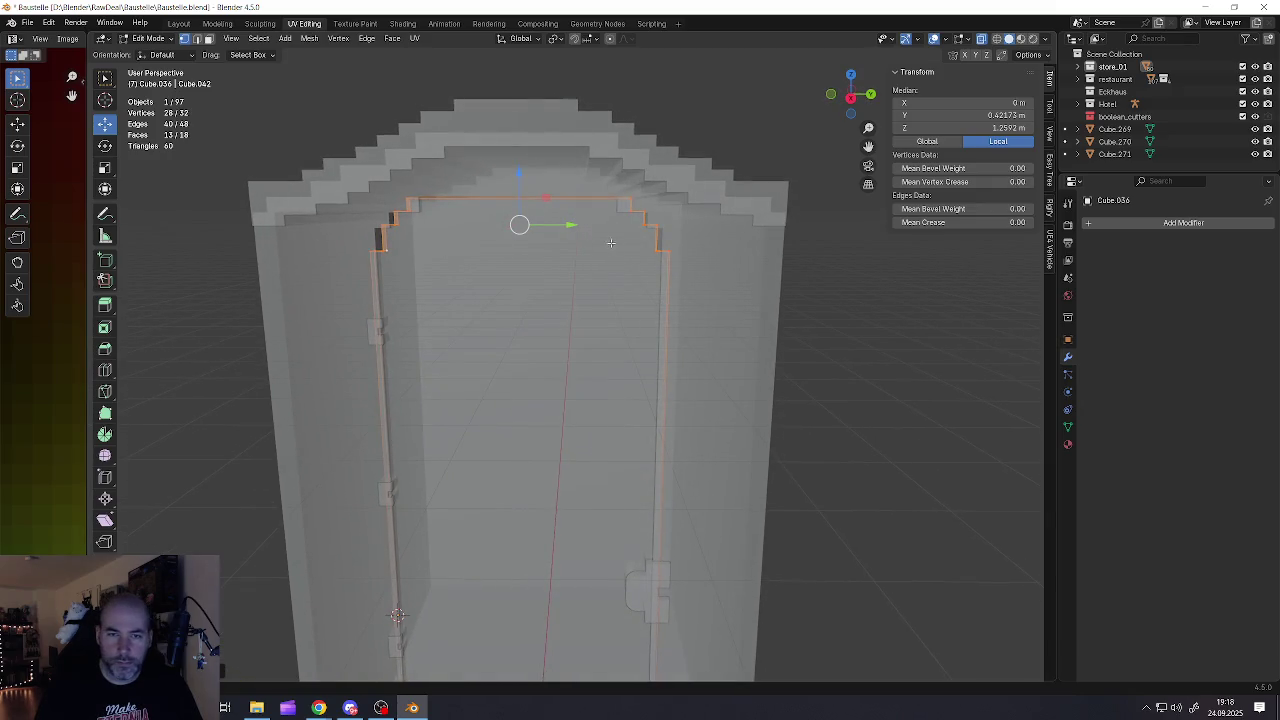
scroll(641, 244, down, 3)
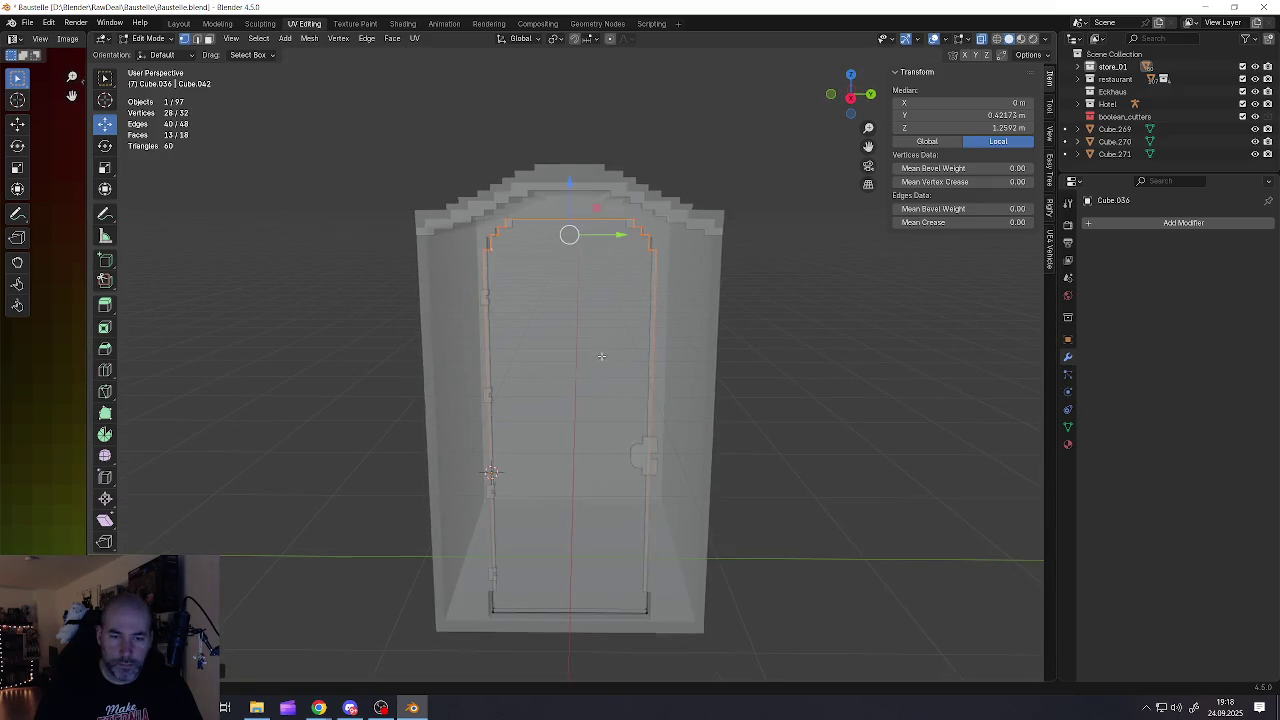
middle_drag(601, 356, 580, 380)
scroll(570, 395, up, 2)
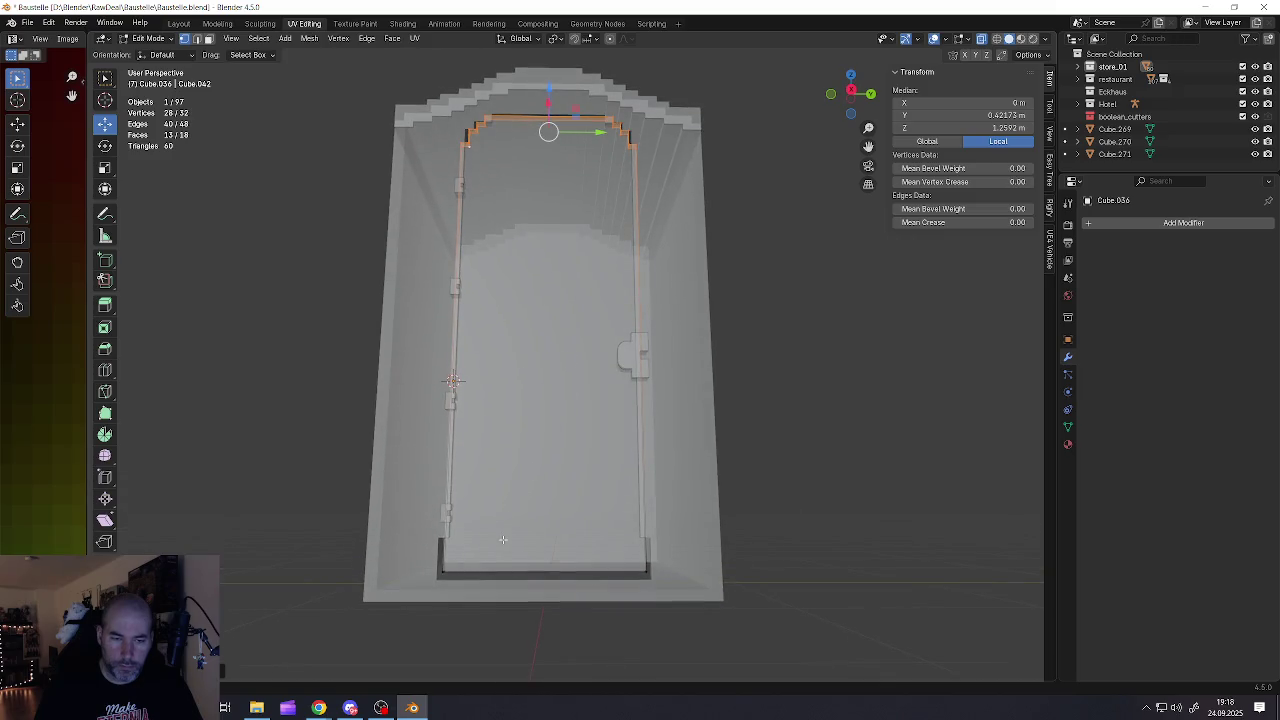
middle_drag(505, 538, 493, 410)
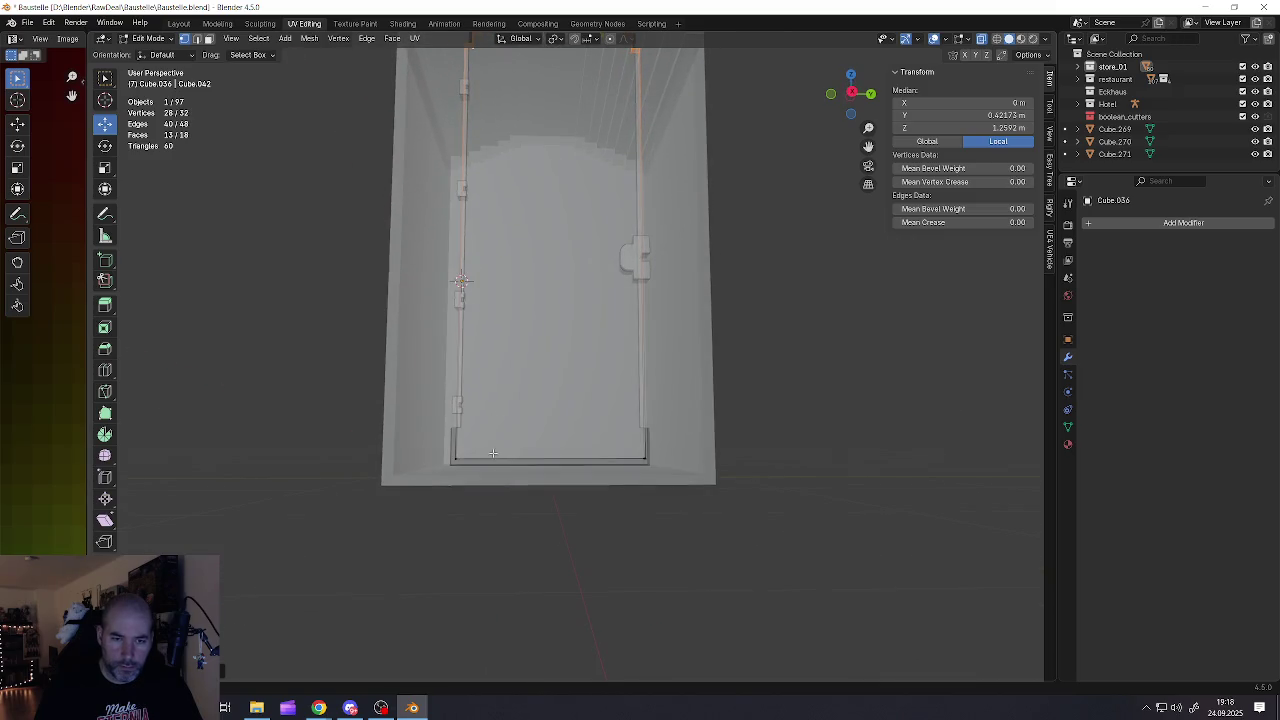
scroll(493, 453, up, 3)
key(Tab)
click(429, 493)
scroll(422, 440, up, 3)
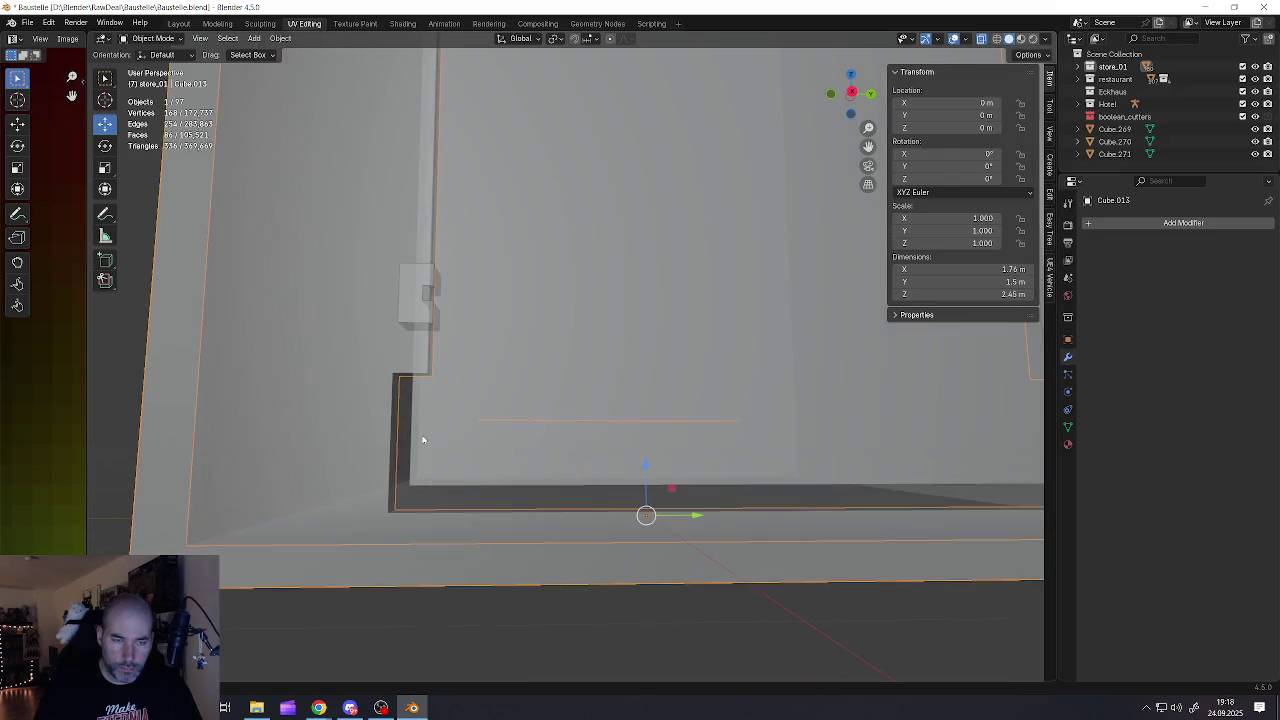
scroll(422, 440, down, 2)
scroll(422, 440, down, 2)
key(Tab)
scroll(419, 437, up, 4)
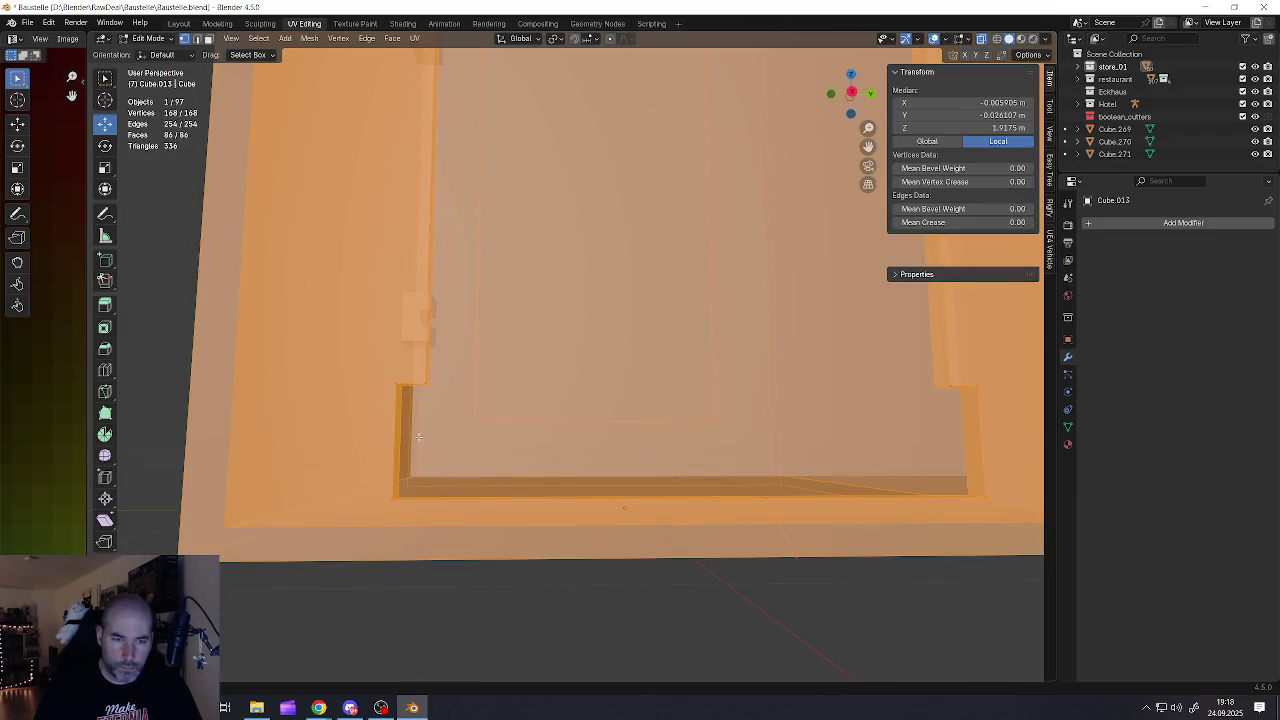
scroll(419, 437, up, 2)
scroll(560, 330, up, 1)
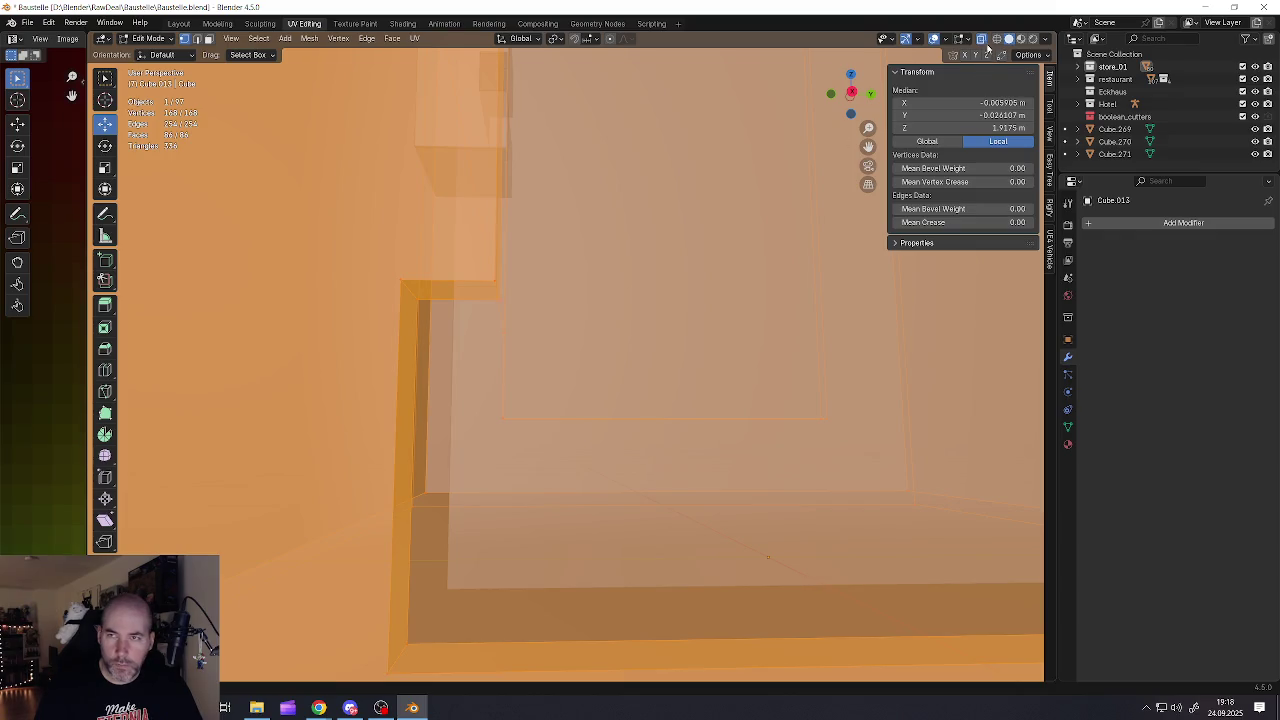
click(982, 40)
Merge two pairs of door-frame corner vertices using Merge At Last
click(416, 299)
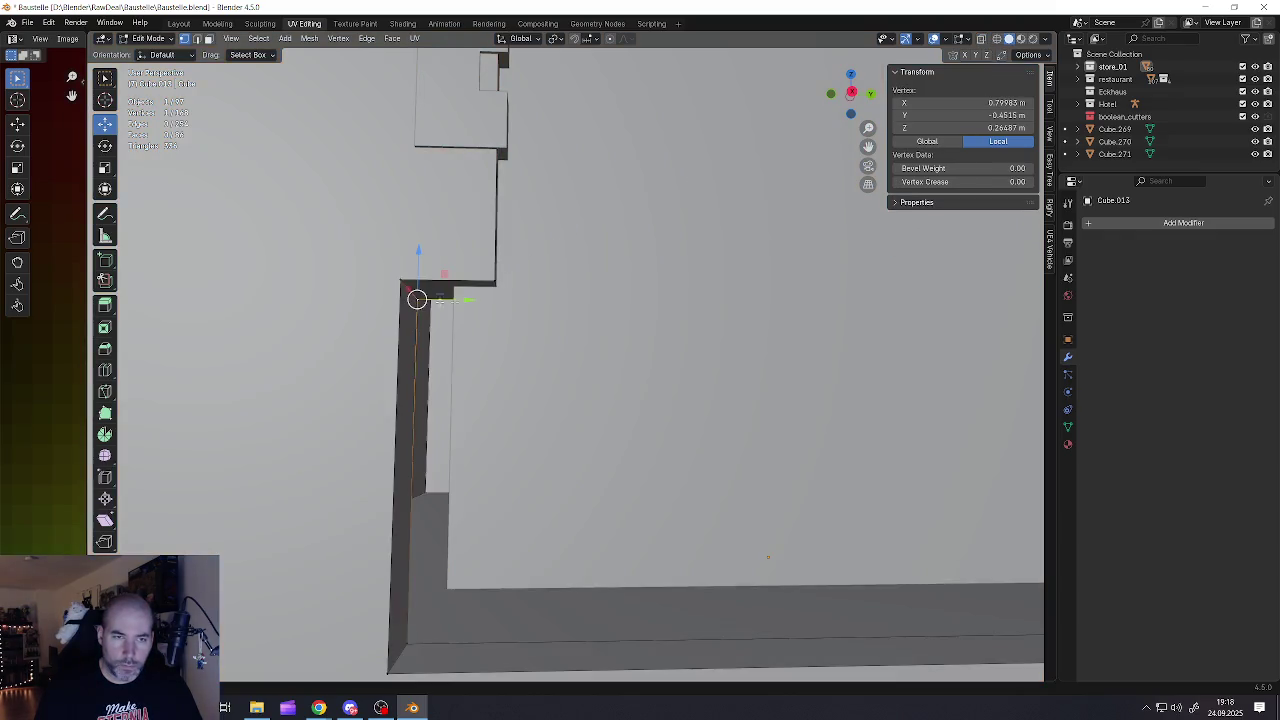
shift+click(505, 301)
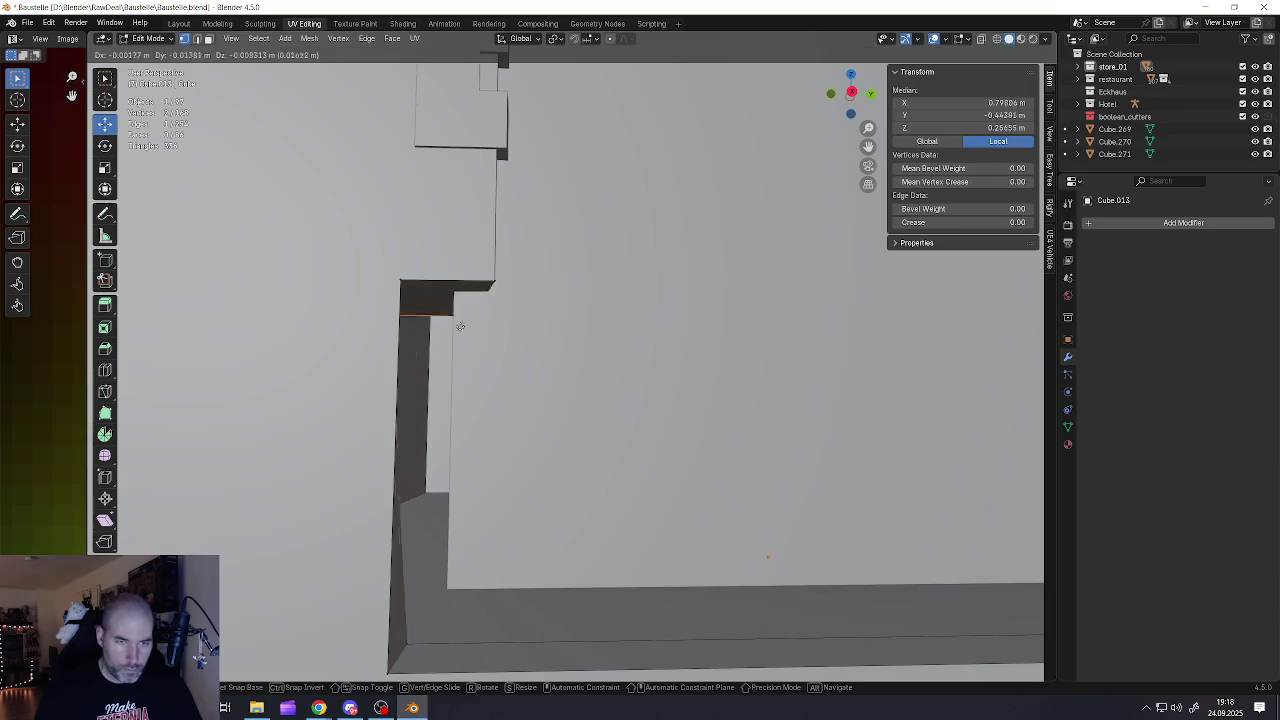
key(m)
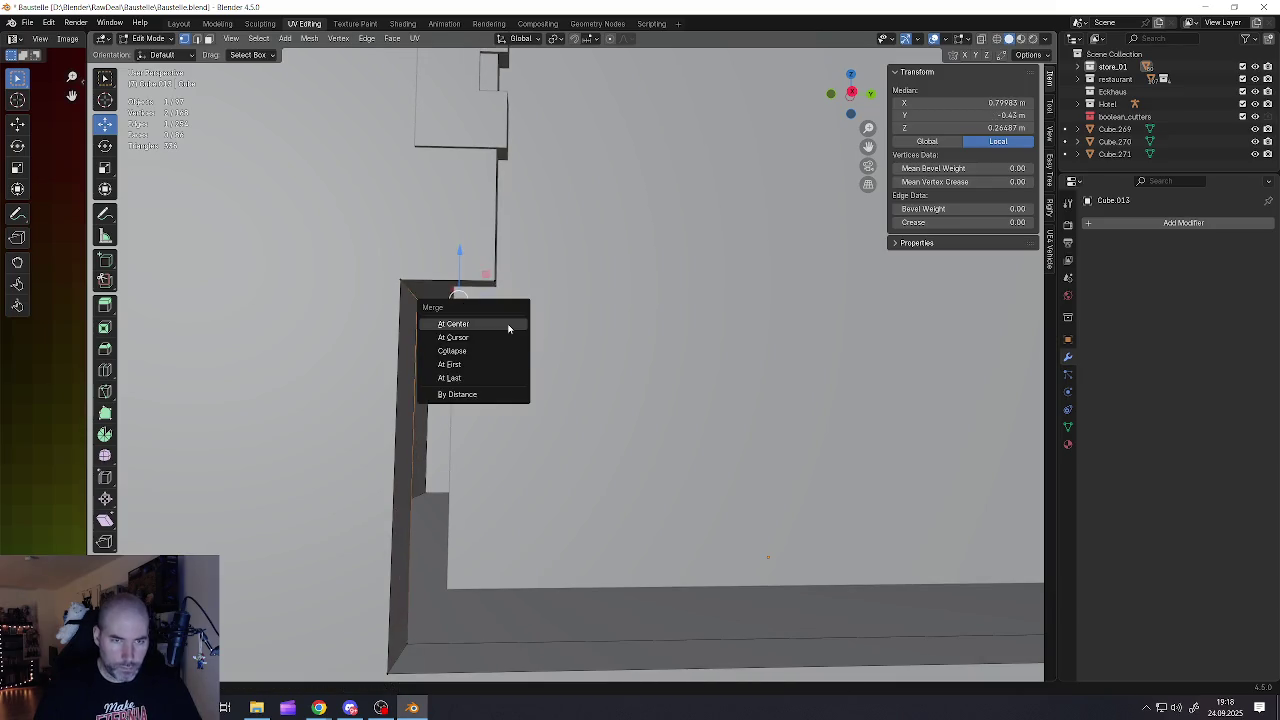
click(482, 374)
click(401, 287)
shift+click(480, 287)
key(m)
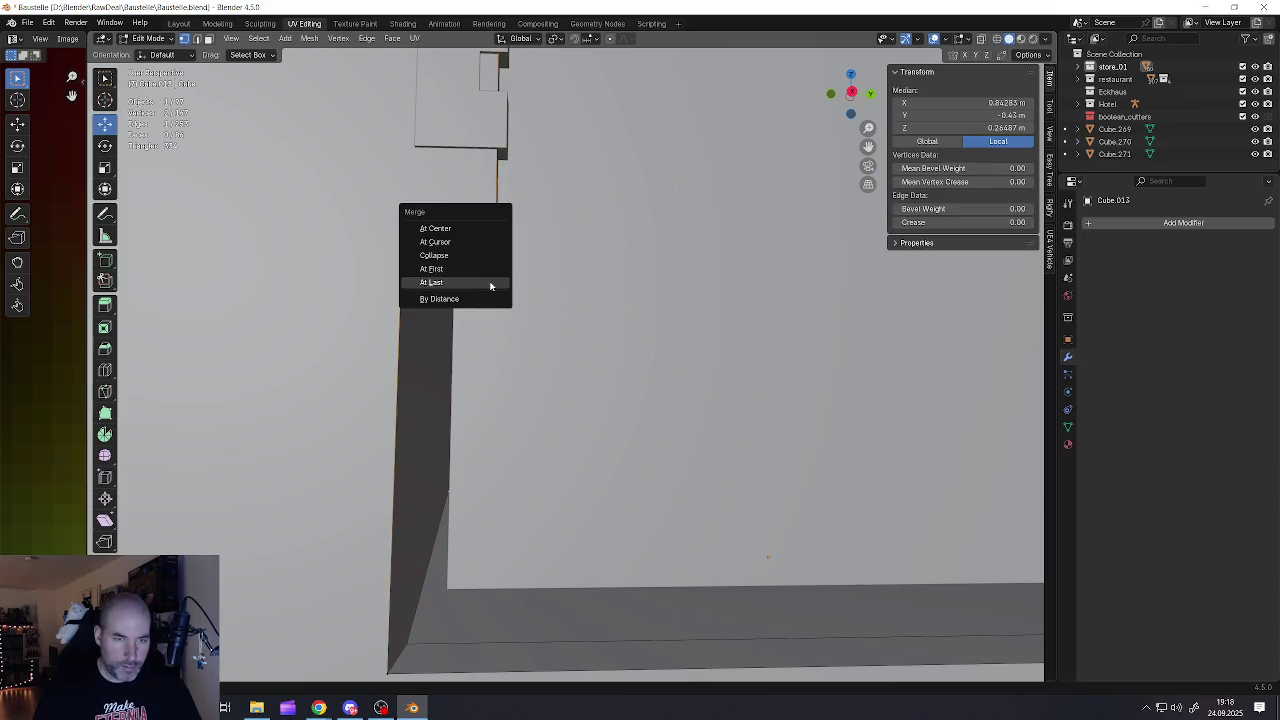
click(490, 286)
Slide the bottom-left corner edge along Y and dissolve the leftover upper frame vertex
middle_drag(490, 286, 464, 321)
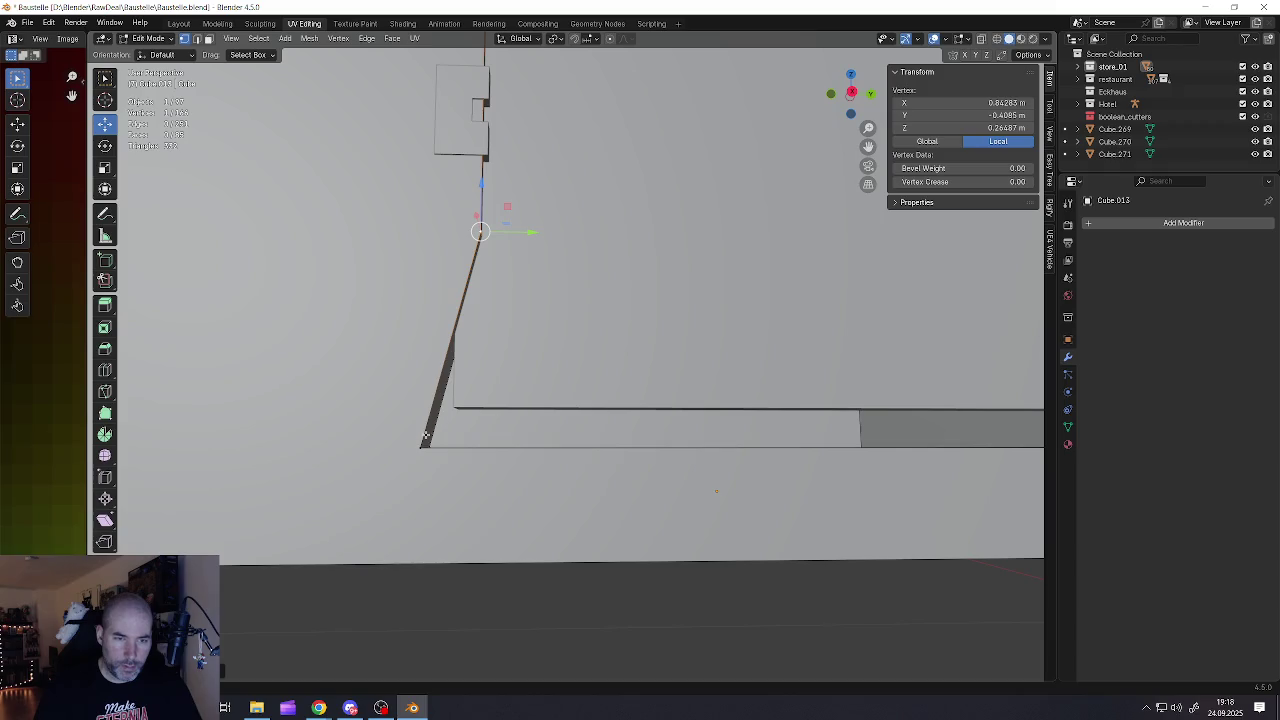
middle_drag(425, 436, 428, 443)
click(428, 443)
alt+click(440, 441)
key(g)
key(y)
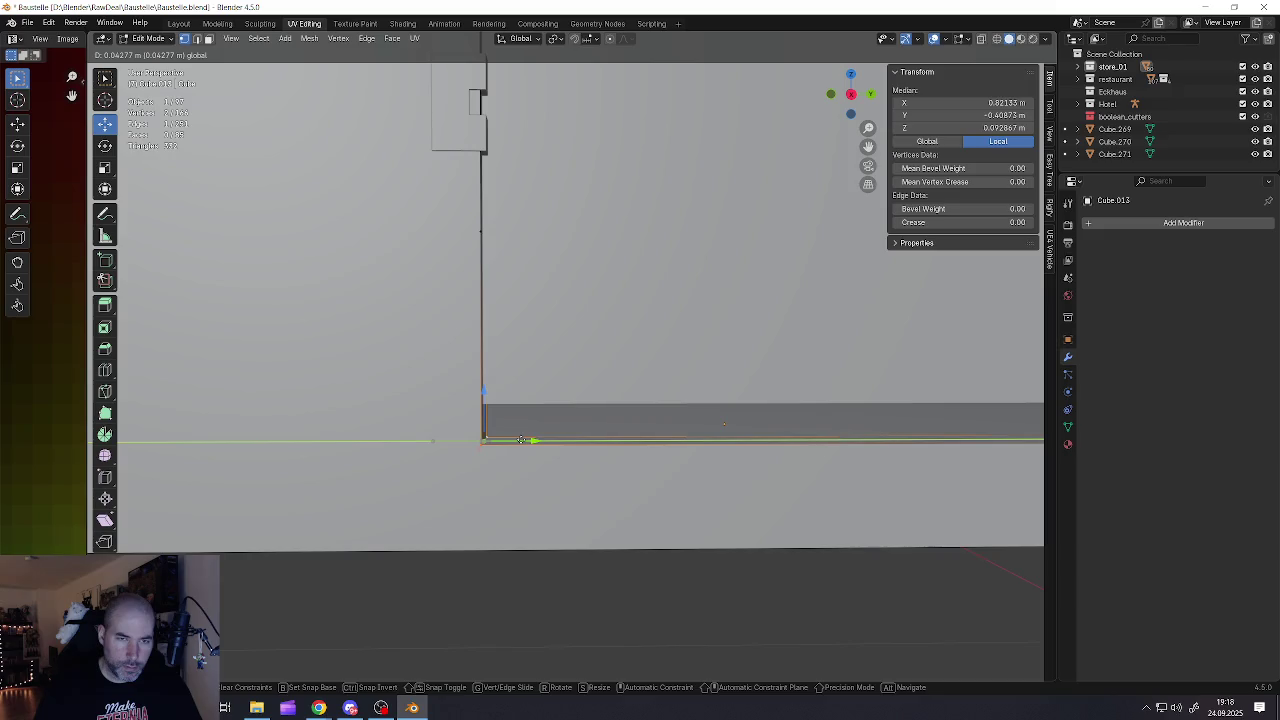
click(440, 421)
middle_drag(440, 421, 470, 300)
click(478, 232)
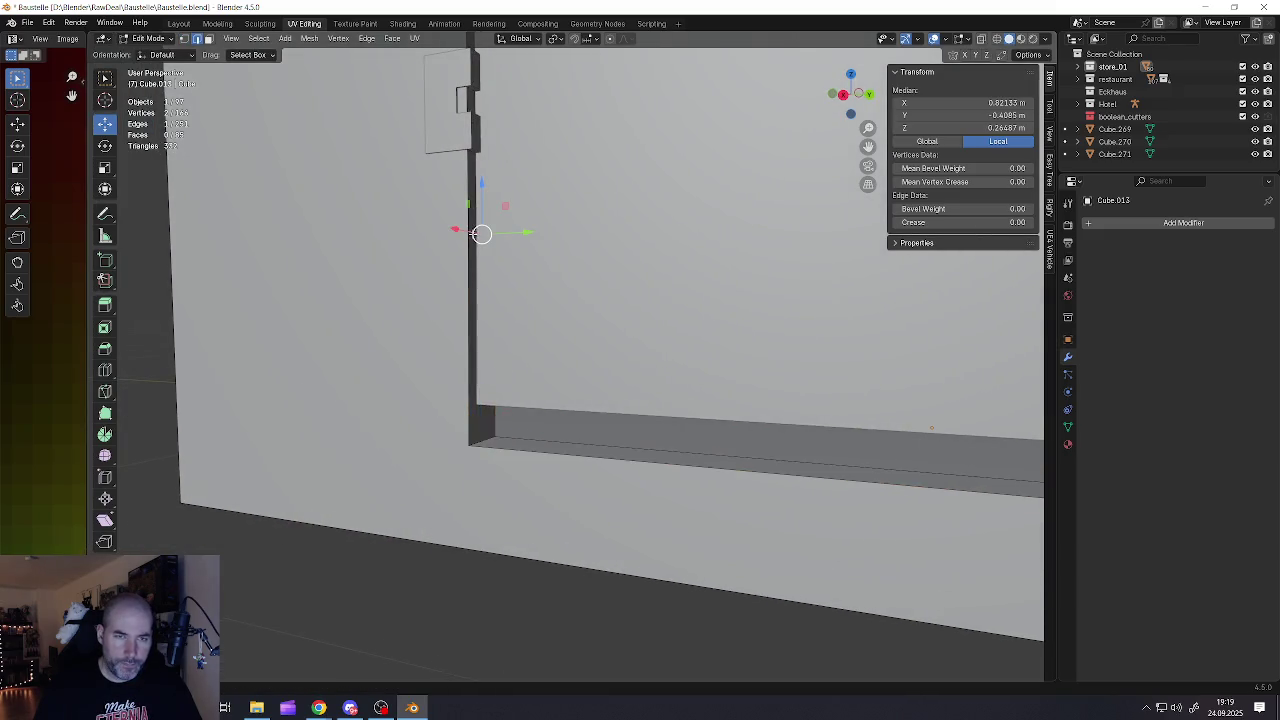
key(x)
click(450, 211)
Merge the inner corner vertices on the opposite side of the door opening
mouse_move(450, 211)
middle_down()
mouse_move(536, 276)
mouse_move(620, 271)
mouse_move(580, 309)
middle_up()
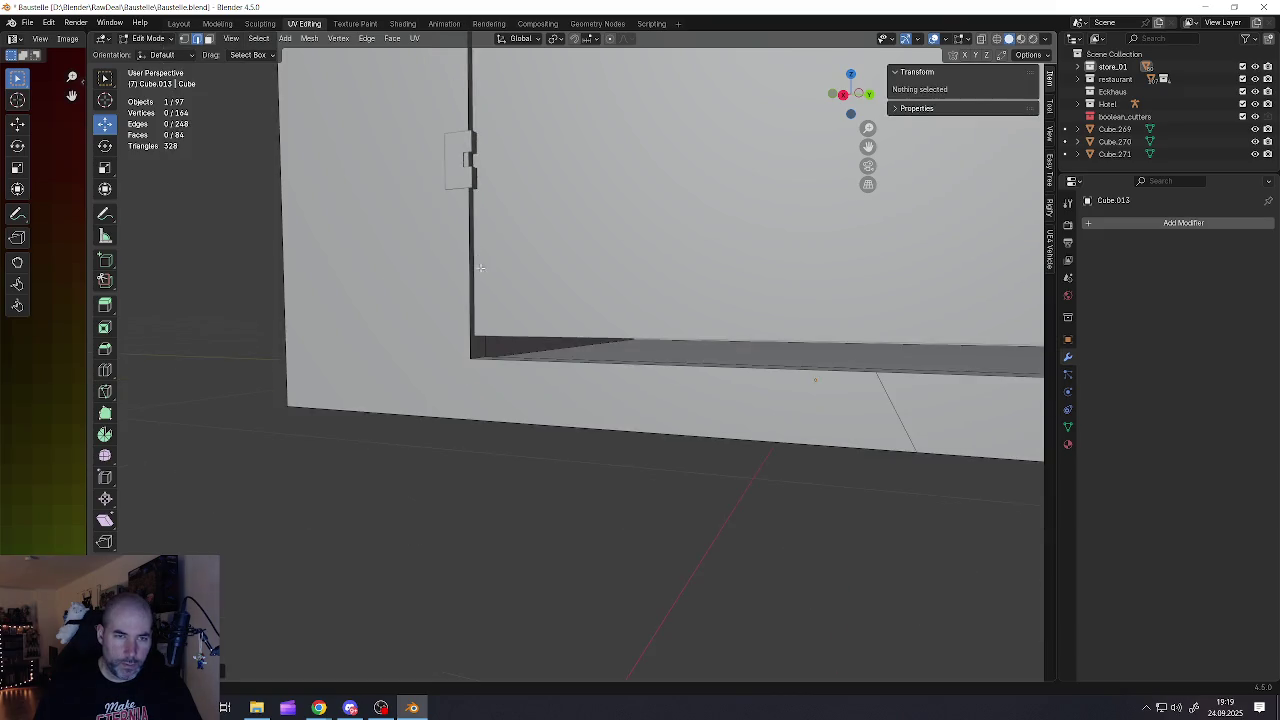
scroll(714, 286, up, 3)
scroll(727, 287, up, 3)
middle_drag(727, 287, 720, 280)
click(704, 278)
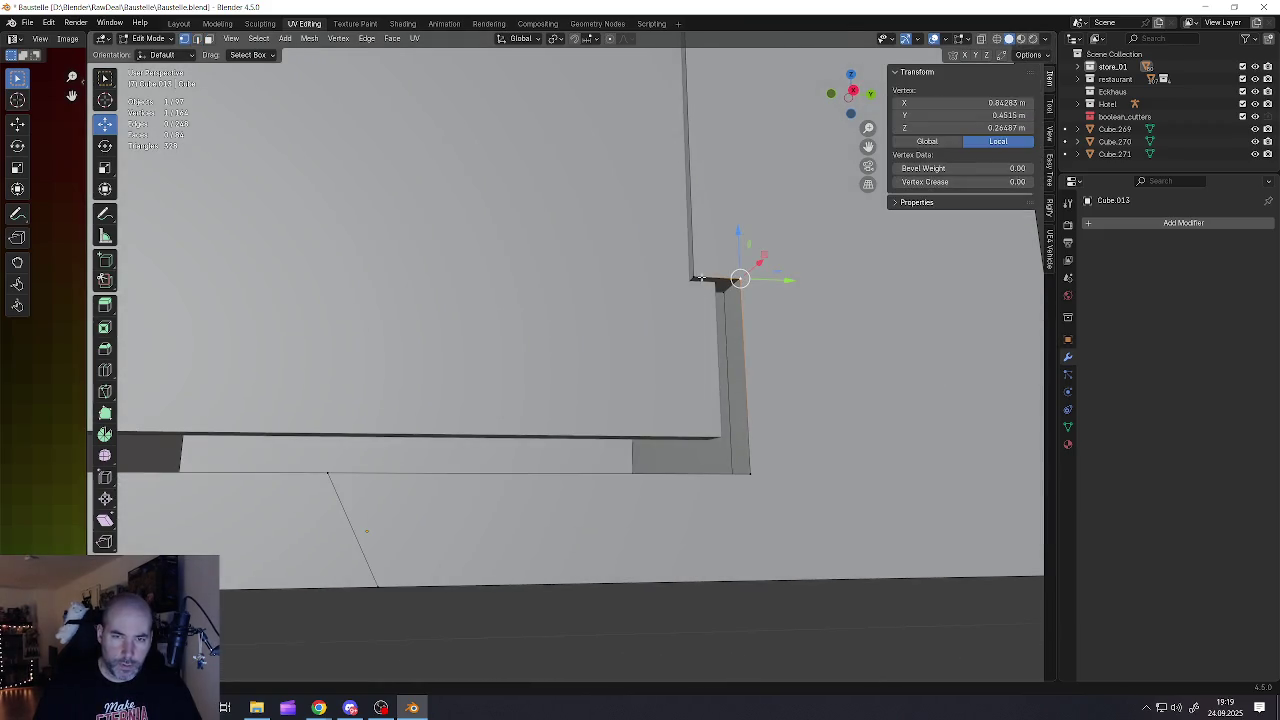
shift+click(681, 289)
key(m)
click(686, 288)
shift+click(697, 276)
key(m)
click(697, 277)
Straighten the slanted corner edge and dissolve the stray edge at that corner
middle_drag(733, 457, 727, 457)
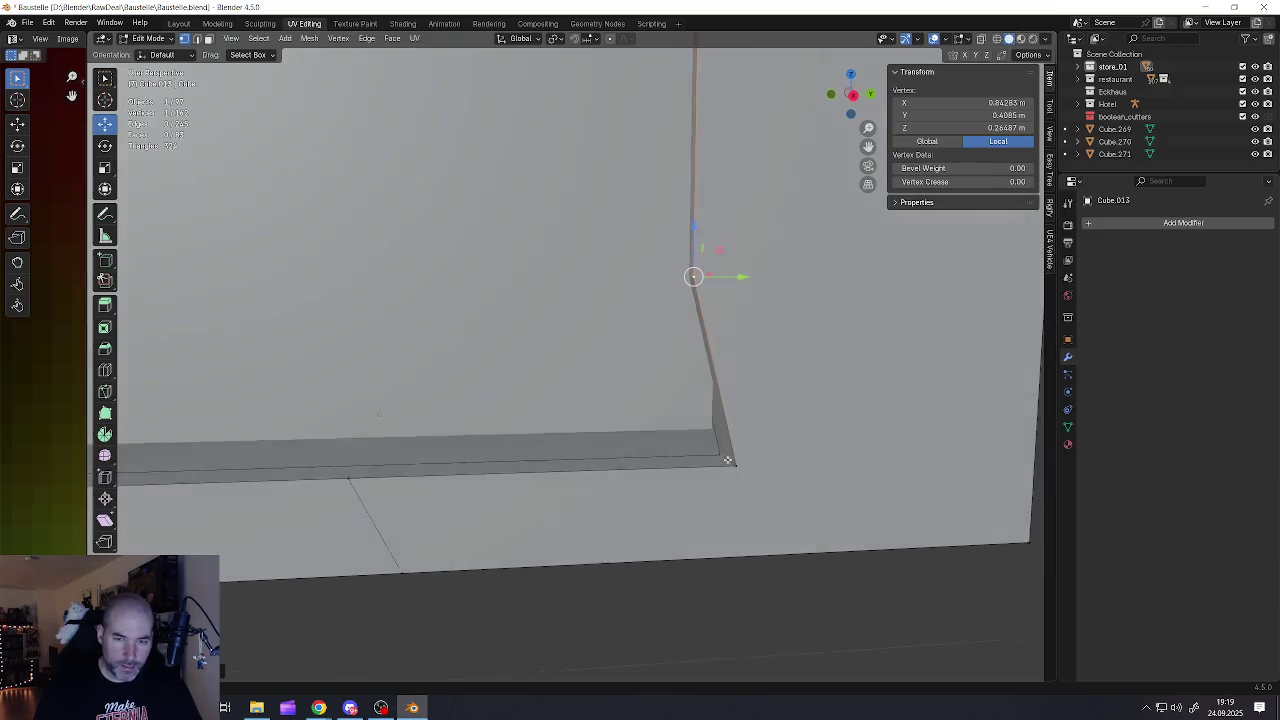
key(2)
click(724, 455)
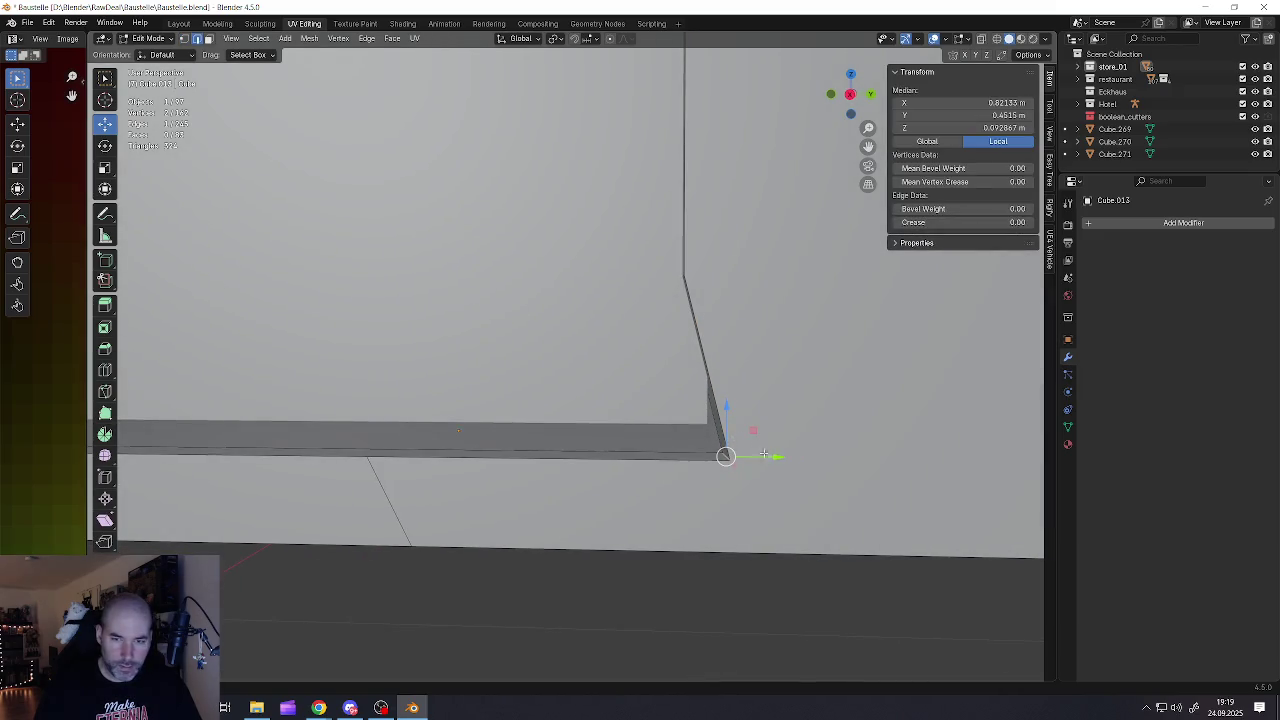
drag(771, 457, 731, 455)
middle_drag(731, 455, 706, 333)
click(687, 276)
right_click(687, 277)
click(686, 277)
Select the bottom edge strip below the doorway, then the door cutter
mouse_move(686, 277)
middle_down()
mouse_move(637, 309)
mouse_move(600, 277)
mouse_move(609, 323)
mouse_move(577, 369)
mouse_move(561, 508)
middle_up()
scroll(570, 420, up, 3)
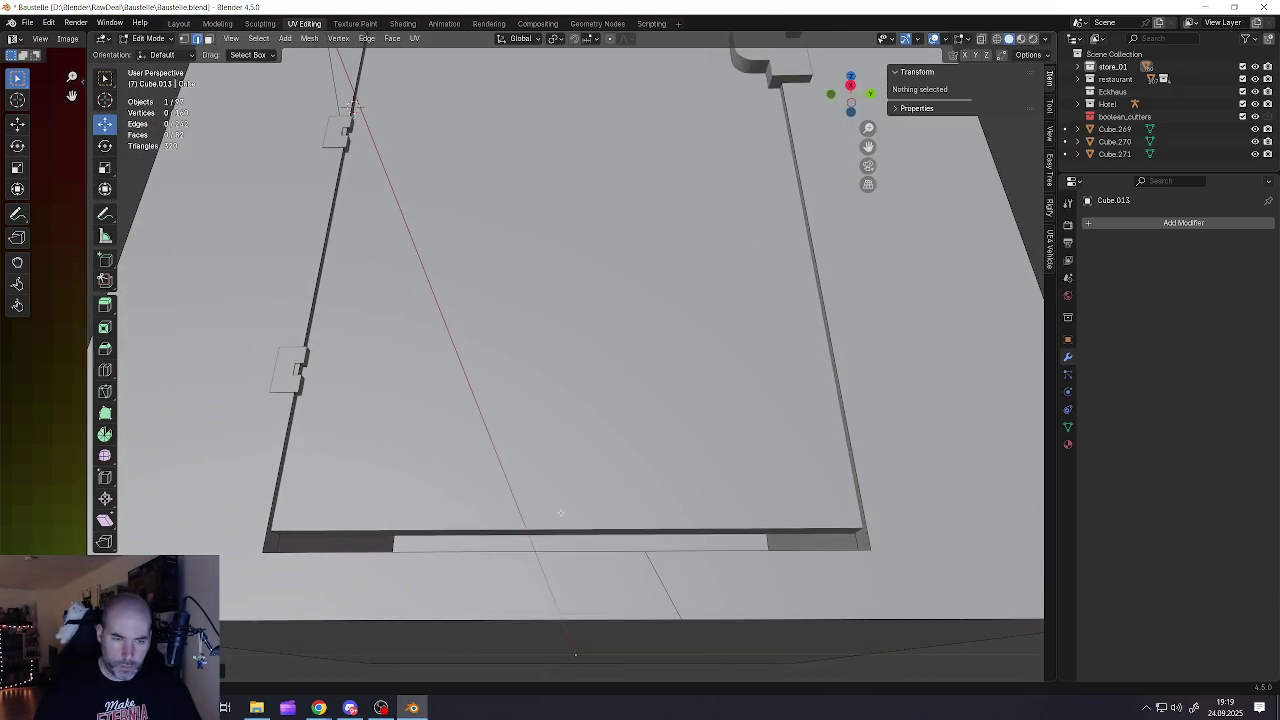
click(555, 522)
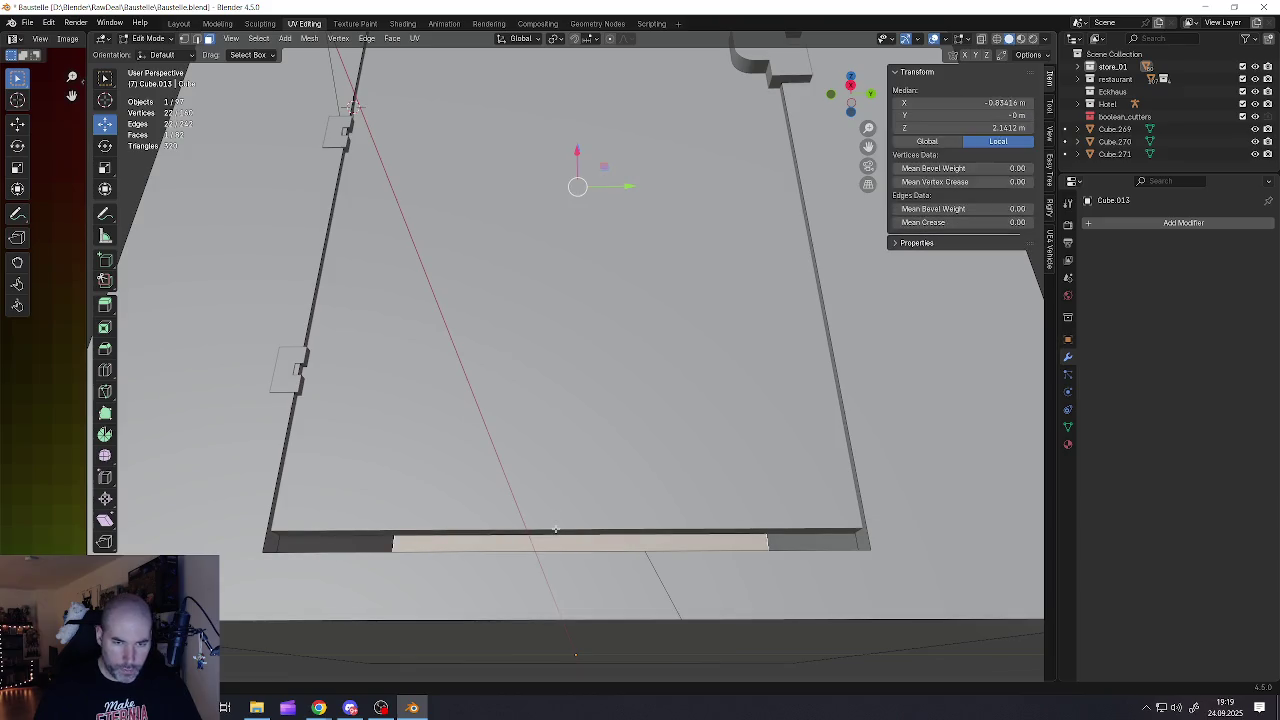
click(557, 526)
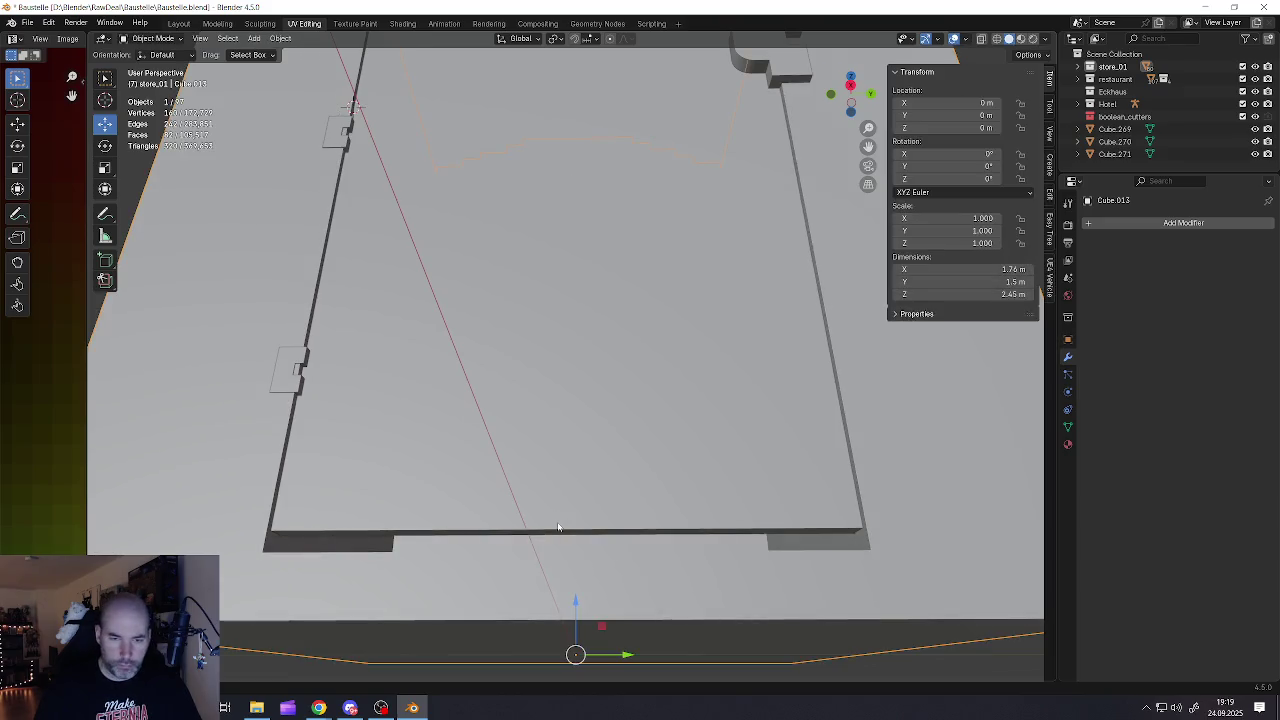
Lower the door cutter's bottom edge slightly and leave Edit Mode
click(558, 528)
middle_drag(557, 497, 558, 492)
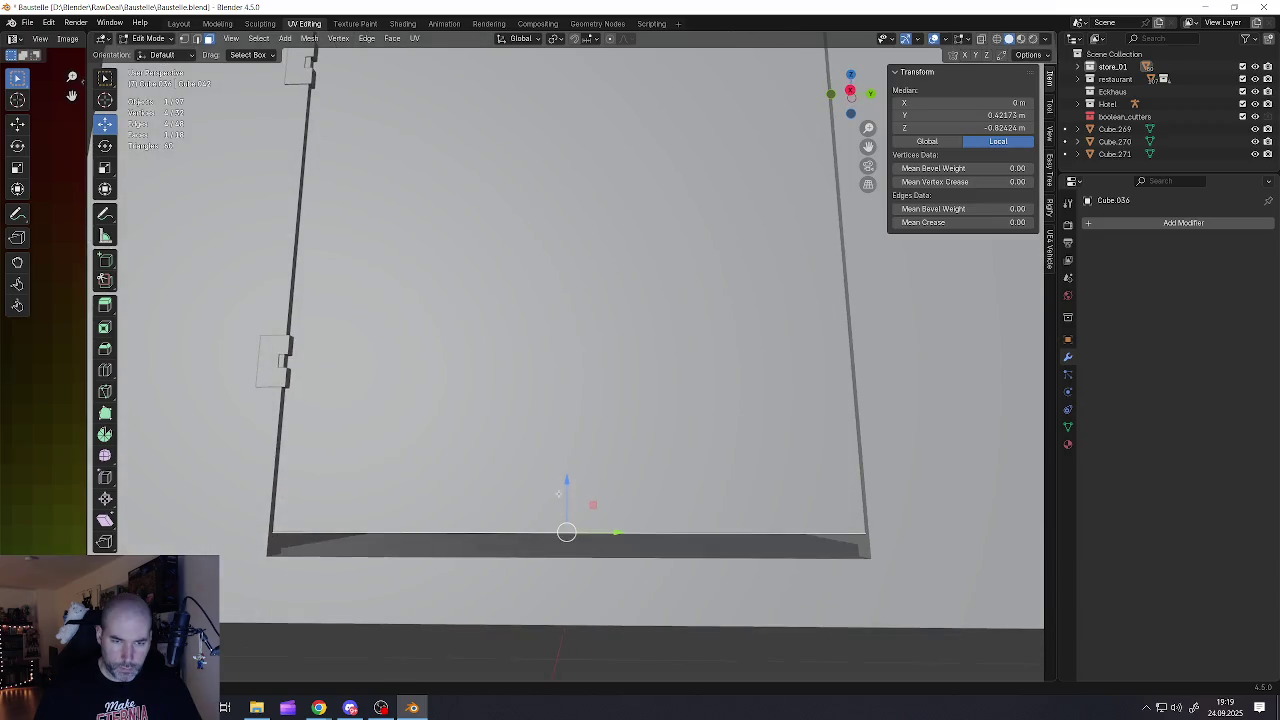
drag(567, 481, 567, 503)
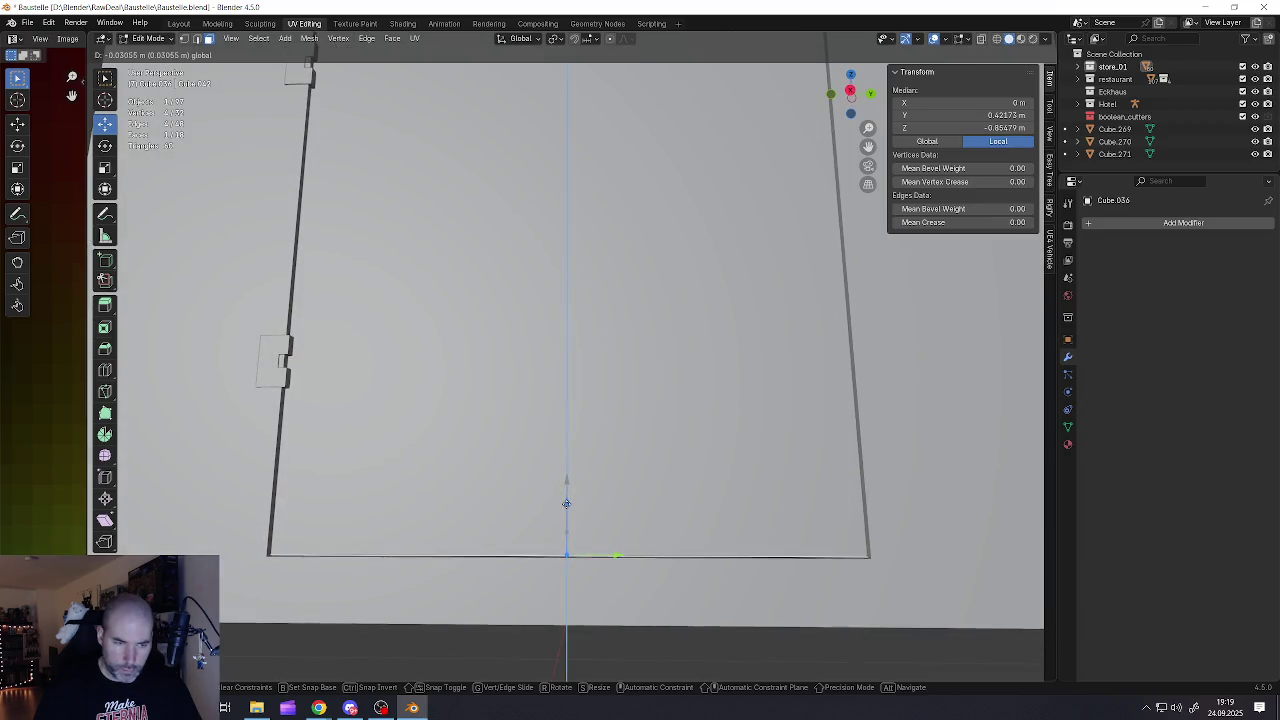
scroll(567, 503, down, 5)
key(Tab)
scroll(624, 386, down, 2)
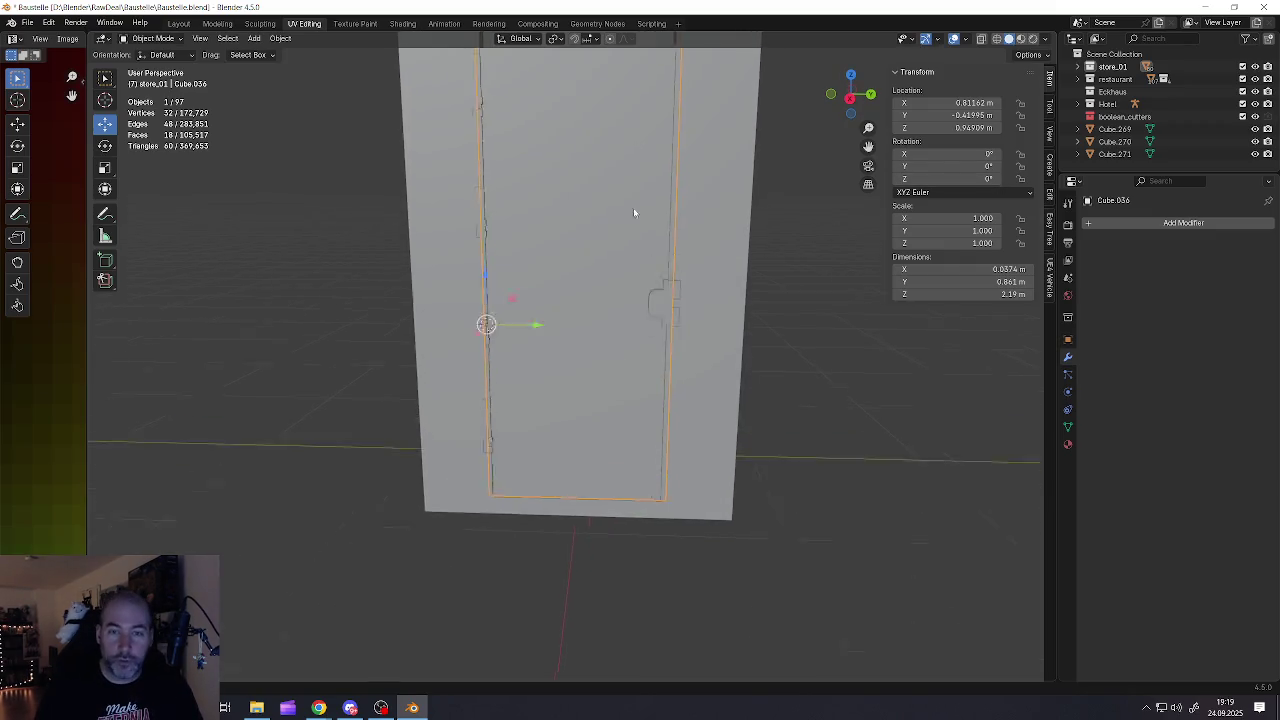
shift+middle_drag(634, 194, 575, 318)
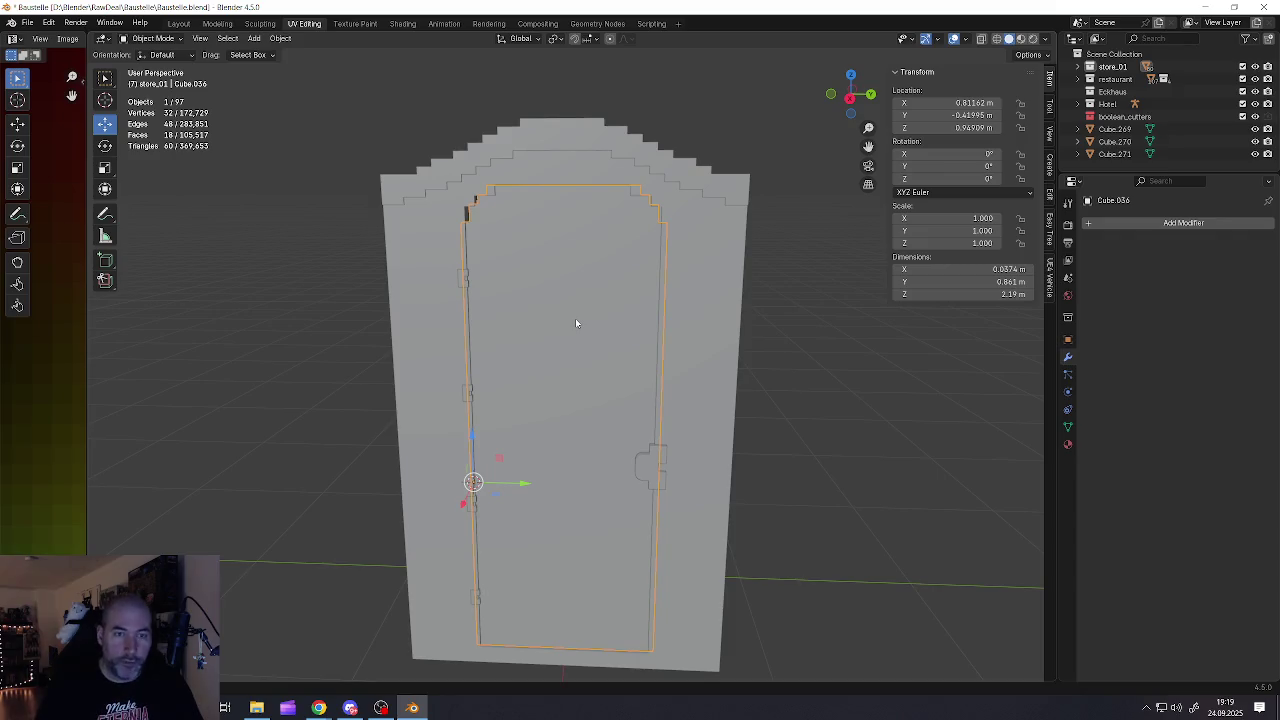
scroll(520, 283, up, 2)
scroll(514, 306, up, 1)
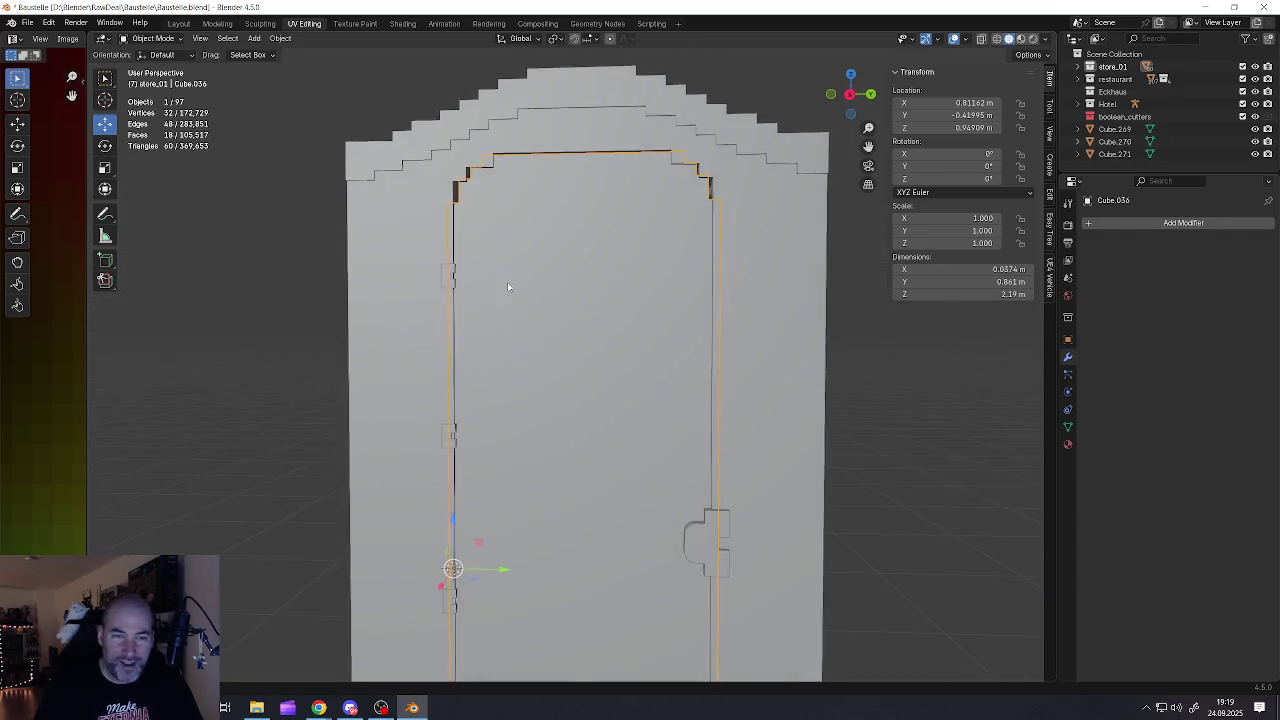
Narrow the door piece by scaling it along the Y axis
key(s)
key(x)
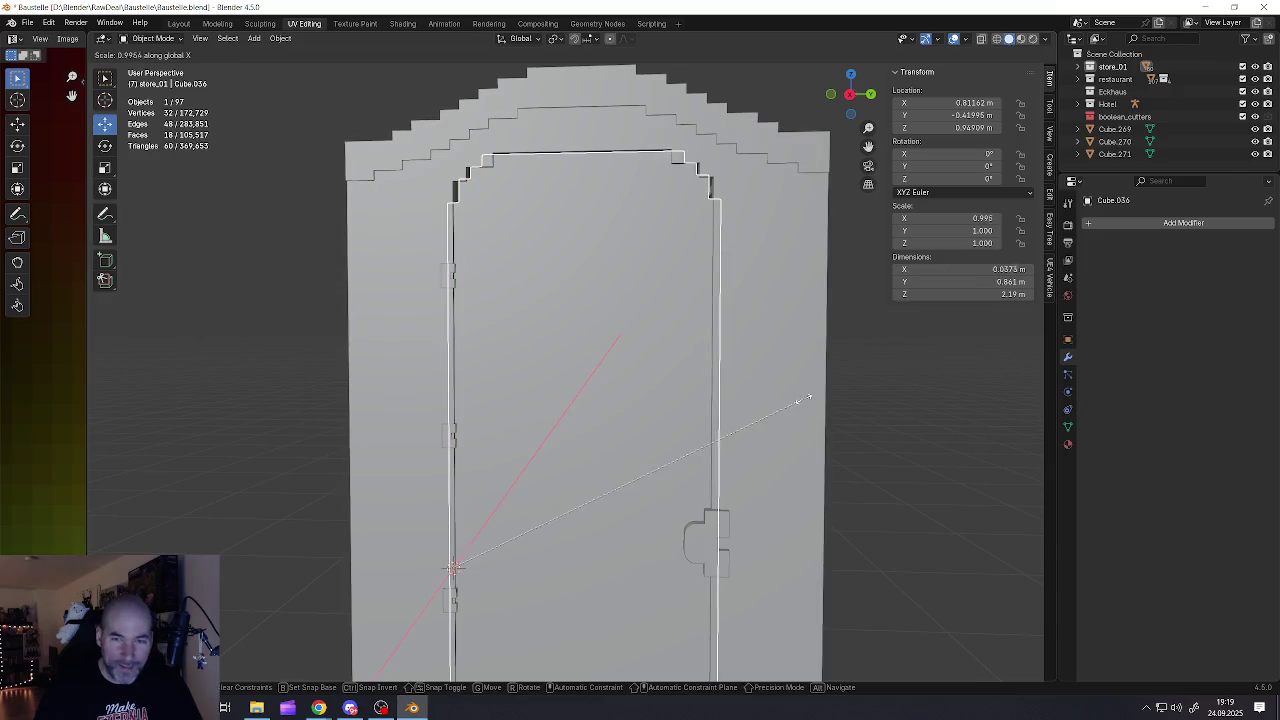
key(Escape)
scroll(739, 499, down, 3)
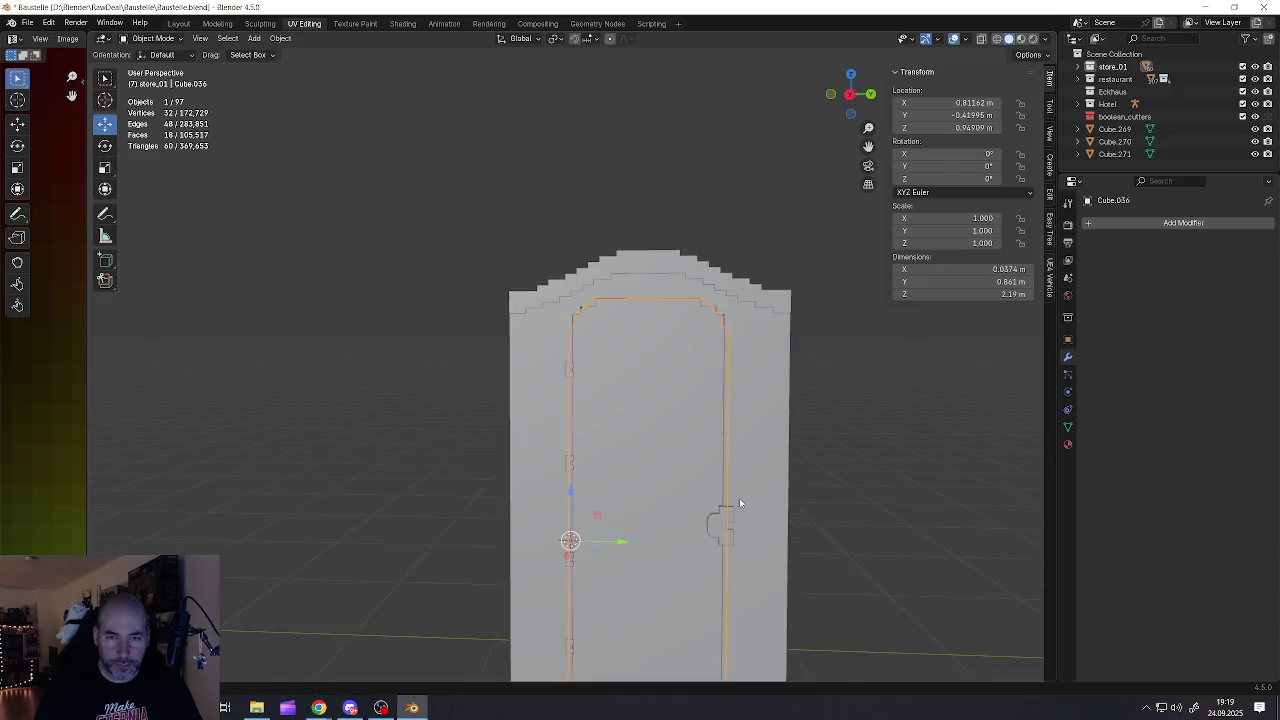
scroll(720, 470, up, 1)
key(s)
key(y)
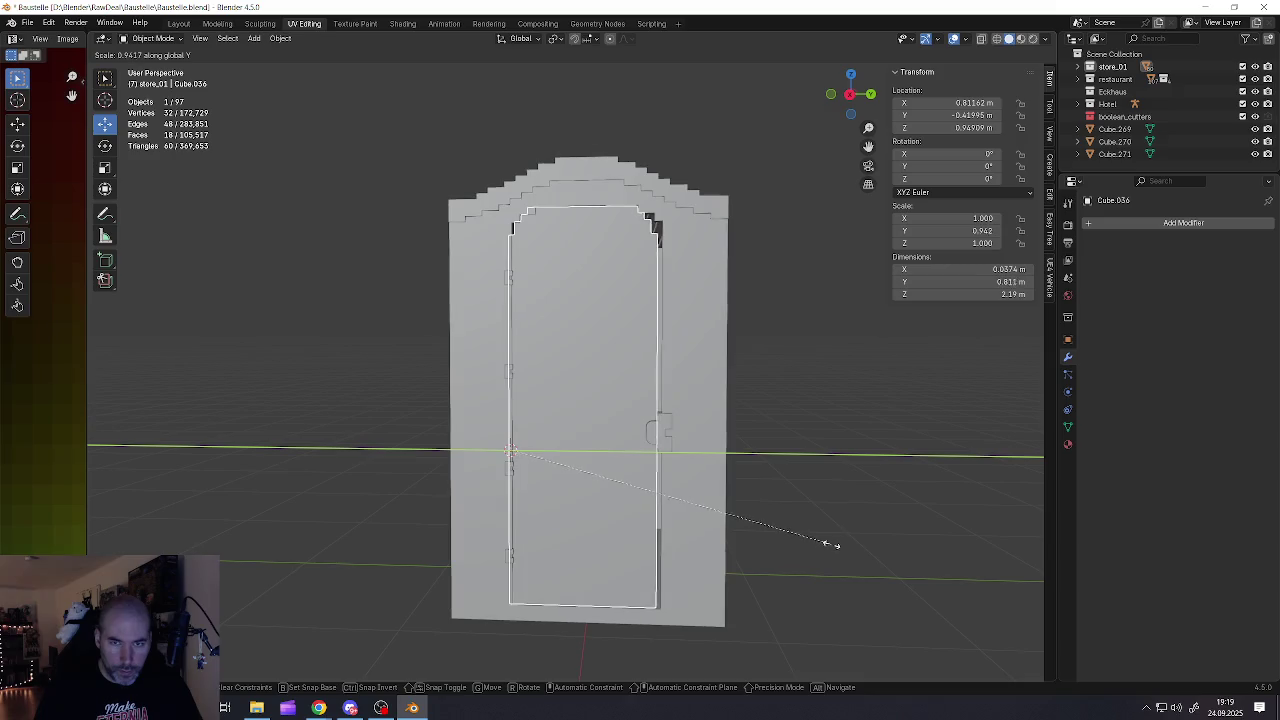
click(843, 544)
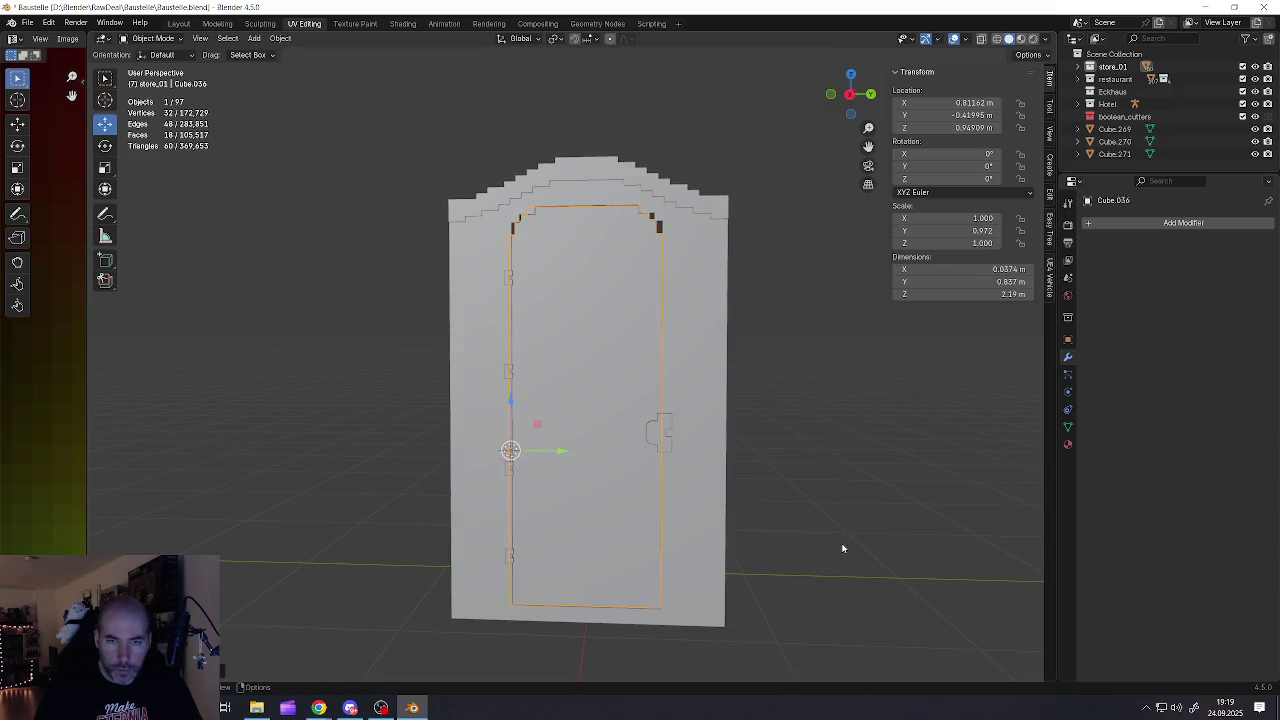
Nudge the door along Y and shrink it uniformly to about 0.81 m by 2.12 m, then enter Edit Mode
drag(565, 455, 568, 455)
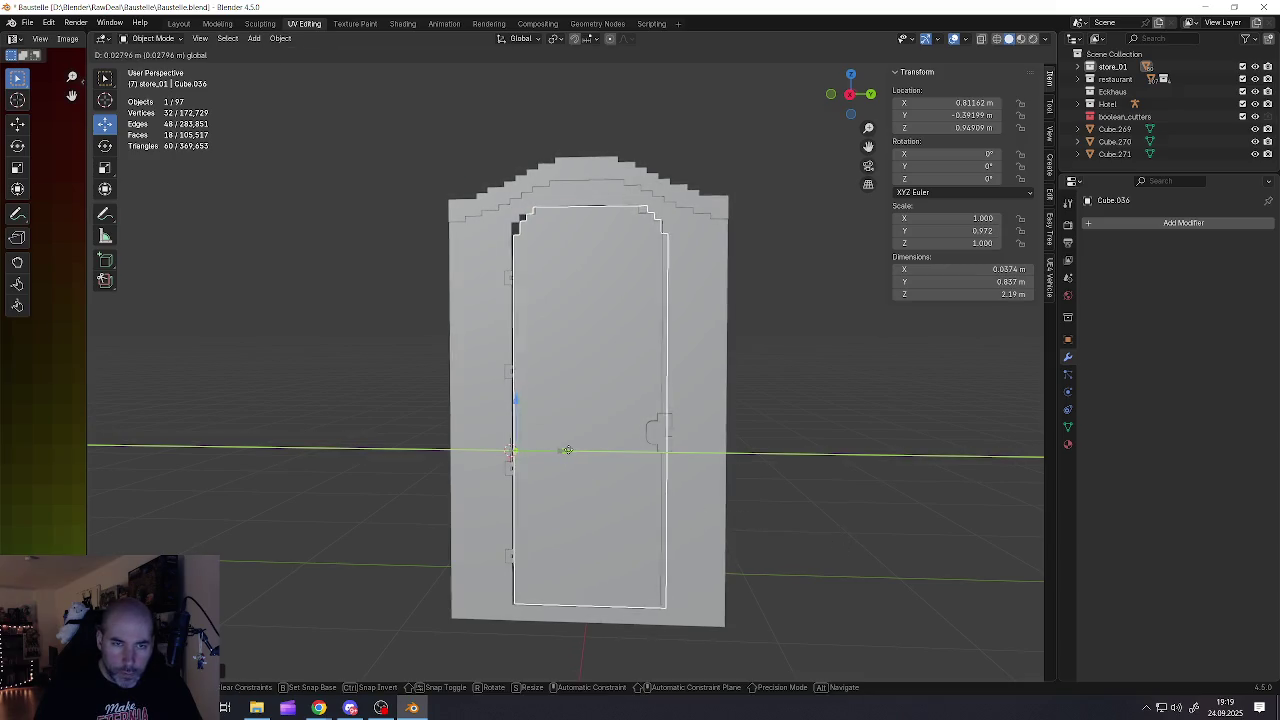
key(s)
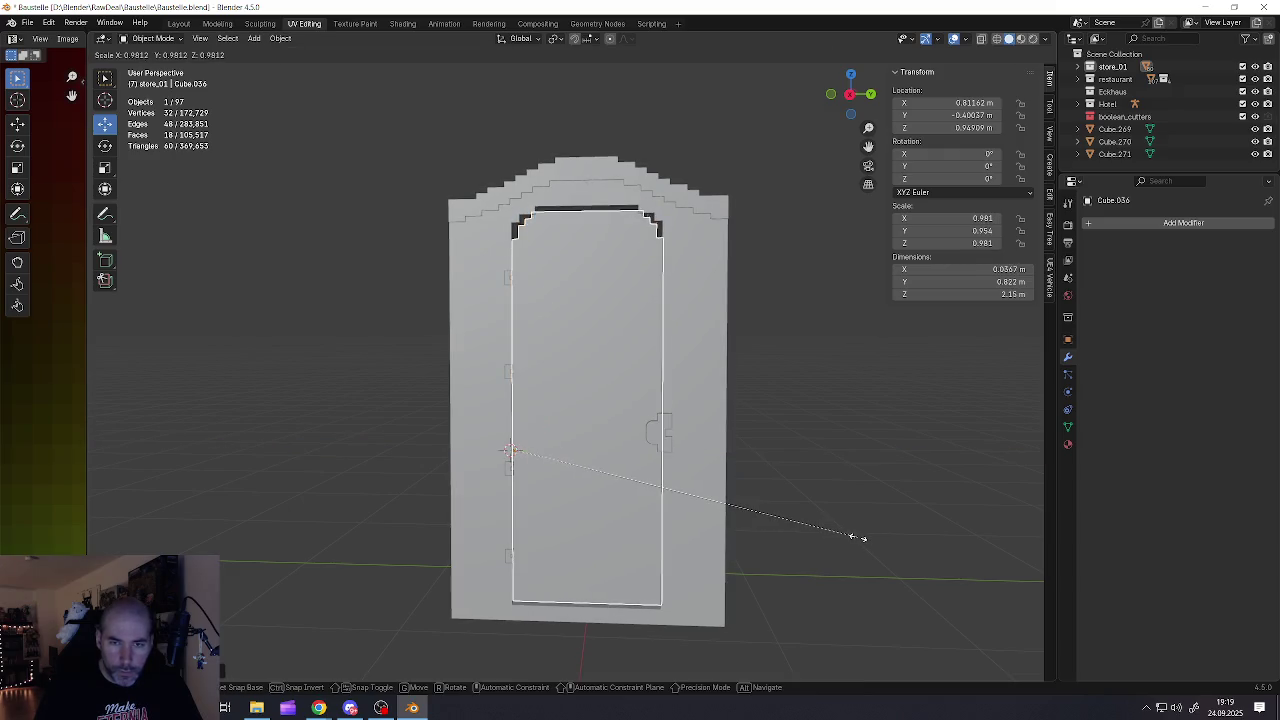
click(851, 537)
scroll(563, 234, up, 2)
scroll(563, 236, up, 1)
scroll(577, 345, up, 2)
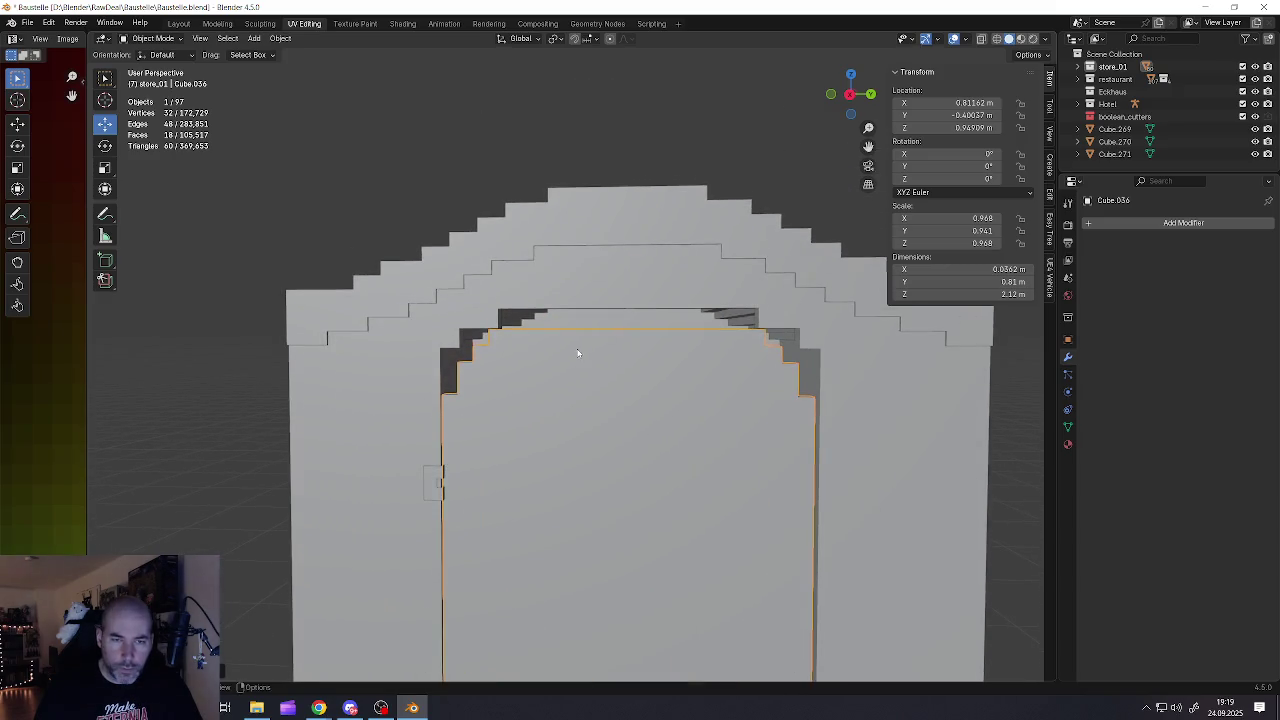
scroll(600, 340, up, 1)
scroll(627, 335, up, 2)
key(Tab)
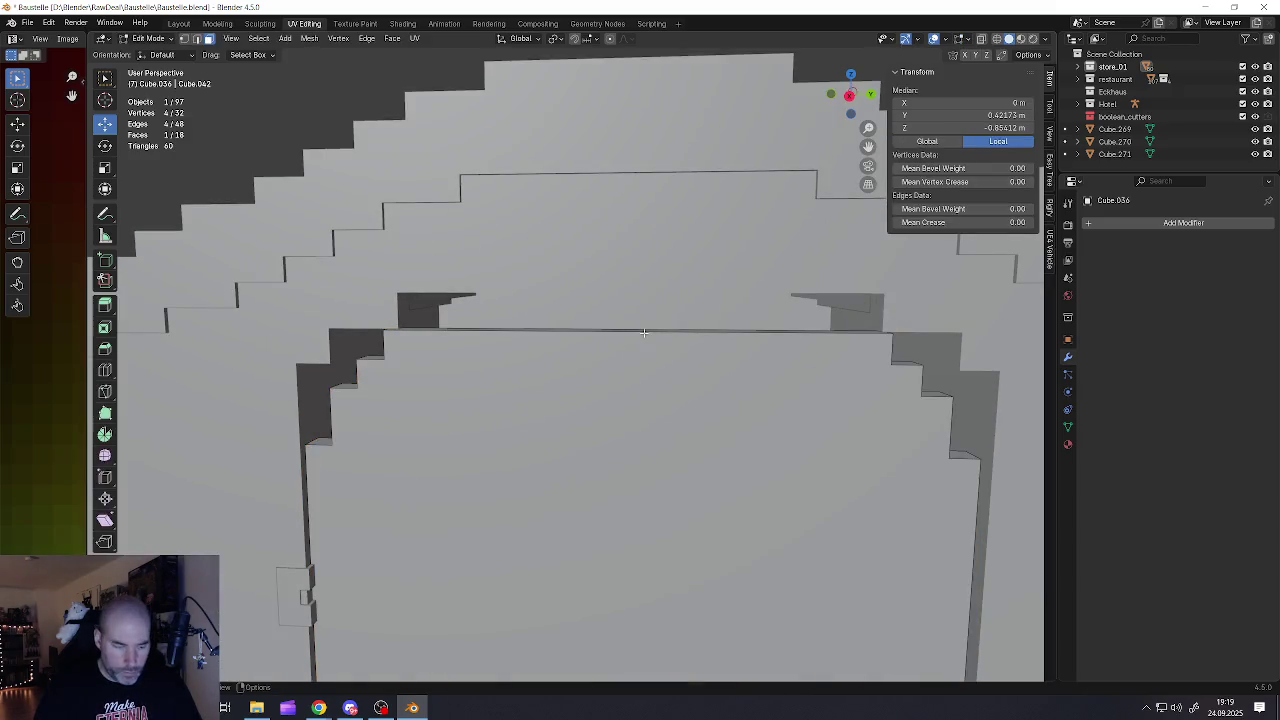
Select the door's top edge and upper corner faces and scale them along Y
click(644, 333)
key(2)
click(645, 330)
mouse_move(645, 330)
middle_down()
mouse_move(407, 348)
mouse_move(713, 364)
mouse_move(648, 349)
middle_up()
shift+click(407, 348)
shift+click(713, 364)
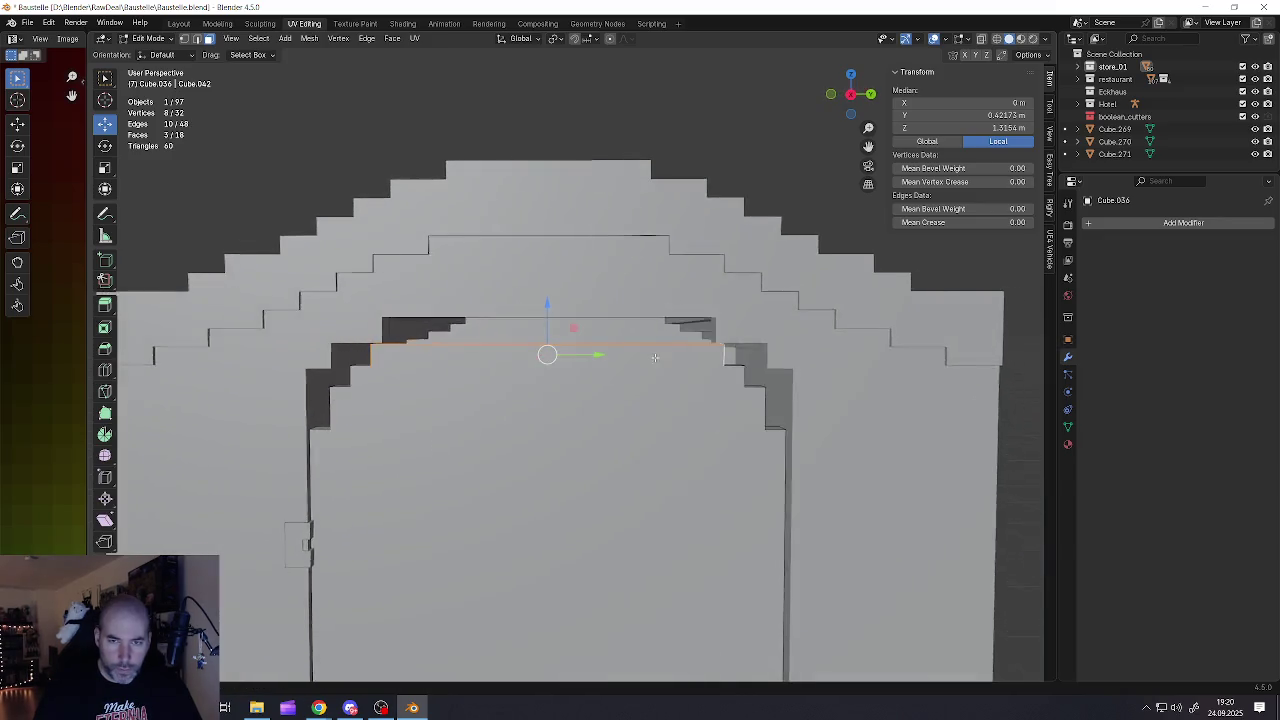
key(s)
key(Escape)
key(s)
key(y)
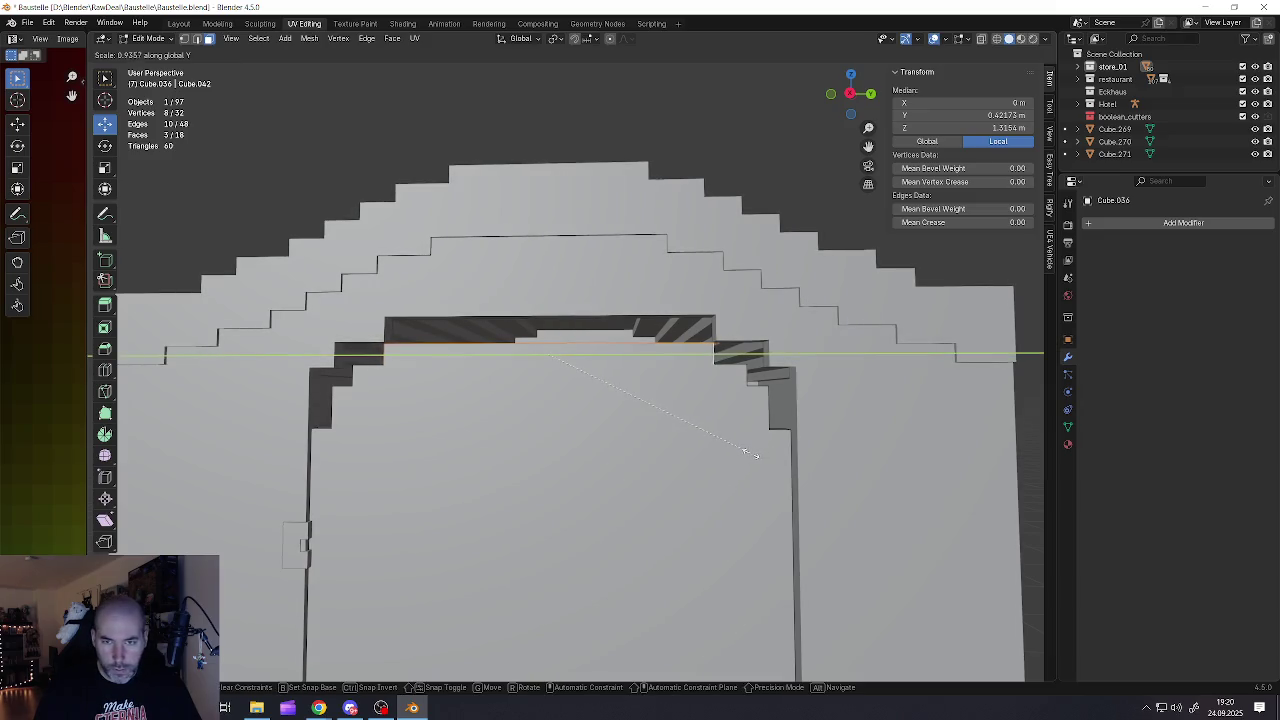
click(600, 357)
Raise the door's top edge and both small upper corner faces along Z toward the arch
middle_drag(590, 360, 600, 357)
drag(546, 303, 563, 277)
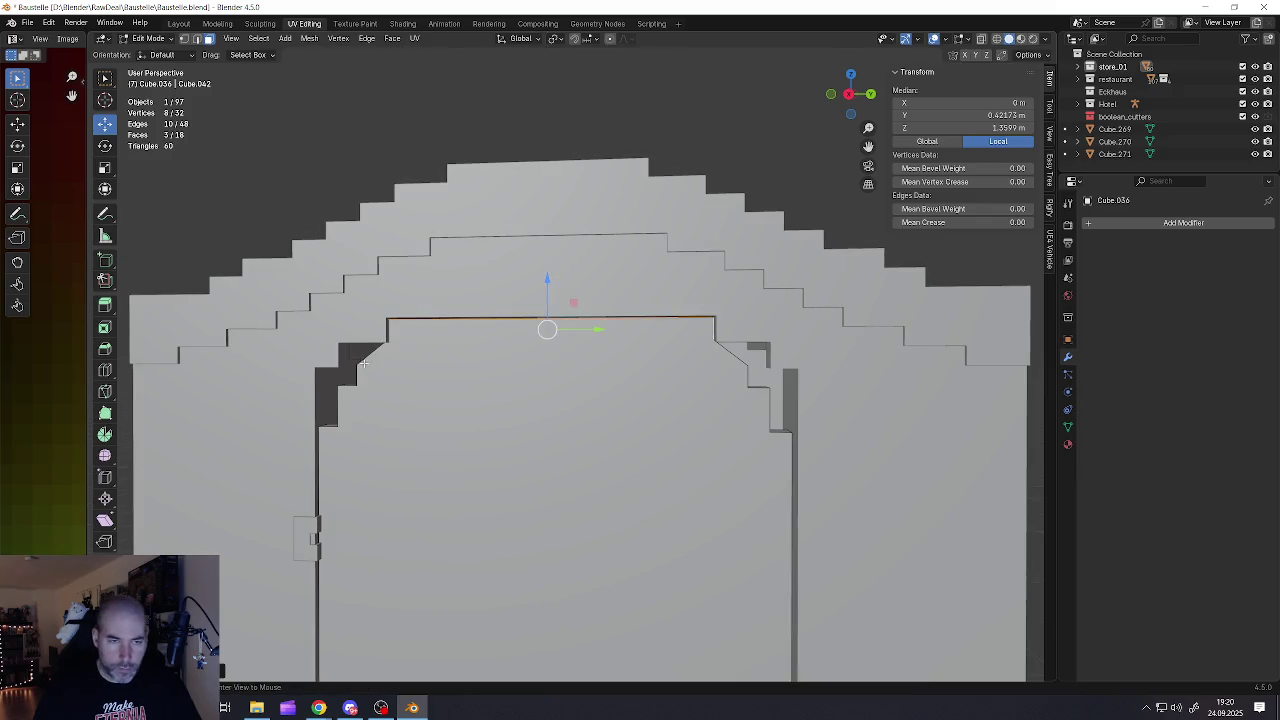
middle_drag(563, 277, 417, 376)
click(347, 398)
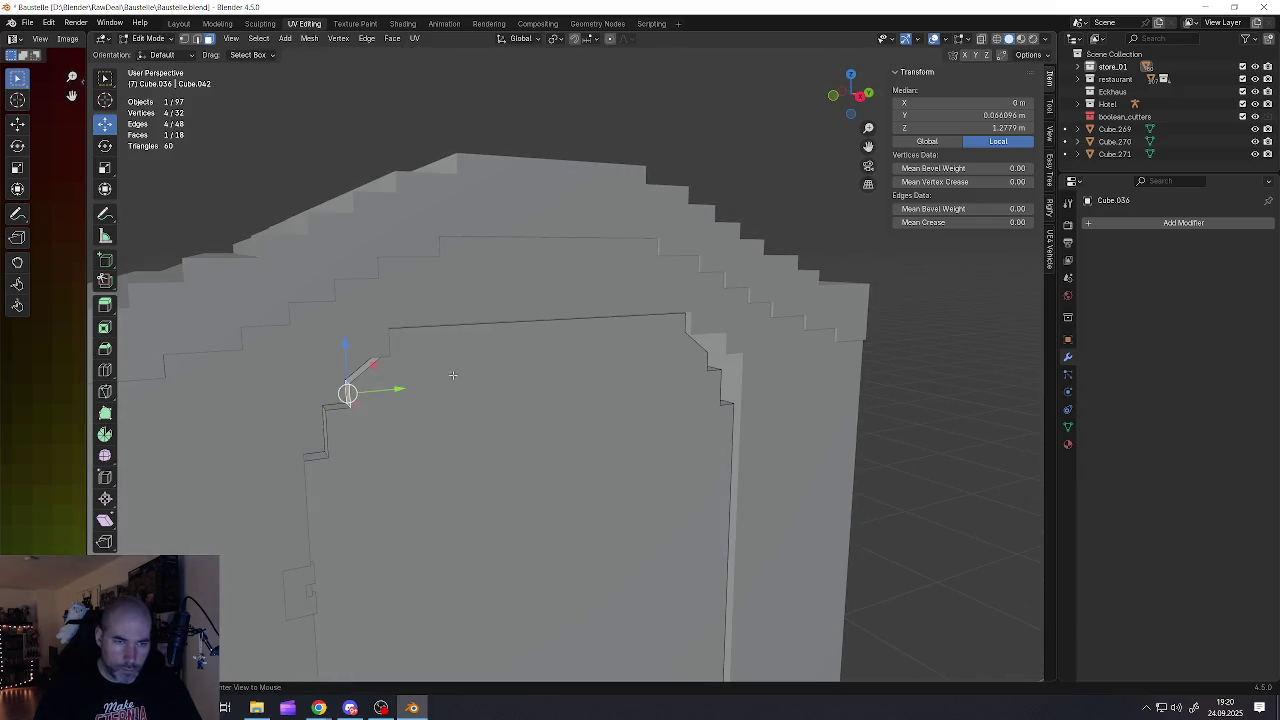
middle_drag(347, 398, 716, 402)
middle_drag(816, 406, 673, 406)
shift+click(810, 406)
scroll(780, 406, down, 3)
drag(626, 348, 634, 326)
middle_drag(626, 372, 616, 364)
Add the door's top face to the selection and lower the selected top slightly along Z
alt+middle_click(617, 363)
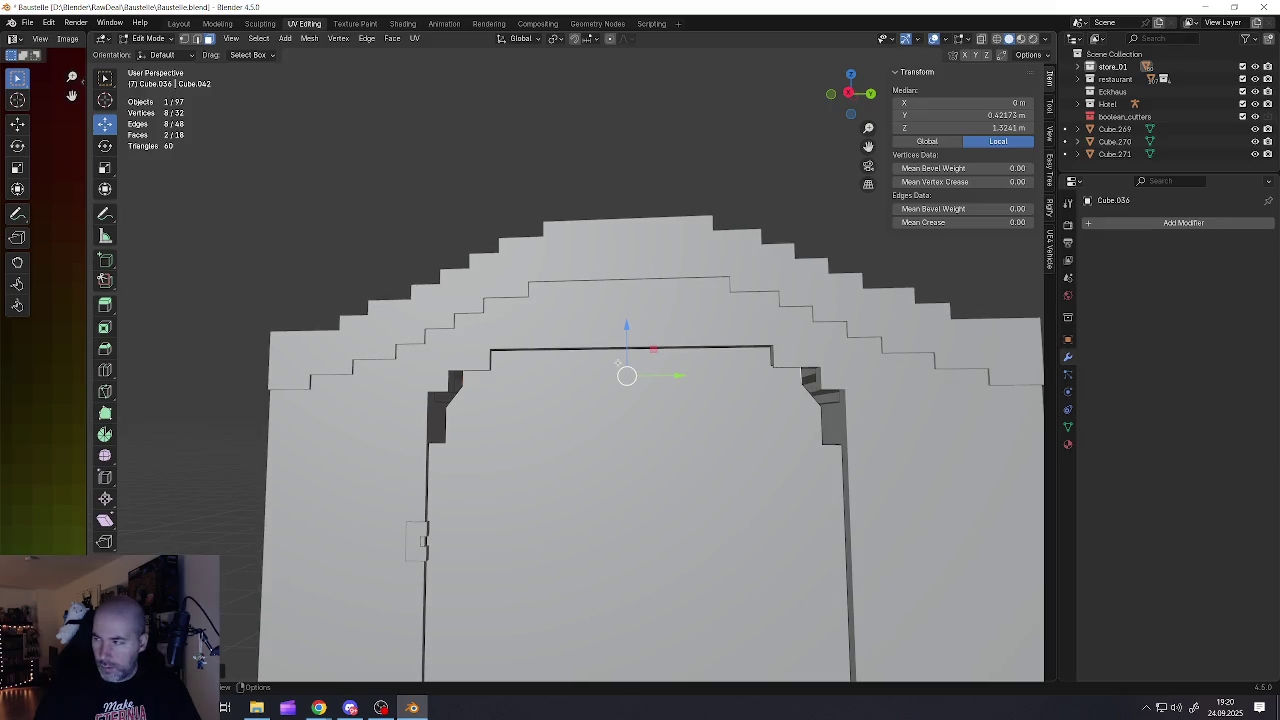
mouse_move(510, 374)
middle_down()
mouse_move(583, 368)
mouse_move(596, 404)
middle_up()
scroll(643, 371, up, 3)
shift+click(631, 510)
mouse_move(677, 434)
middle_down()
mouse_move(711, 423)
mouse_move(599, 393)
mouse_move(666, 402)
mouse_move(696, 439)
middle_up()
scroll(675, 412, up, 3)
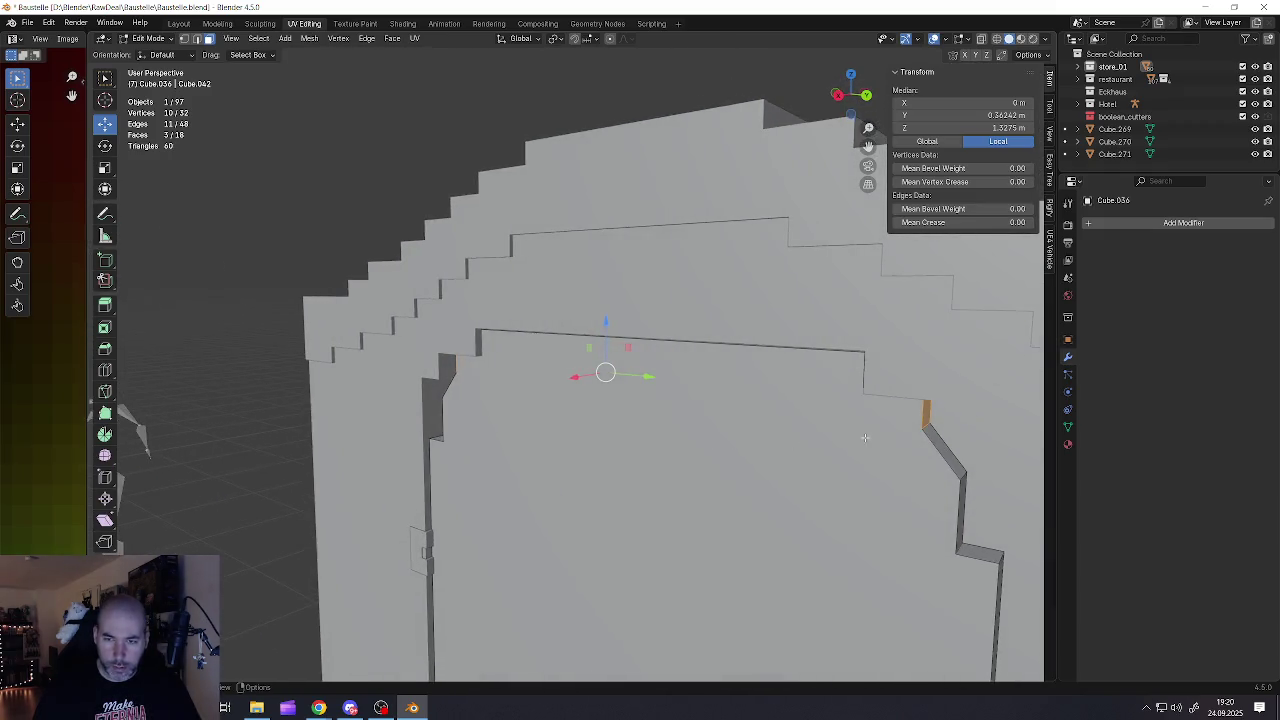
scroll(858, 410, up, 3)
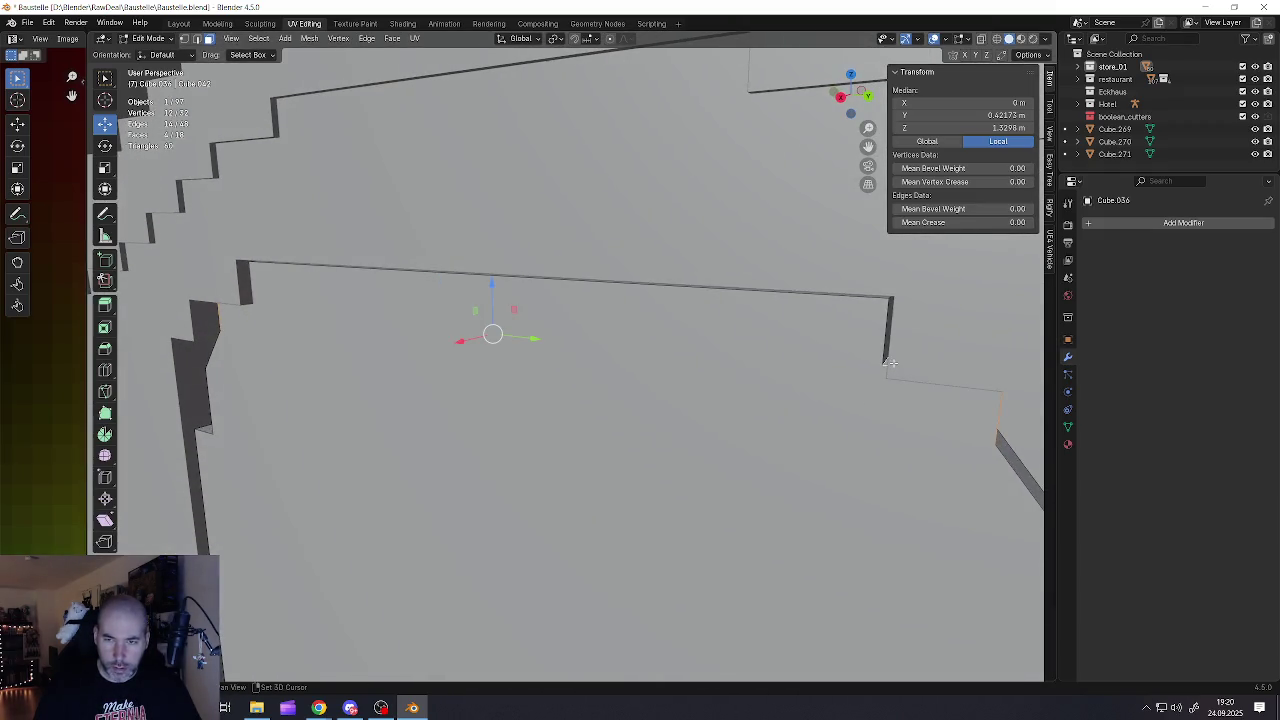
scroll(800, 340, down, 4)
middle_drag(700, 330, 694, 302)
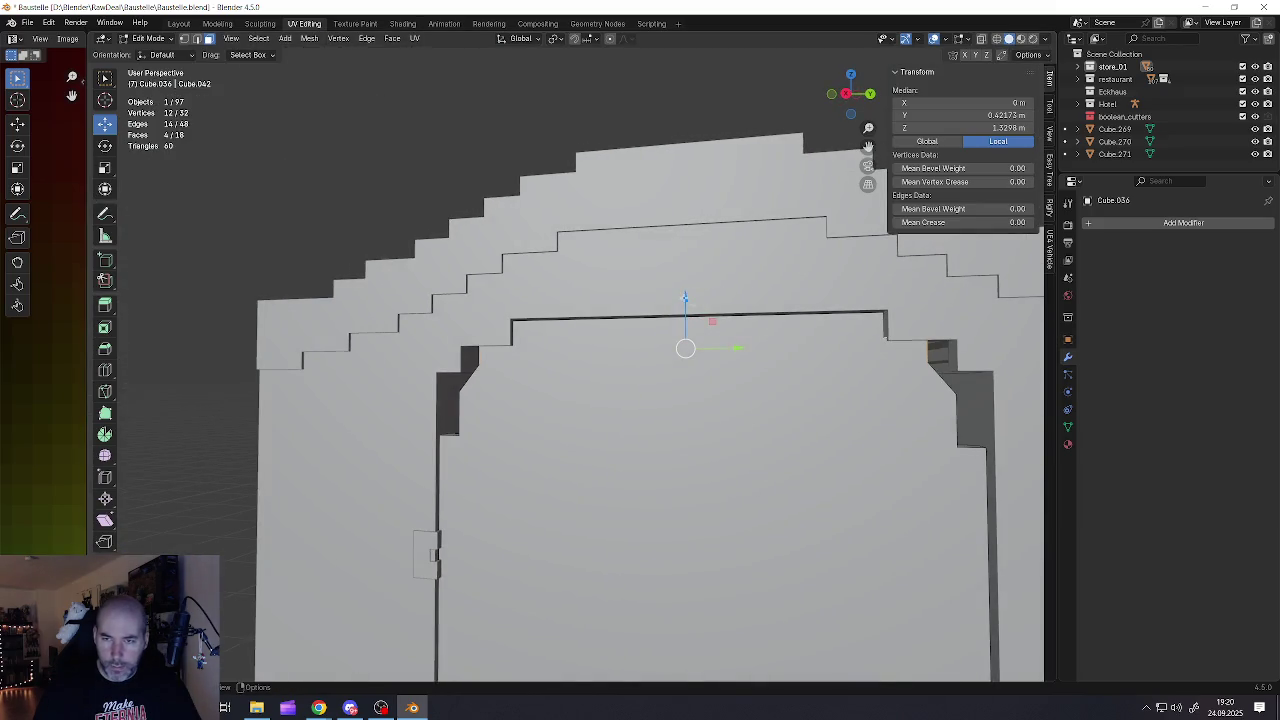
drag(685, 298, 698, 331)
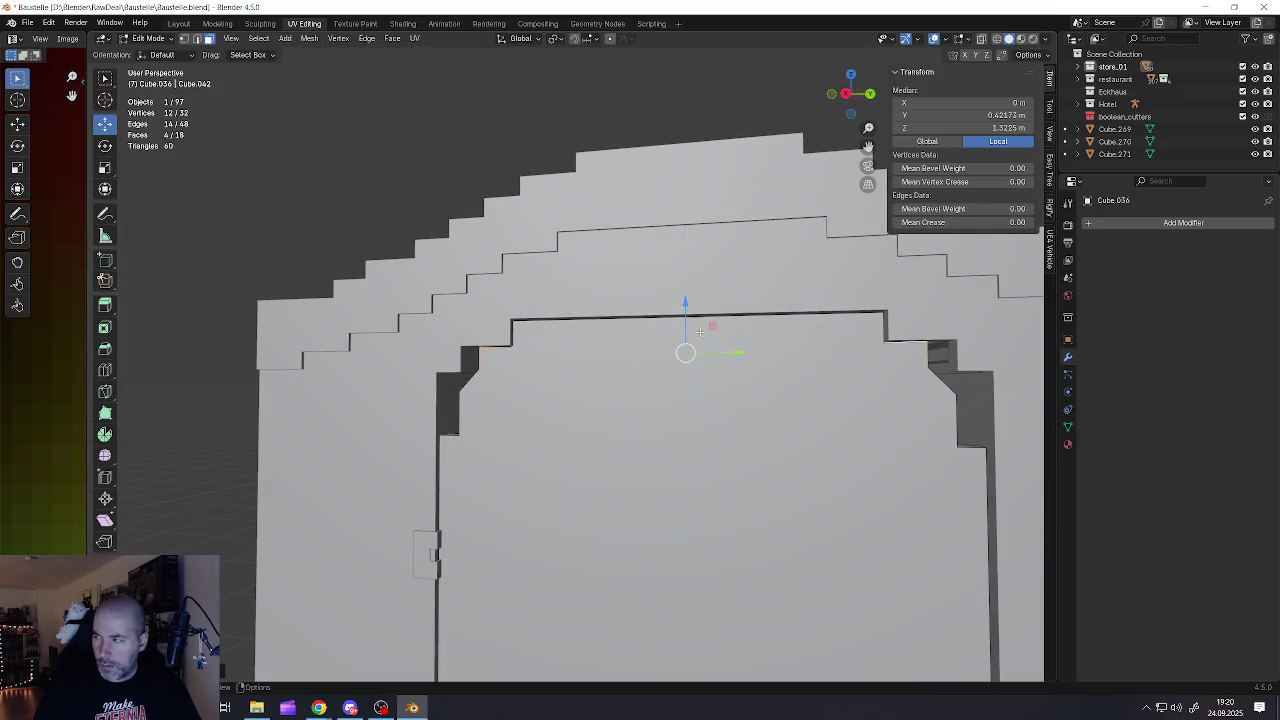
alt+middle_click(698, 331)
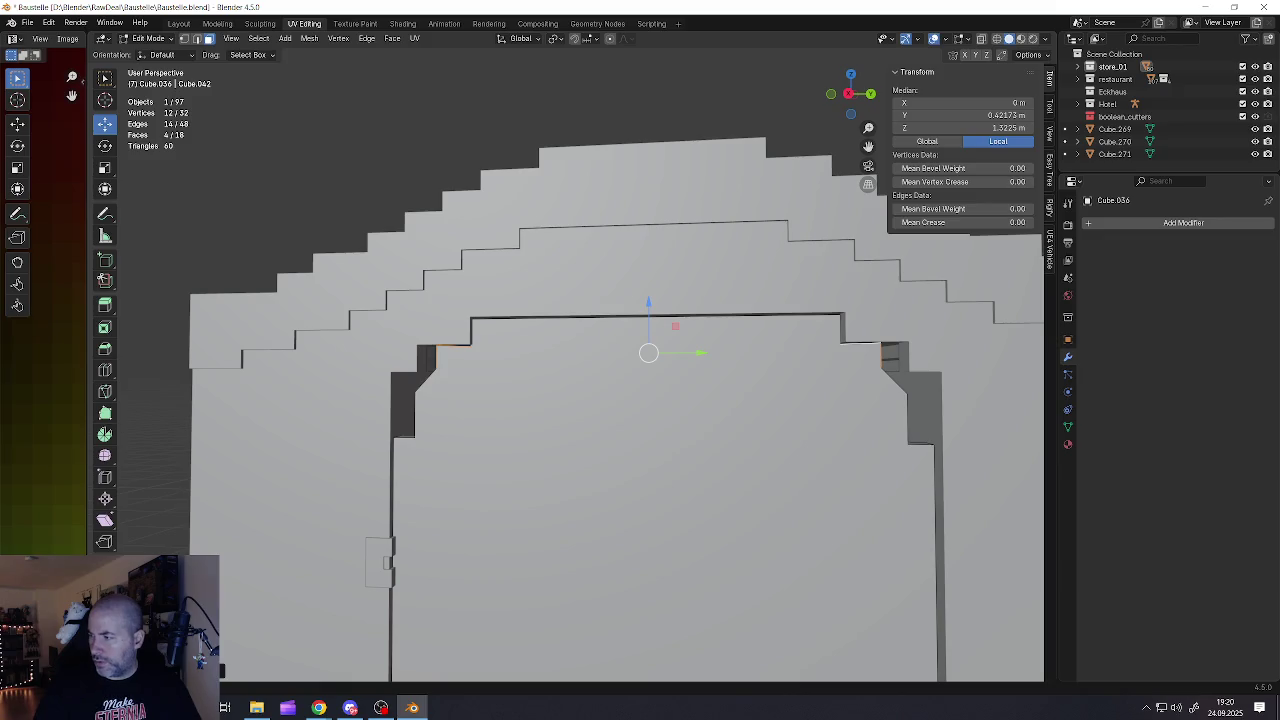
shift+middle_drag(733, 332, 668, 347)
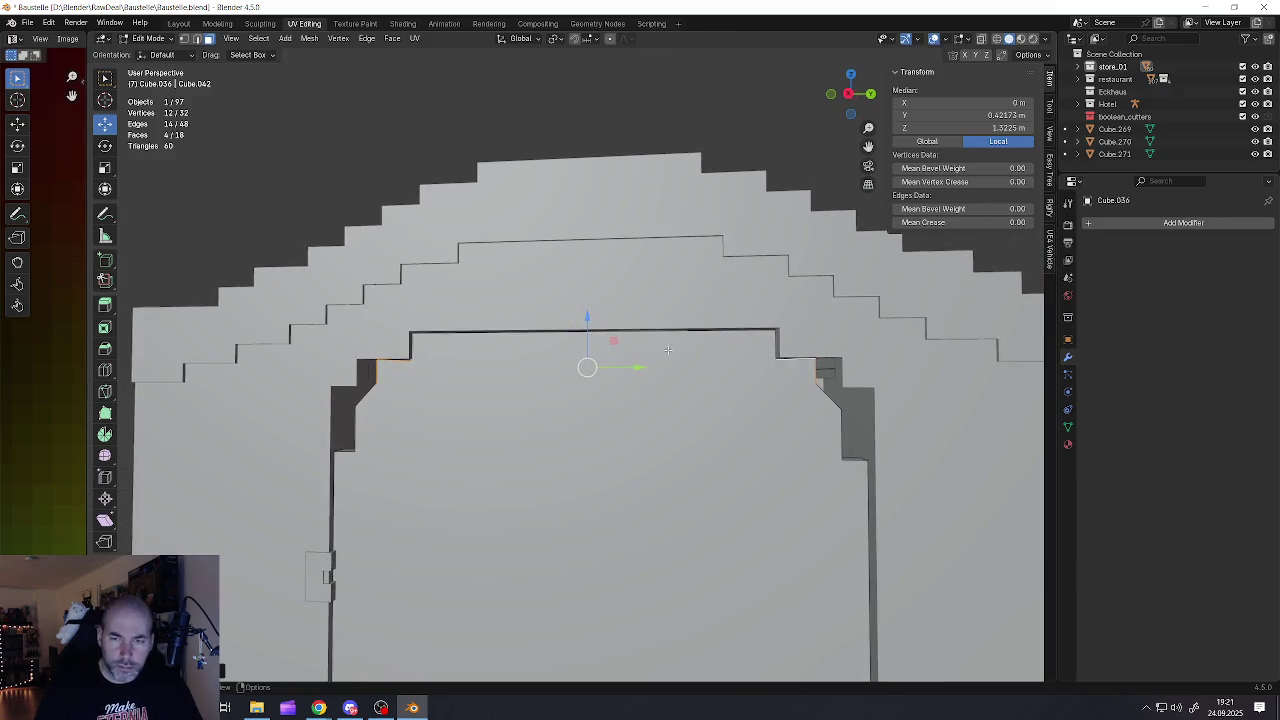
mouse_move(850, 513)
middle_down()
mouse_move(799, 435)
mouse_move(802, 384)
mouse_move(379, 370)
mouse_move(660, 508)
middle_up()
Drop one edge and one face from the selection and scale the rest along Z
shift+click(814, 368)
shift+click(379, 370)
key(s)
key(z)
click(586, 381)
key(s)
key(z)
click(586, 381)
middle_drag(586, 381, 384, 392)
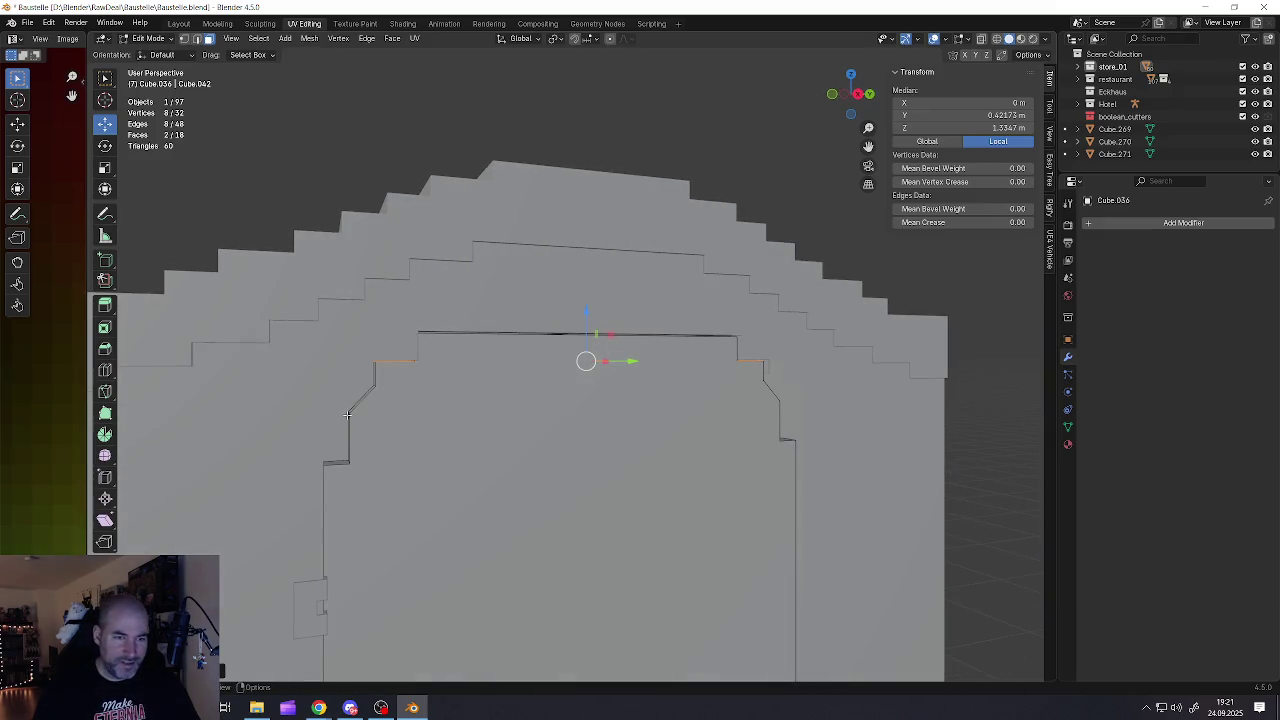
Select an edge at the door's lower bend and move it along Z
key(2)
click(348, 411)
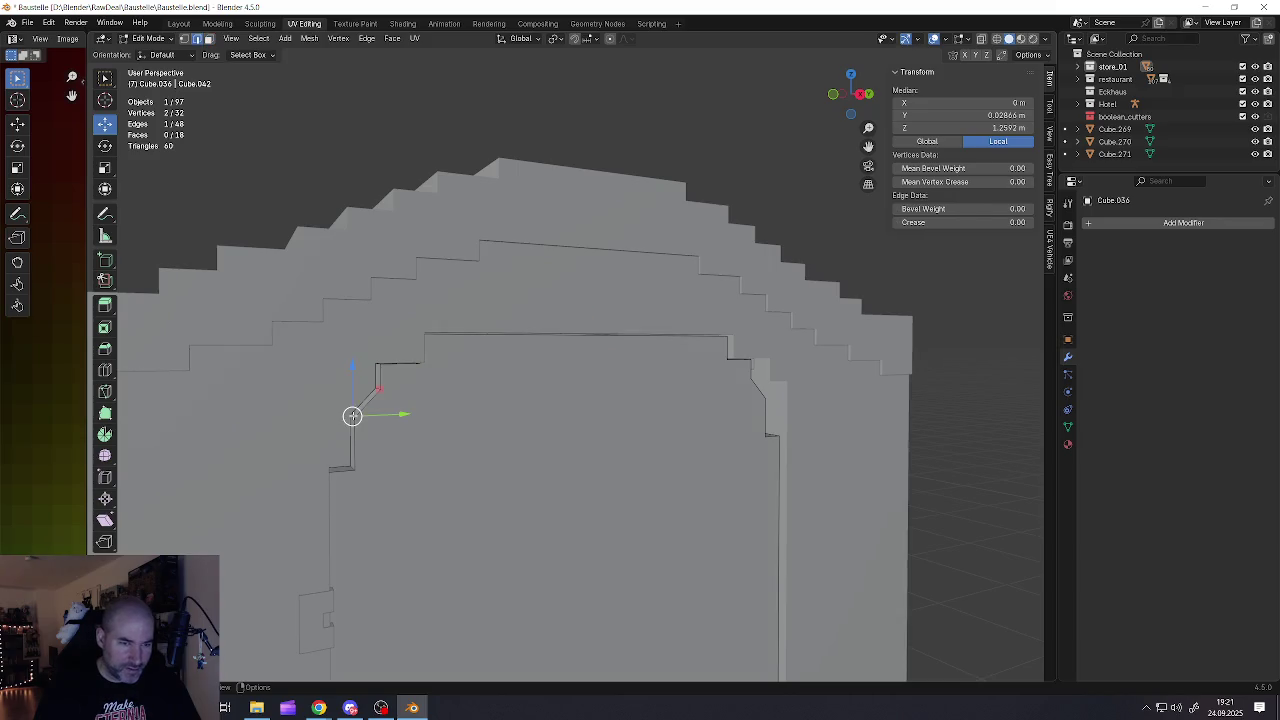
scroll(348, 411, down, 2)
scroll(481, 411, up, 1)
scroll(560, 411, up, 2)
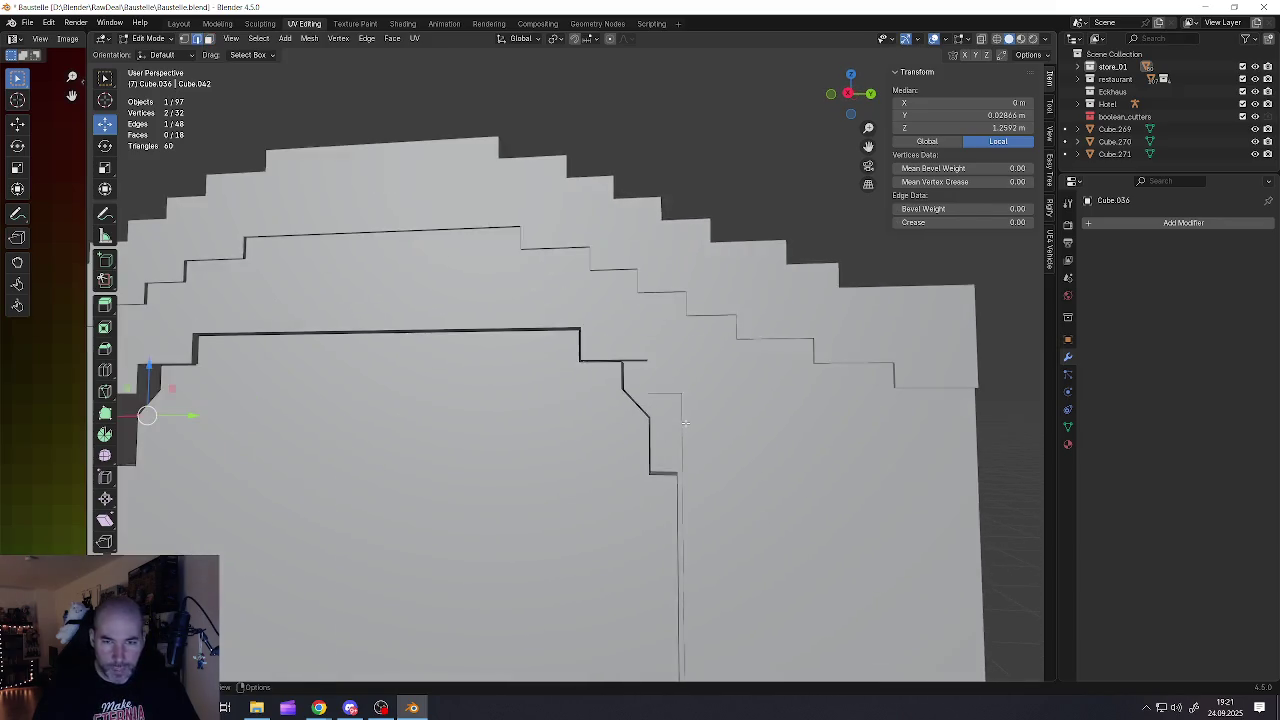
scroll(645, 410, up, 3)
alt+click(624, 424)
middle_drag(624, 424, 582, 362)
scroll(582, 362, down, 3)
key(g)
key(z)
key(Return)
middle_drag(627, 430, 610, 426)
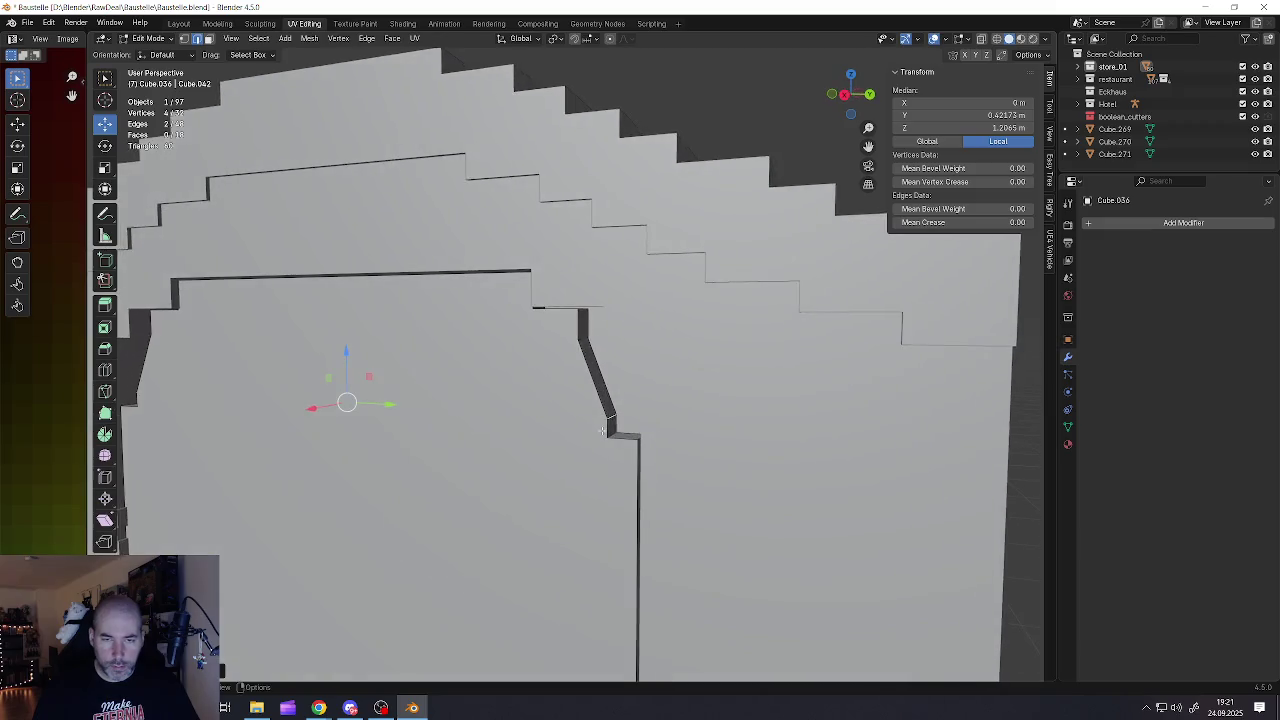
scroll(607, 425, up, 3)
Merge two doubled vertex pairs at the bend, using At Last
click(614, 411)
shift+click(613, 437)
key(m)
click(621, 430)
click(609, 411)
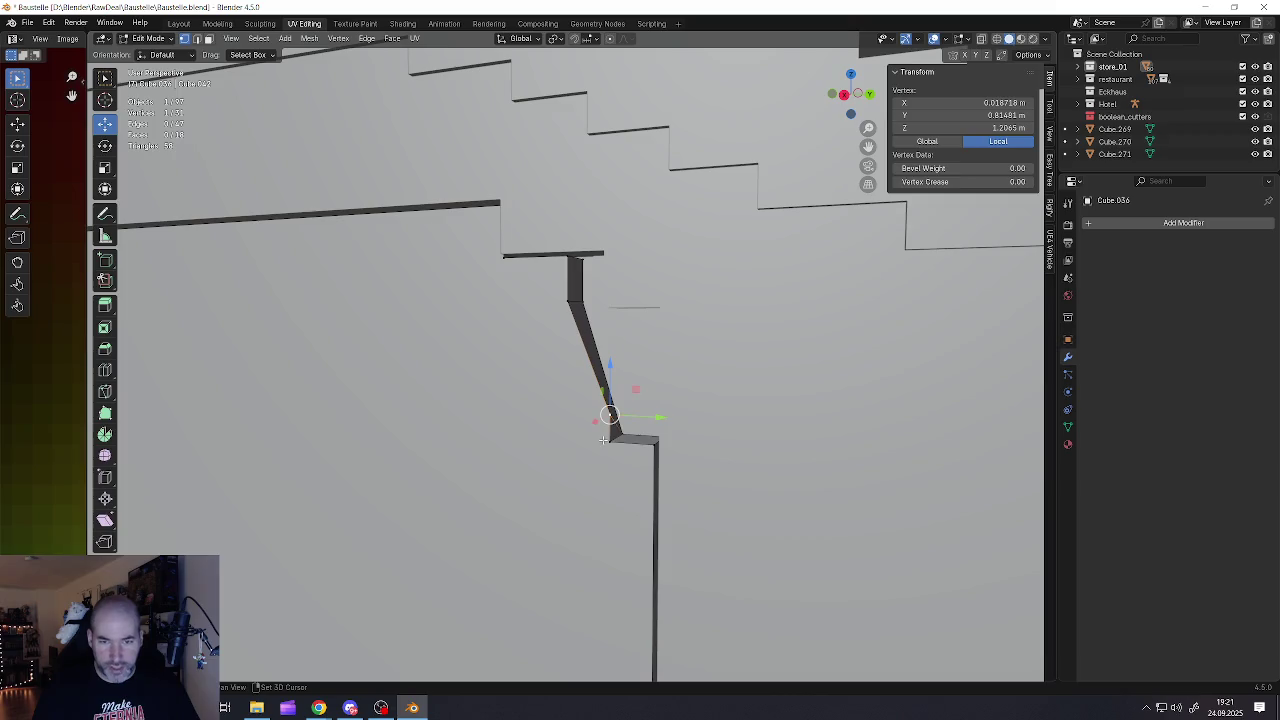
shift+click(606, 430)
key(m)
click(608, 440)
scroll(519, 462, down, 5)
Merge the doubled vertices at the stair corner of the slanted side, leaving 28 vertices
middle_drag(519, 462, 334, 434)
scroll(303, 443, up, 5)
scroll(311, 445, down, 2)
scroll(311, 445, up, 2)
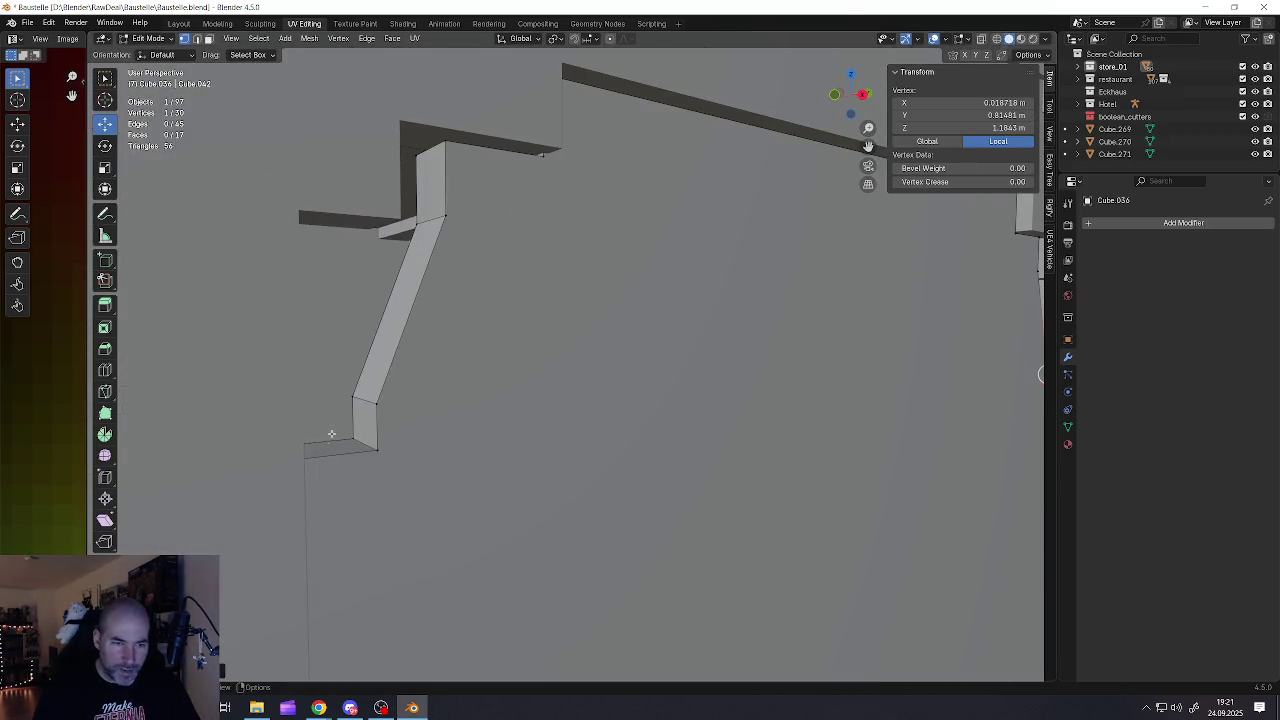
click(354, 397)
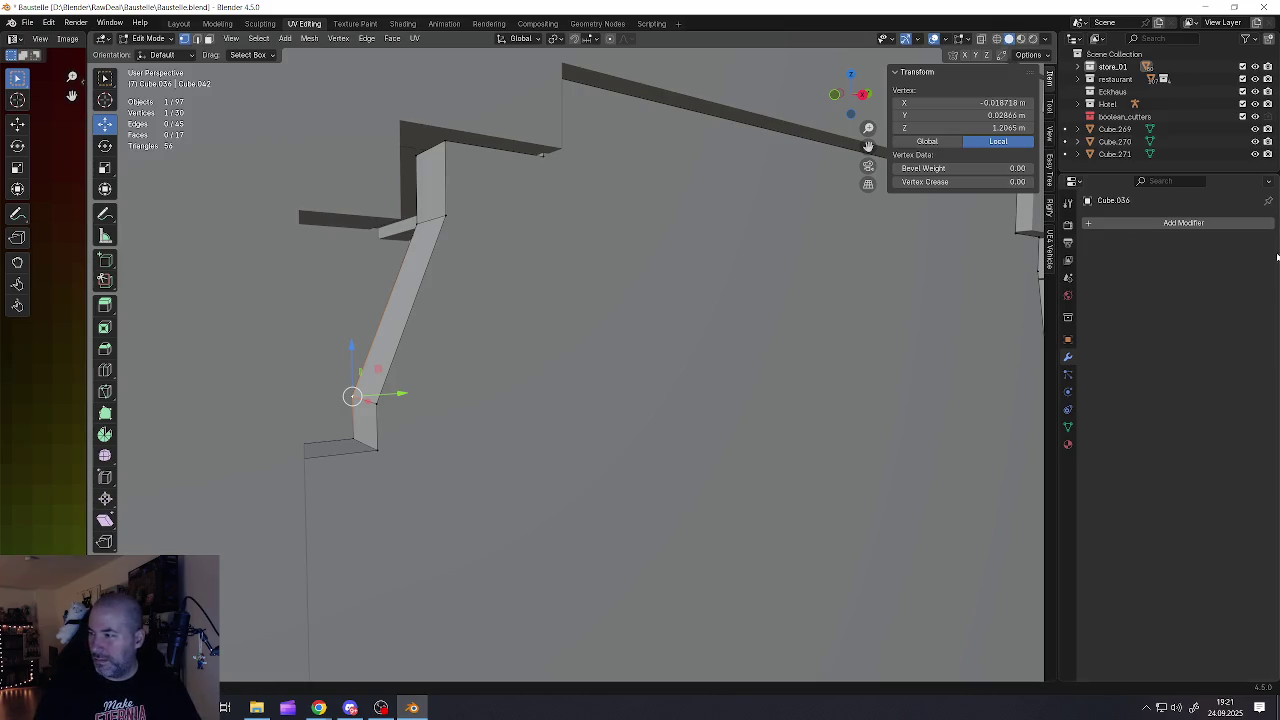
key(alt+Tab)
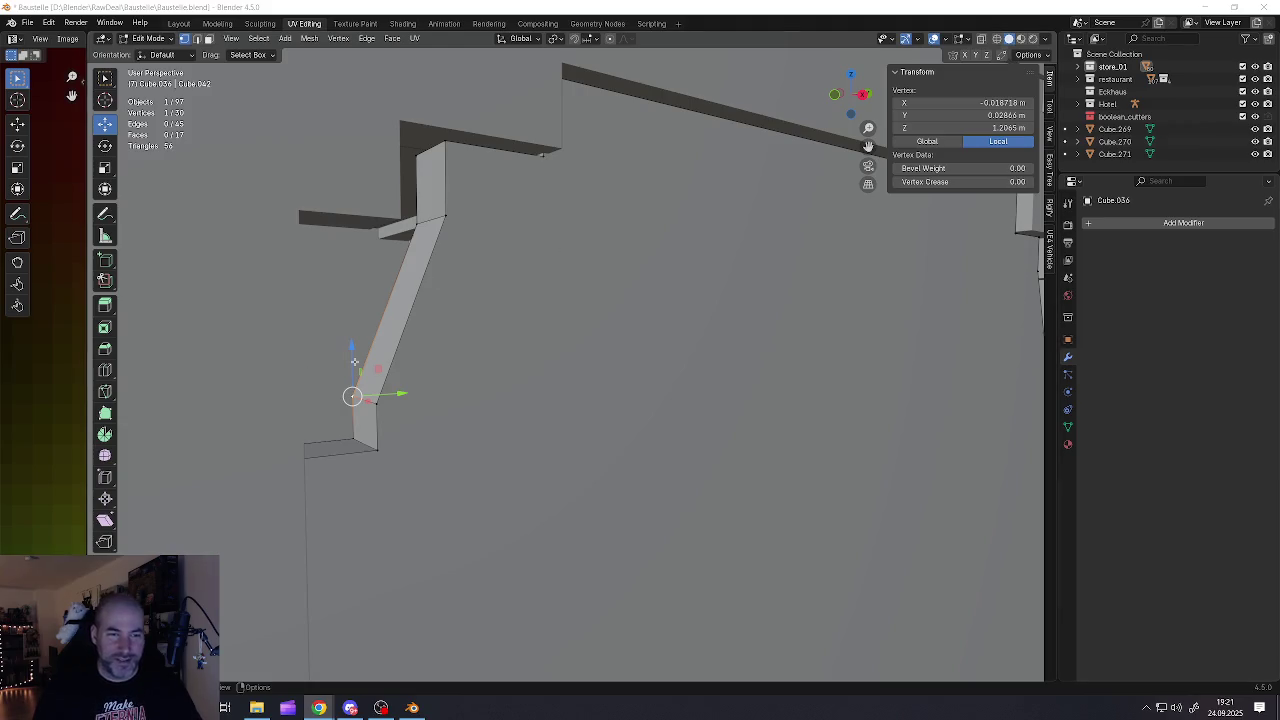
middle_drag(349, 367, 409, 411)
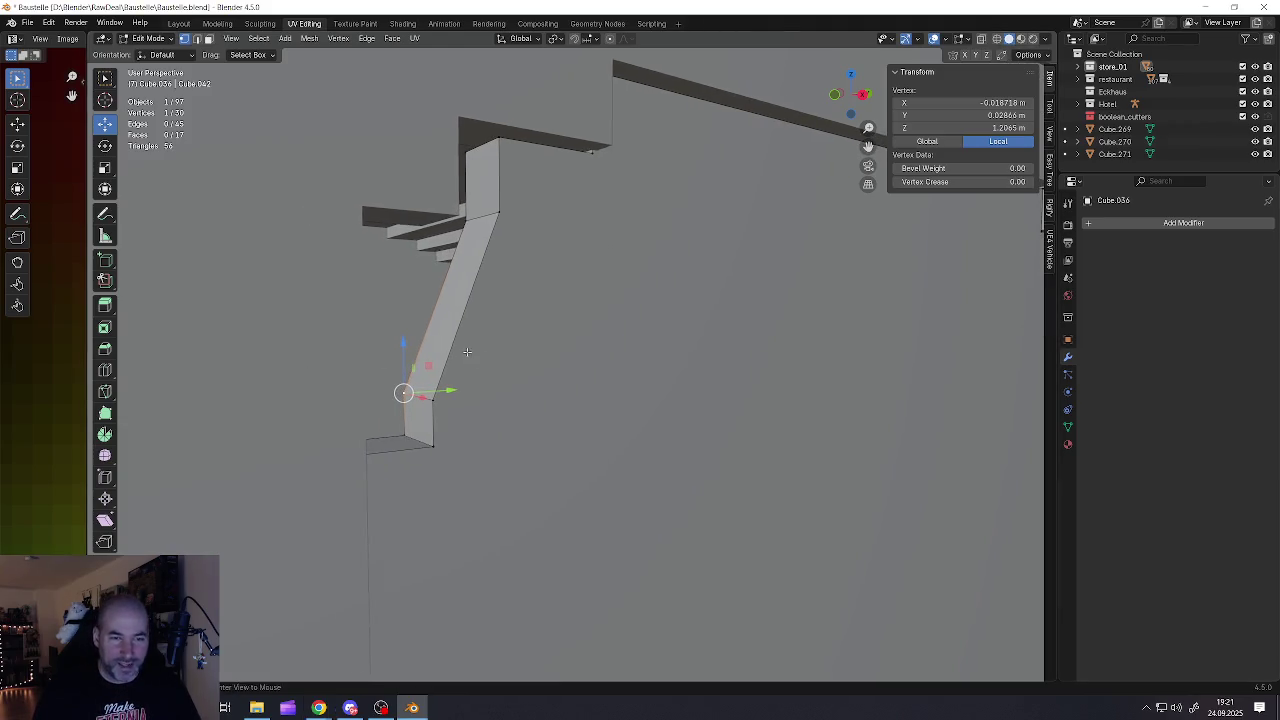
shift+click(401, 433)
key(m)
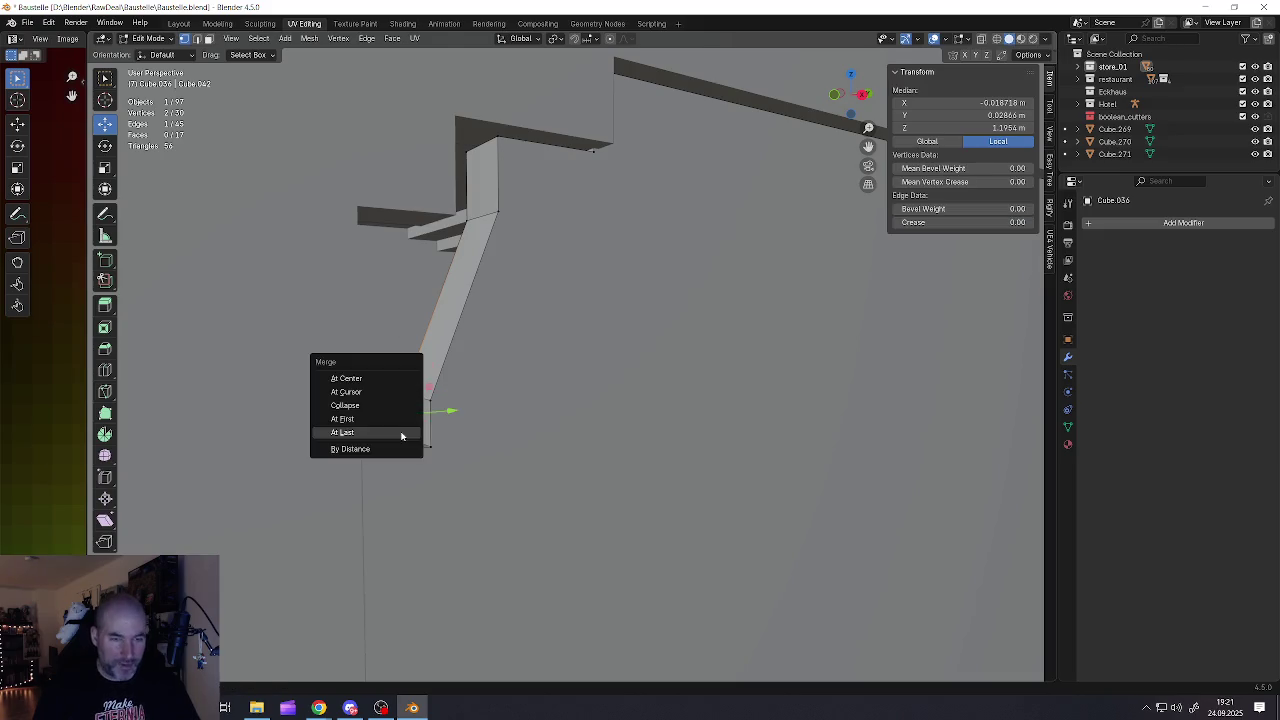
click(387, 433)
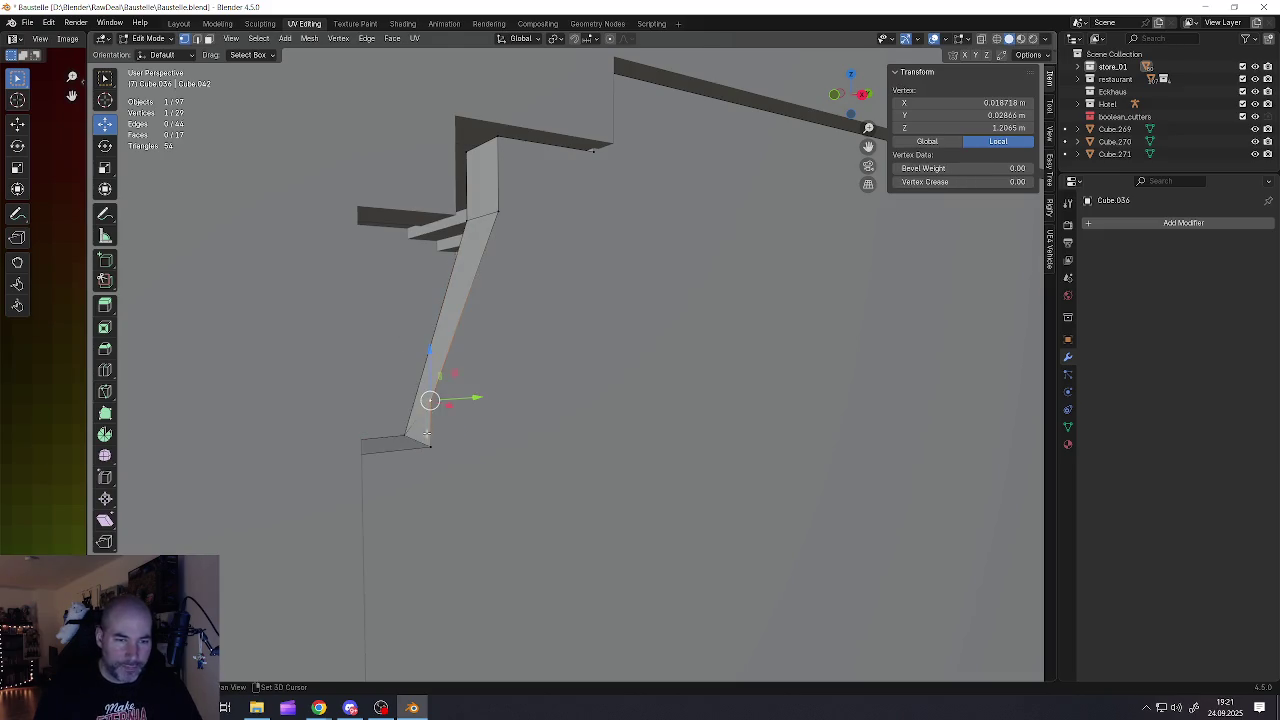
shift+click(427, 443)
key(m)
click(427, 440)
mouse_move(430, 440)
middle_down()
mouse_move(718, 427)
mouse_move(577, 416)
middle_up()
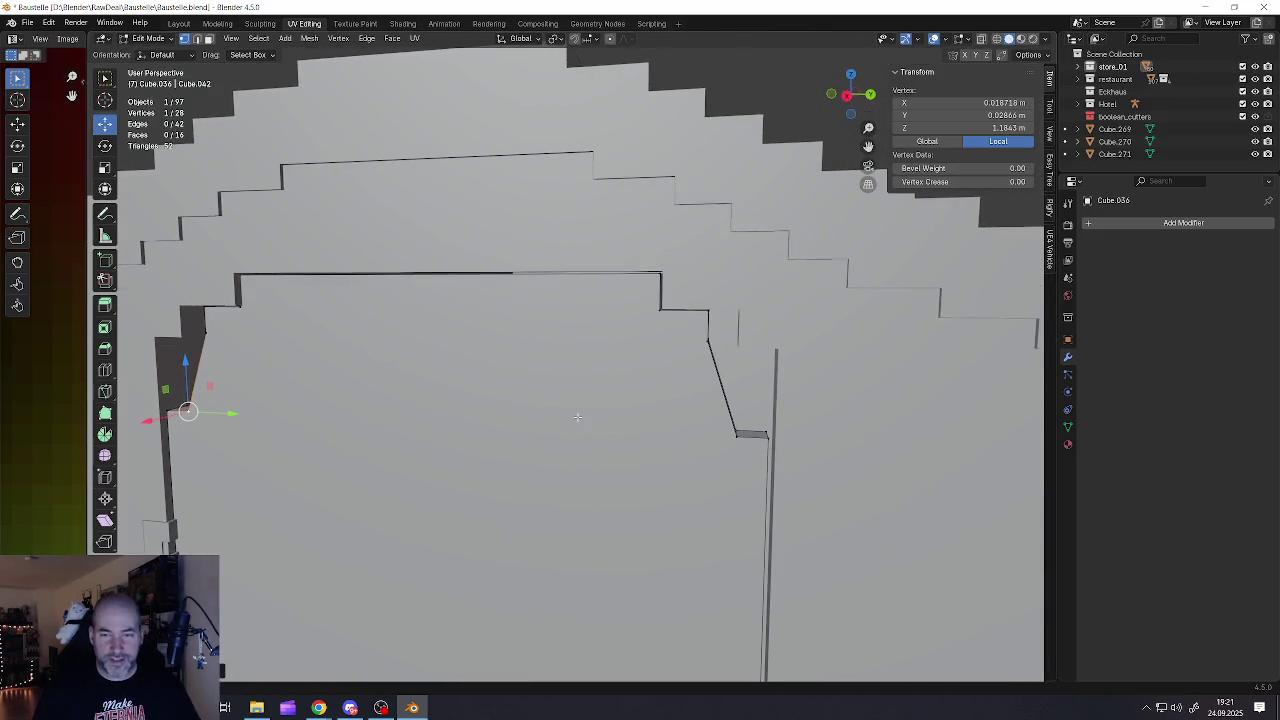
Raise the two small step faces about 0.1 m along Z
click(737, 430)
mouse_move(748, 434)
middle_down()
mouse_move(454, 450)
mouse_move(666, 405)
middle_up()
shift+click(379, 451)
key(g)
key(z)
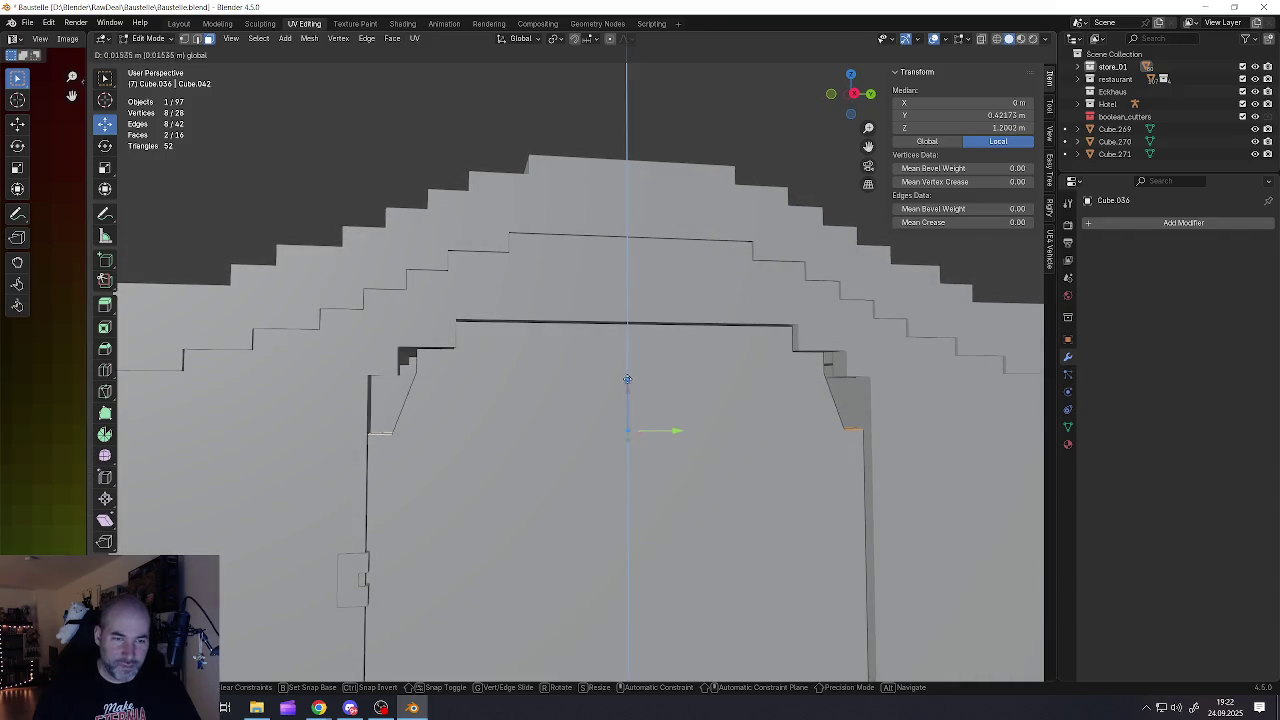
click(650, 330)
Select two edges on the step and scale them along Y to line up with the opening
scroll(355, 412, up, 6)
middle_drag(355, 412, 367, 397)
click(353, 378)
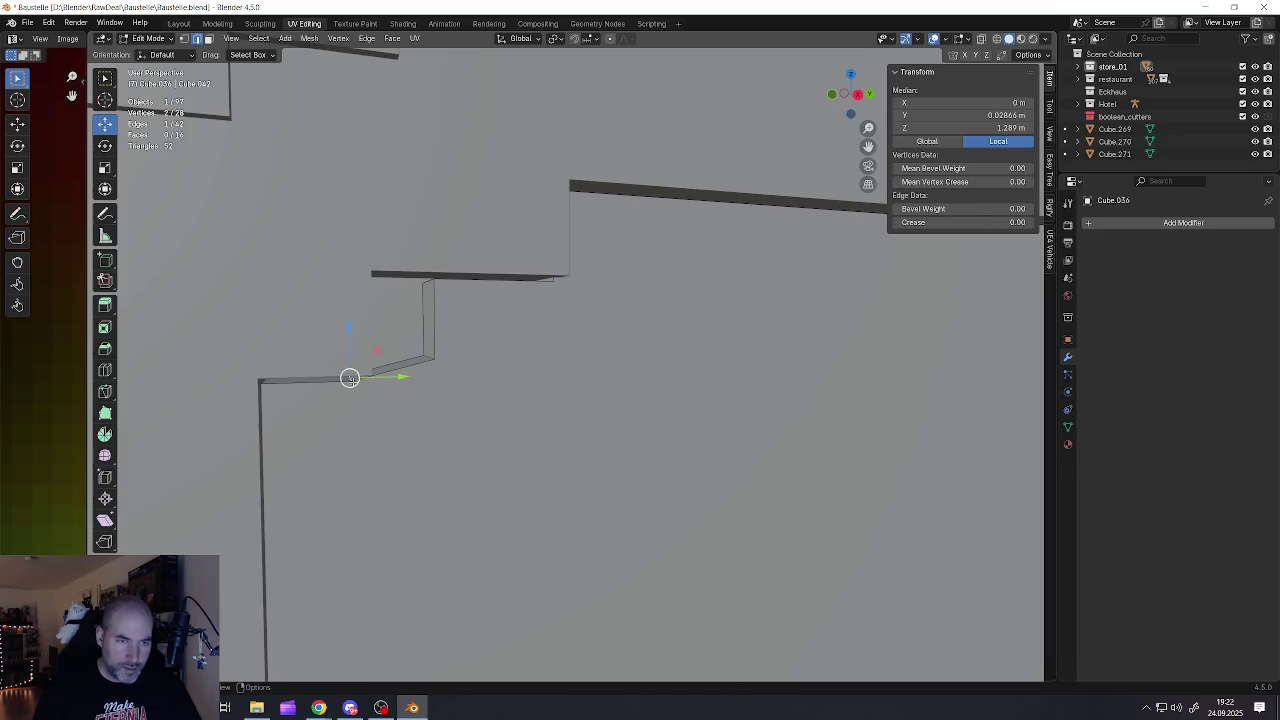
scroll(353, 378, down, 5)
middle_drag(818, 397, 600, 390)
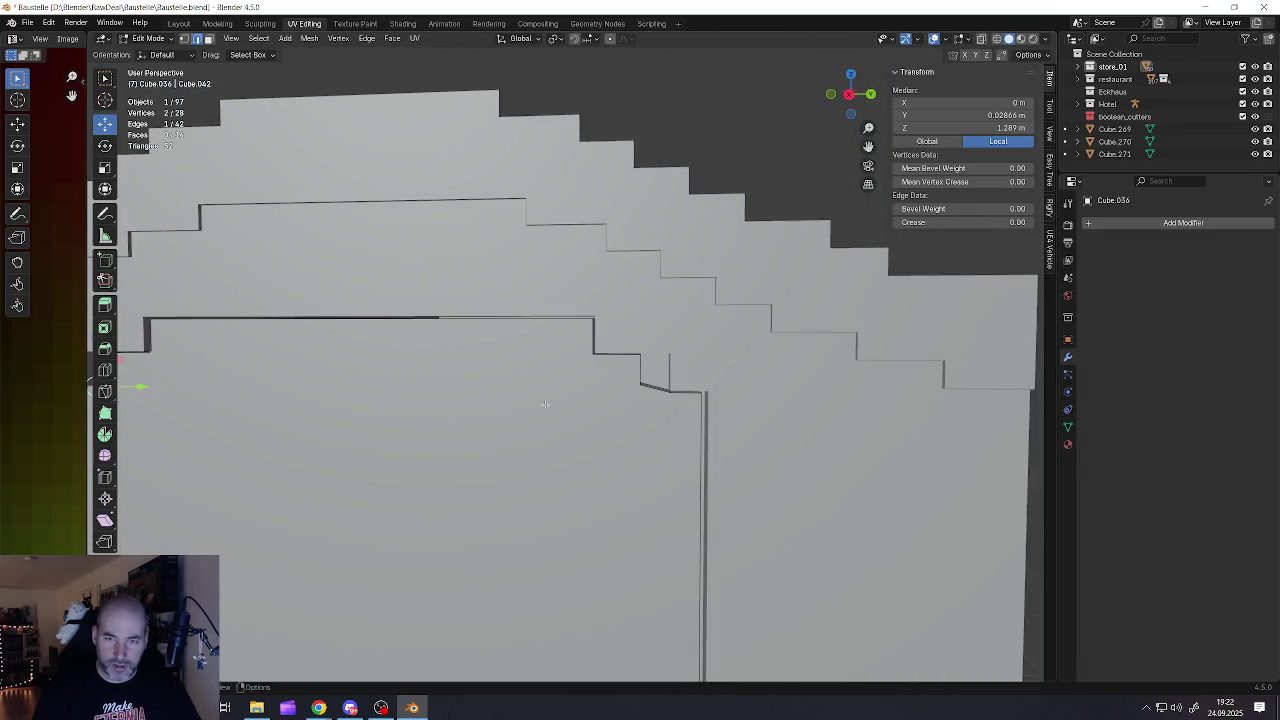
scroll(591, 386, up, 2)
scroll(591, 386, up, 2)
scroll(591, 386, up, 2)
shift+click(613, 386)
middle_drag(609, 387, 598, 384)
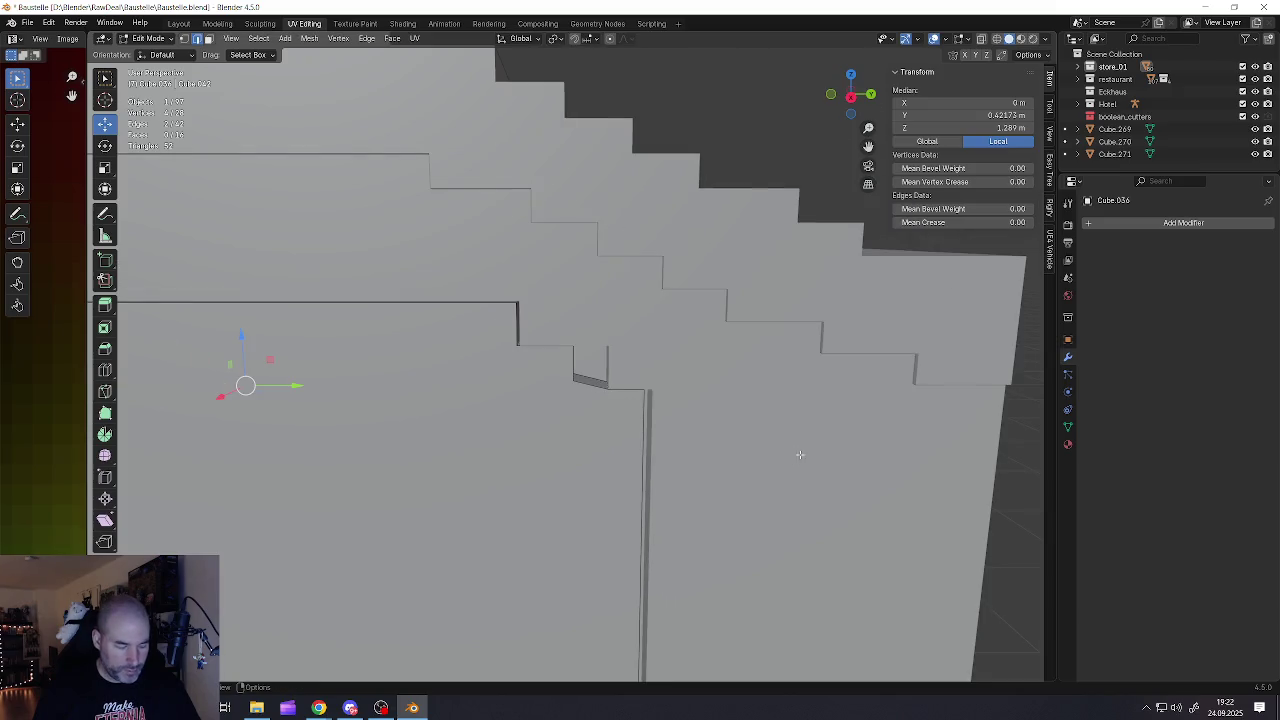
key(s)
key(Escape)
key(s)
key(y)
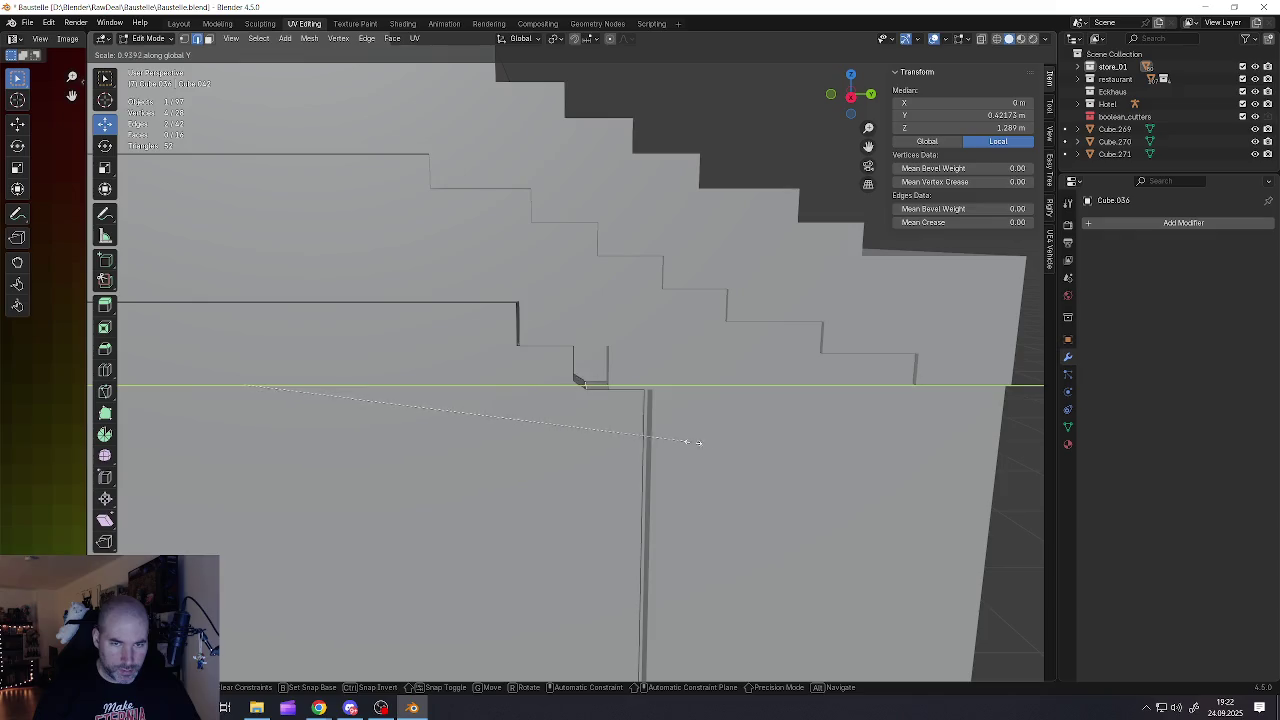
click(675, 438)
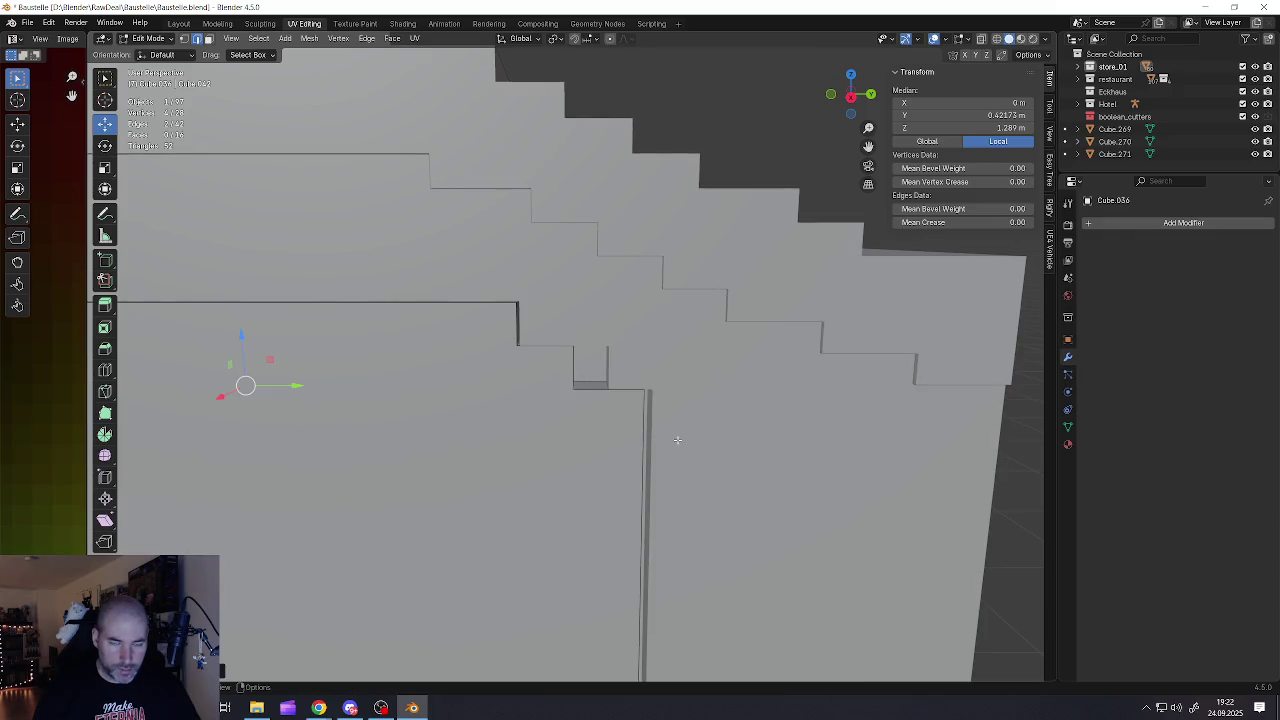
Shift the small step edge along Y to align it
middle_drag(676, 438, 667, 447)
key(g)
key(y)
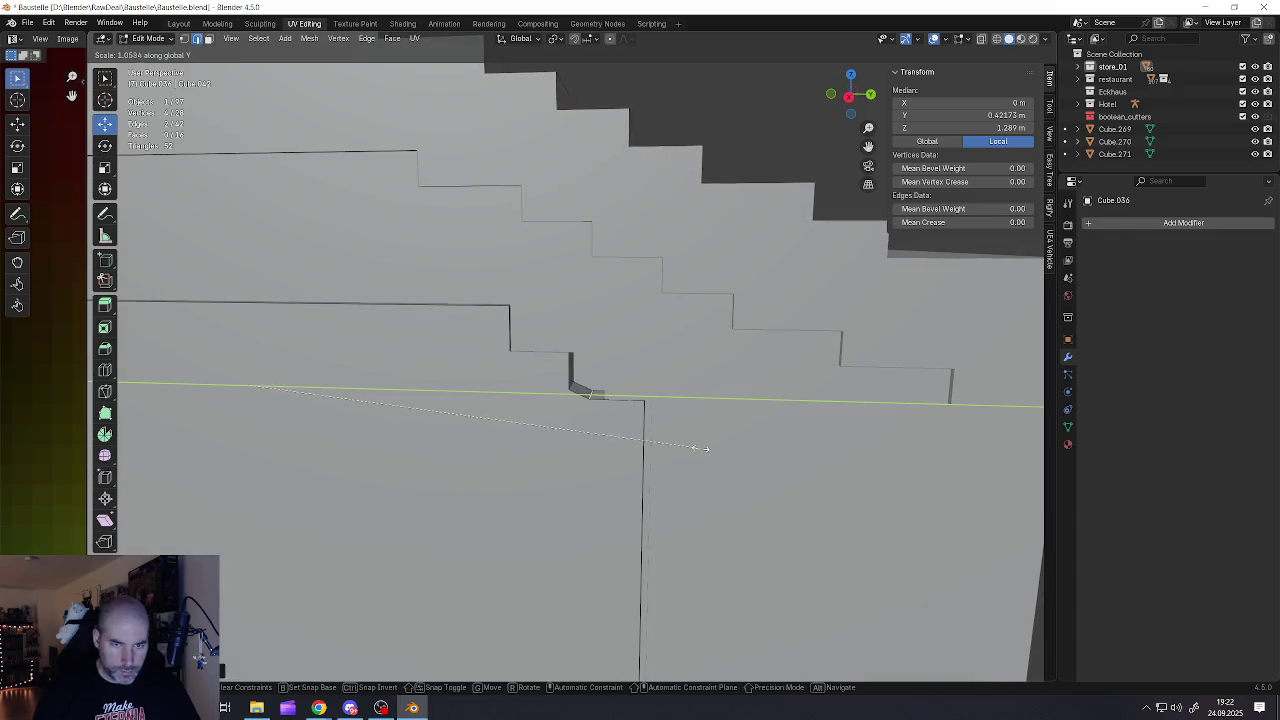
click(716, 447)
Flatten the slanted edge pair beside the door top to vertical with S Y 0
scroll(590, 377, down, 5)
mouse_move(590, 377)
middle_down()
mouse_move(430, 416)
mouse_move(553, 415)
middle_up()
scroll(524, 376, up, 5)
scroll(519, 375, down, 4)
shift+click(413, 418)
scroll(735, 430, up, 3)
scroll(749, 446, up, 2)
middle_drag(806, 427, 790, 429)
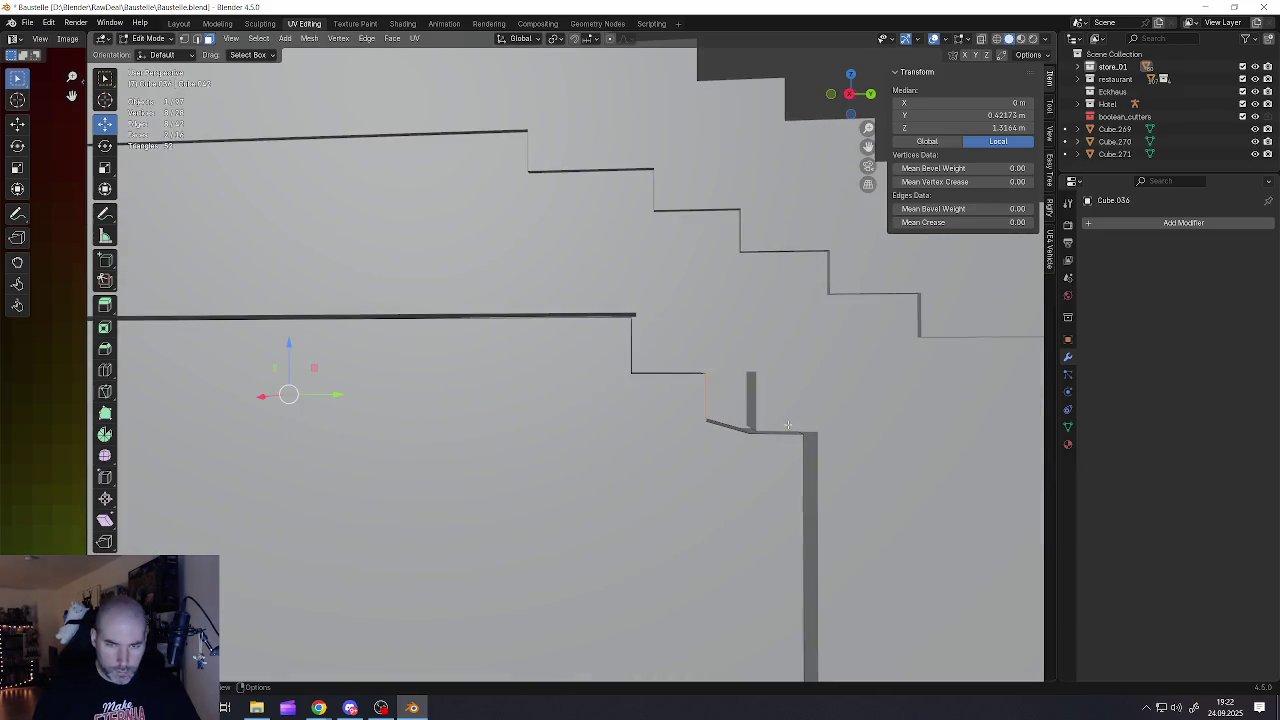
key(s)
key(y)
key(0)
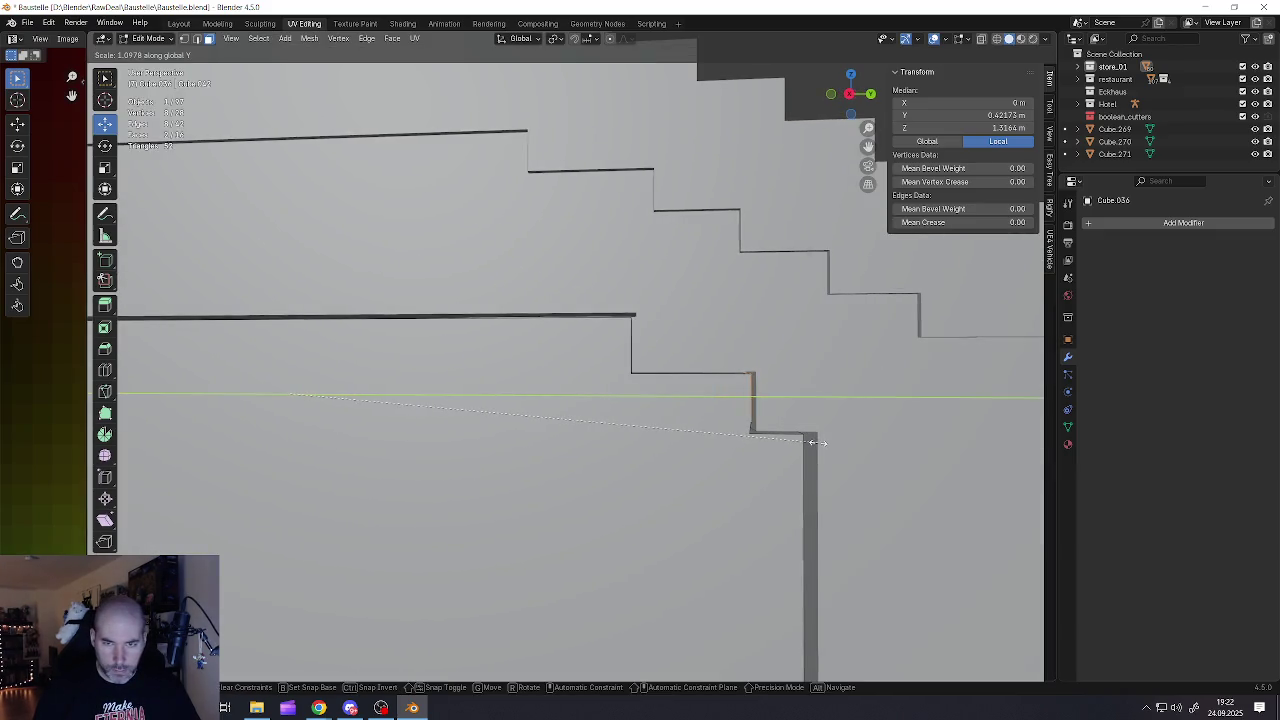
key(Return)
Select another leftover edge on the stepped wall
mouse_move(820, 442)
middle_down()
mouse_move(759, 419)
mouse_move(309, 443)
mouse_move(419, 440)
mouse_move(408, 431)
mouse_move(385, 446)
middle_up()
click(748, 425)
mouse_move(304, 427)
middle_down()
mouse_move(323, 408)
mouse_move(471, 437)
middle_up()
Dissolve the two leftover edges on the stepped wall, with X-ray turned on
key(x)
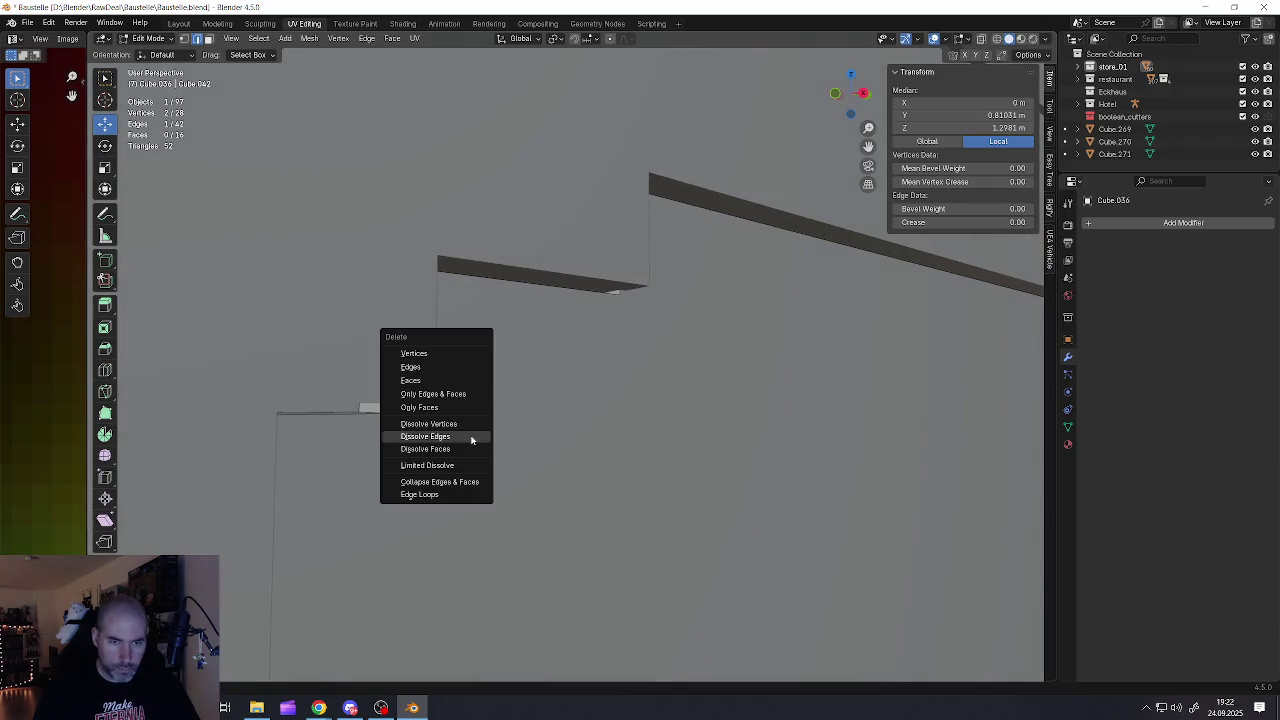
click(447, 438)
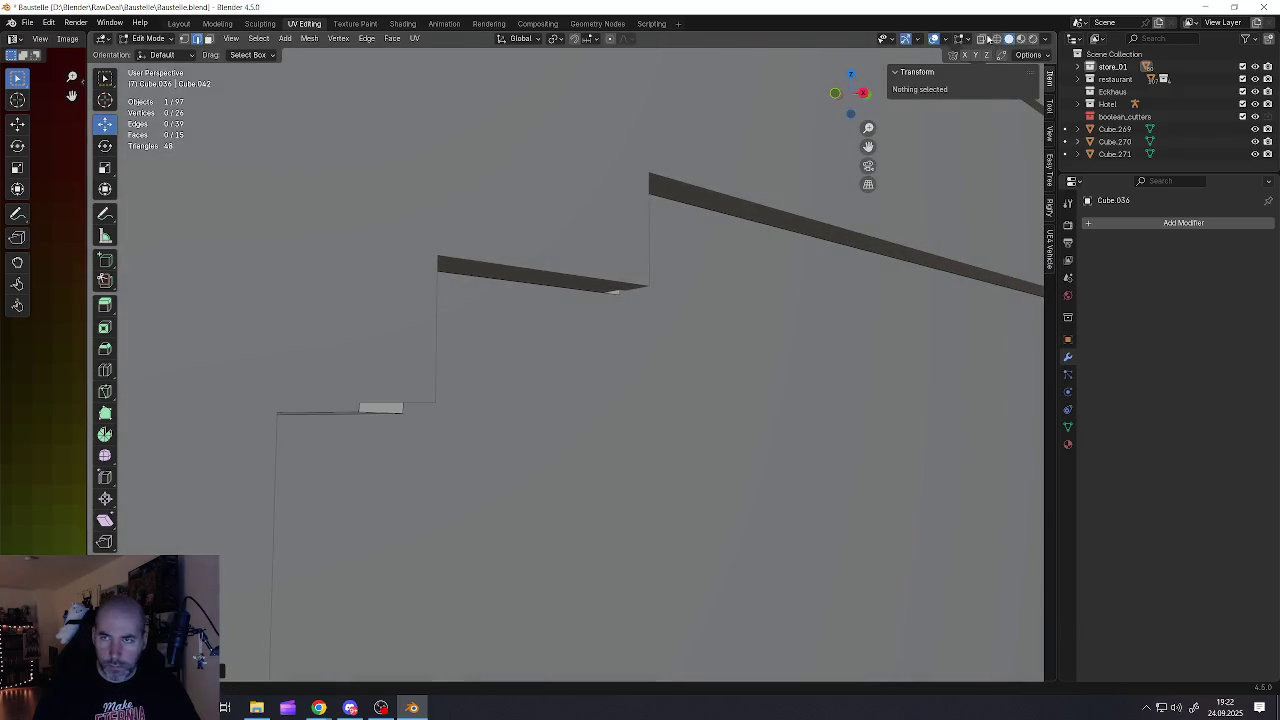
click(984, 38)
click(374, 385)
key(x)
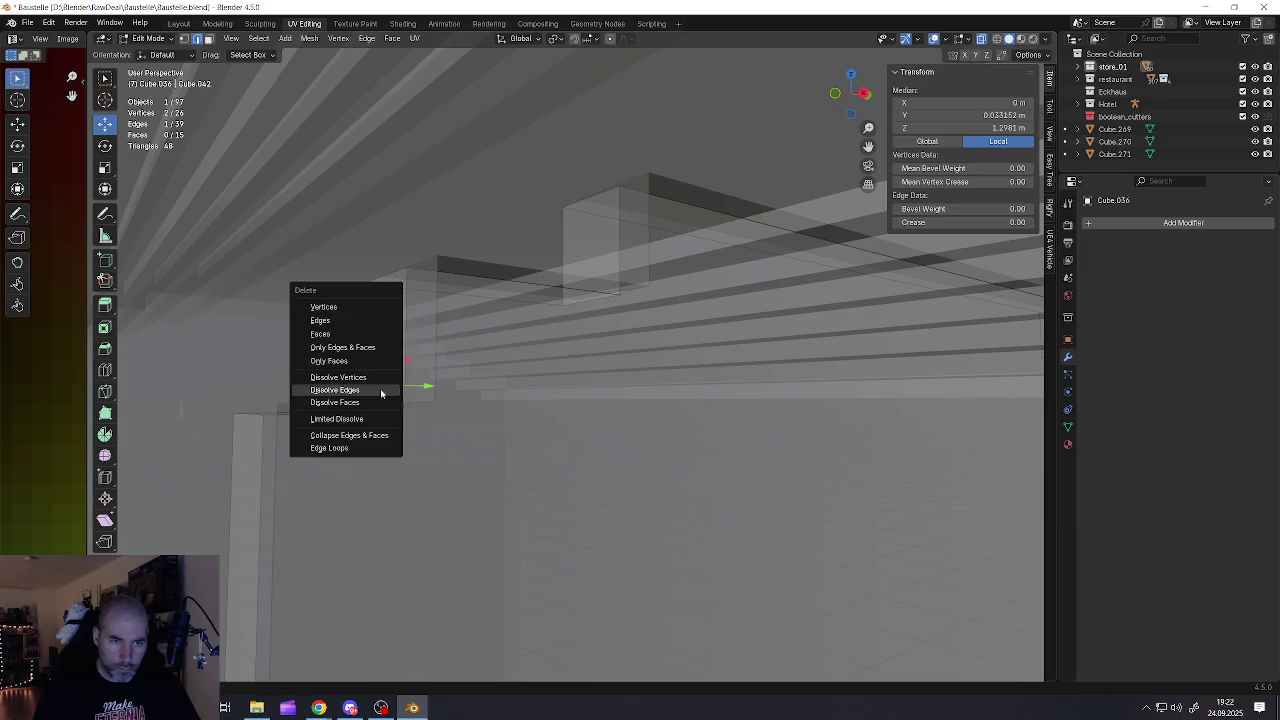
click(381, 393)
Move the step face up to the upper ledge corner
mouse_move(381, 393)
middle_down()
mouse_move(398, 382)
mouse_move(388, 357)
middle_up()
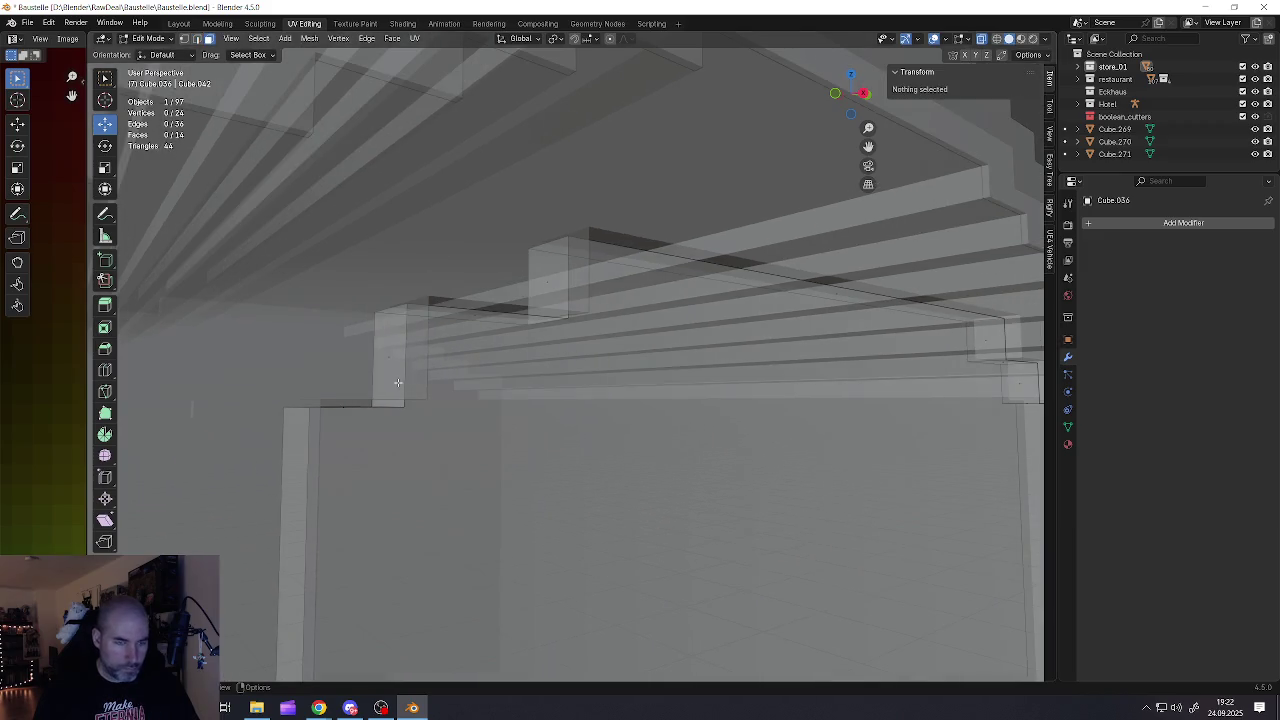
click(398, 382)
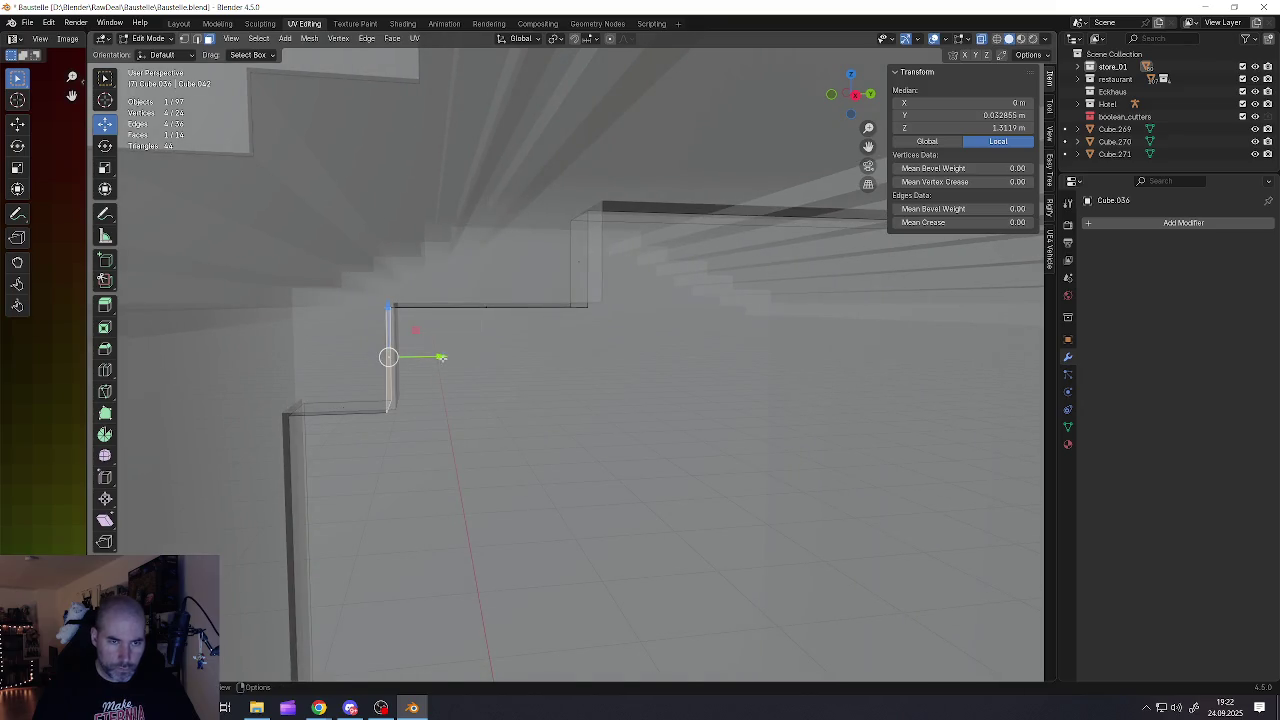
drag(441, 357, 450, 357)
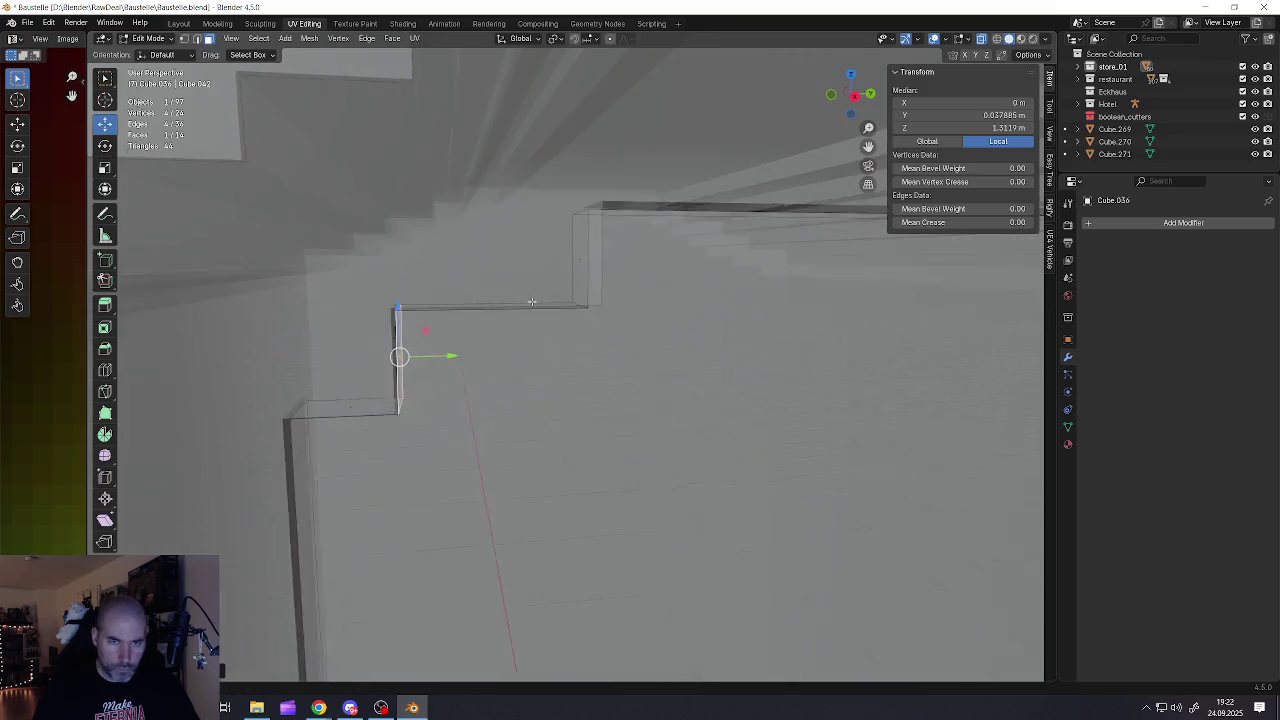
key(g)
click(598, 268)
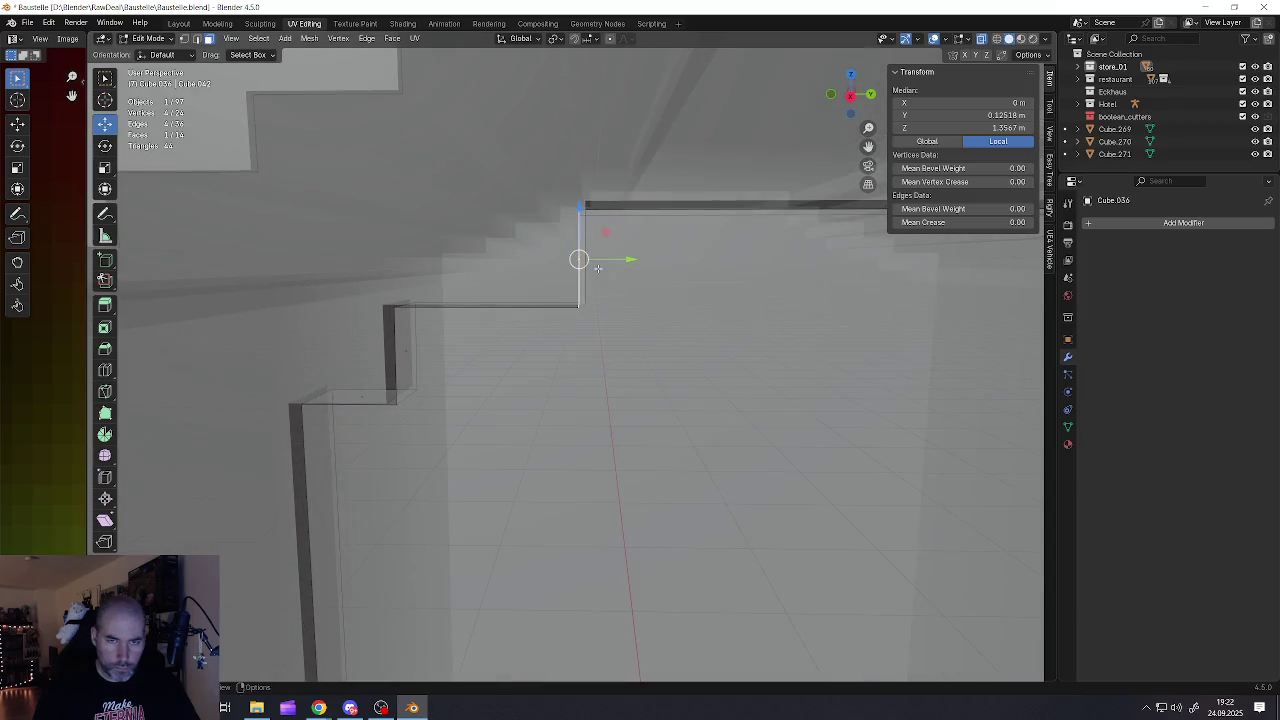
drag(625, 259, 634, 259)
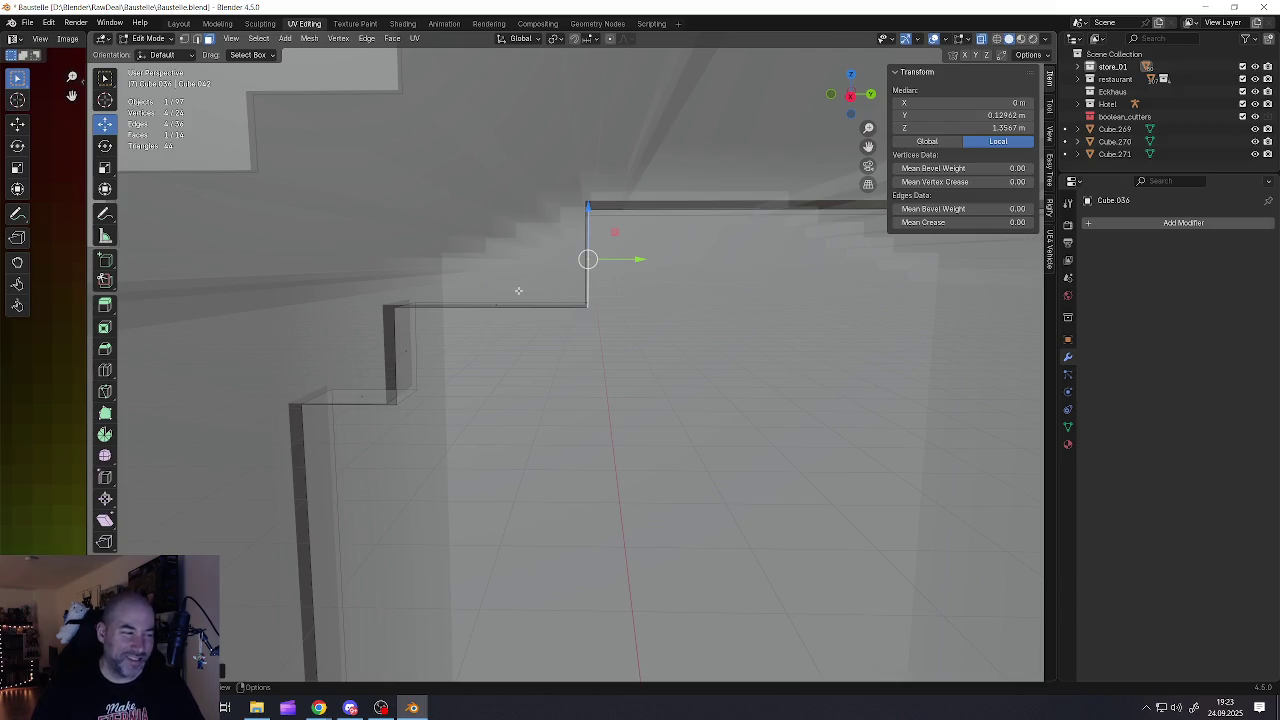
middle_drag(369, 414, 447, 367)
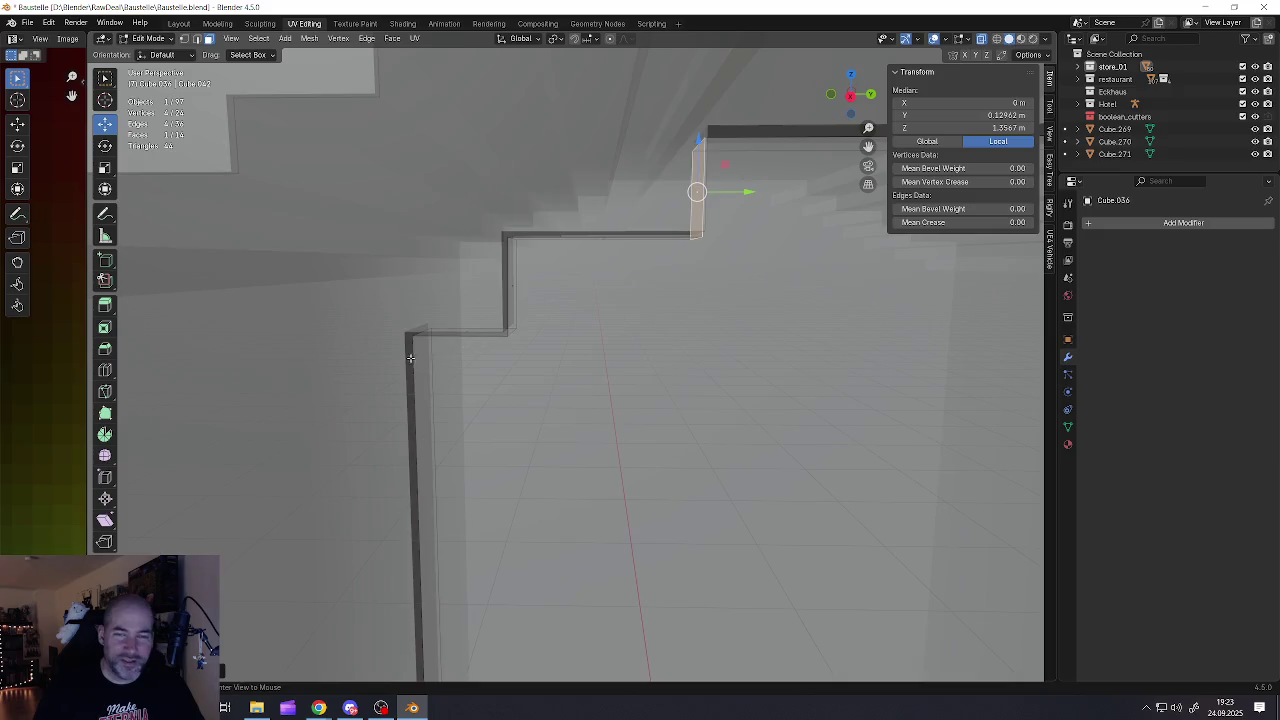
Lower the door's bottom edge about 0.03 m along Z to reach the doorway floor
click(466, 352)
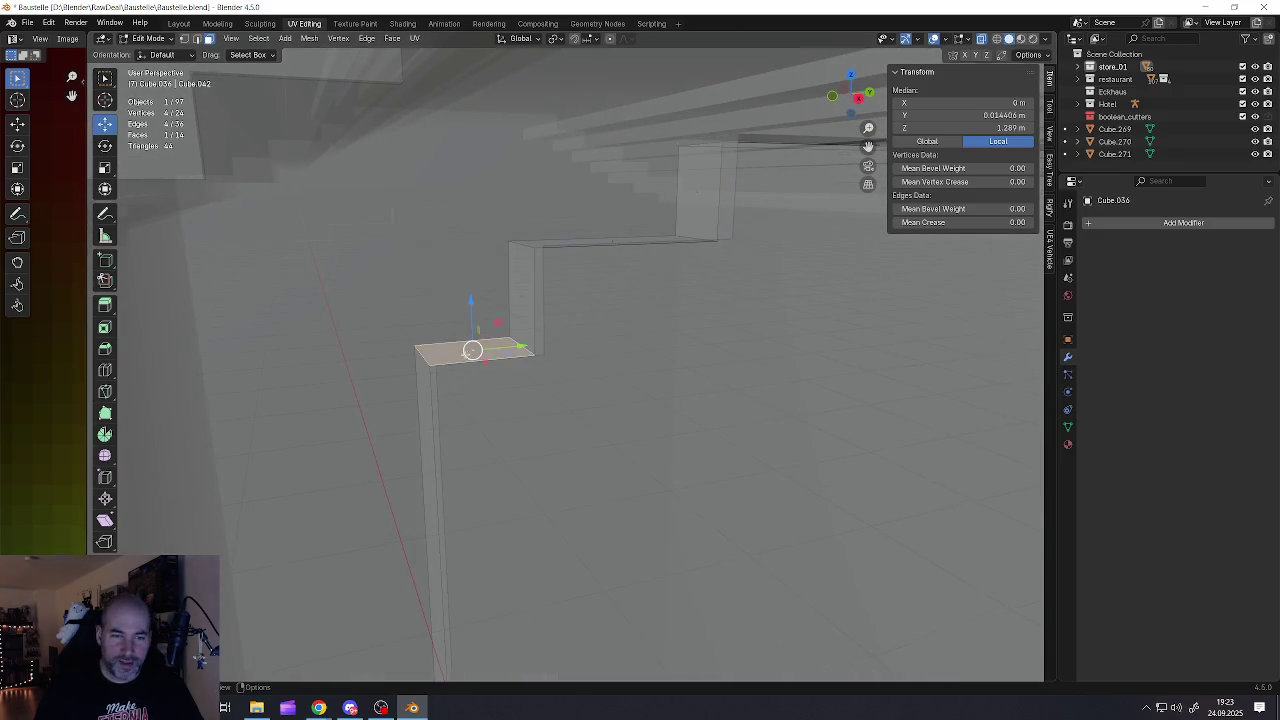
scroll(480, 390, down, 3)
mouse_move(480, 390)
middle_down()
mouse_move(481, 404)
mouse_move(527, 360)
mouse_move(582, 472)
mouse_move(626, 483)
middle_up()
scroll(481, 404, down, 3)
scroll(520, 363, down, 5)
scroll(558, 418, up, 2)
scroll(558, 418, up, 5)
scroll(558, 418, up, 3)
click(610, 482)
drag(627, 433, 622, 456)
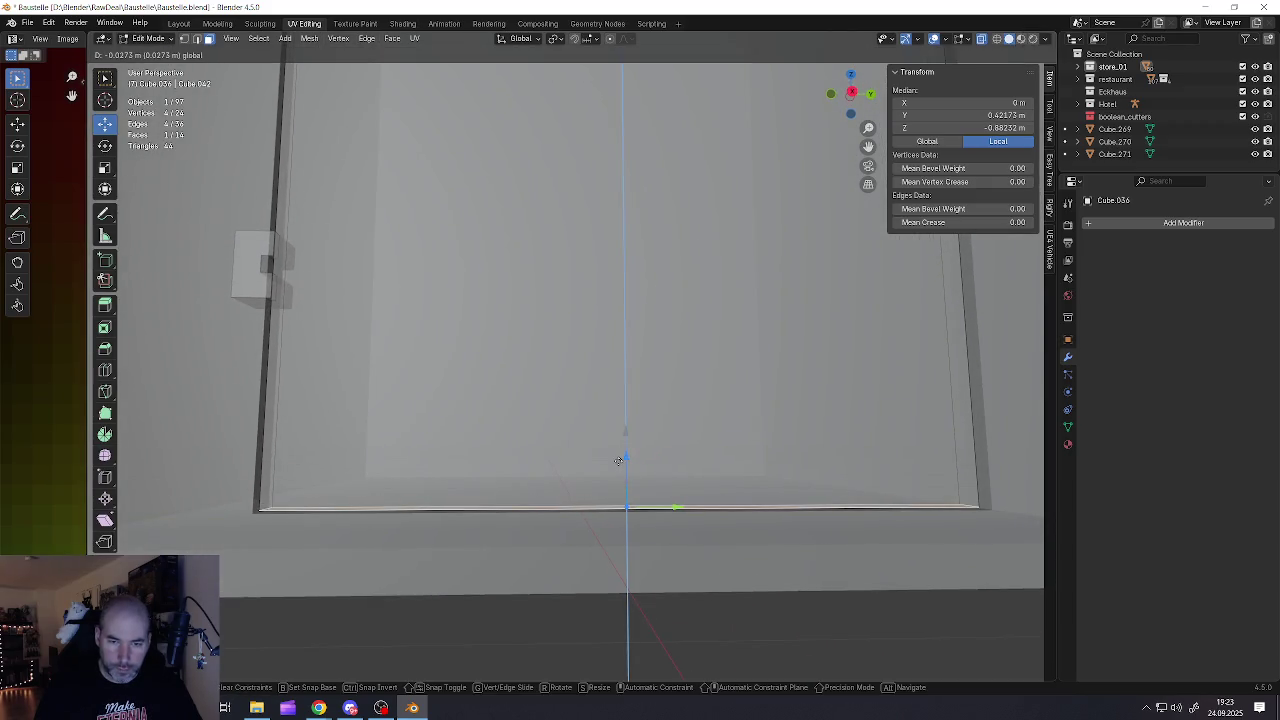
Return to Object Mode and deselect everything
scroll(614, 459, down, 3)
key(Tab)
scroll(620, 370, down, 3)
mouse_move(609, 374)
middle_down()
mouse_move(617, 366)
mouse_move(601, 357)
mouse_move(584, 381)
middle_up()
key(alt+a)
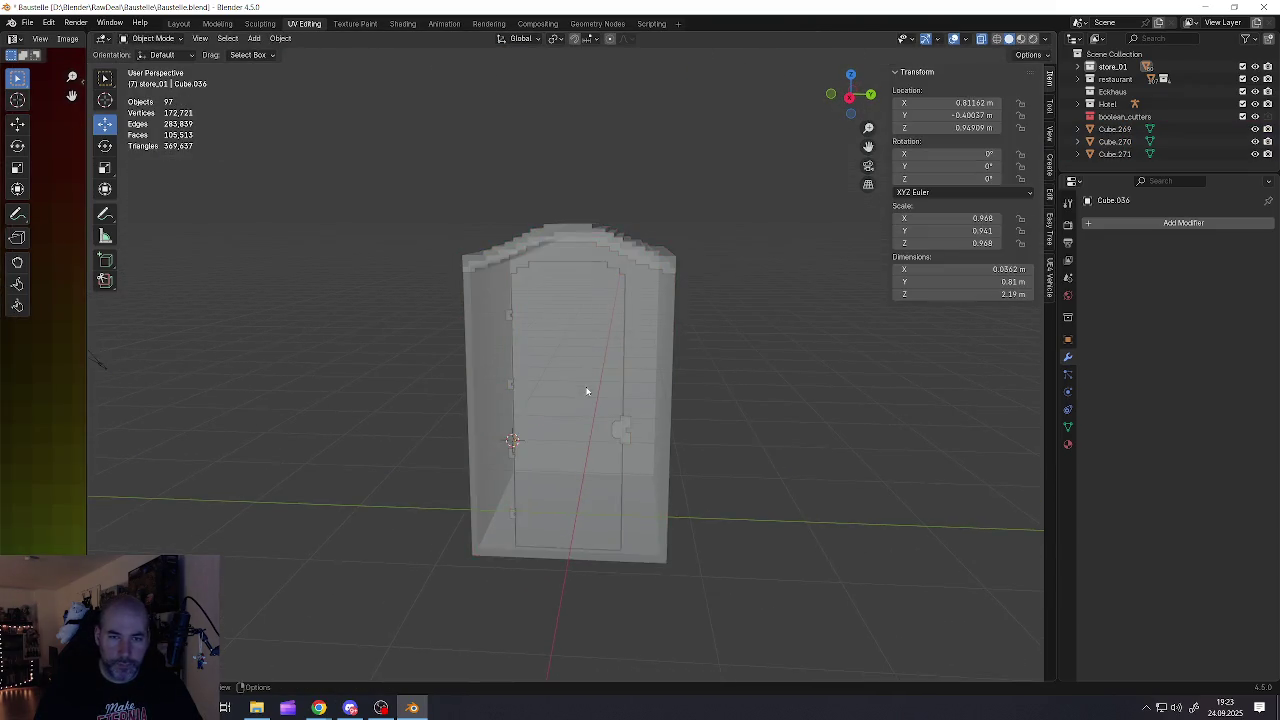
Save Baustelle.blend
scroll(584, 381, up, 3)
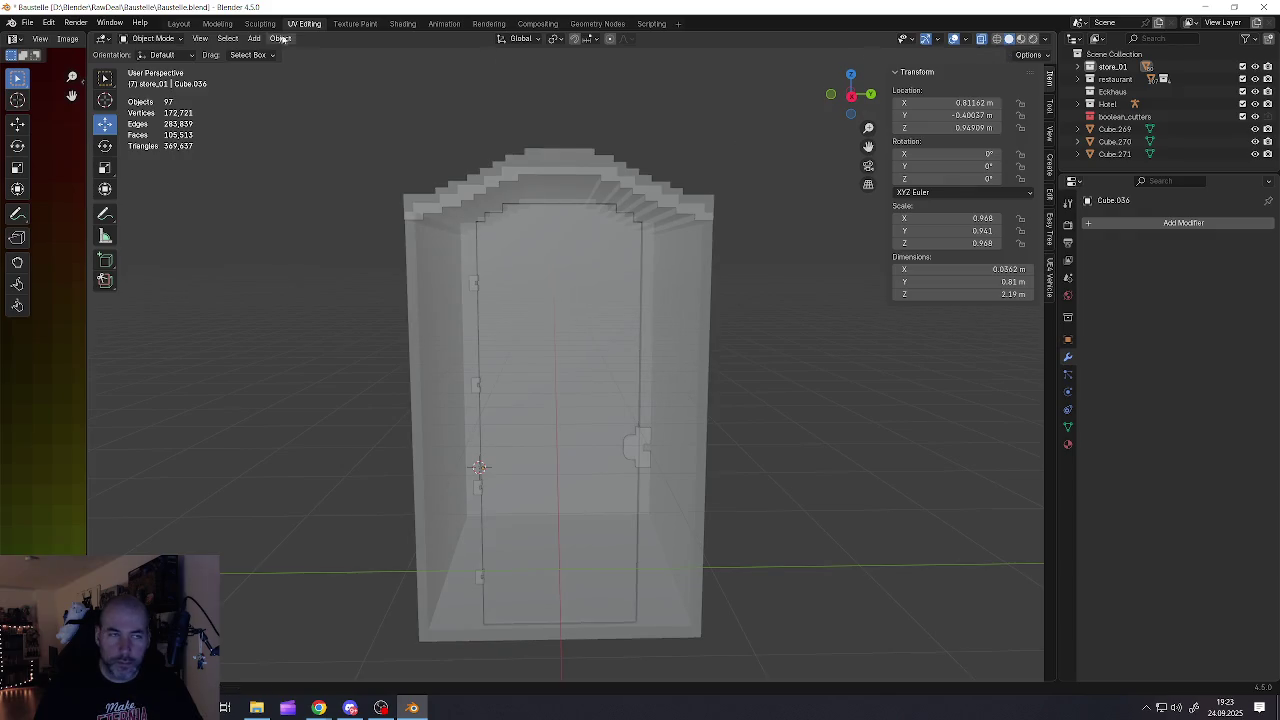
click(28, 22)
click(54, 101)
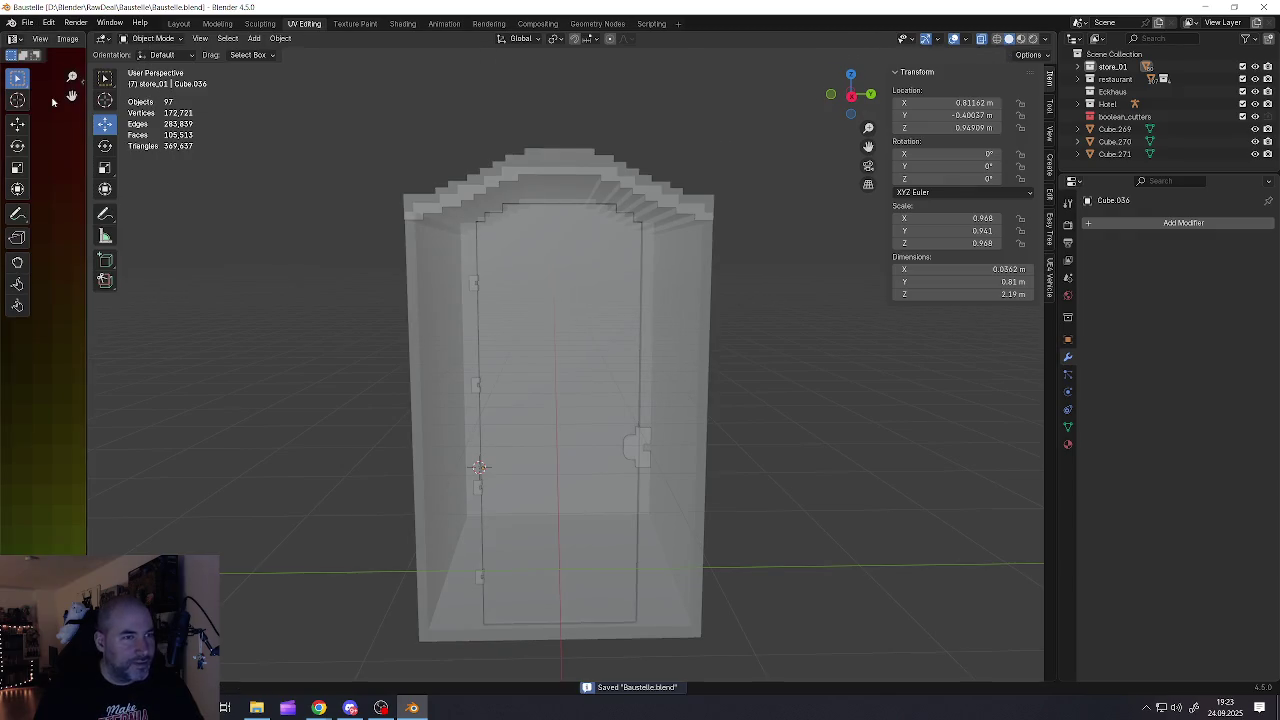
Apply rotation and scale to the inner door panel
click(640, 417)
click(638, 440)
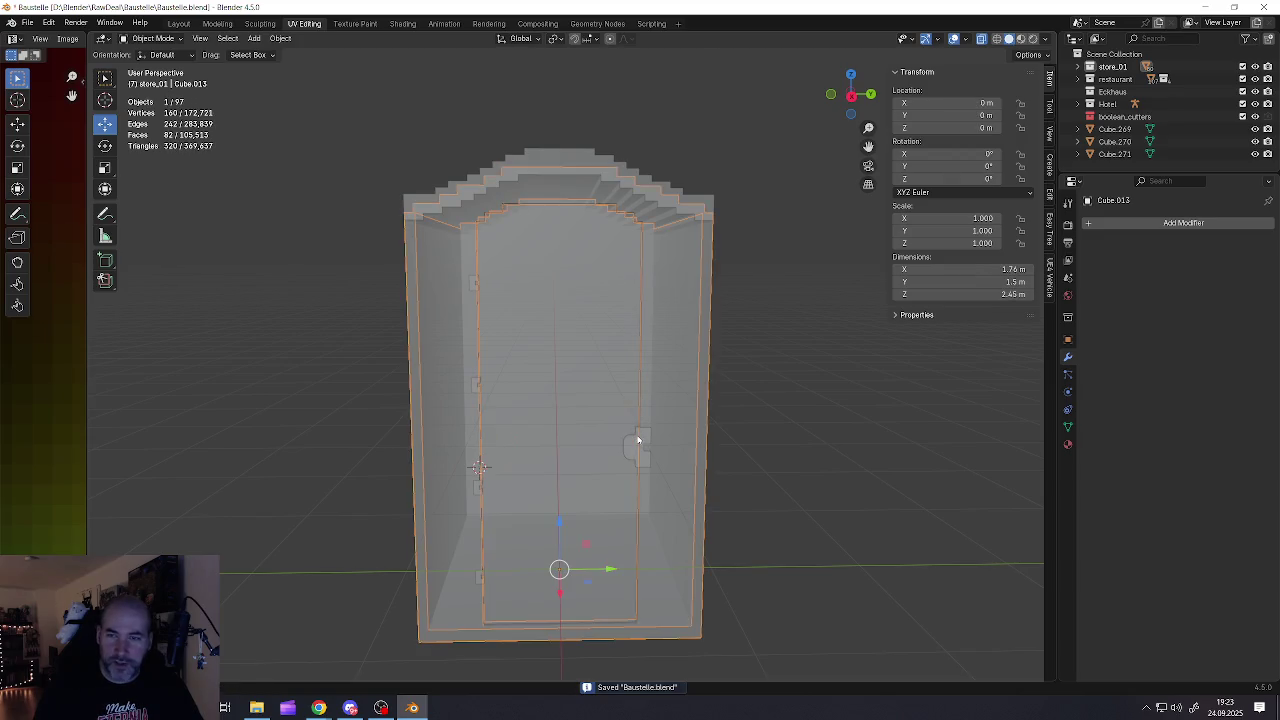
click(620, 401)
key(ctrl+a)
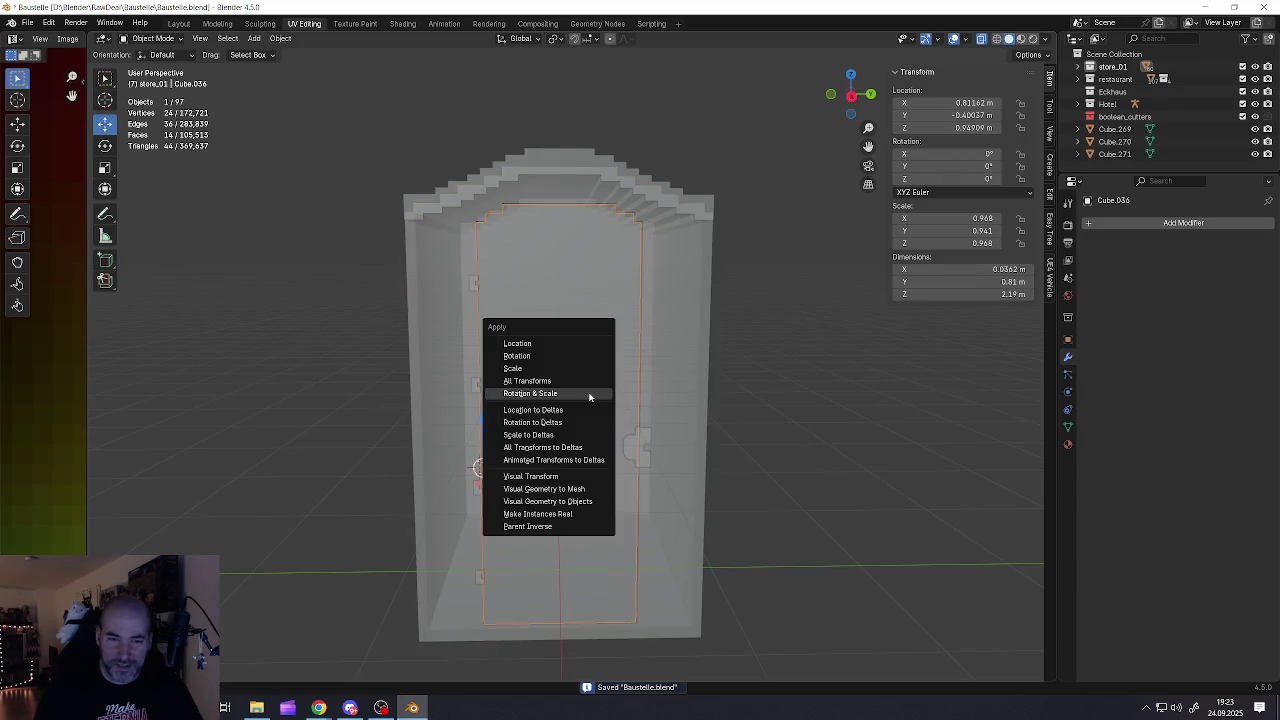
click(589, 395)
Select and frame the small door handle, then open the Add Modifier list
click(689, 399)
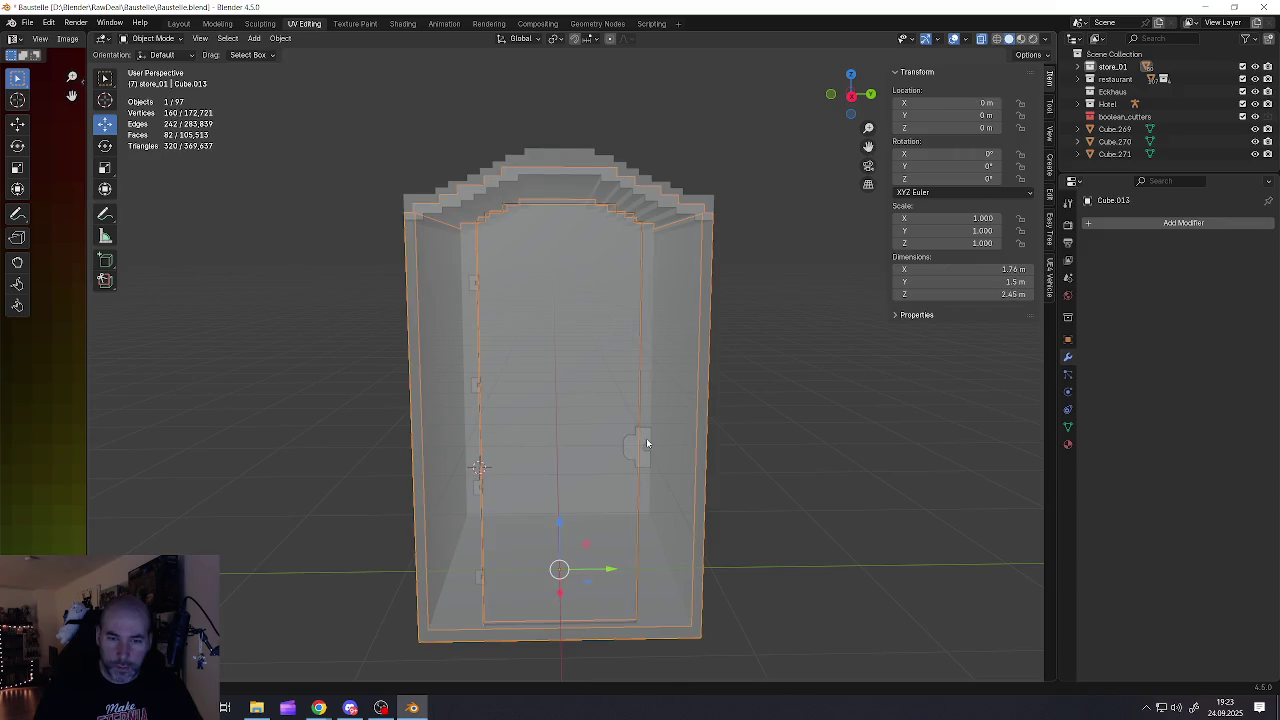
click(646, 443)
key(KP_Decimal)
click(1183, 222)
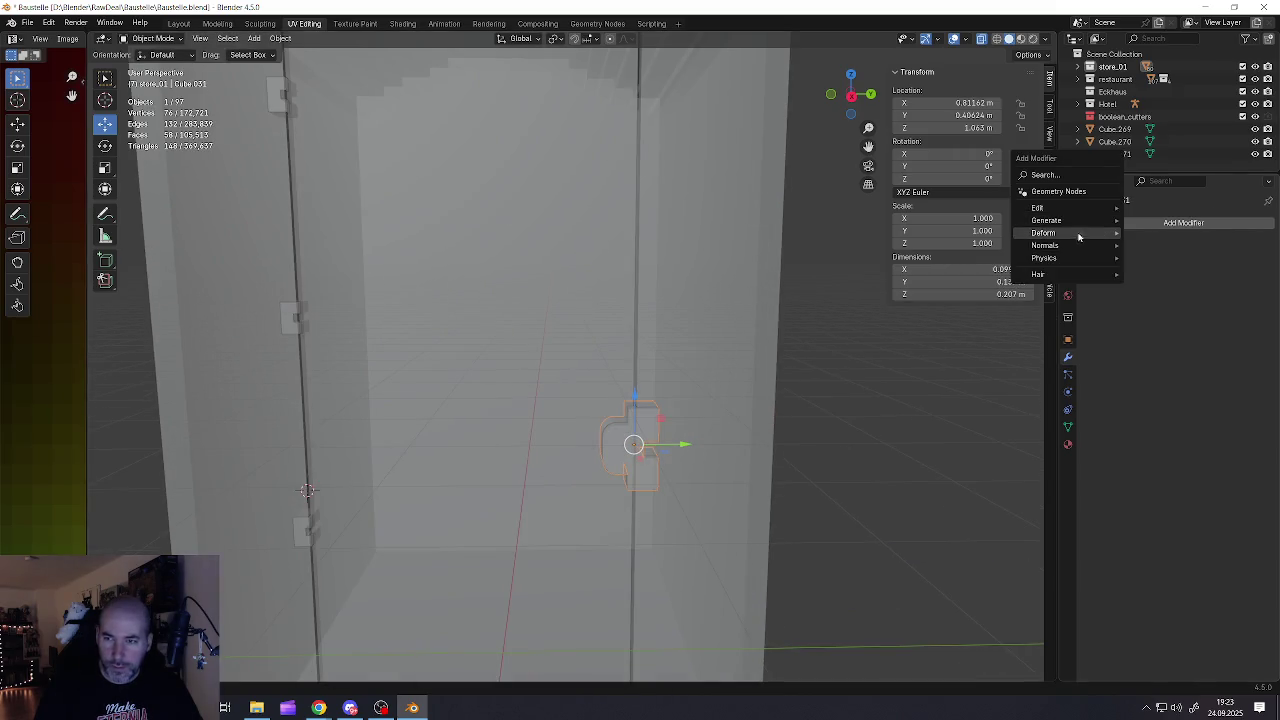
mouse_move(1047, 220)
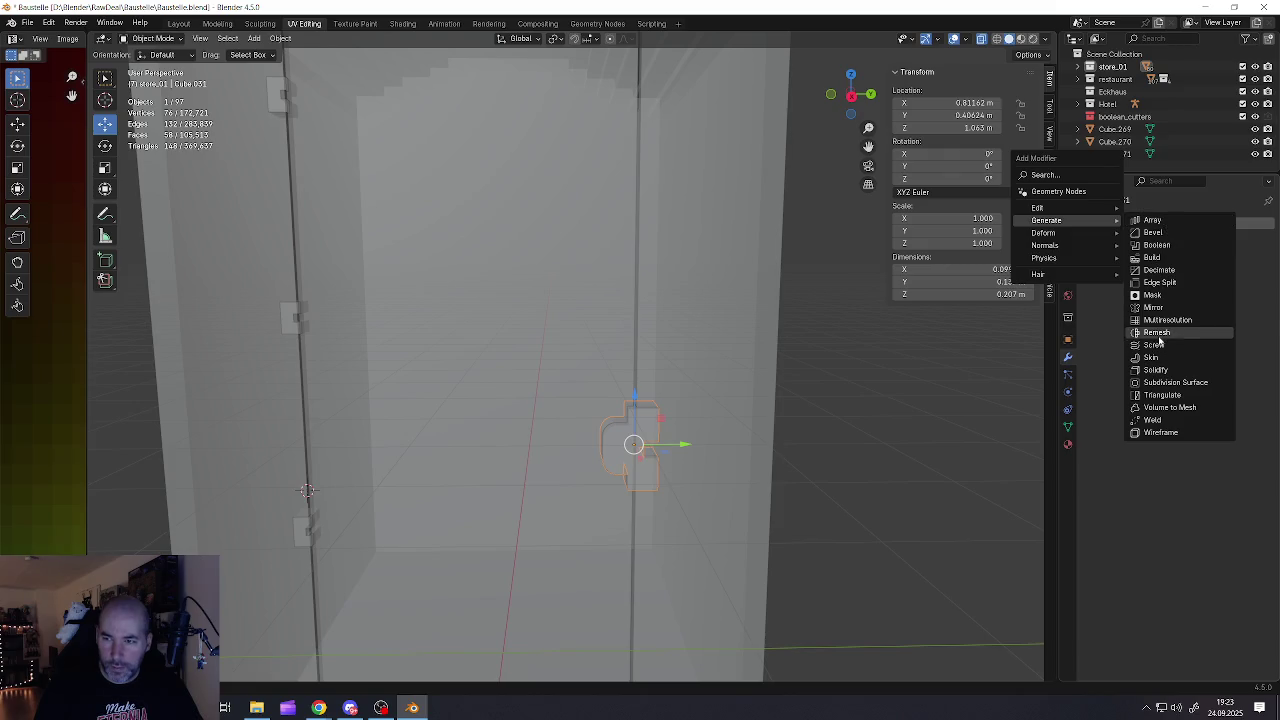
Add a Remesh modifier in Blocks mode at Octree Depth 5 and apply it
click(1157, 333)
click(1108, 262)
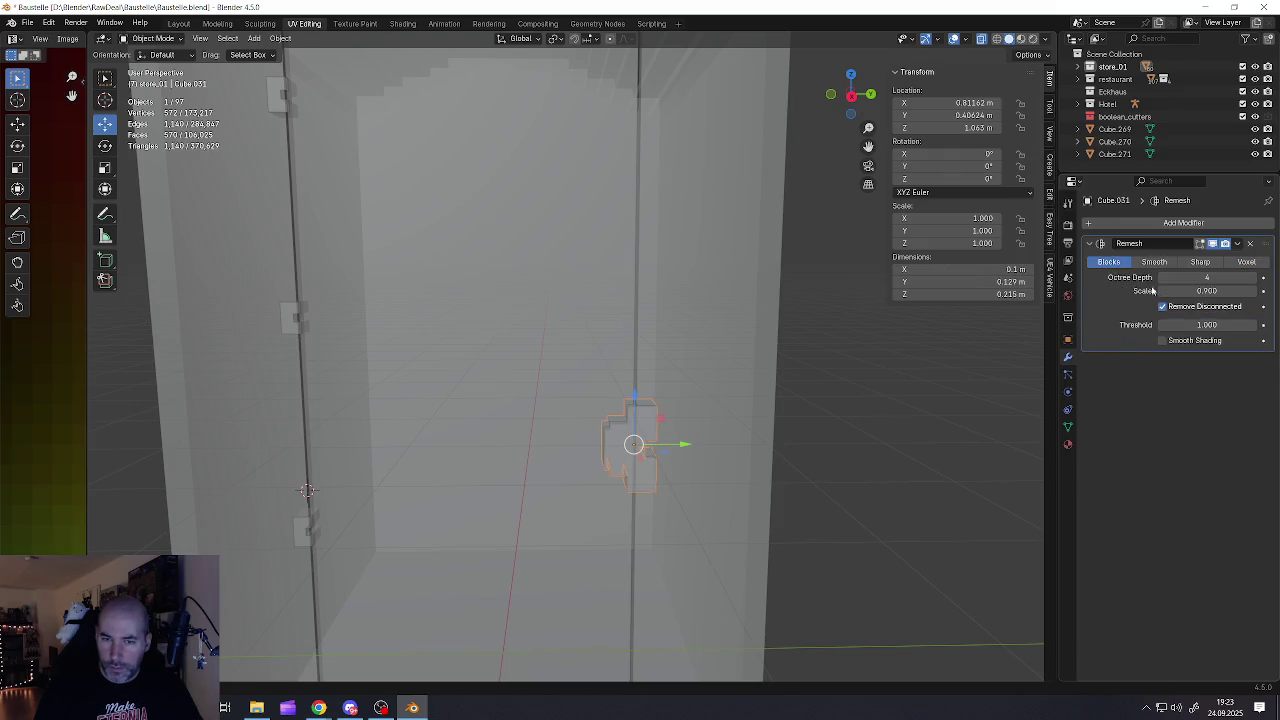
mouse_move(716, 411)
middle_down()
mouse_move(572, 462)
mouse_move(586, 457)
mouse_move(560, 446)
middle_up()
click(1252, 278)
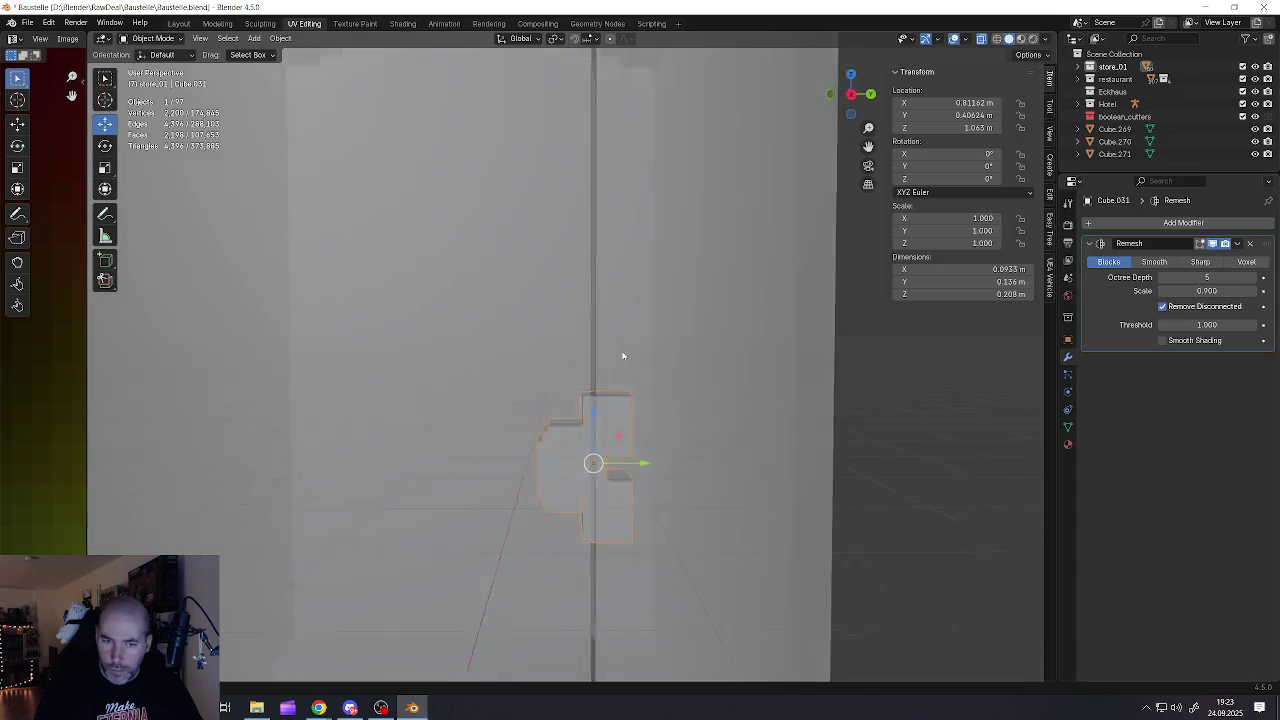
middle_drag(617, 357, 647, 356)
click(1161, 278)
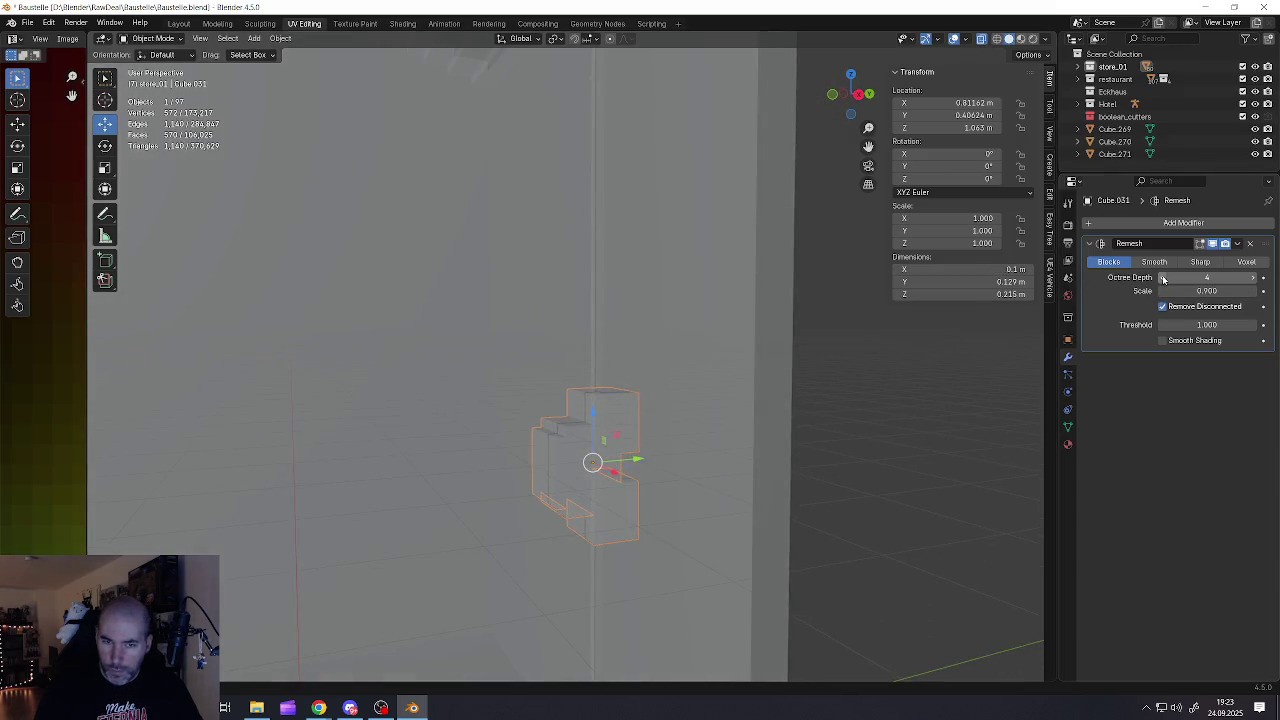
click(1252, 278)
middle_drag(760, 348, 783, 347)
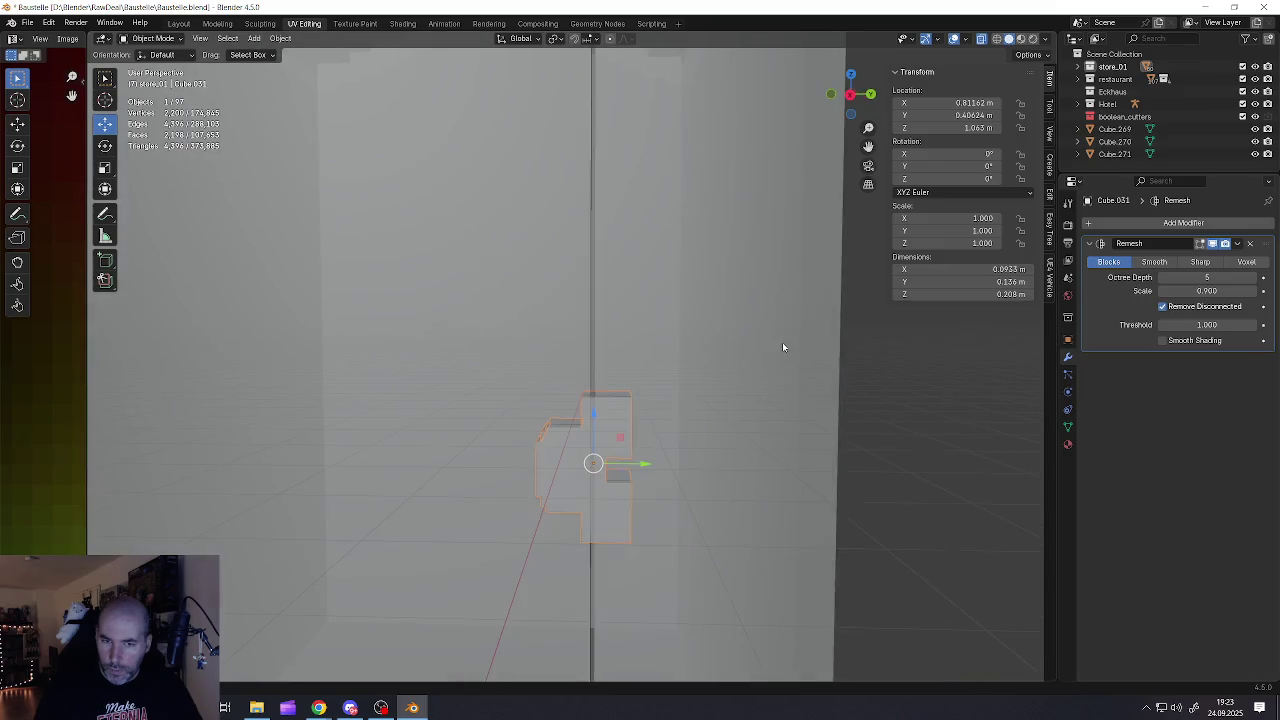
click(1237, 243)
click(1170, 248)
Select all of the handle mesh in Edit Mode and delete it
key(Tab)
key(a)
key(x)
click(687, 326)
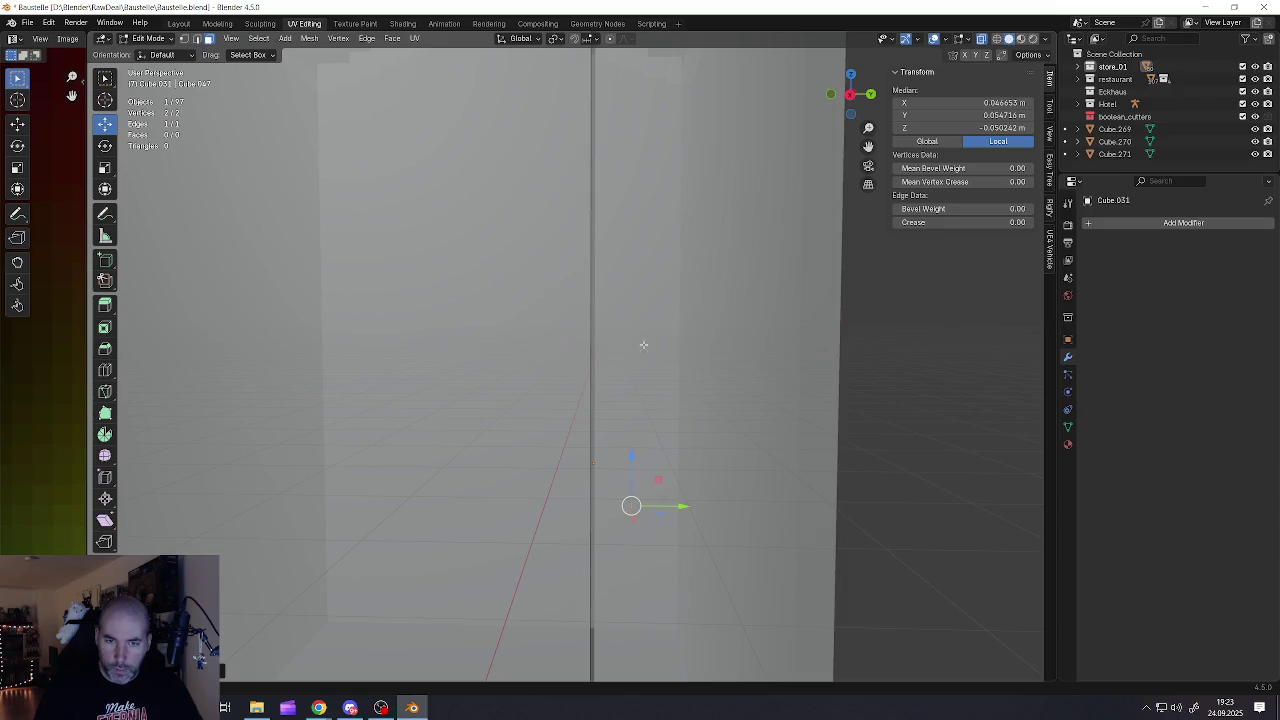
Undo the deletion and dissolve the handle's faces down to a low-poly blocky mesh
key(KP_Decimal)
key(ctrl+z)
key(x)
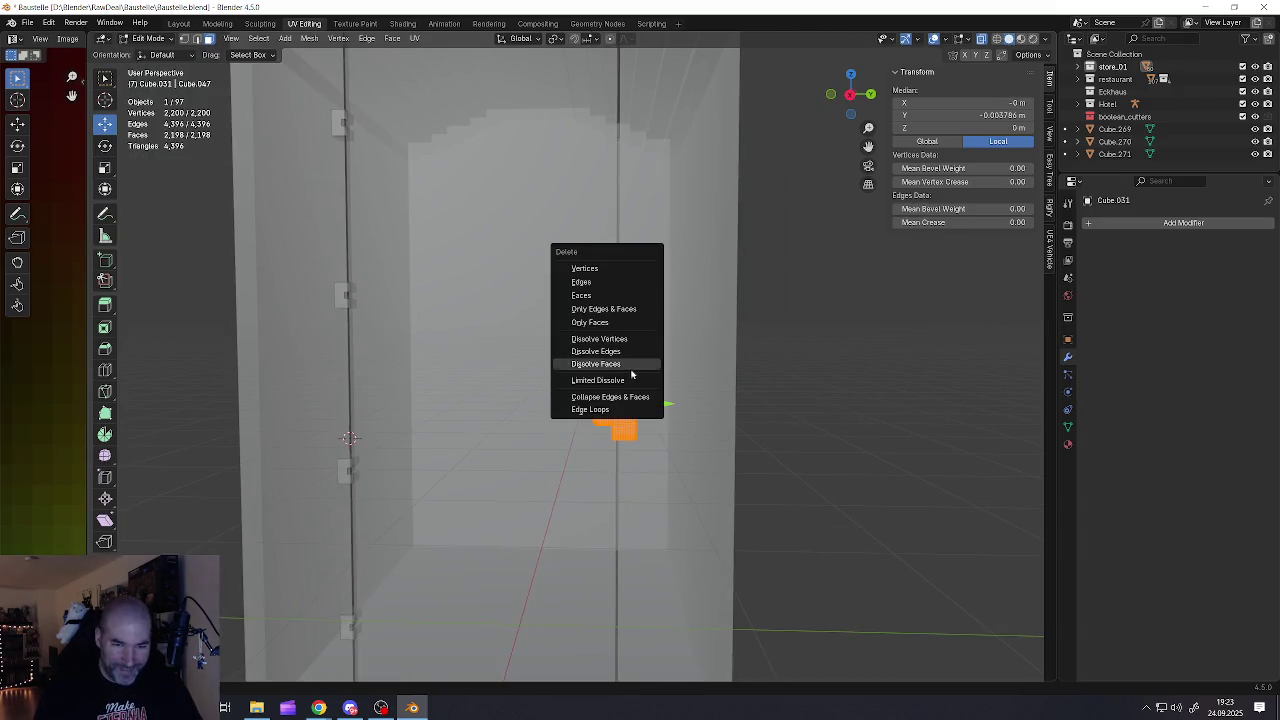
click(646, 378)
key(Tab)
Select the entire tall door panel mesh in Edit Mode, then leave Edit Mode
click(538, 384)
key(Tab)
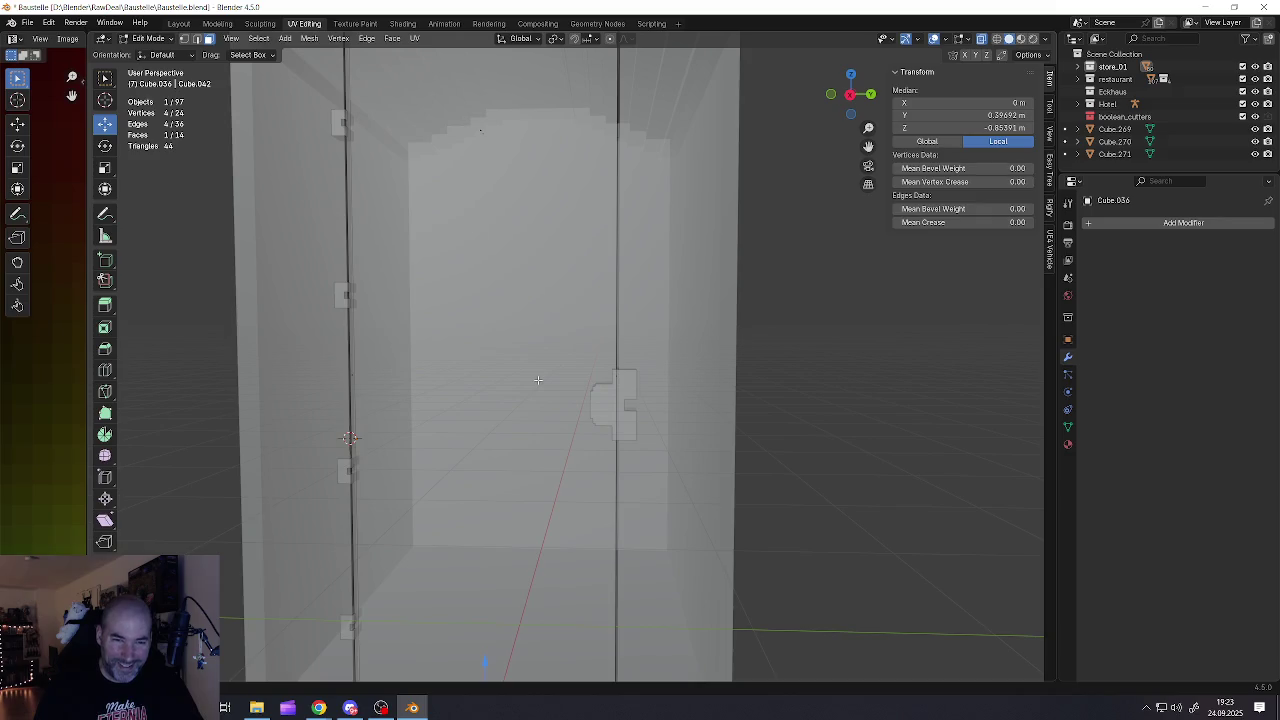
scroll(560, 375, down, 2)
scroll(570, 355, down, 3)
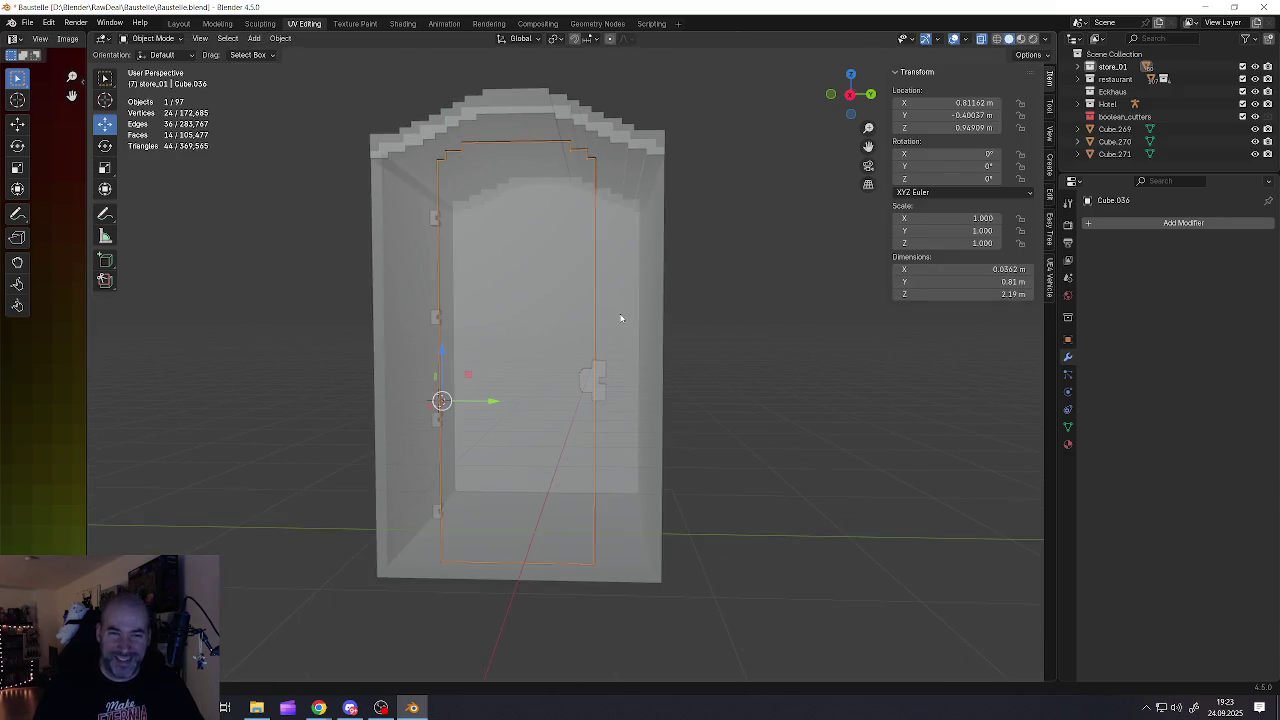
click(619, 313)
click(553, 354)
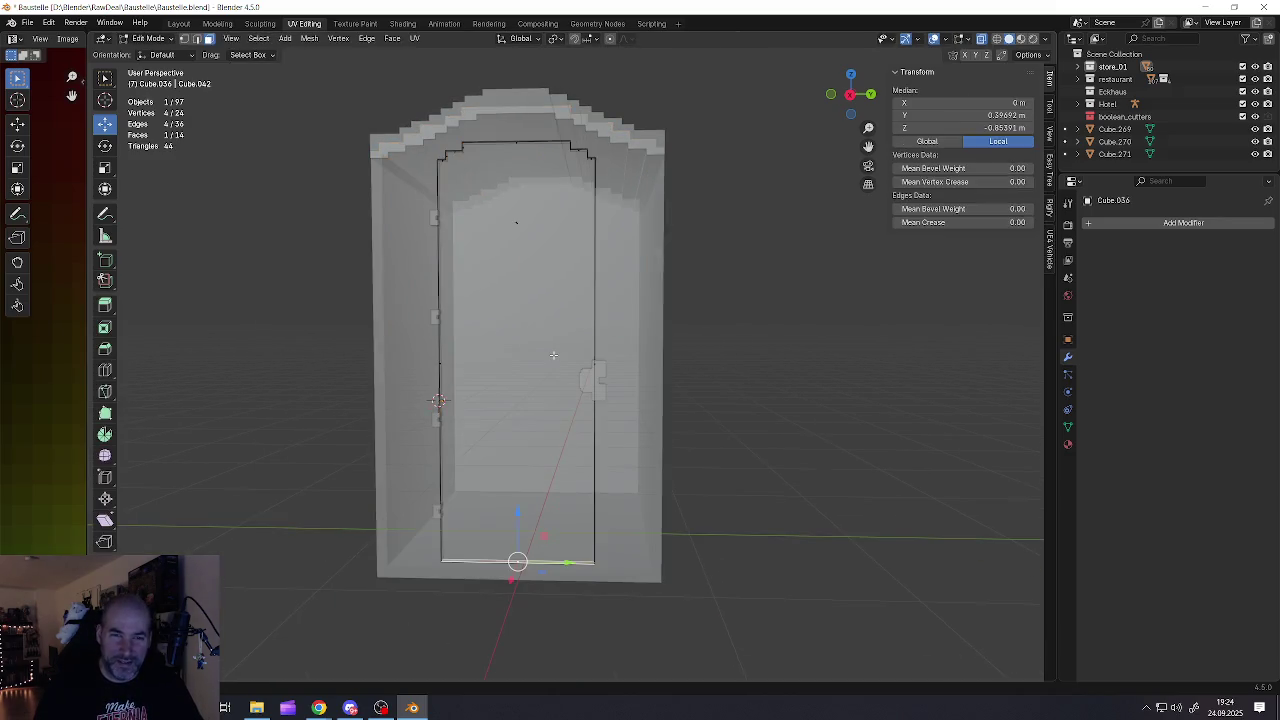
key(ctrl+l)
key(Tab)
Select the door handle and inspect the door and handle from several angles
click(585, 366)
click(585, 366)
shift+middle_drag(590, 372, 601, 379)
scroll(524, 430, up, 4)
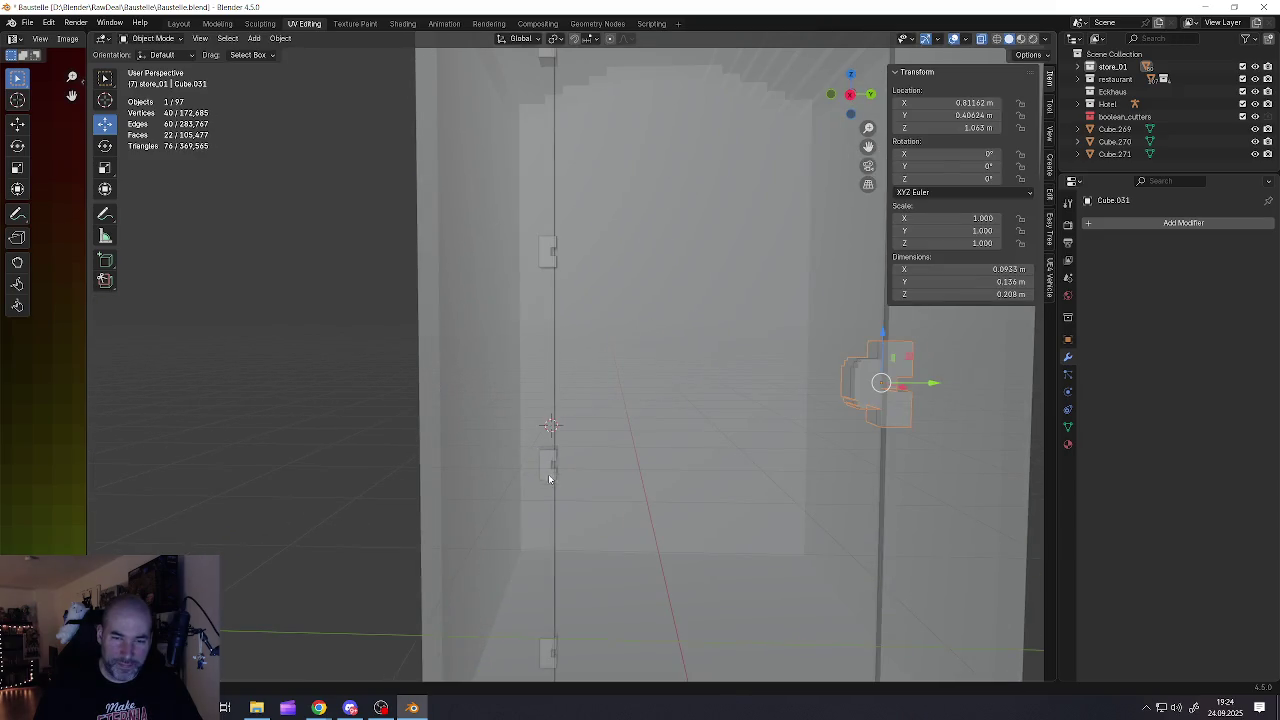
shift+middle_drag(524, 434, 526, 328)
scroll(521, 360, down, 5)
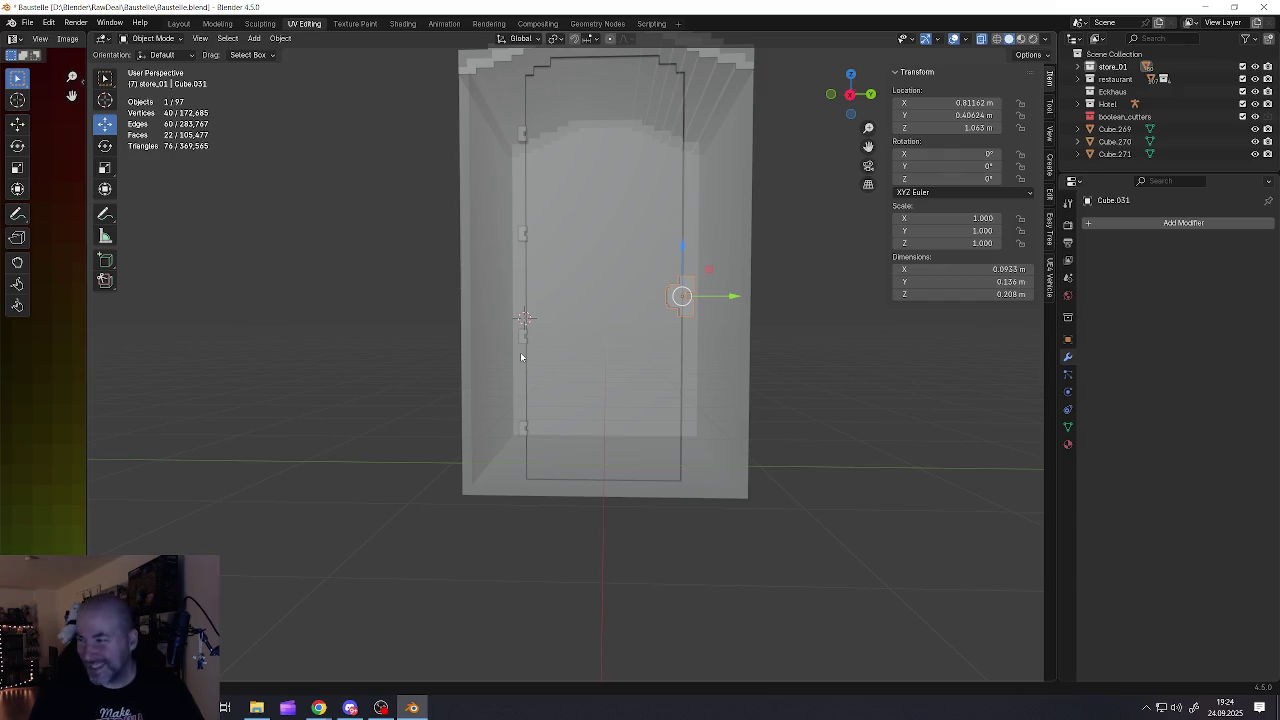
mouse_move(563, 374)
middle_down()
mouse_move(551, 463)
mouse_move(539, 423)
mouse_move(573, 449)
middle_up()
scroll(539, 423, down, 2)
key(alt+a)
scroll(561, 456, up, 3)
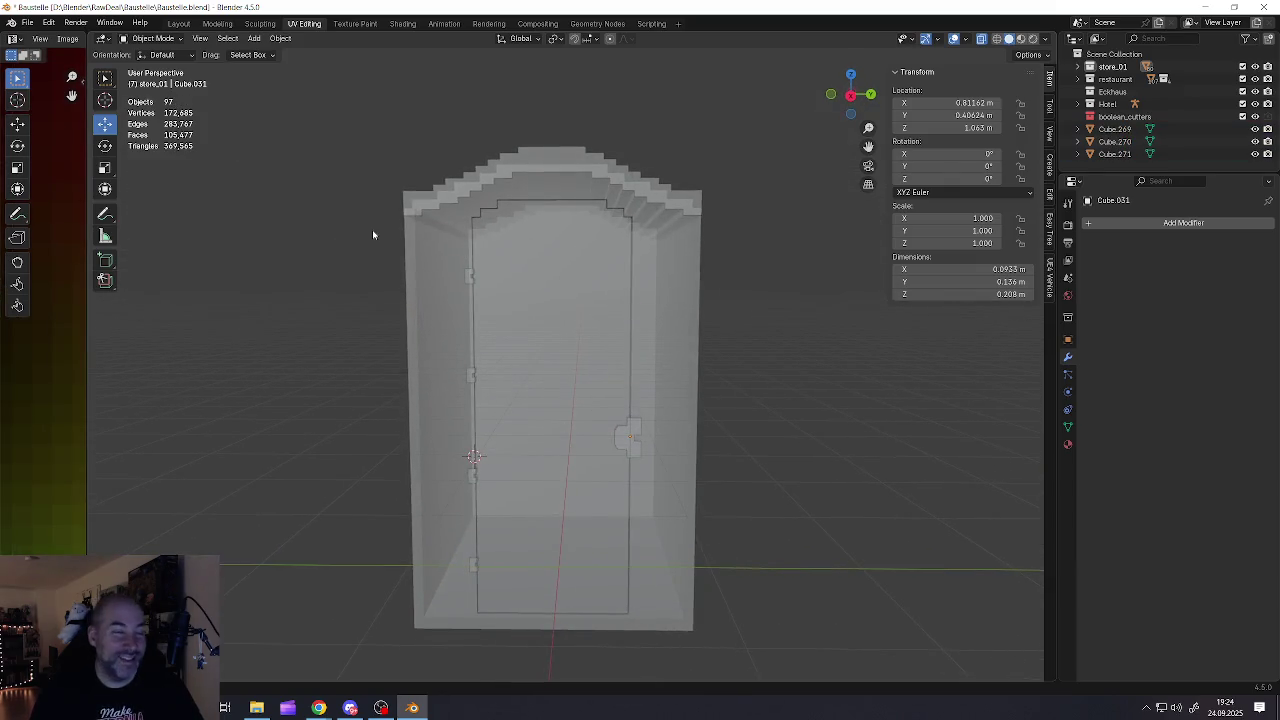
click(36, 24)
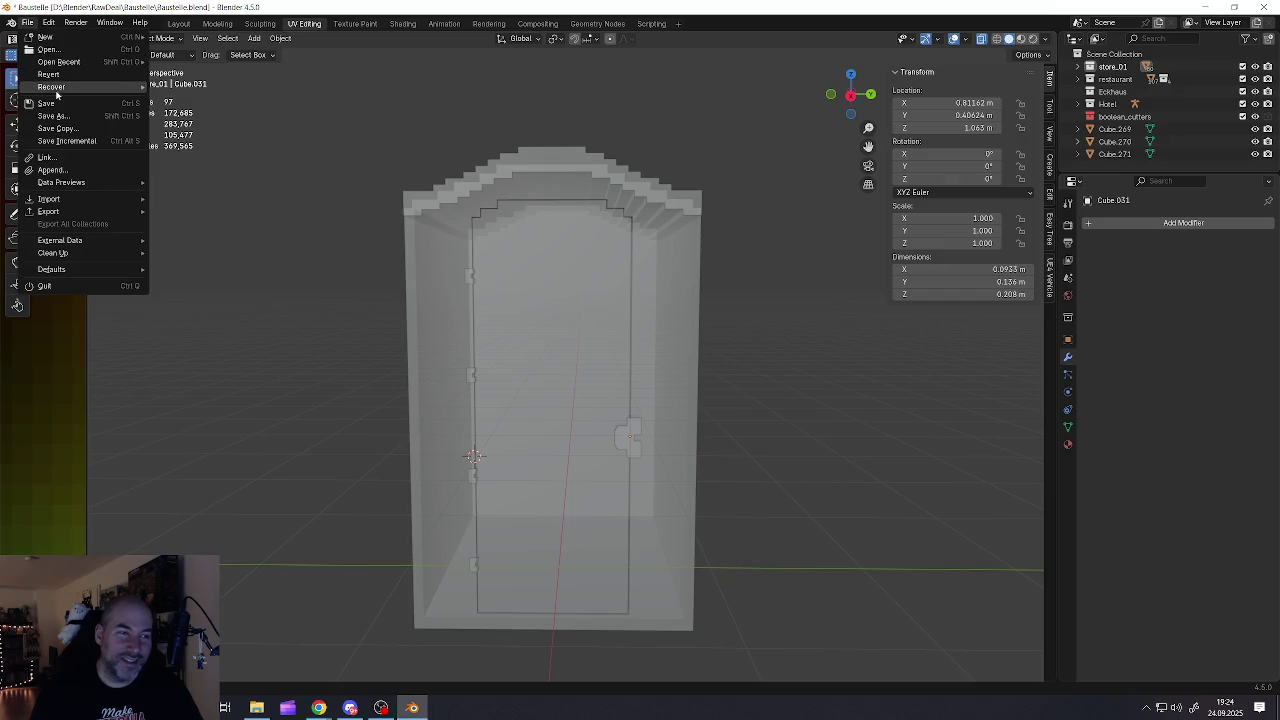
Save Baustelle.blend with the finished blocky booth
click(45, 104)
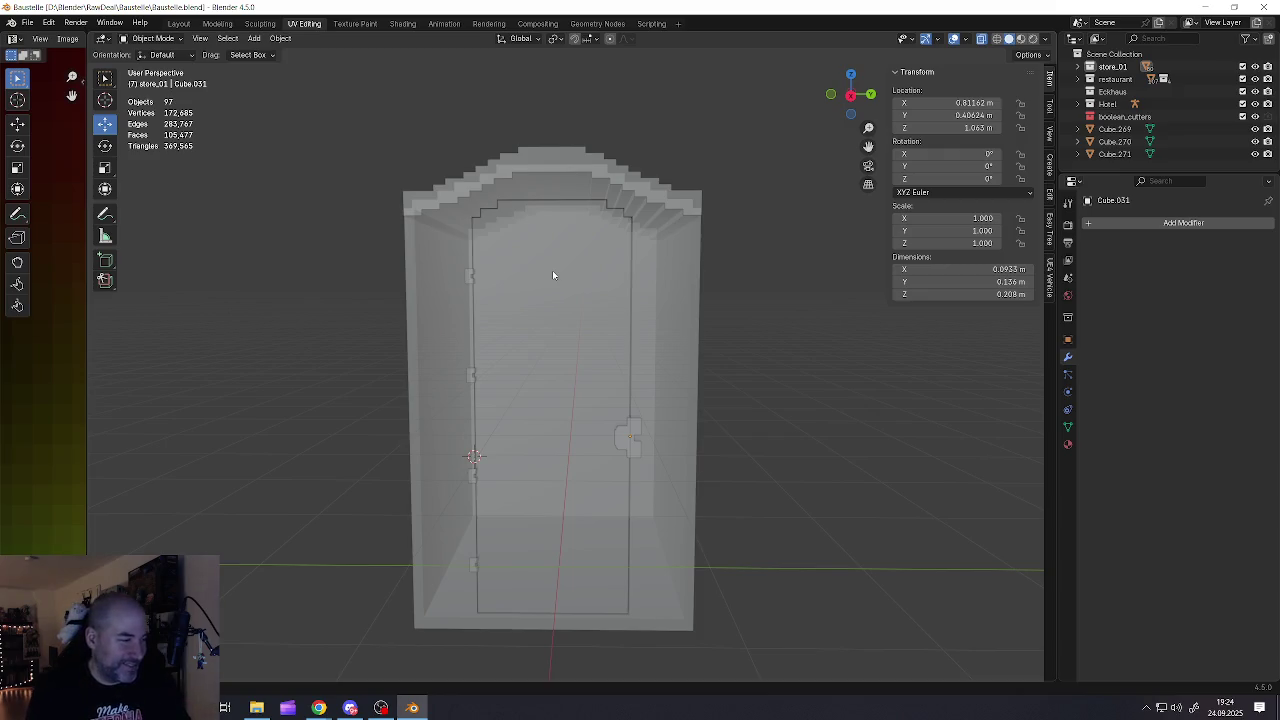
shift+middle_drag(572, 406, 588, 364)
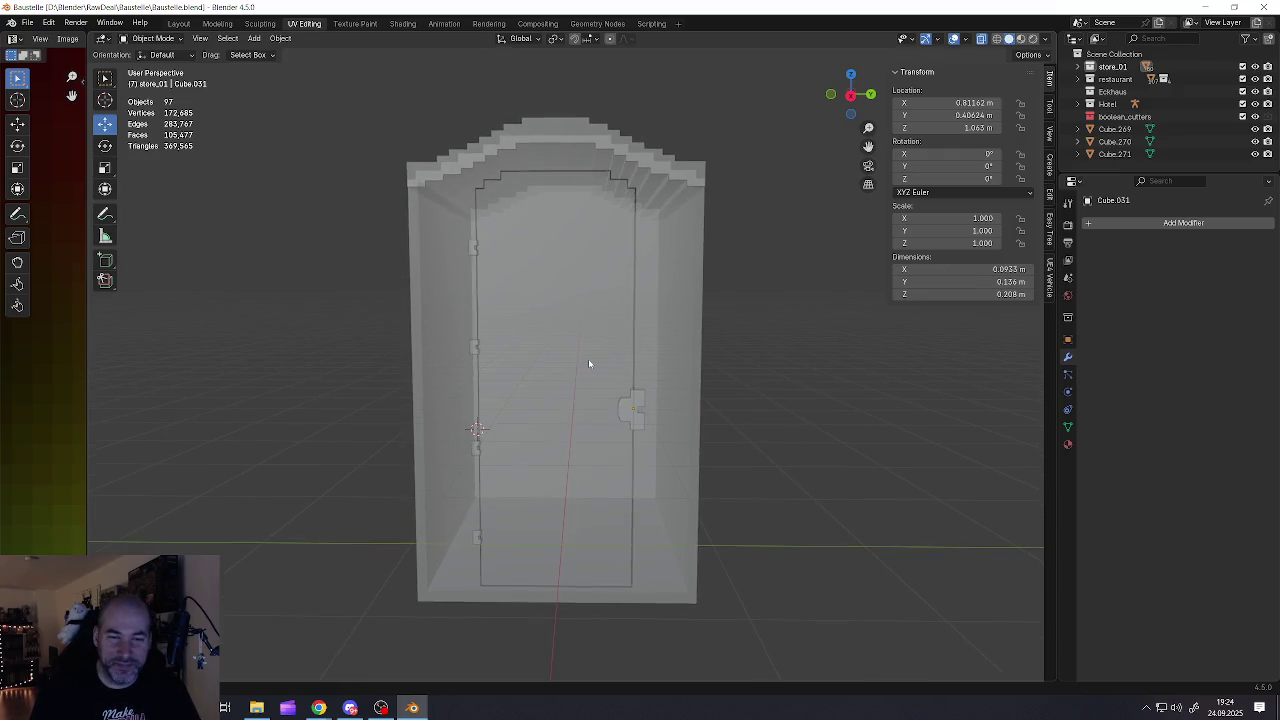
Rotate the door open to -115° around Z and turn X-ray off for solid view
click(589, 364)
click(106, 148)
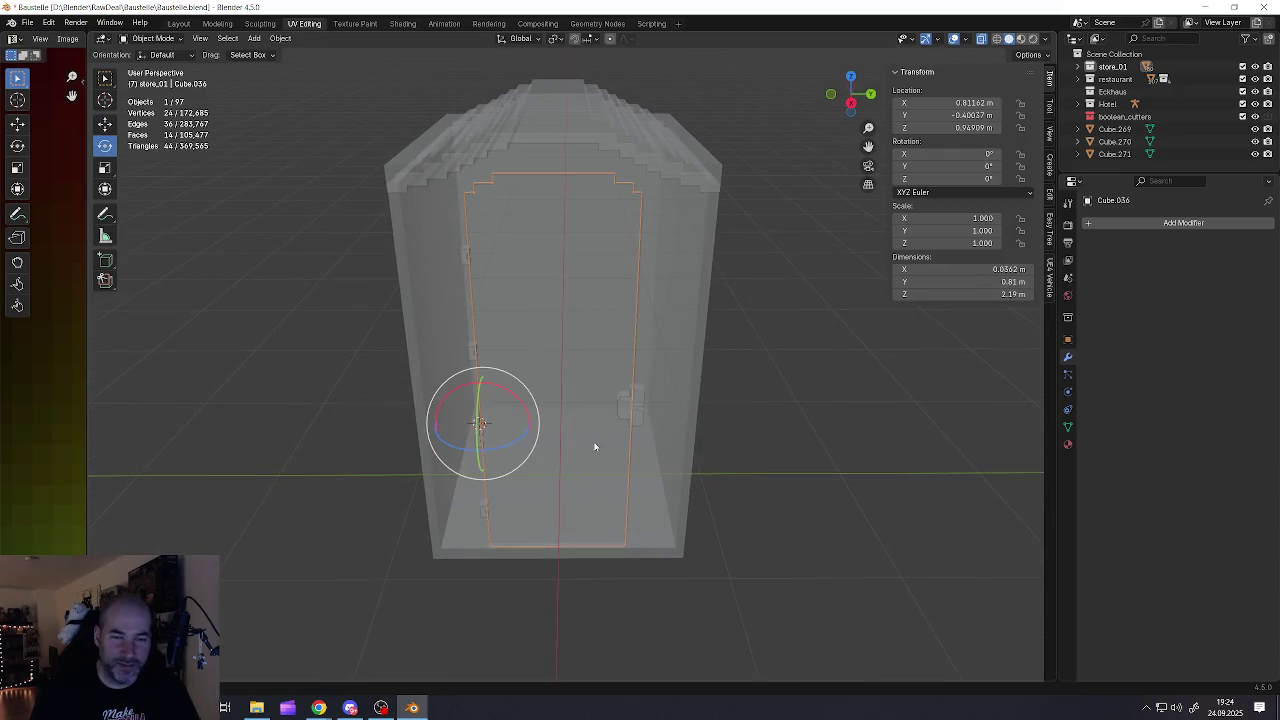
drag(516, 444, 428, 462)
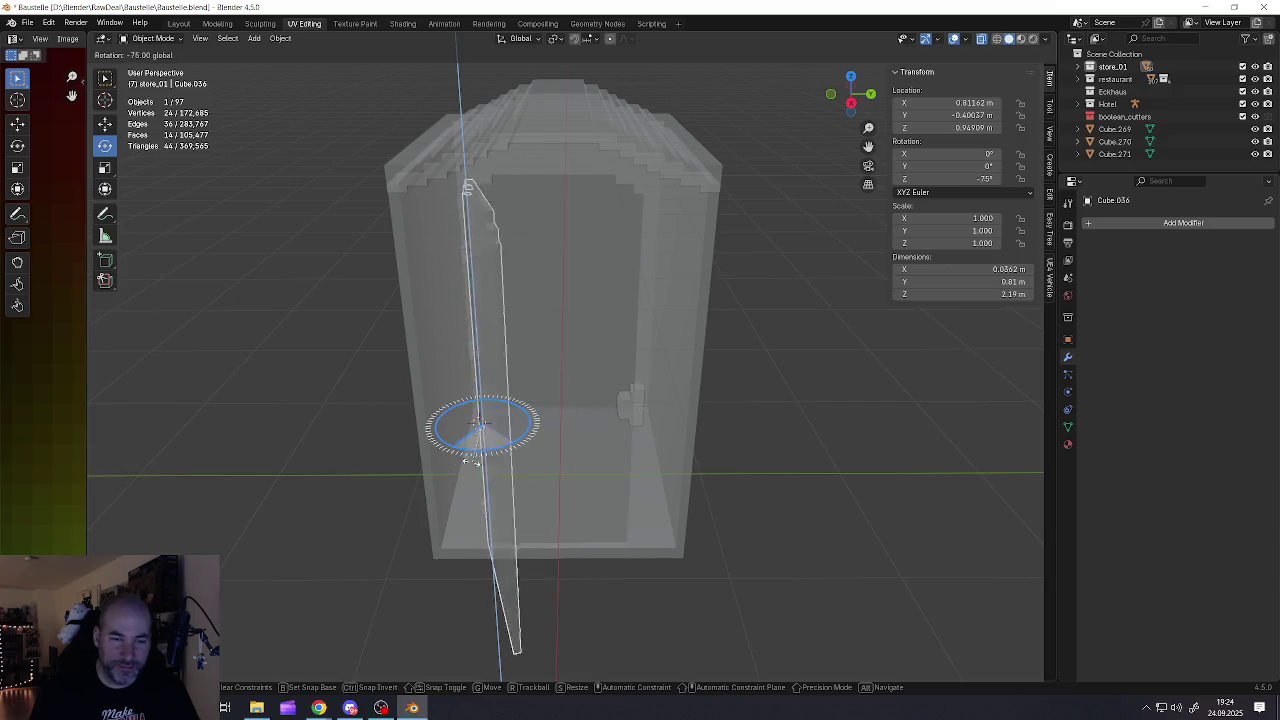
key(a)
key(alt+a)
middle_drag(580, 420, 896, 20)
click(980, 39)
middle_drag(532, 352, 445, 199)
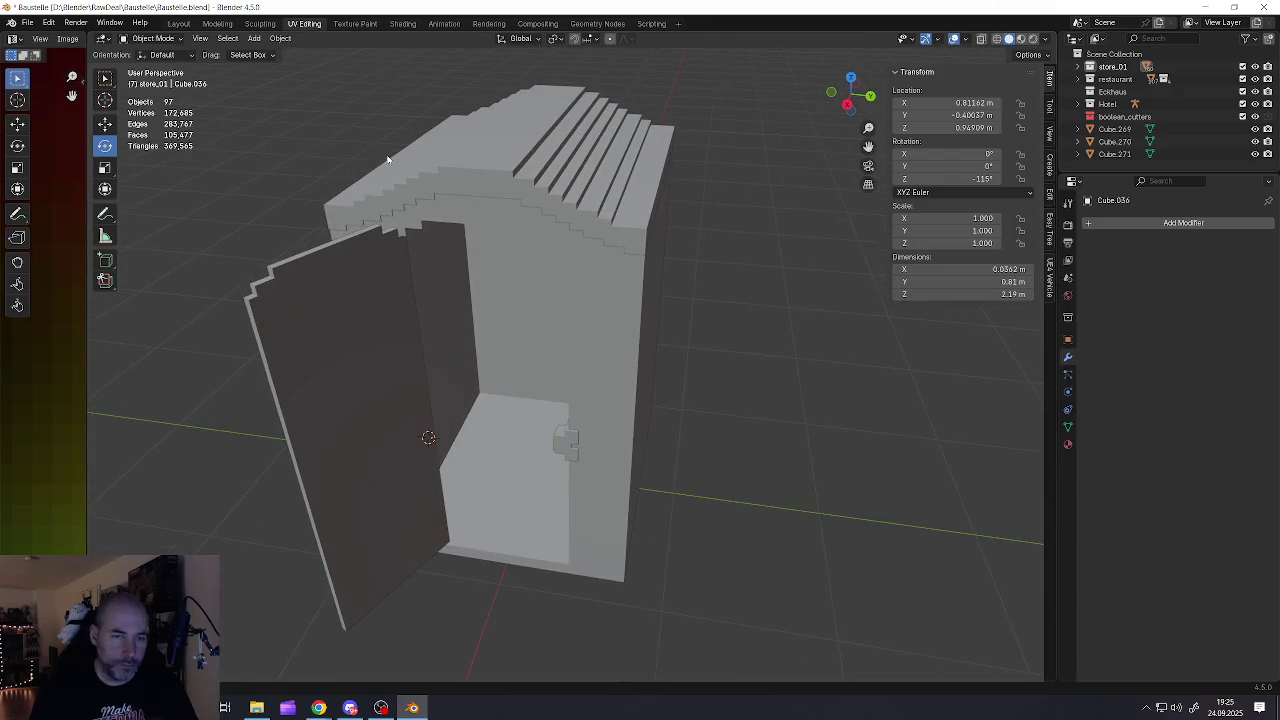
Save Baustelle.blend and orbit around the finished booth
click(27, 22)
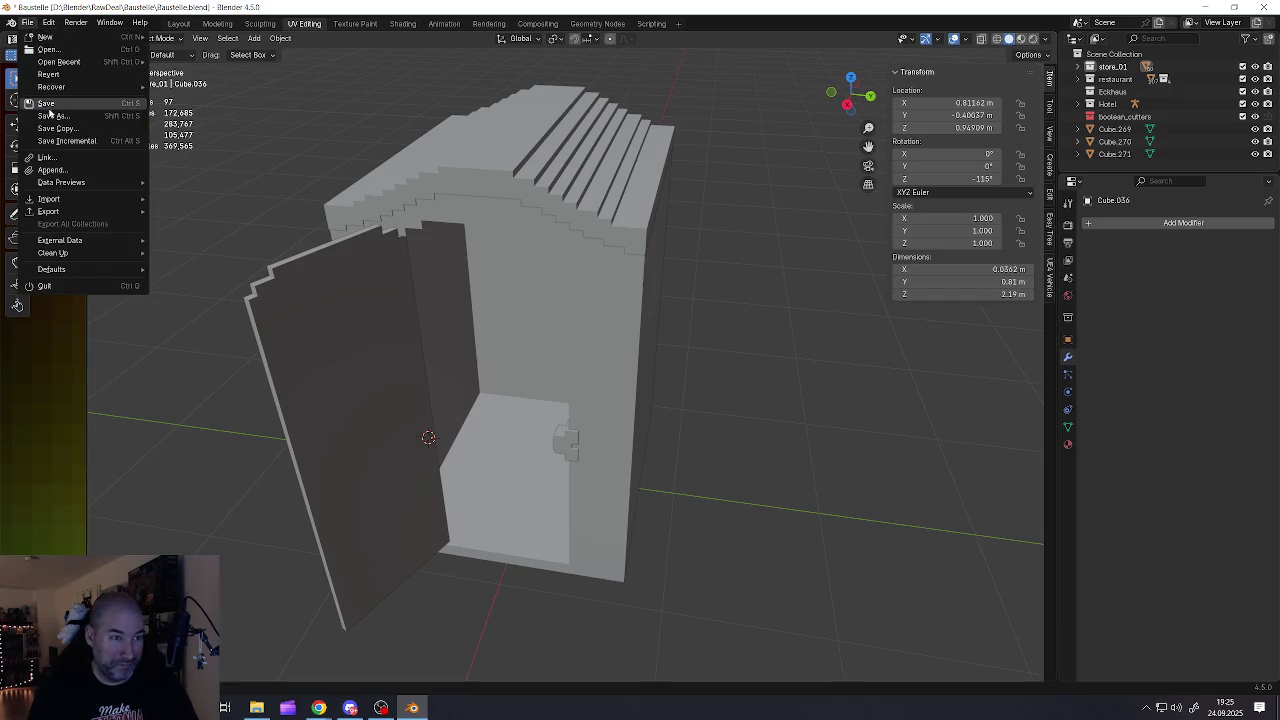
click(47, 104)
scroll(542, 435, down, 5)
middle_drag(542, 435, 565, 368)
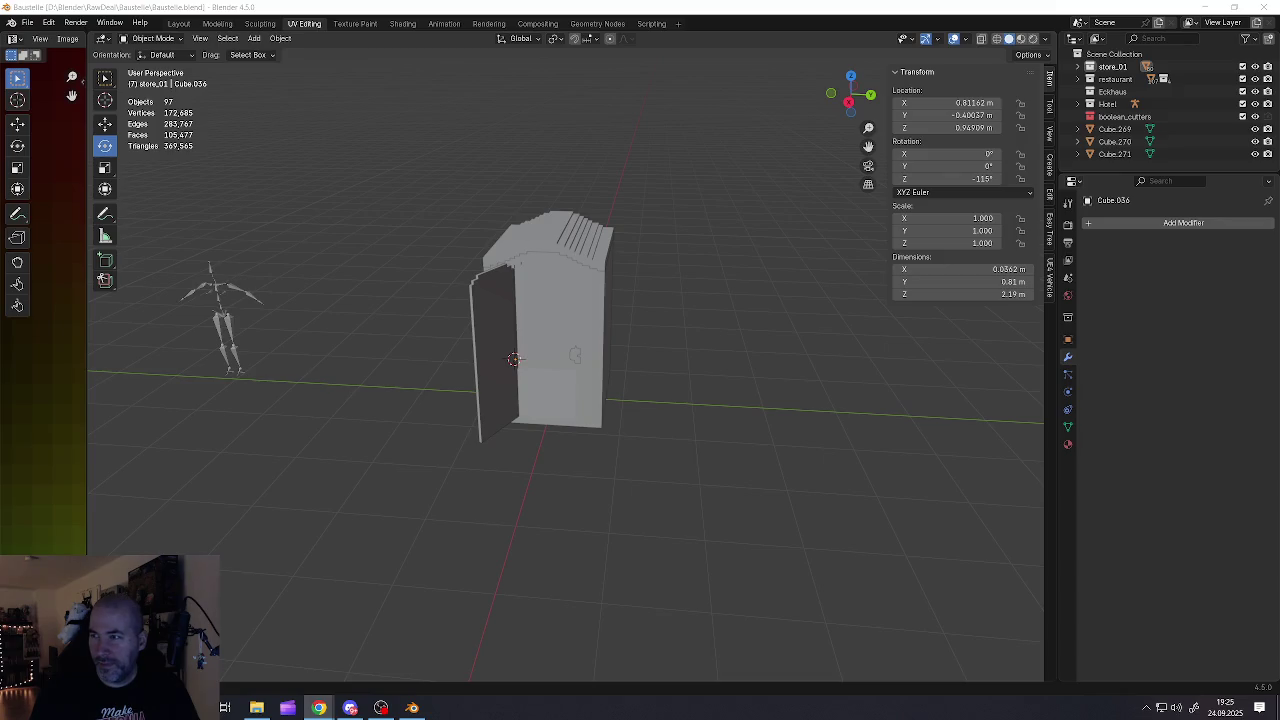
mouse_move(940, 333)
middle_down()
mouse_move(811, 320)
mouse_move(636, 355)
middle_up()
key(shift+a)
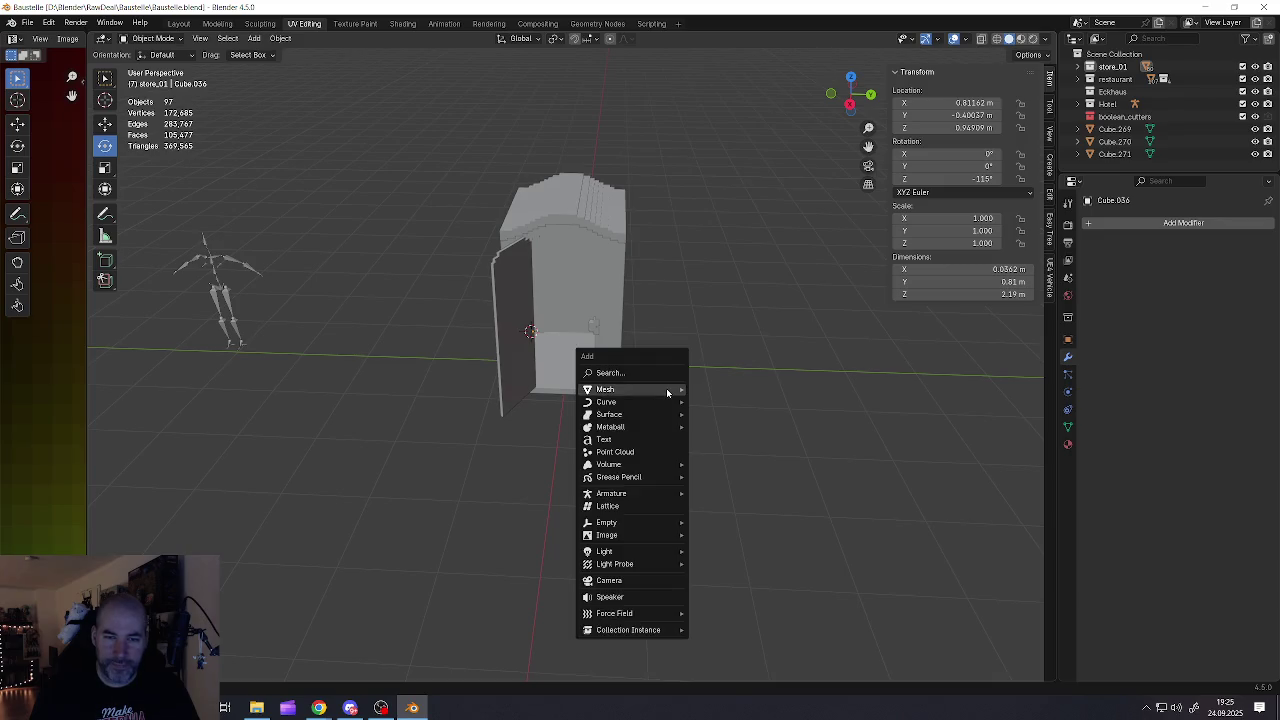
Add a new cube, move it along Y into the booth, and shrink it to 0.446
click(713, 407)
mouse_move(713, 409)
middle_down()
mouse_move(645, 385)
mouse_move(389, 201)
middle_up()
key(shift+space)
key(g)
scroll(646, 393, up, 2)
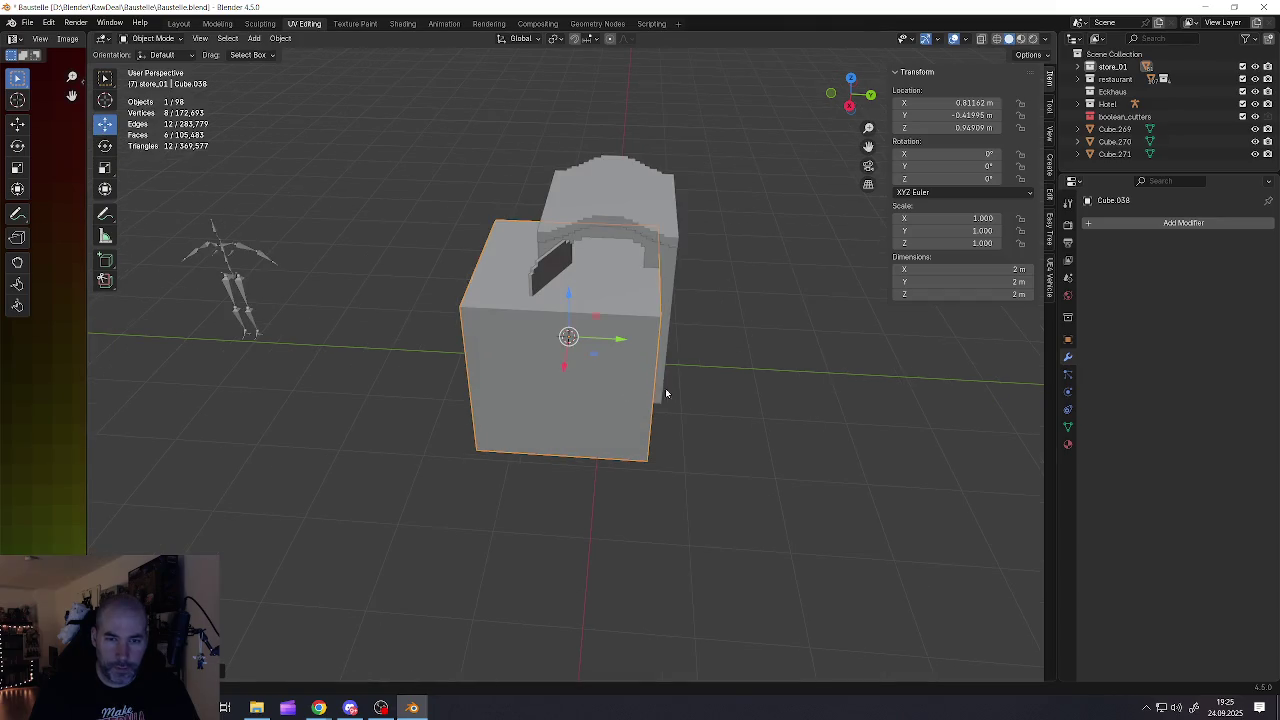
drag(620, 341, 653, 342)
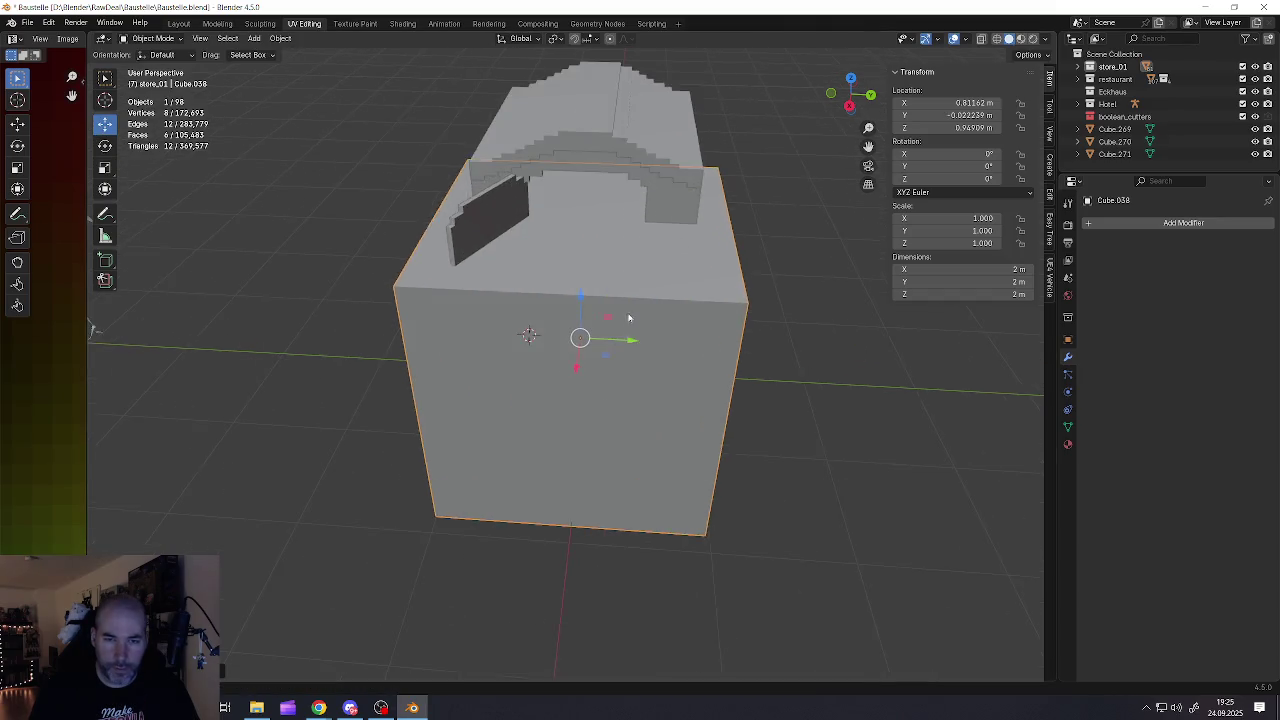
scroll(773, 428, up, 3)
key(s)
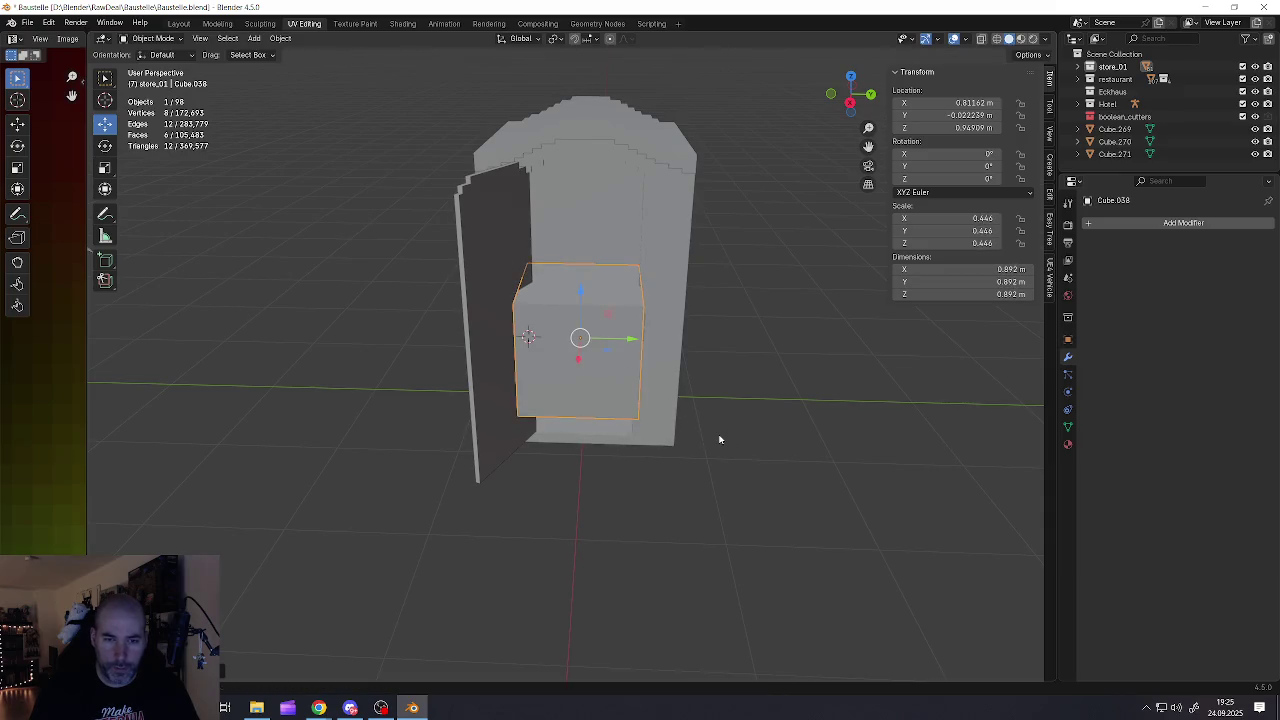
click(714, 434)
middle_drag(714, 434, 613, 343)
Lower the cube along Z toward the booth floor
key(g)
key(z)
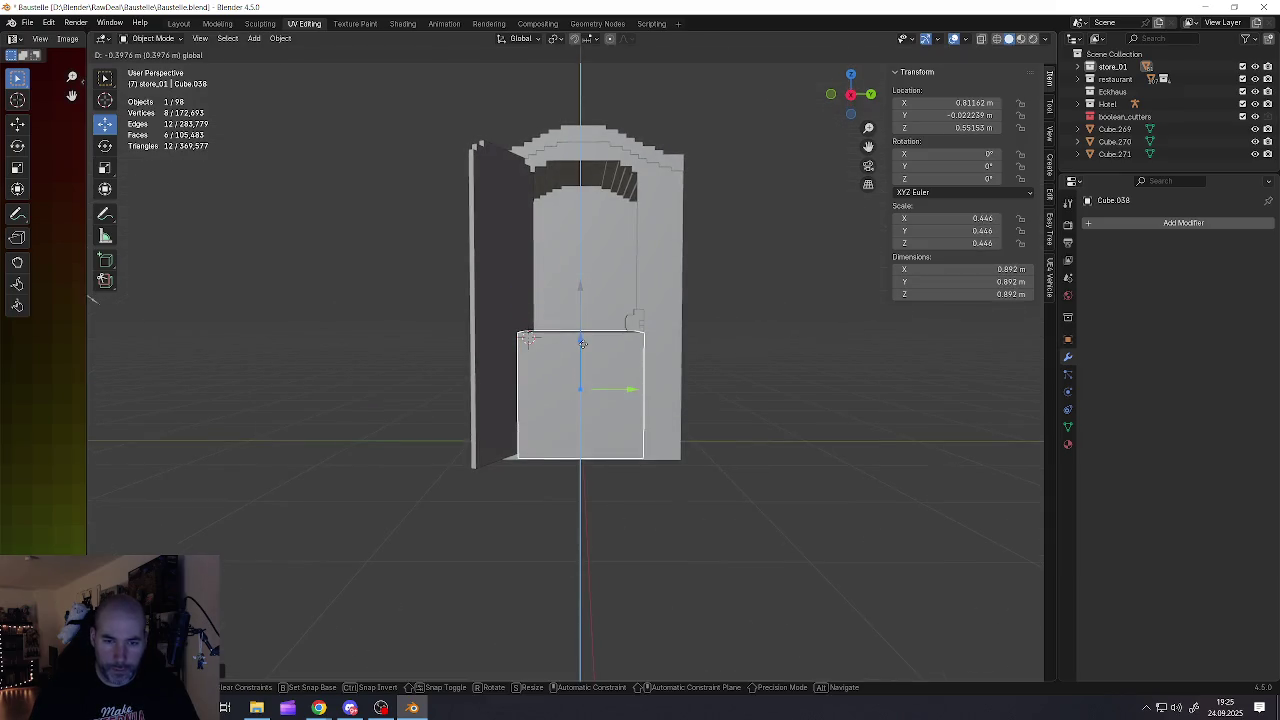
click(613, 393)
middle_drag(613, 393, 612, 407)
Place the cube inside the booth along X, nudging it to X -0.39736
key(g)
key(x)
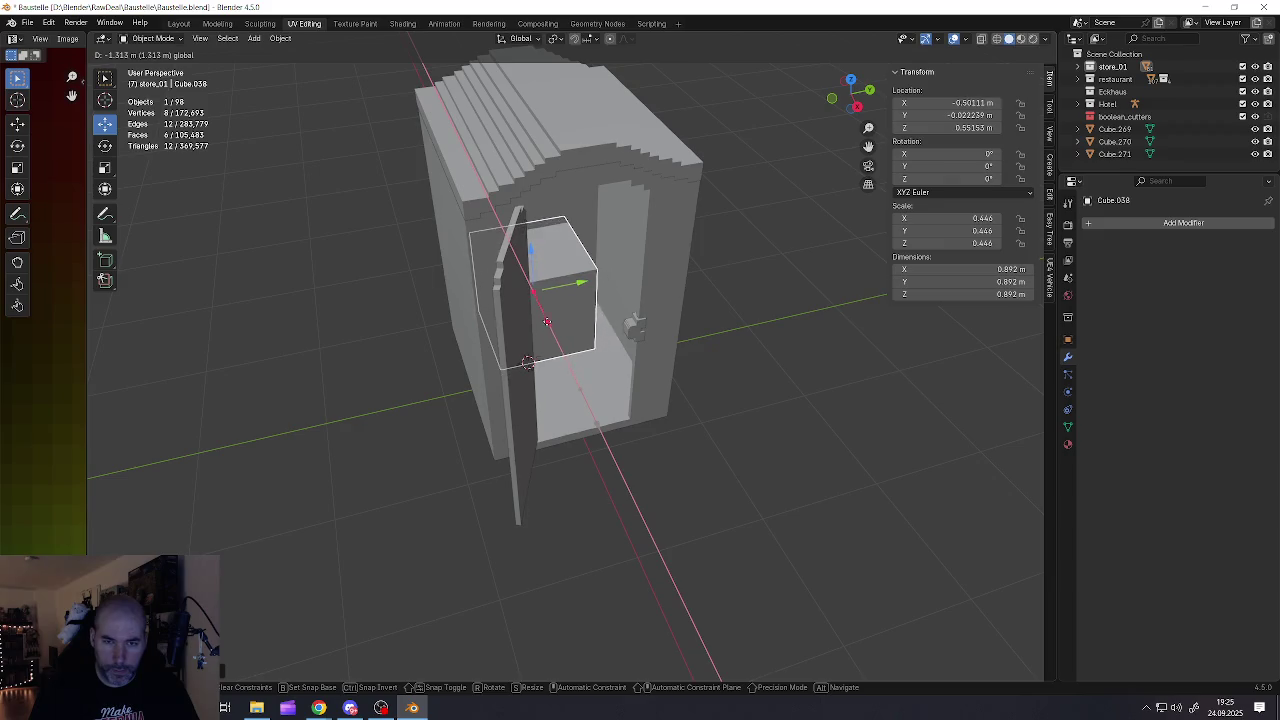
click(556, 305)
middle_drag(556, 305, 530, 300)
scroll(520, 295, up, 5)
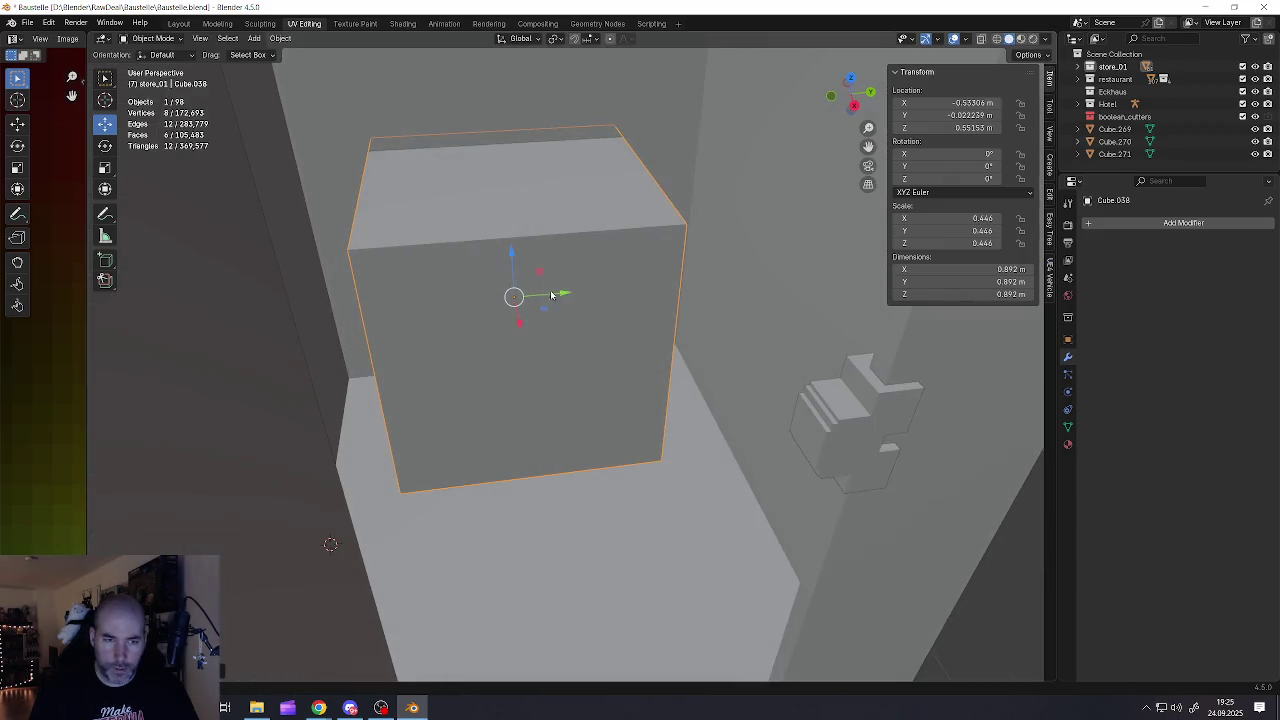
scroll(399, 301, up, 2)
middle_drag(399, 301, 390, 316)
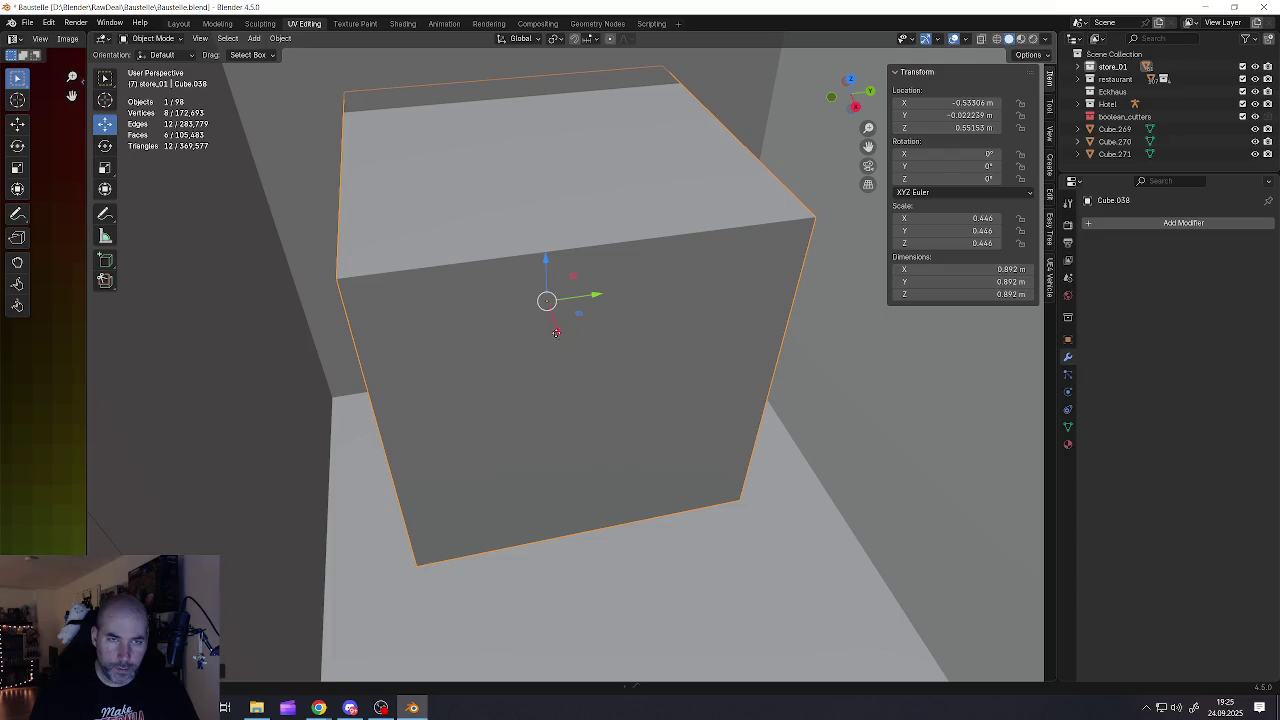
key(g)
key(x)
click(463, 365)
middle_drag(466, 369, 462, 369)
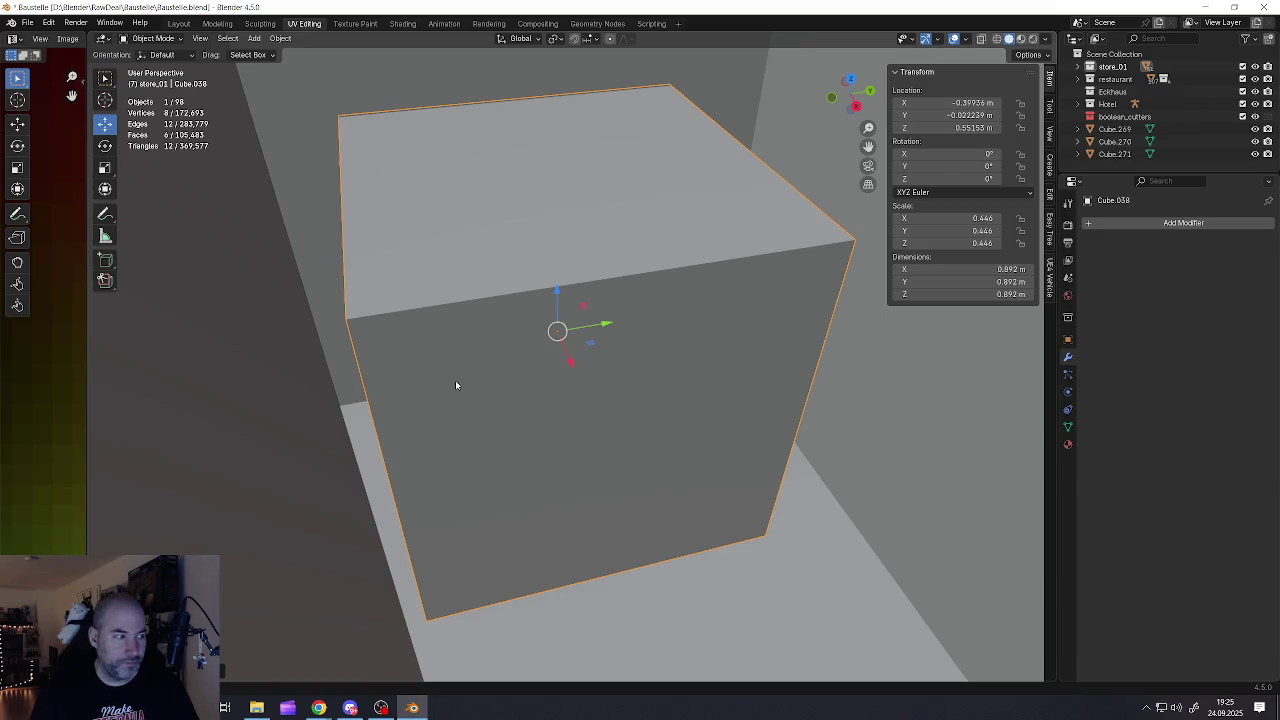
In Edit Mode, push the box's thin strip face outward along Y to about -1.40 m
key(alt+z)
key(alt+z)
key(KP_Decimal)
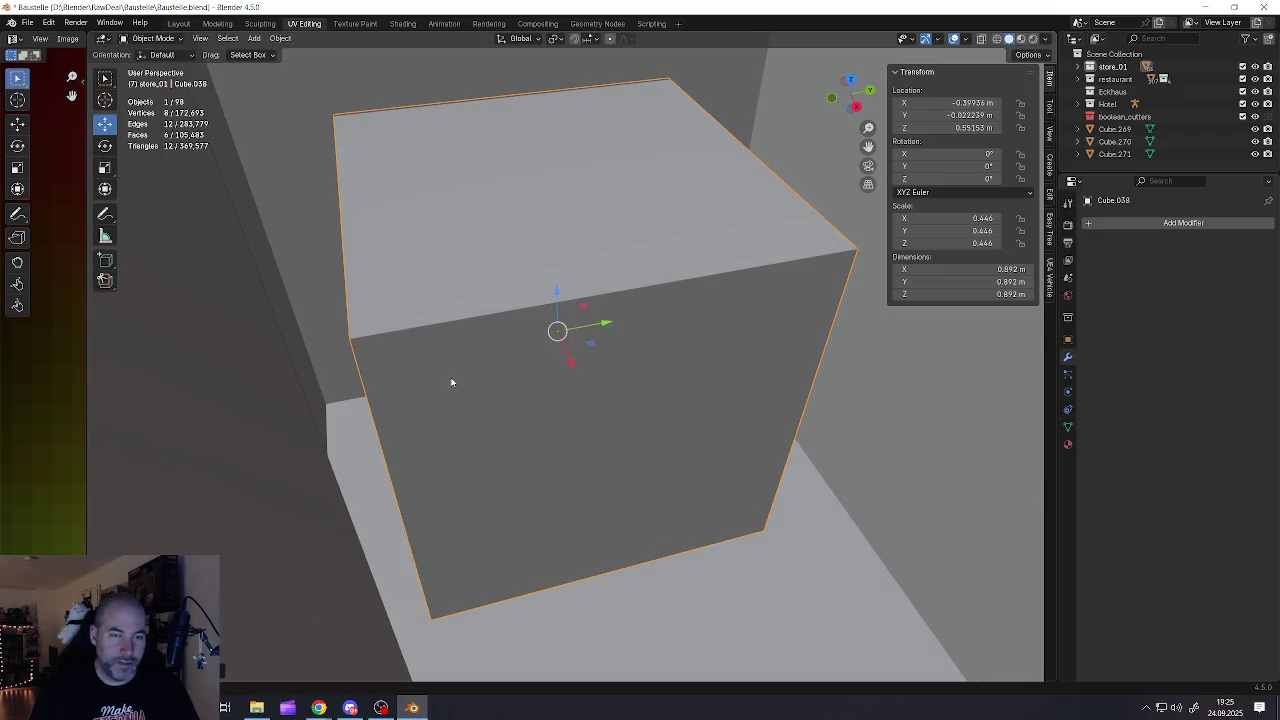
scroll(440, 336, up, 3)
middle_drag(391, 379, 391, 386)
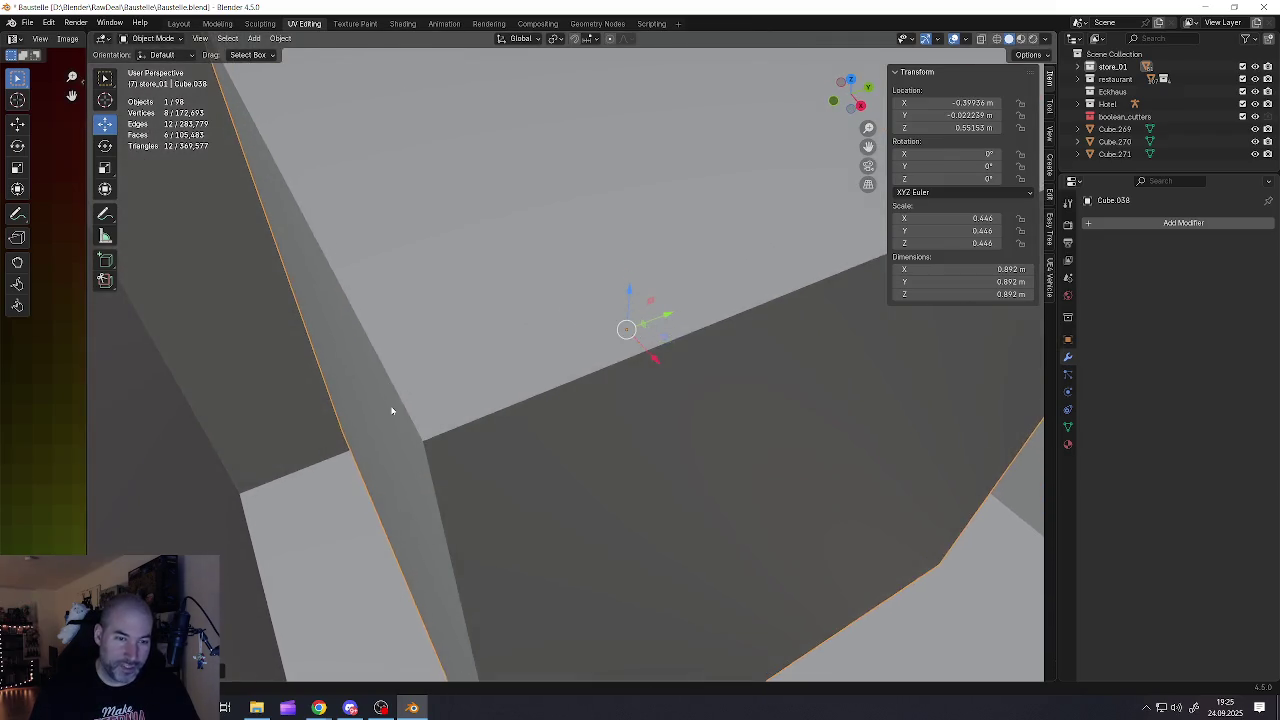
key(Tab)
drag(399, 421, 268, 471)
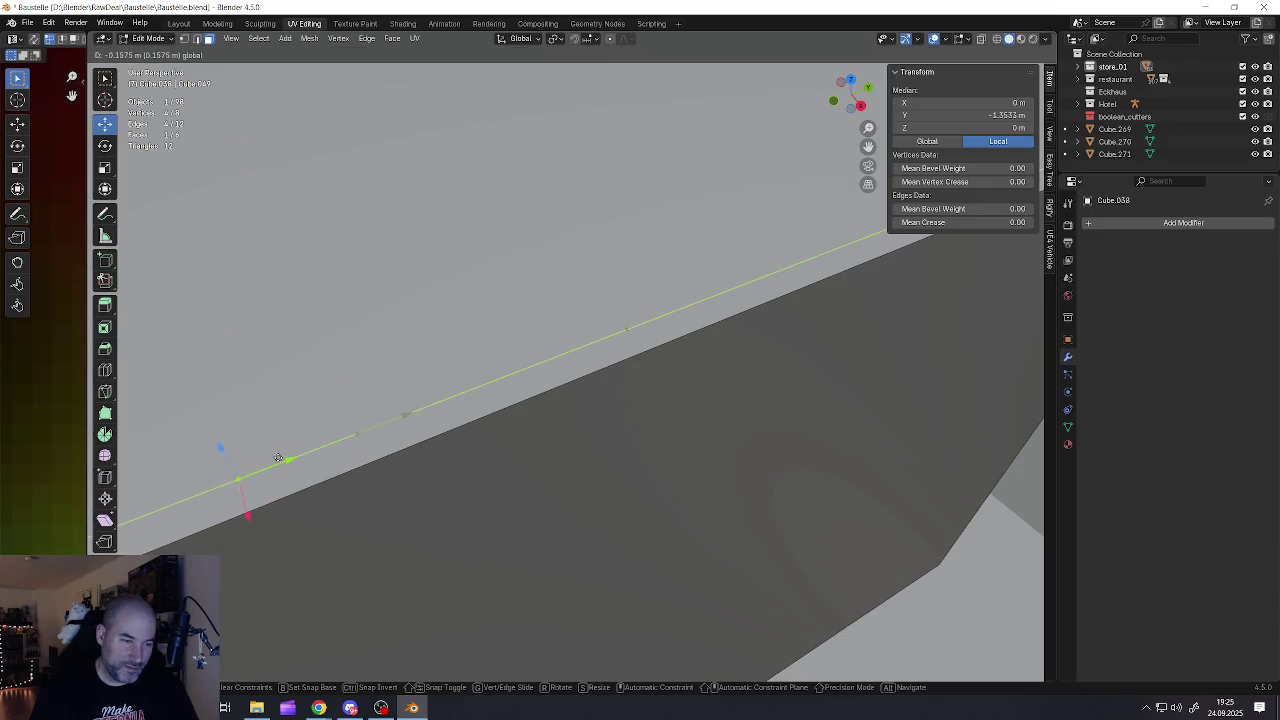
Slide the strip face further out along Y
scroll(466, 422, down, 5)
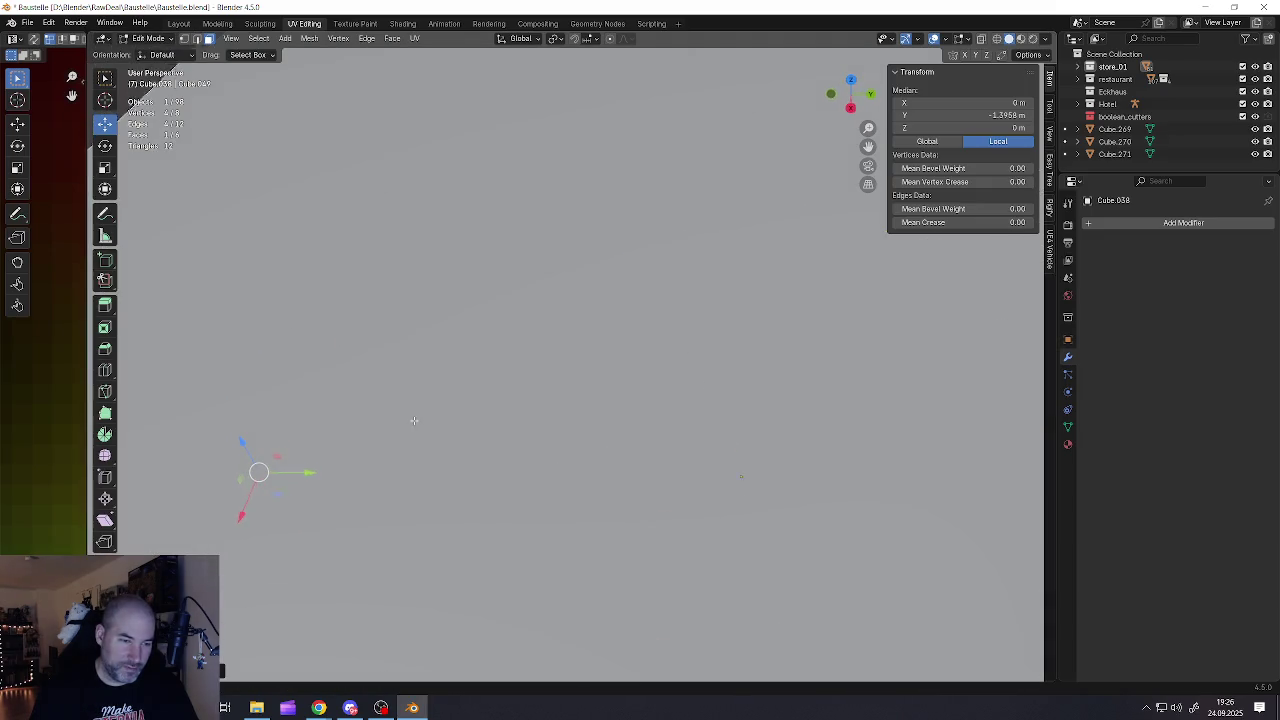
middle_drag(466, 422, 386, 447)
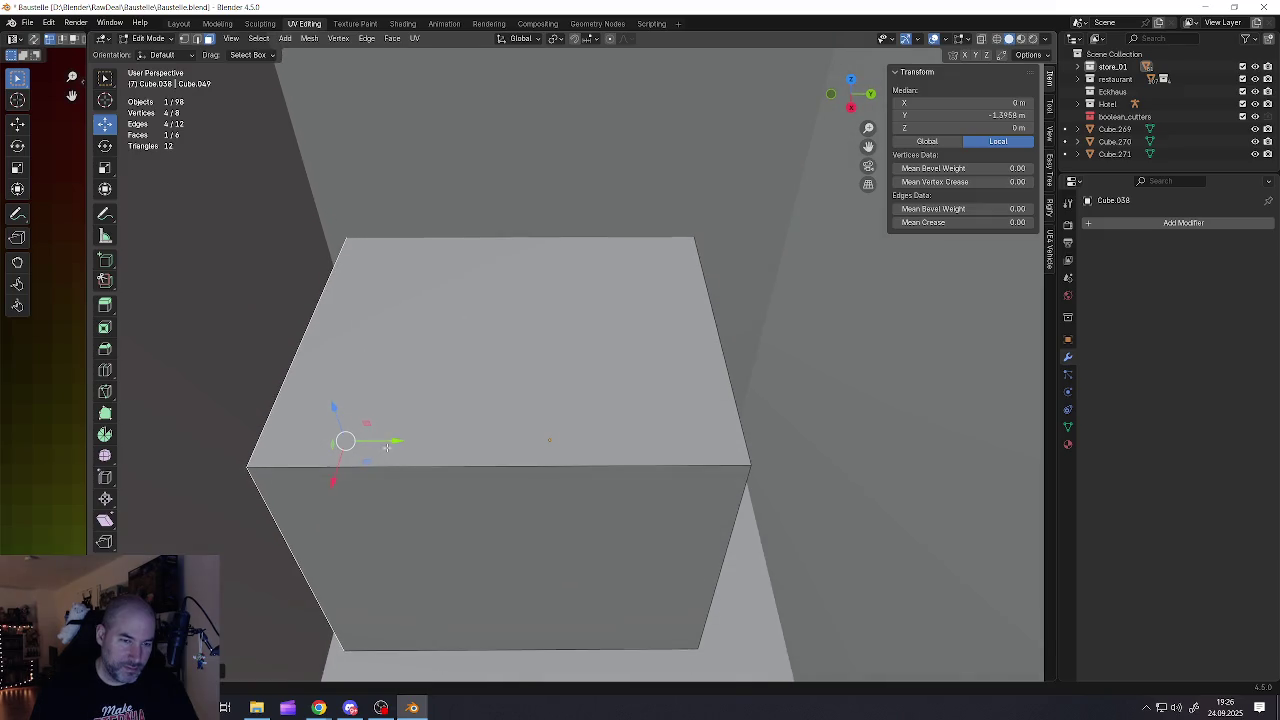
drag(396, 440, 372, 439)
mouse_move(372, 439)
middle_down()
mouse_move(591, 445)
mouse_move(593, 408)
mouse_move(599, 497)
middle_up()
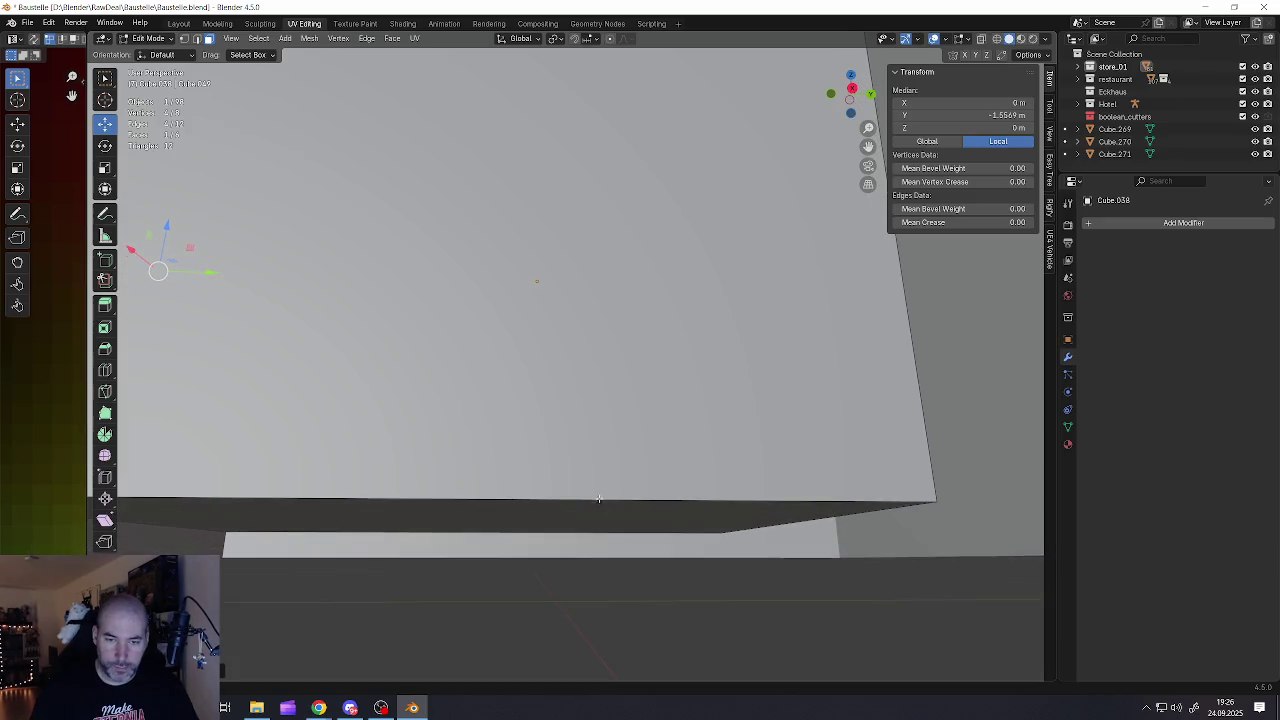
Move the box's front face along Z to set the height to about 0.597 m
click(553, 515)
drag(462, 470, 451, 544)
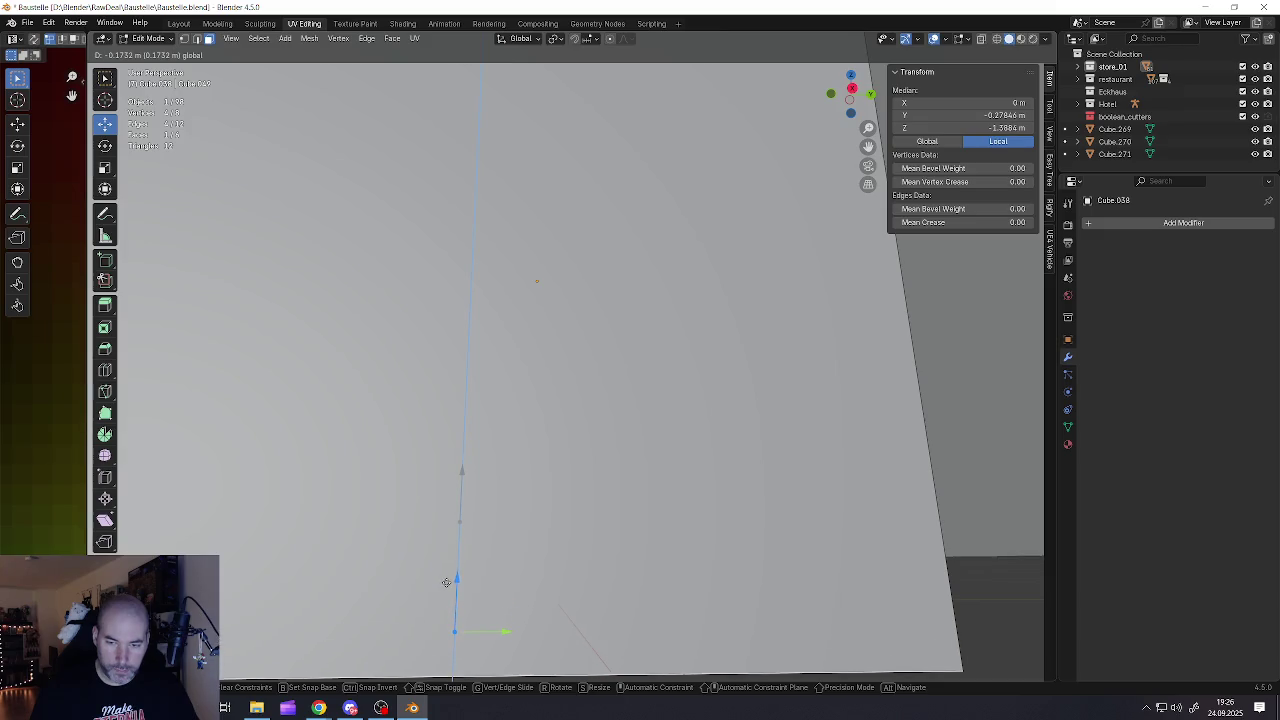
drag(451, 544, 450, 598)
mouse_move(450, 598)
middle_down()
mouse_move(531, 525)
mouse_move(491, 530)
middle_up()
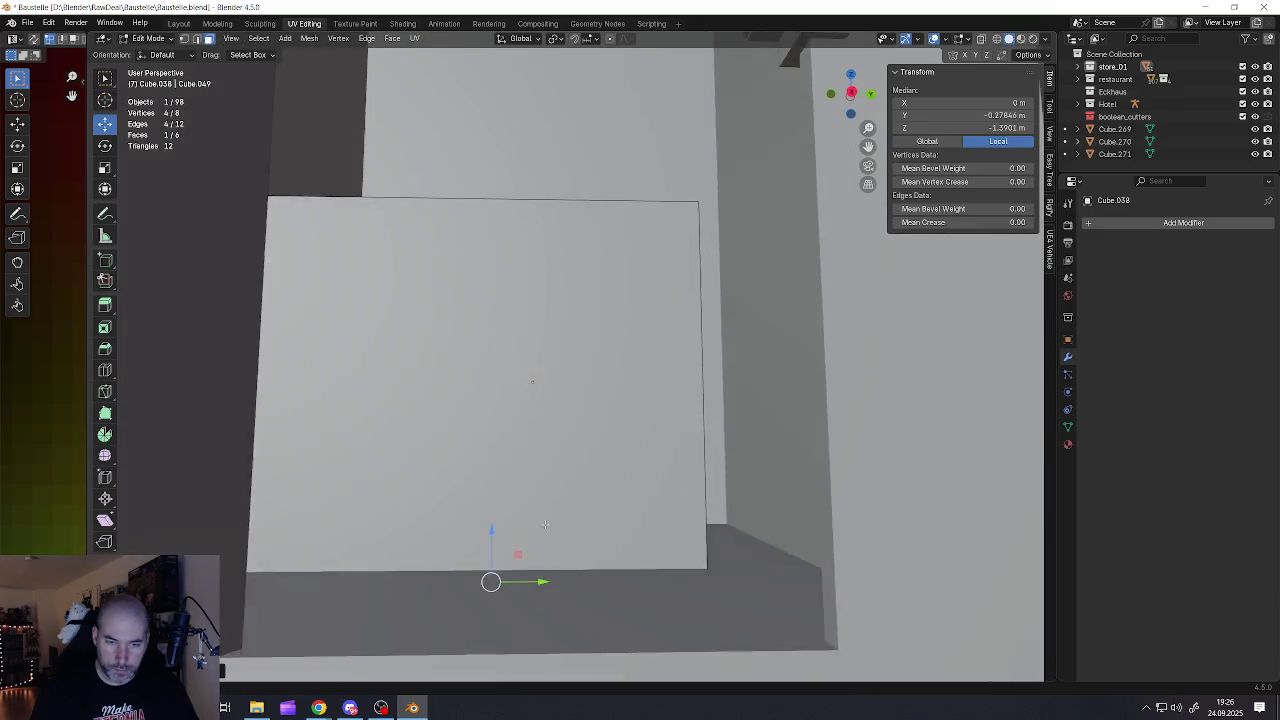
mouse_move(491, 530)
mouse_down()
mouse_move(491, 471)
mouse_move(497, 494)
mouse_up()
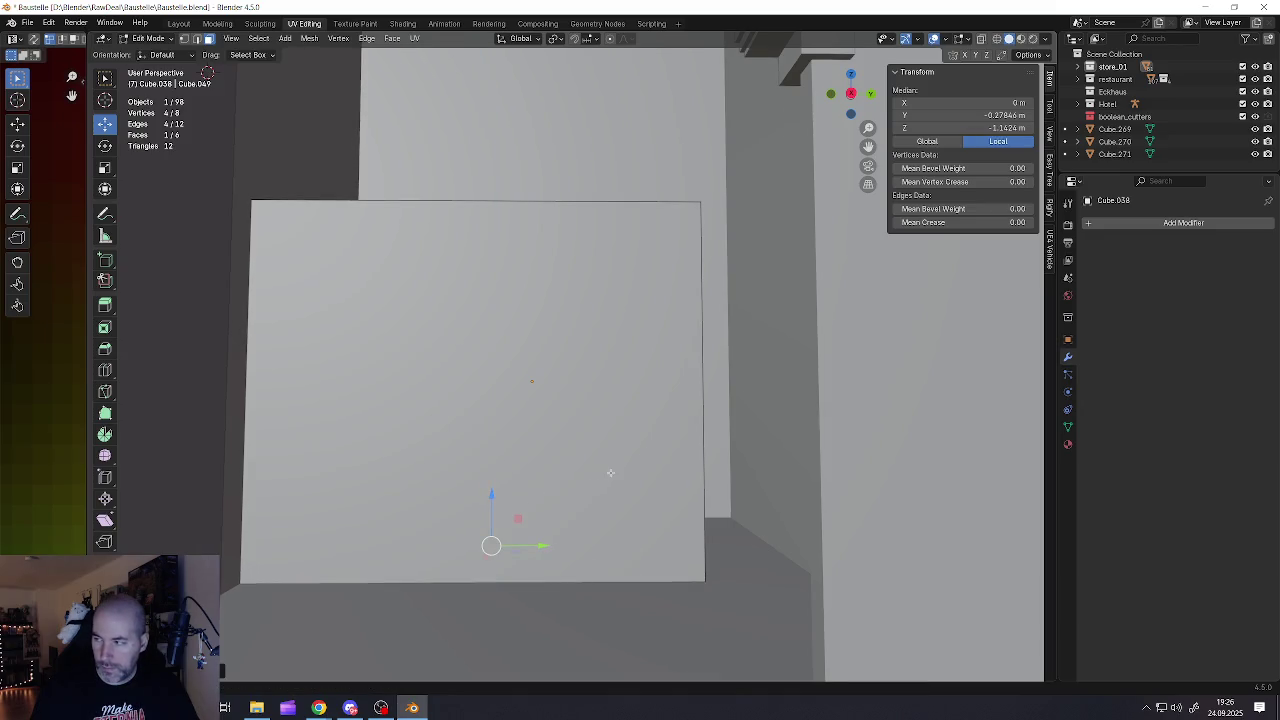
middle_drag(610, 472, 607, 488)
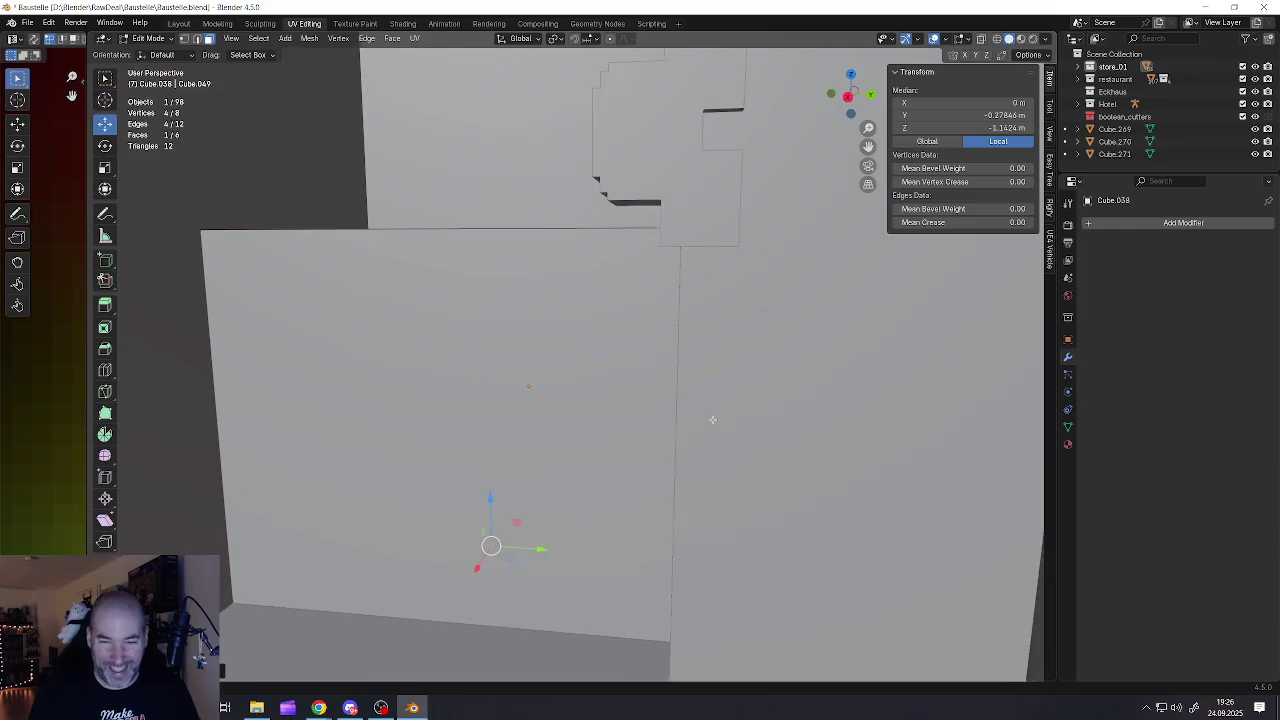
Push the box face beside the wall along Y up to the booth wall blocks
middle_drag(719, 420, 690, 396)
scroll(690, 396, up, 3)
click(659, 397)
drag(712, 396, 866, 406)
mouse_move(866, 406)
middle_down()
mouse_move(812, 414)
mouse_move(792, 401)
middle_up()
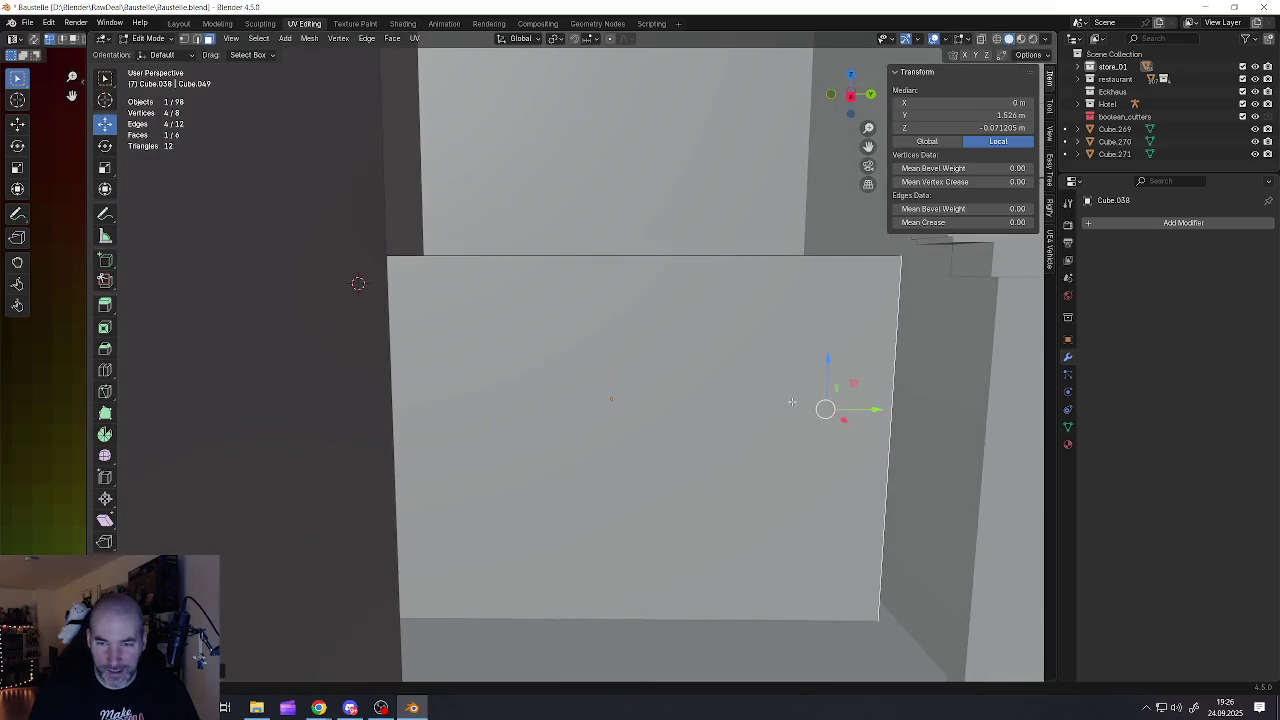
drag(877, 410, 891, 408)
Check the box's side and top faces in the doorway, then return to Object Mode
click(713, 428)
mouse_move(713, 428)
middle_down()
mouse_move(692, 437)
mouse_move(634, 350)
middle_up()
scroll(692, 437, down, 5)
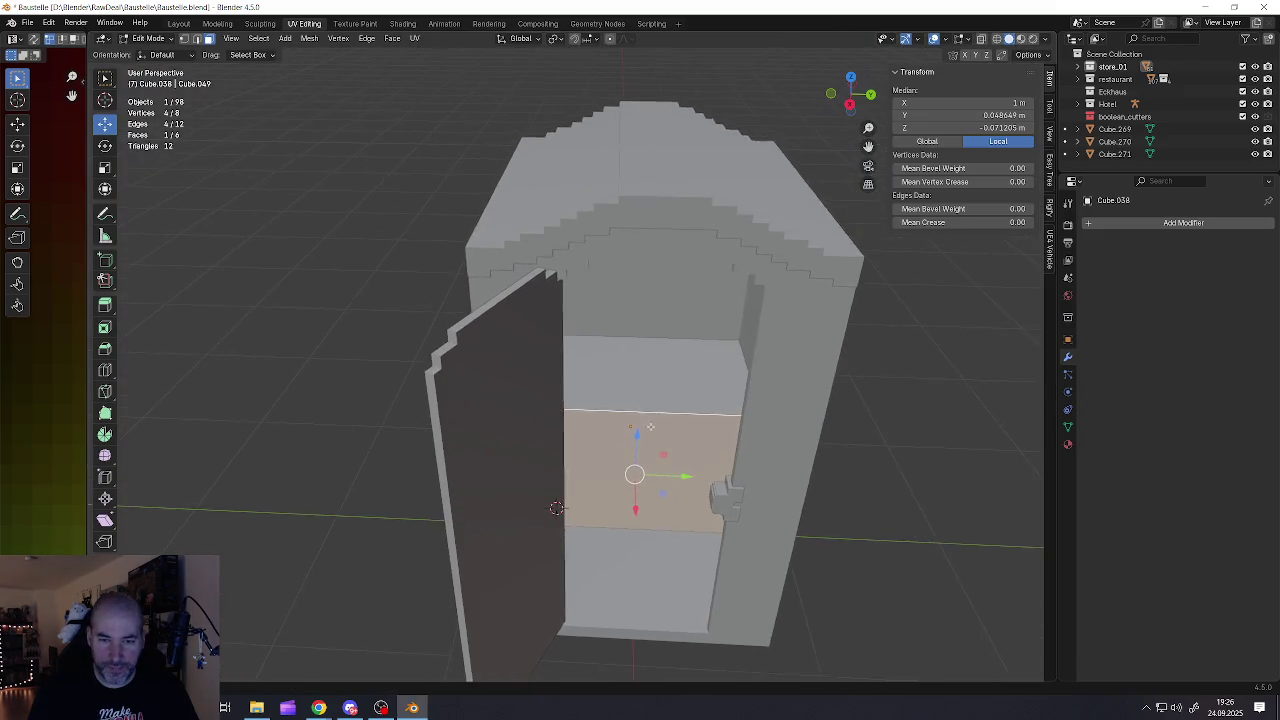
click(640, 385)
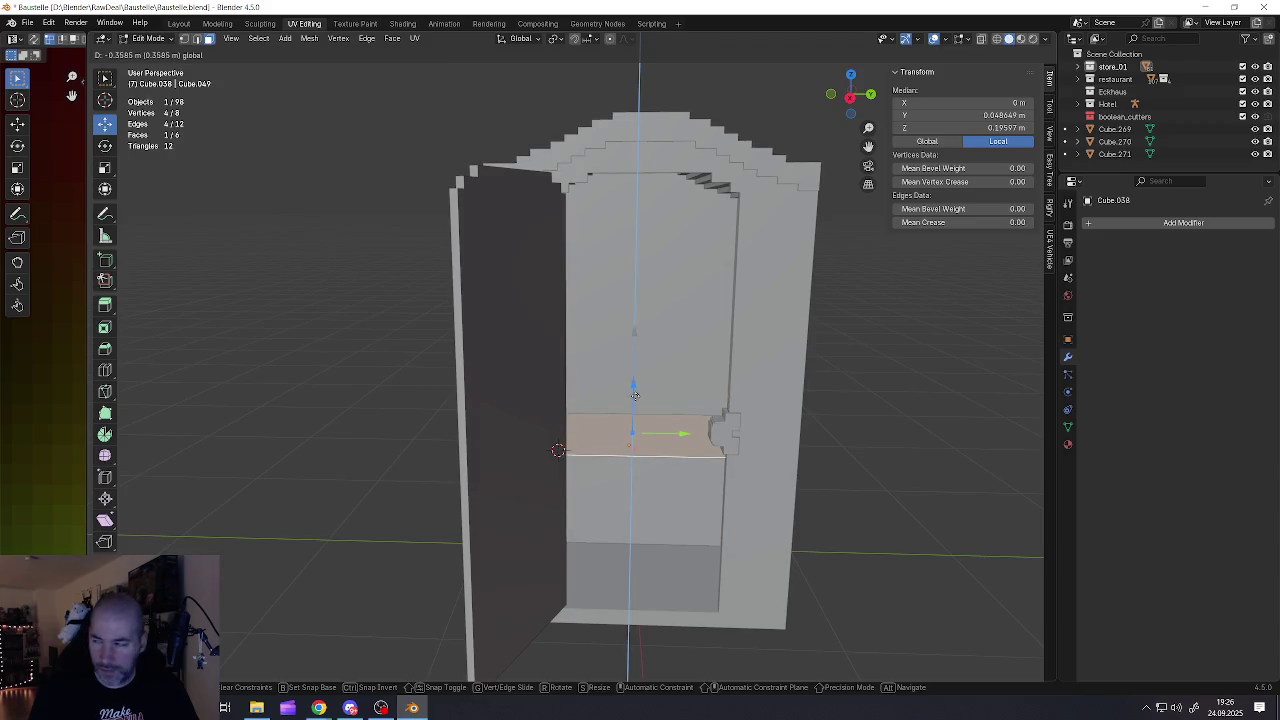
key(Tab)
scroll(640, 400, down, 6)
middle_drag(642, 416, 490, 405)
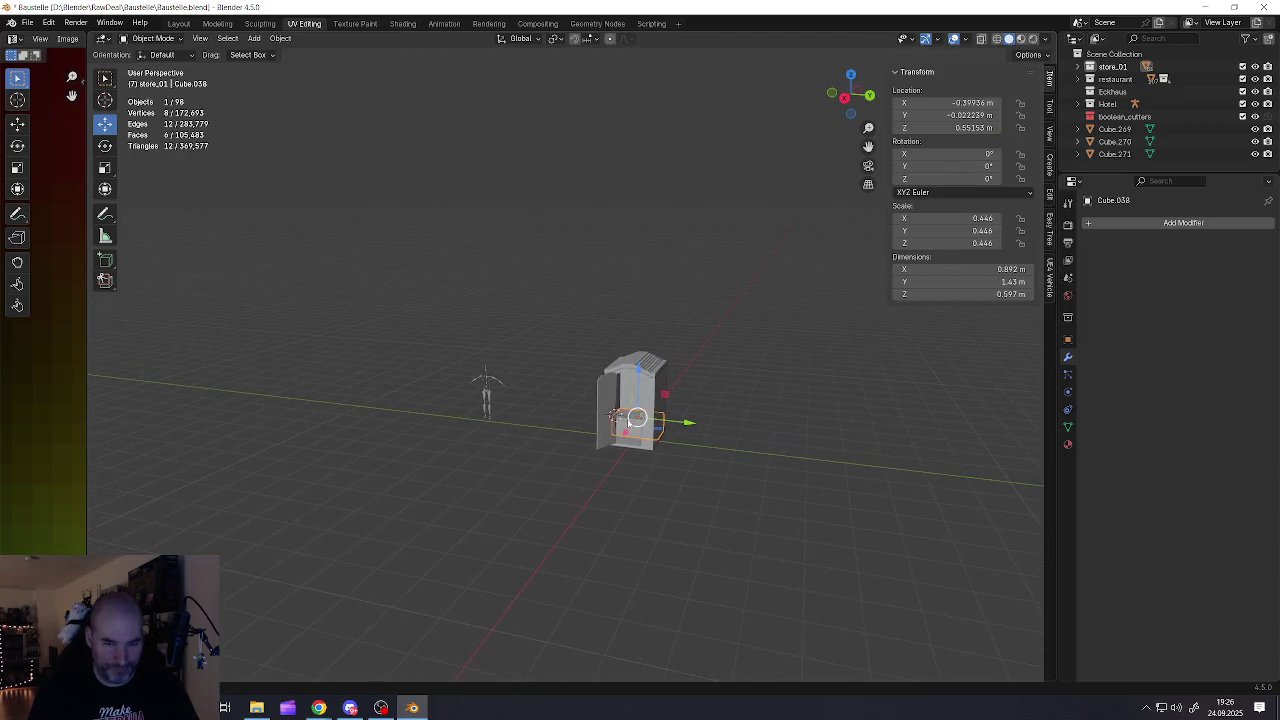
Move the metarig along Y into the booth onto the seat box
scroll(485, 405, up, 2)
scroll(478, 404, up, 2)
click(356, 397)
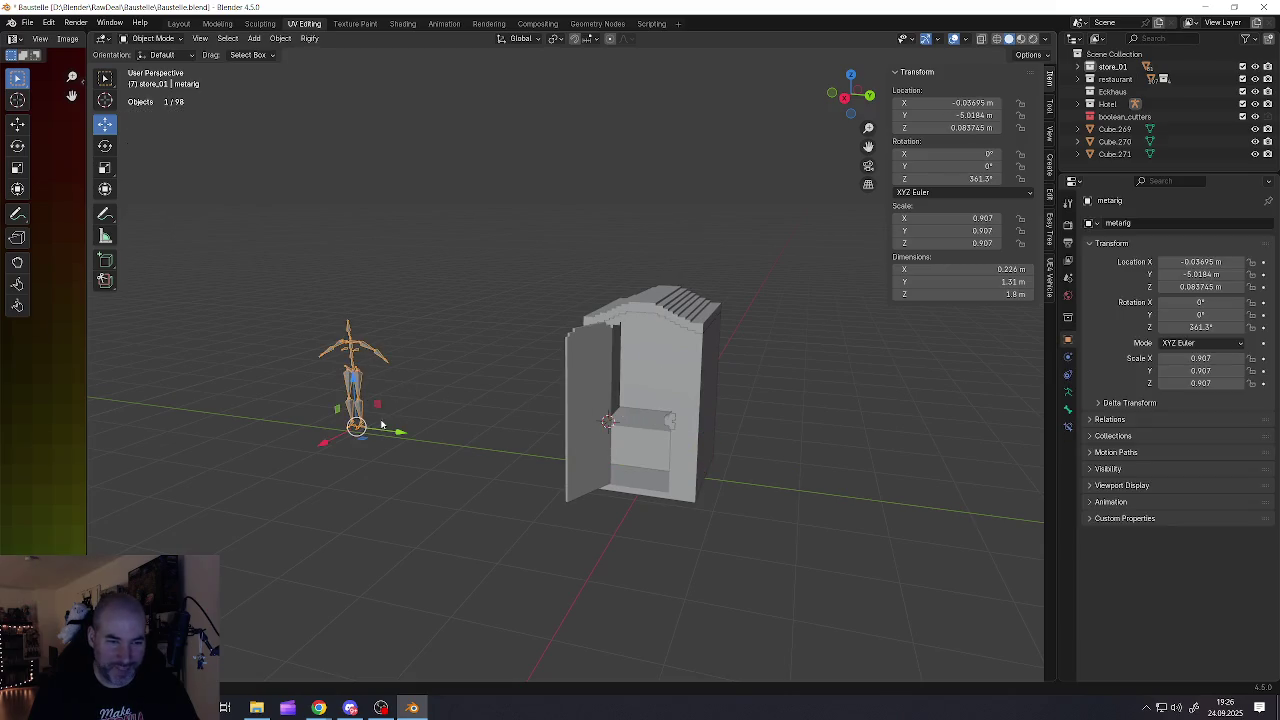
drag(400, 434, 650, 440)
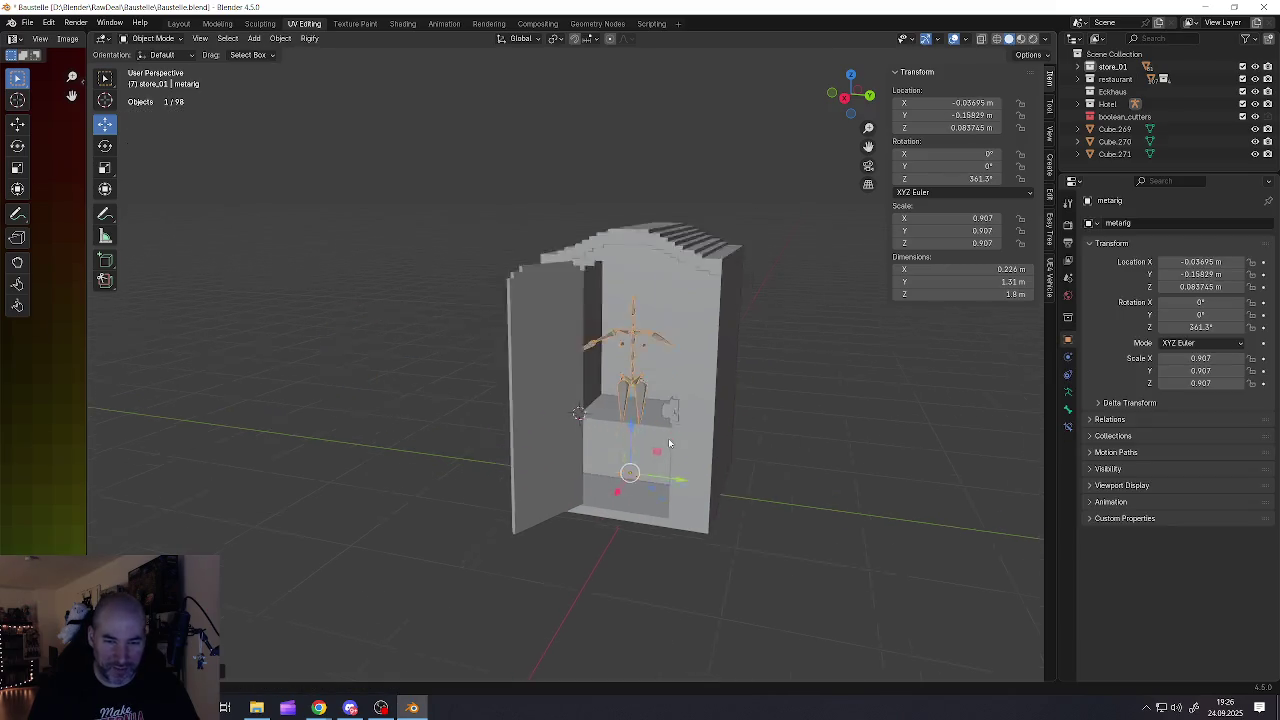
scroll(647, 439, up, 5)
middle_drag(647, 438, 630, 372)
Lower the seat box's top face so the box stands 0.546 m tall
click(629, 400)
key(Tab)
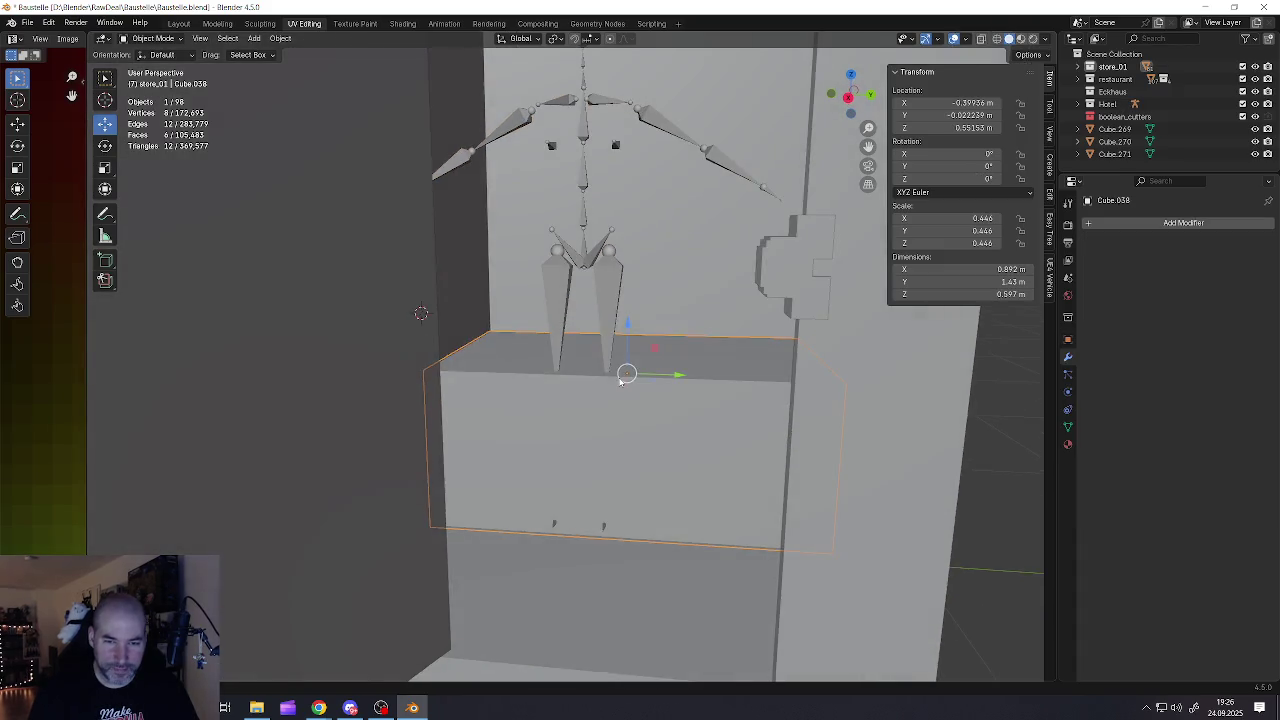
click(638, 368)
drag(632, 312, 638, 320)
scroll(629, 357, down, 5)
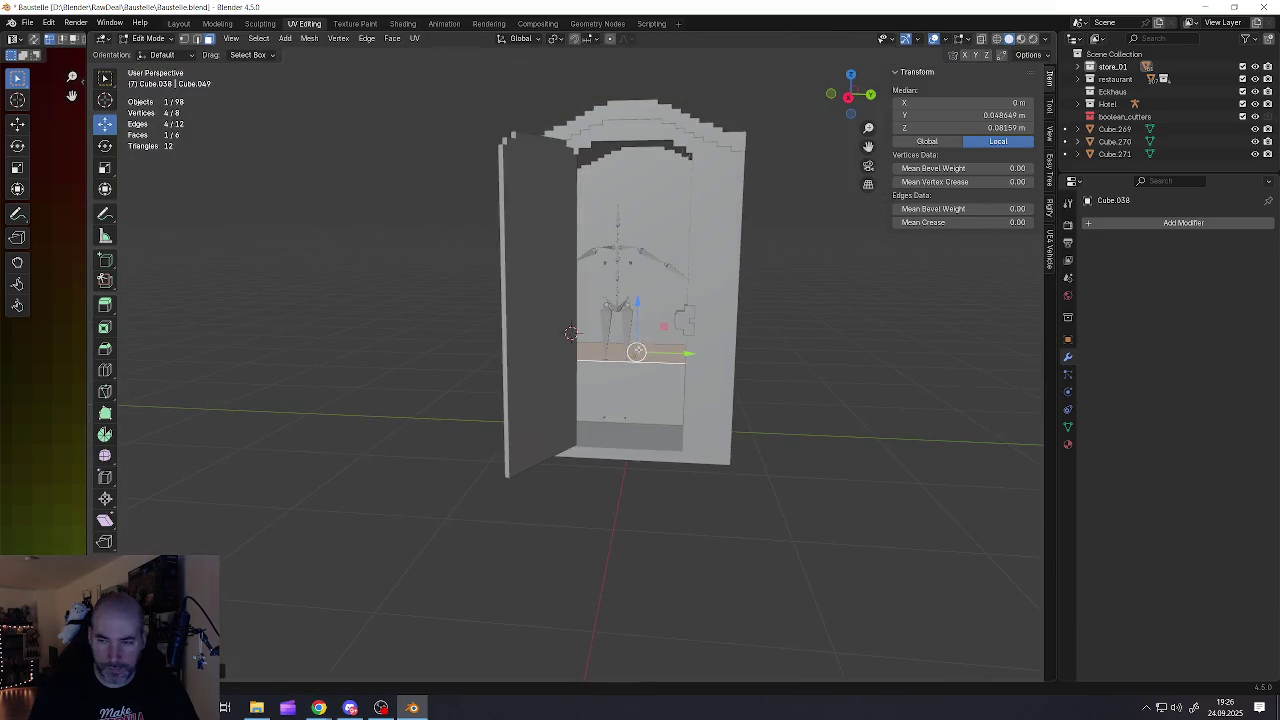
scroll(623, 420, up, 5)
scroll(615, 411, down, 2)
key(Tab)
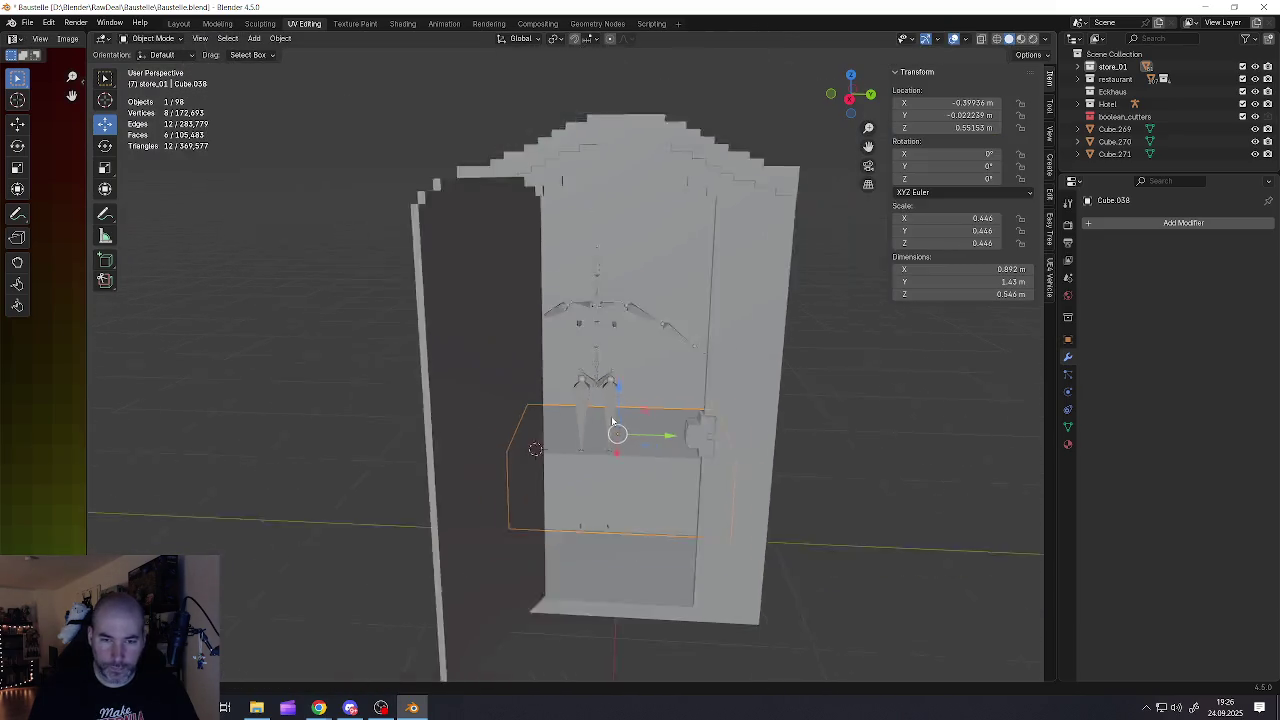
Move the metarig back out of the booth along Y and reselect the seat box
scroll(615, 411, down, 4)
click(613, 402)
key(g)
key(y)
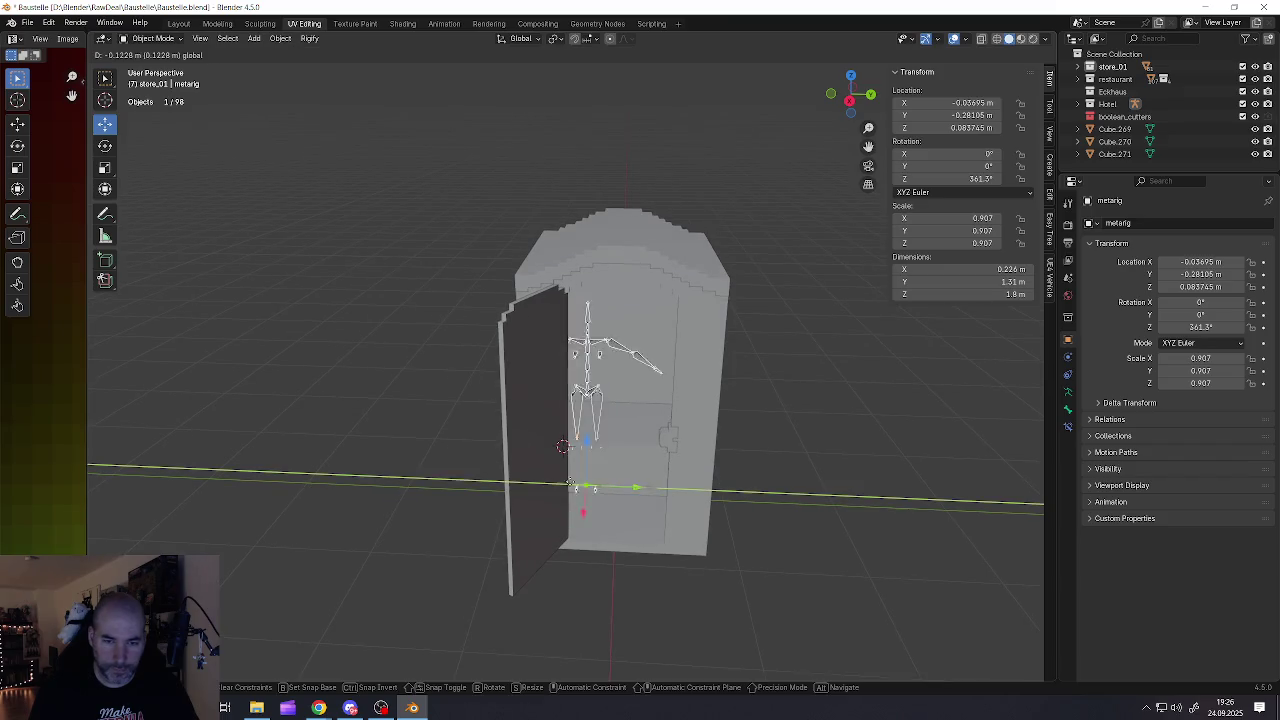
click(592, 441)
scroll(592, 441, up, 5)
click(641, 457)
scroll(641, 457, up, 2)
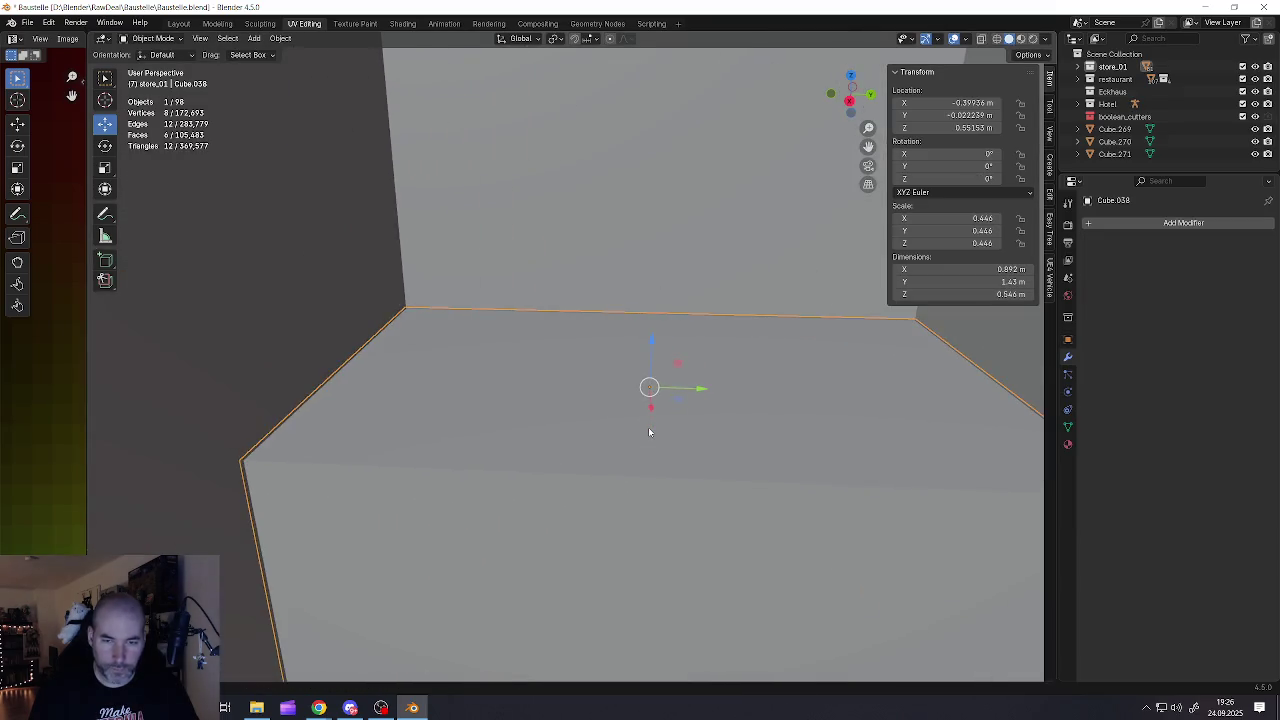
scroll(648, 427, down, 5)
scroll(655, 440, down, 3)
key(shift+a)
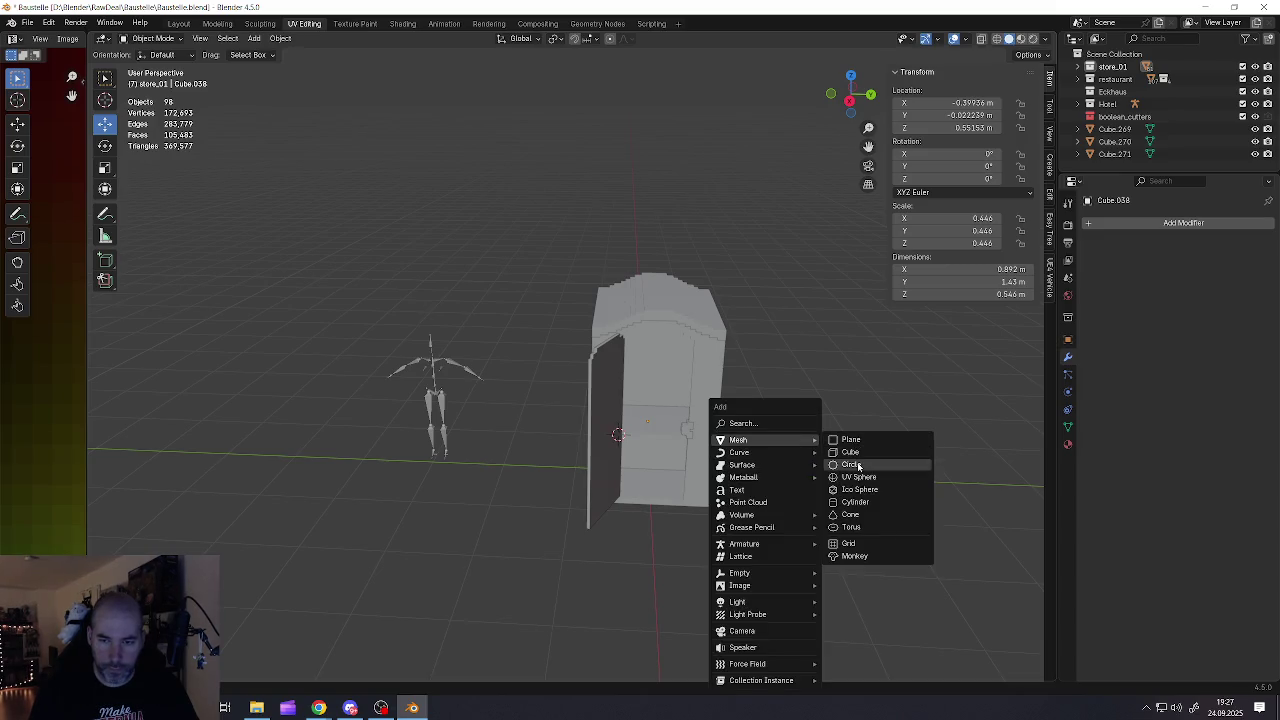
Add a cylinder and scale it down to 0.220
click(852, 502)
key(s)
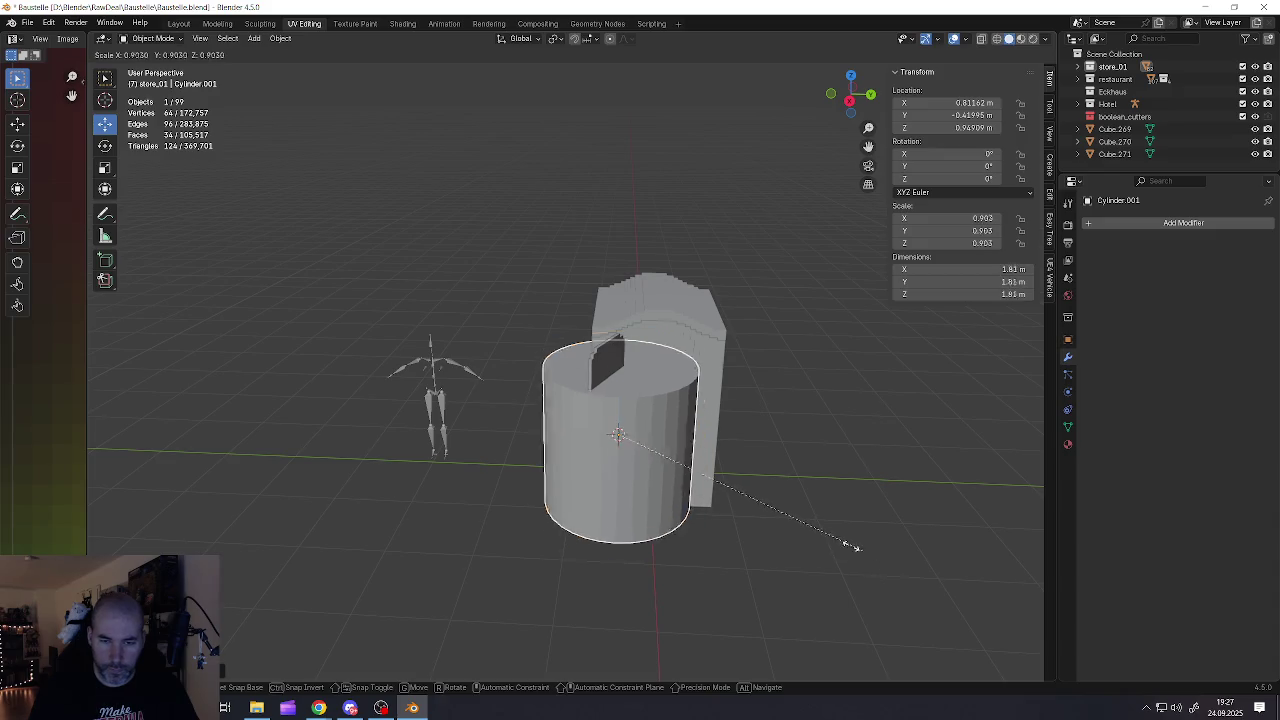
click(658, 474)
key(s)
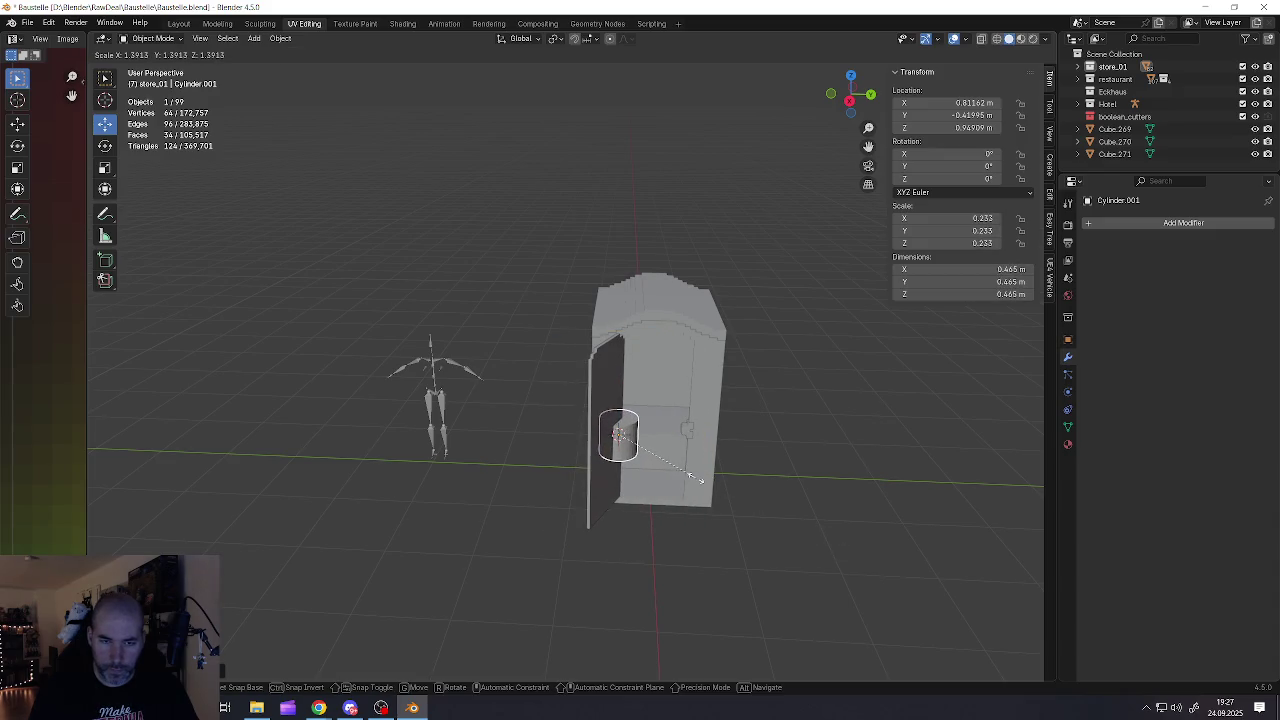
click(689, 481)
Position the cylinder over the seat along X and Y and lower it onto the box top
drag(660, 438, 689, 438)
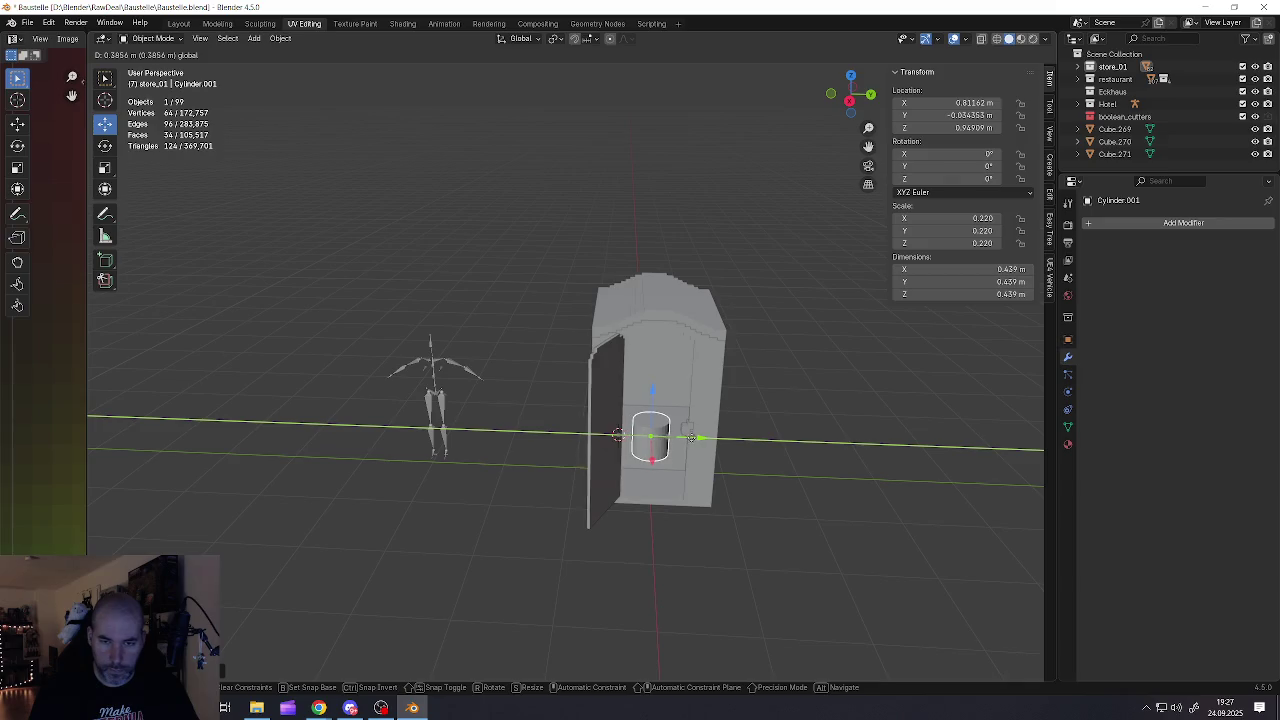
key(x)
alt+scroll(690, 438, up, 3)
alt+middle_drag(690, 438, 663, 455)
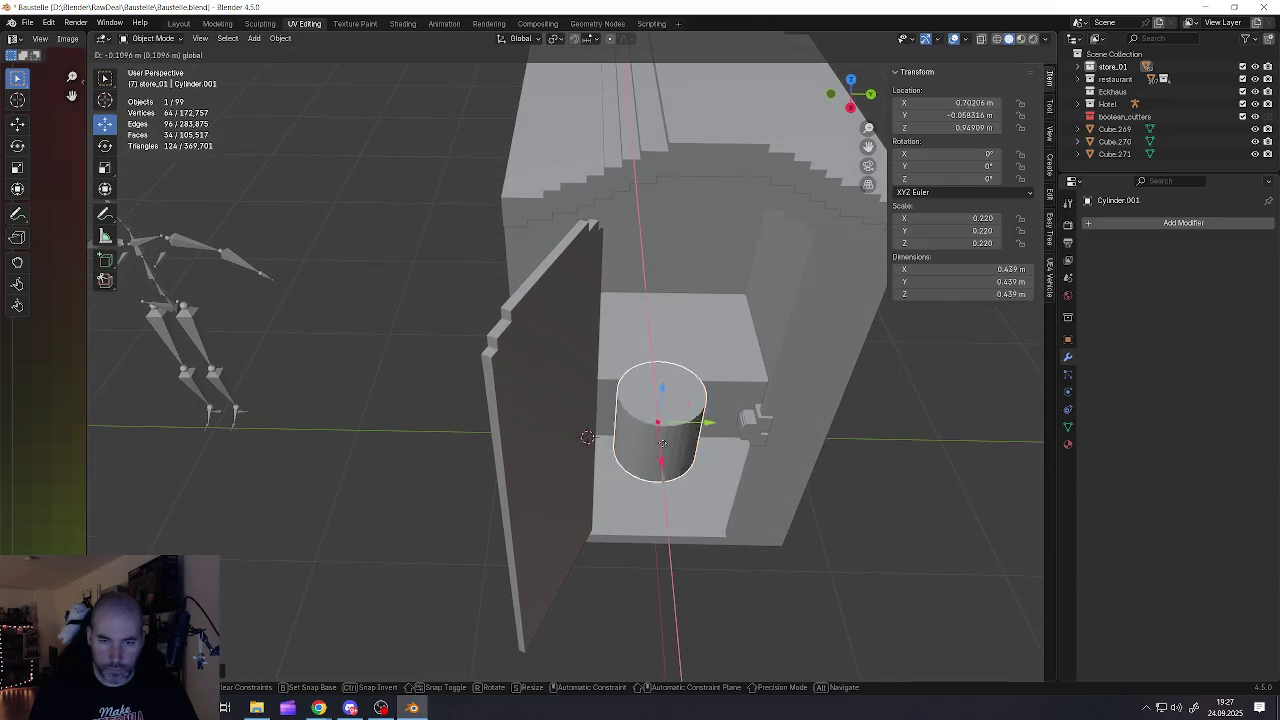
click(650, 300)
middle_drag(650, 300, 664, 303)
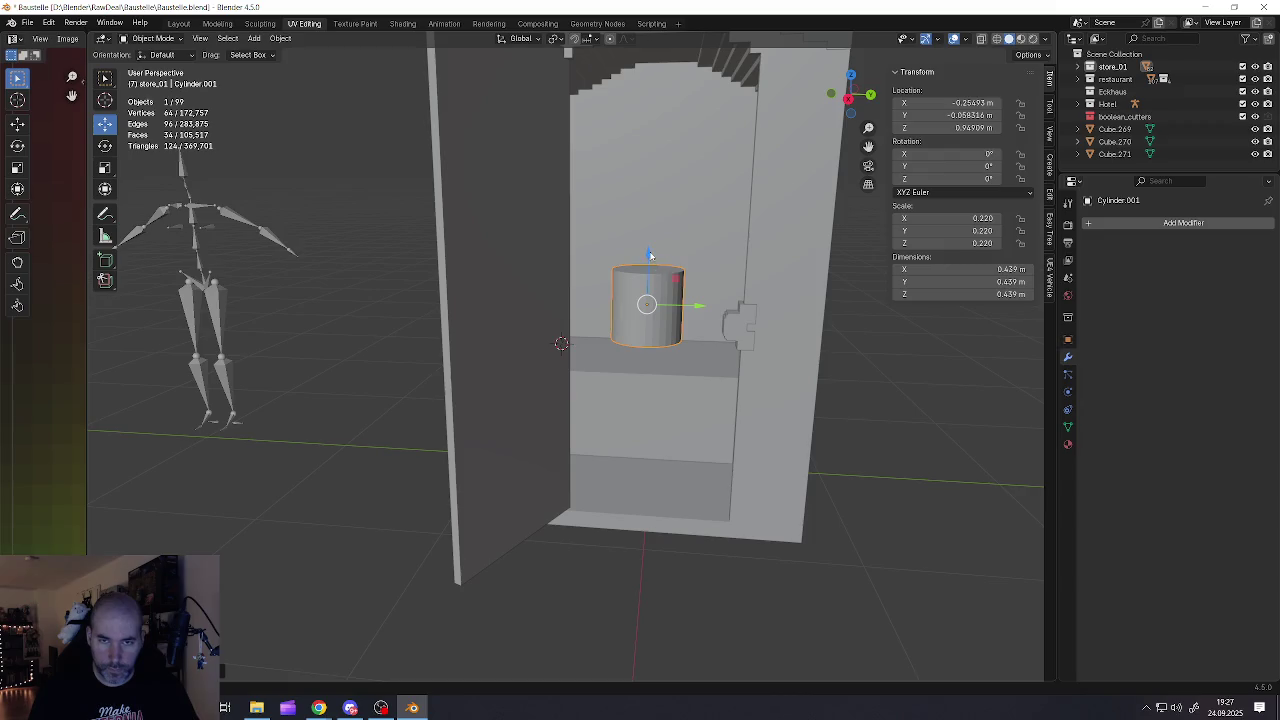
drag(650, 255, 650, 330)
key(g)
key(y)
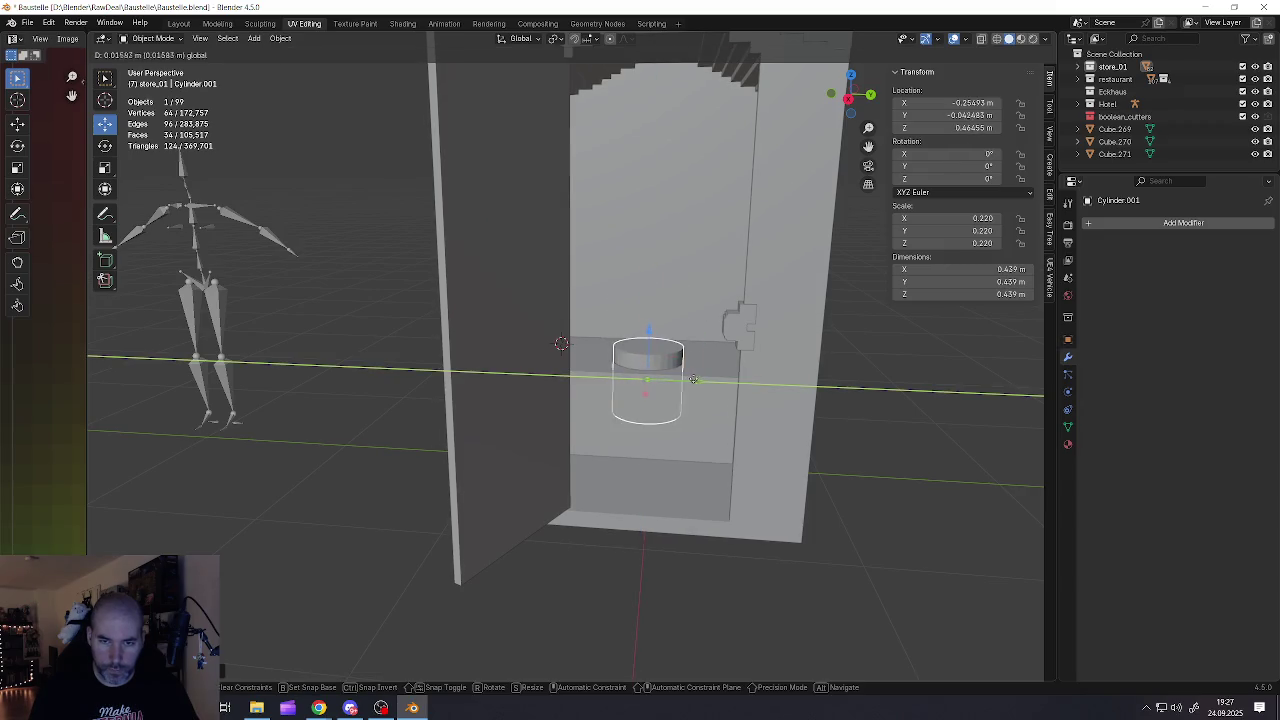
click(695, 381)
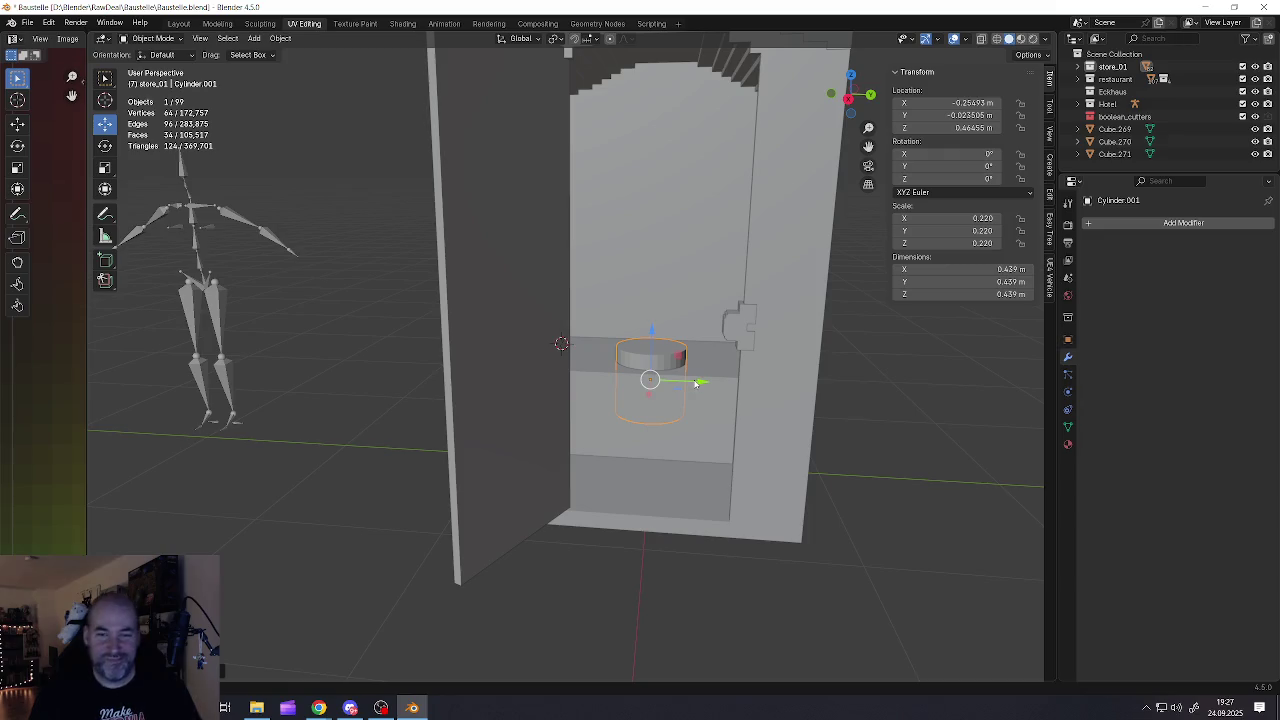
Select the seat box and zoom in for a closer view of its top
click(700, 400)
middle_drag(700, 400, 663, 407)
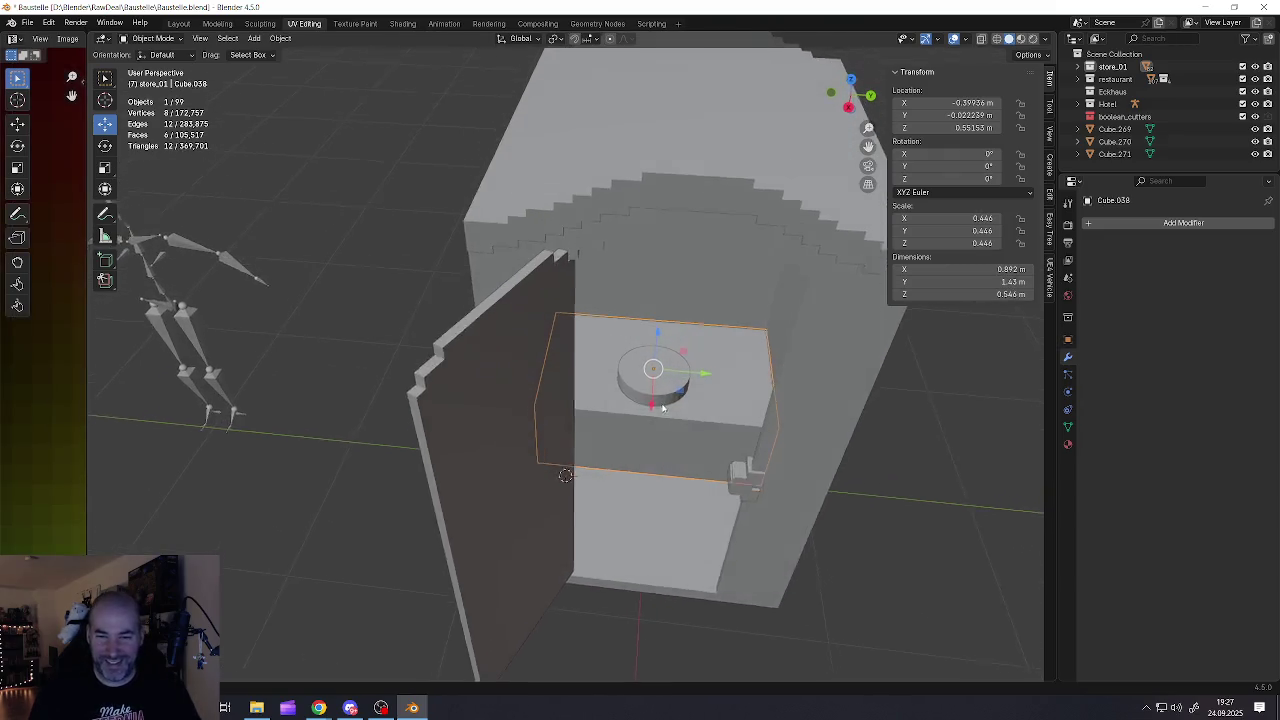
scroll(663, 407, up, 3)
scroll(634, 372, up, 1)
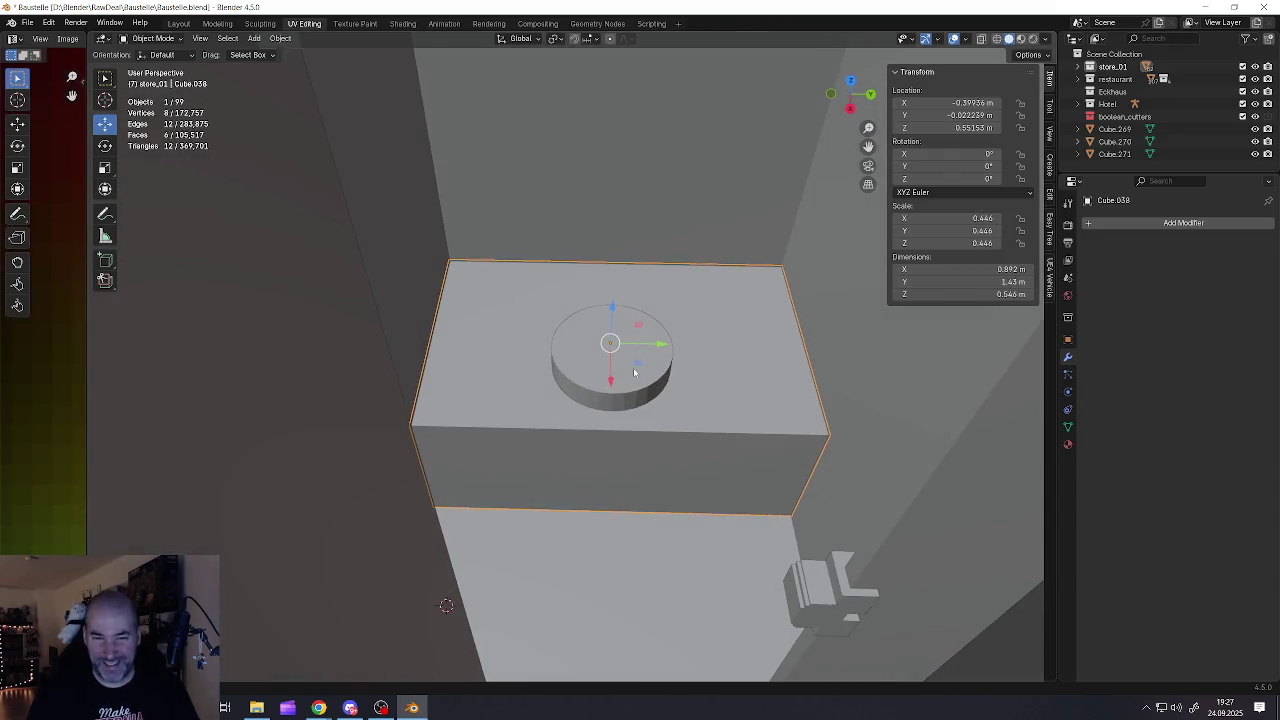
shift+middle_drag(634, 372, 623, 371)
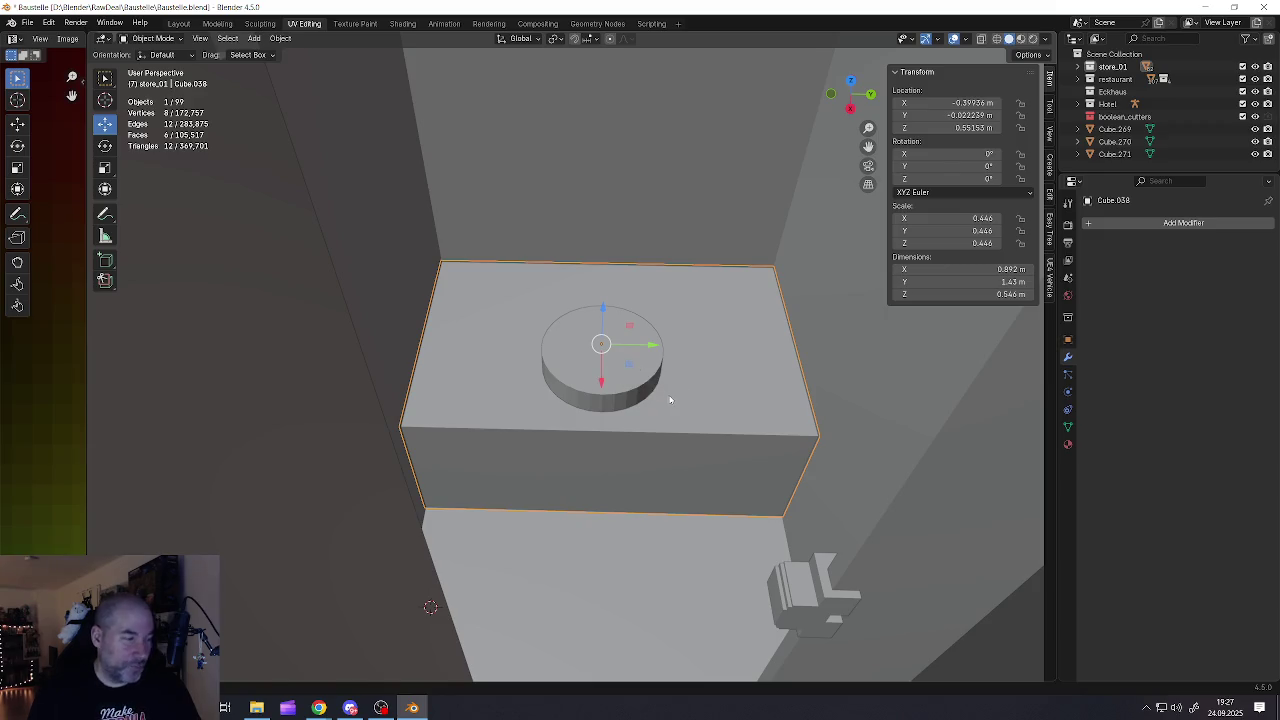
key(g)
key(Escape)
Sink the cylinder partway into the box along Z and nudge it slightly along X
click(656, 395)
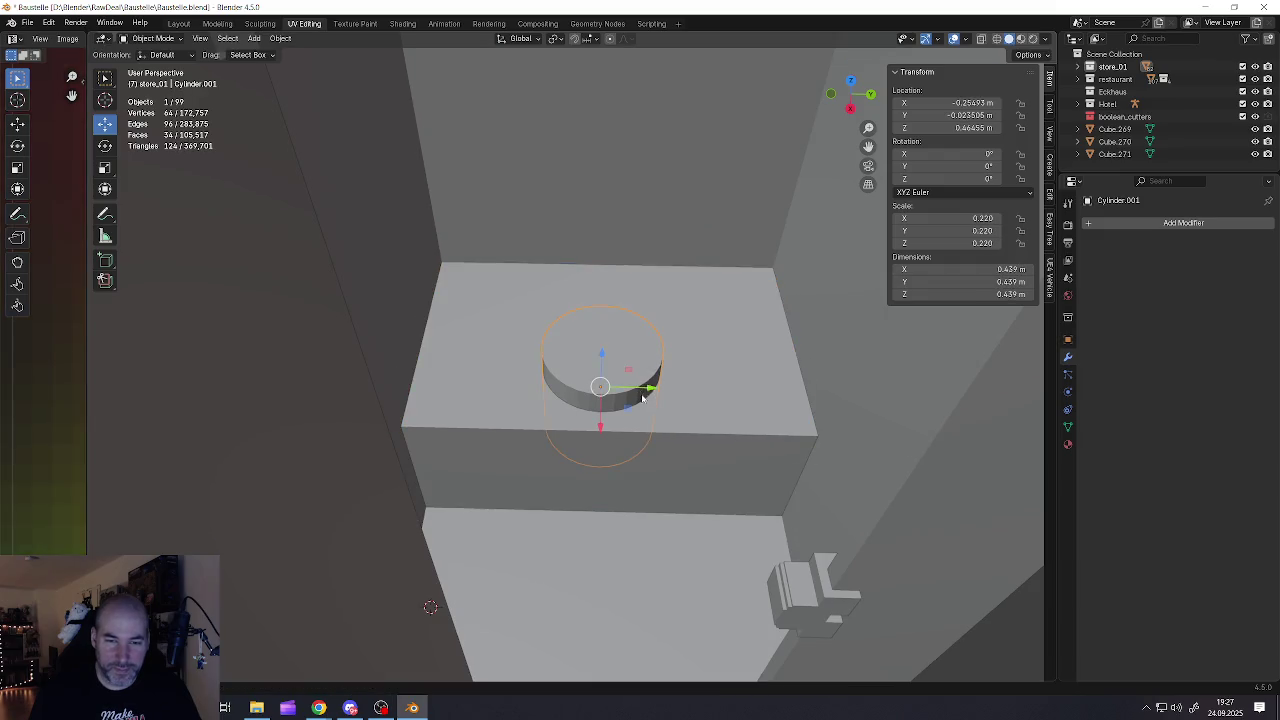
key(g)
key(z)
click(670, 407)
middle_drag(670, 407, 620, 406)
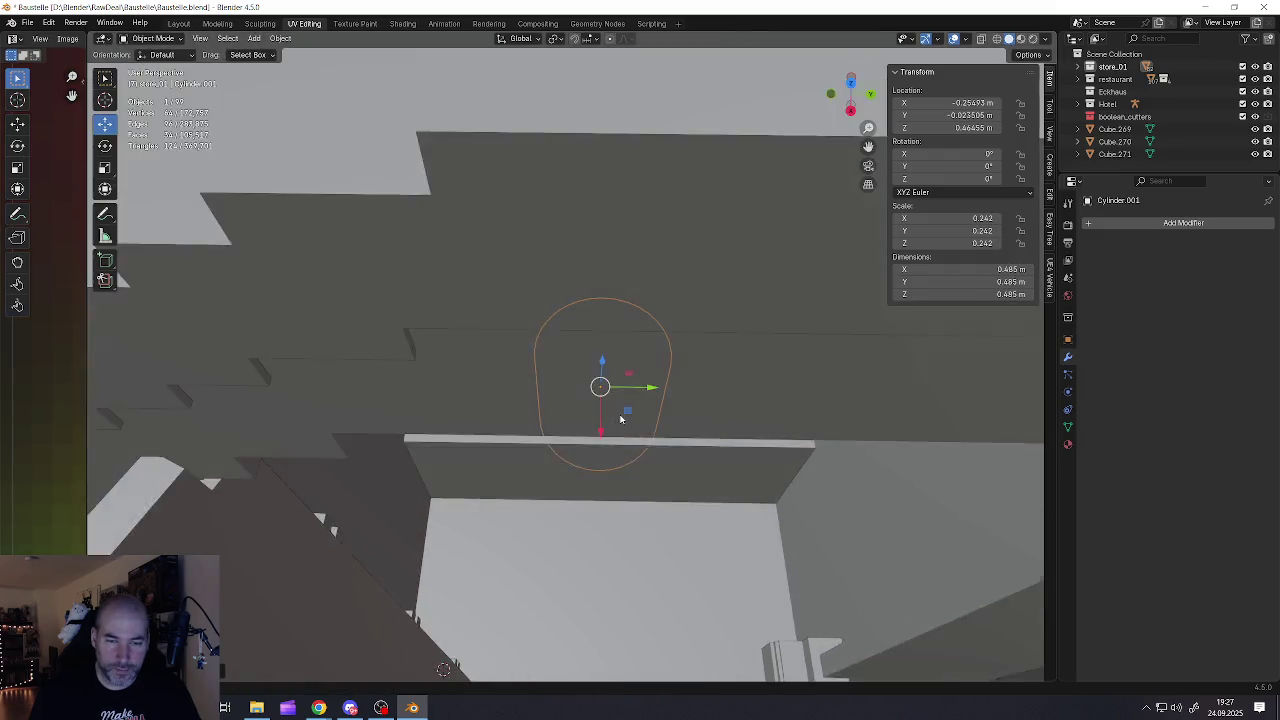
drag(601, 427, 602, 424)
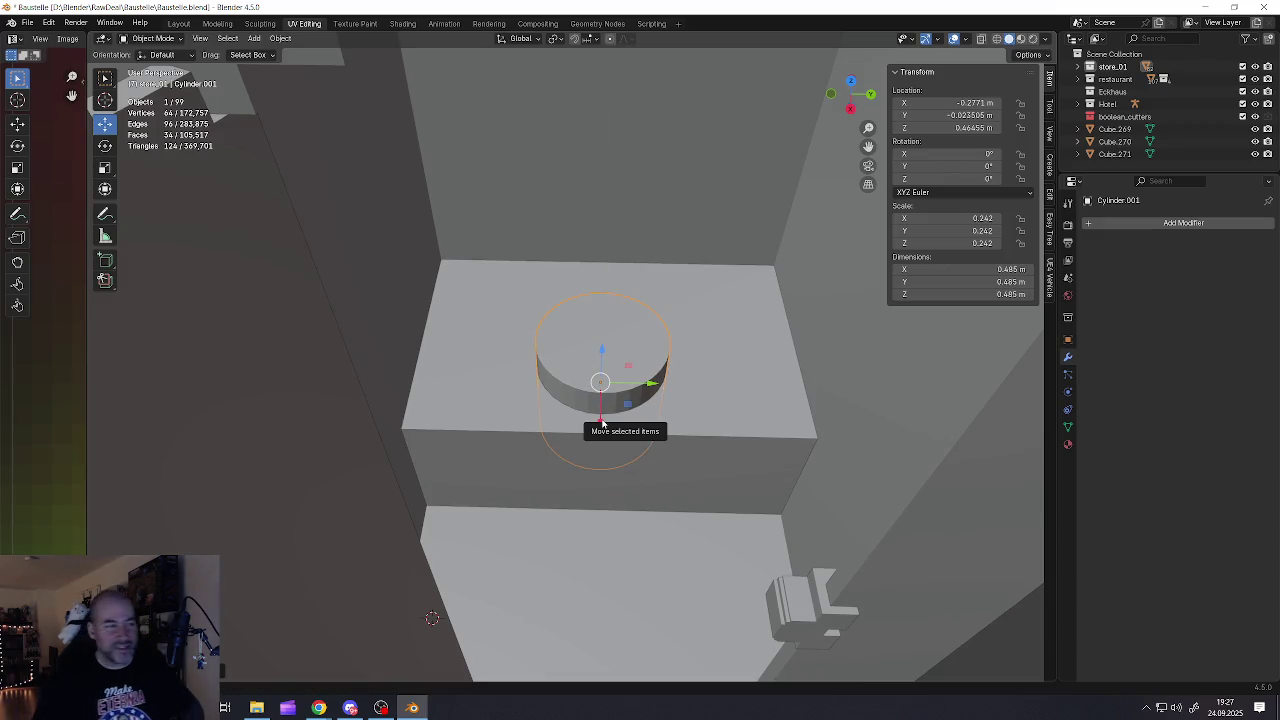
middle_drag(602, 424, 607, 400)
click(607, 400)
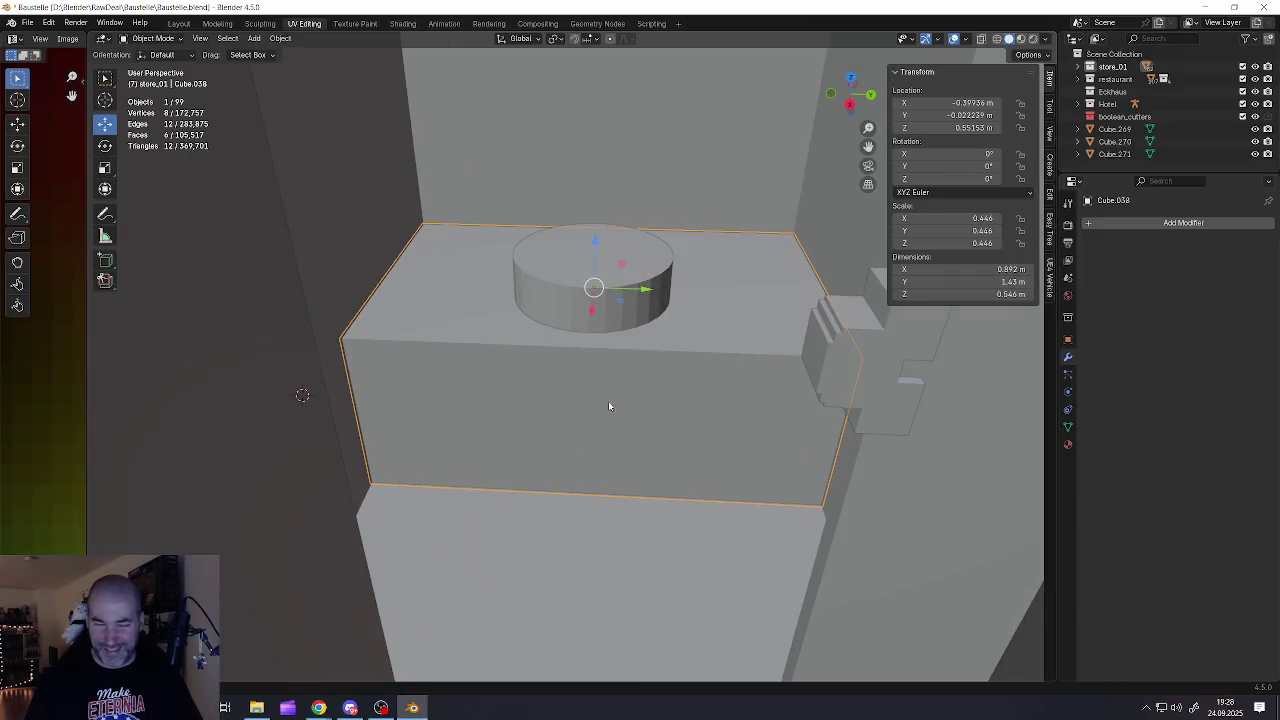
Cut the cylinder from the seat box with a Difference Boolean and apply it
shift+click(591, 385)
shift+click(595, 322)
shift+click(629, 404)
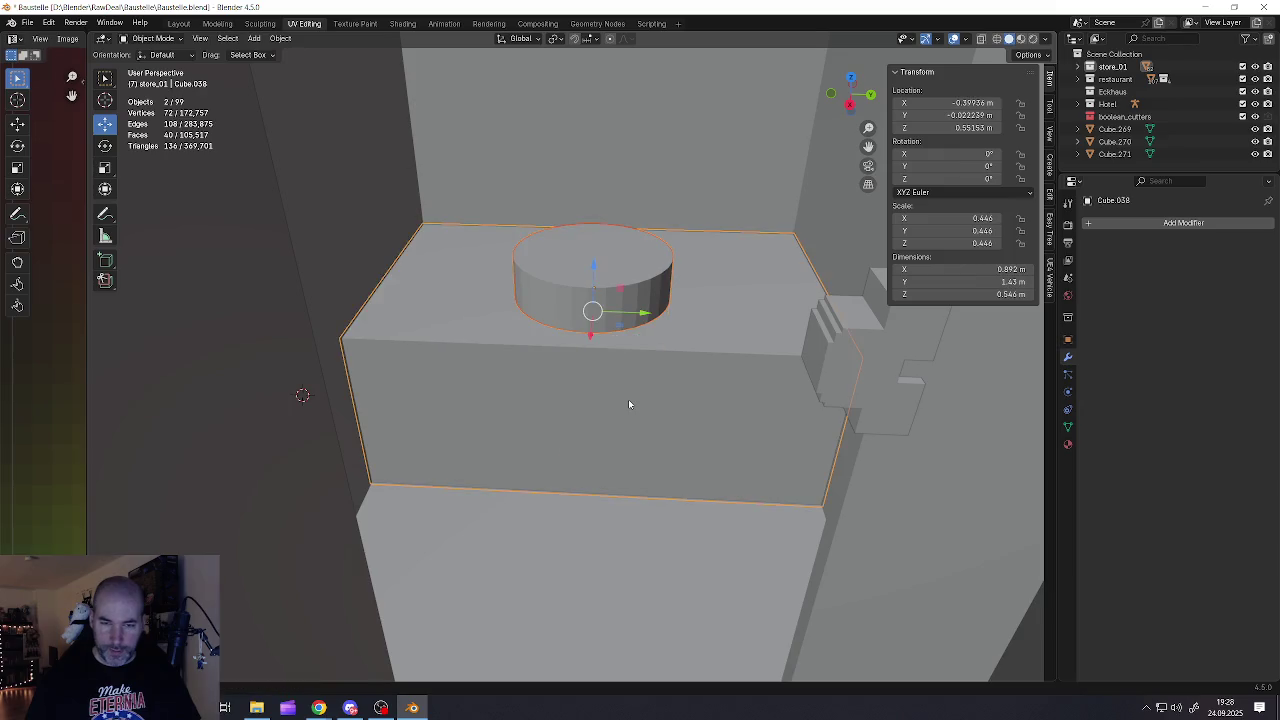
key(ctrl+KP_Subtract)
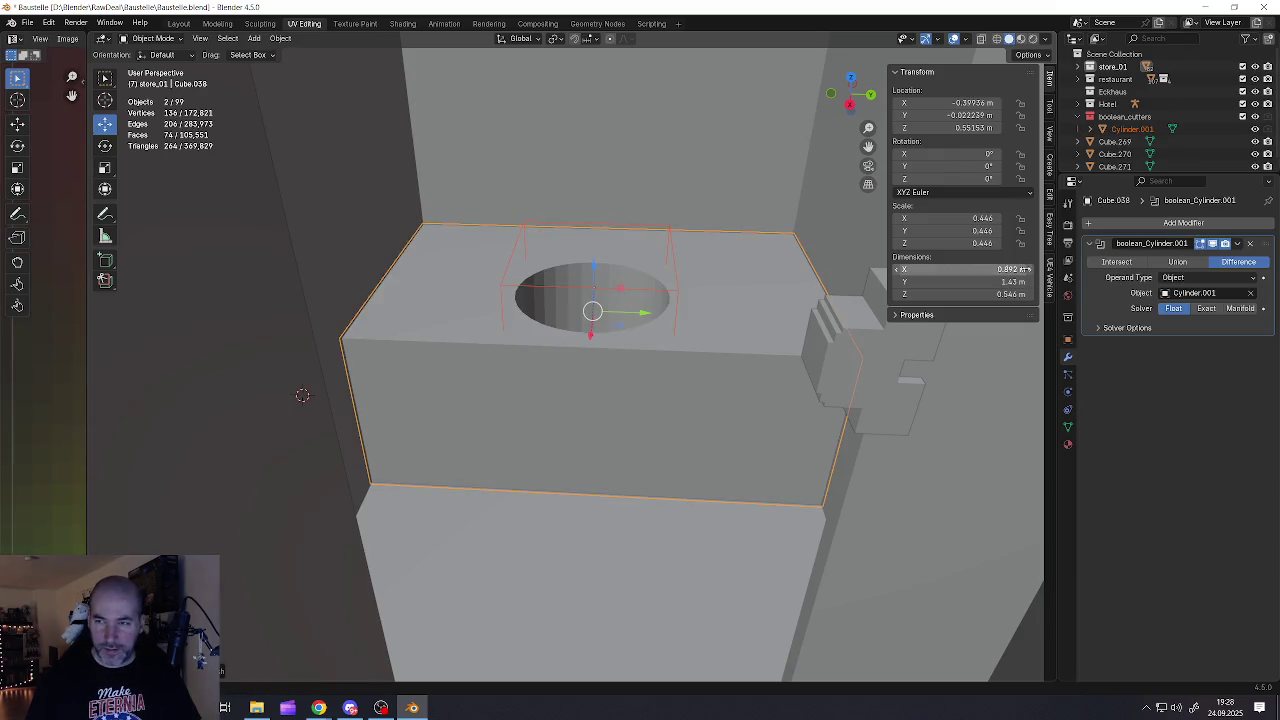
click(1238, 244)
click(1182, 259)
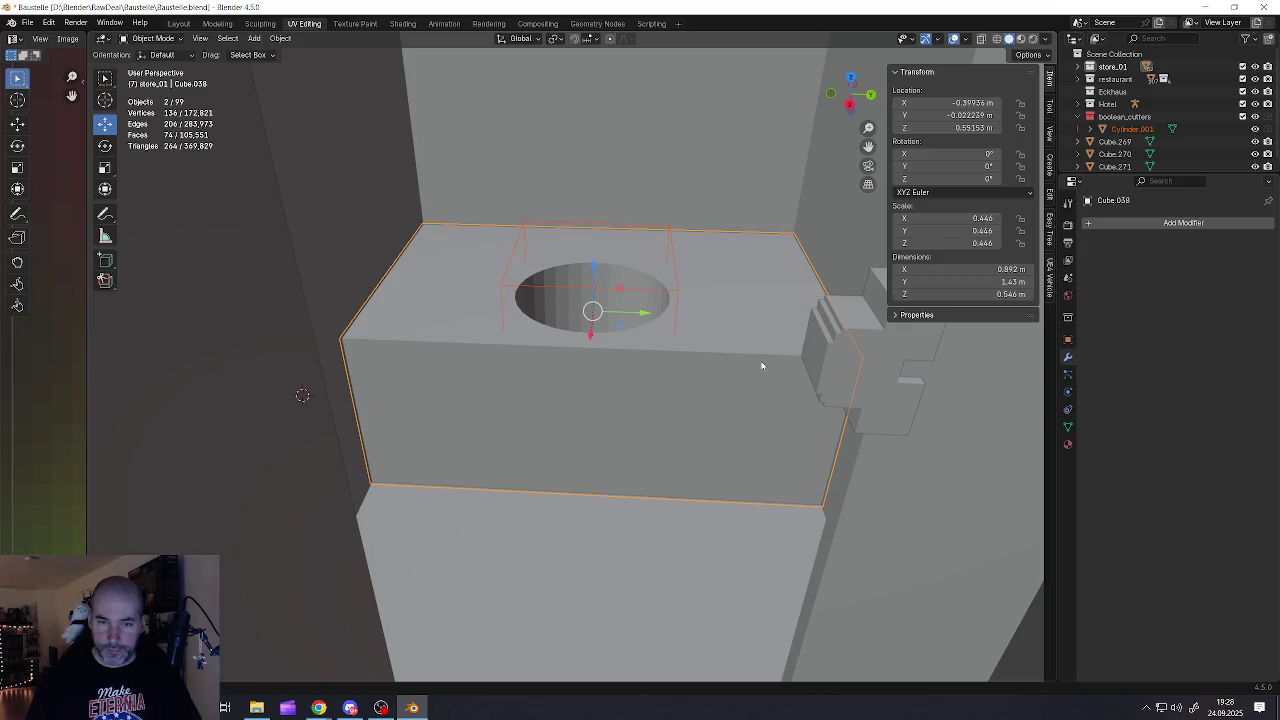
Delete the cylinder cutter, then enter Edit Mode on the box with nothing selected
click(658, 295)
key(Delete)
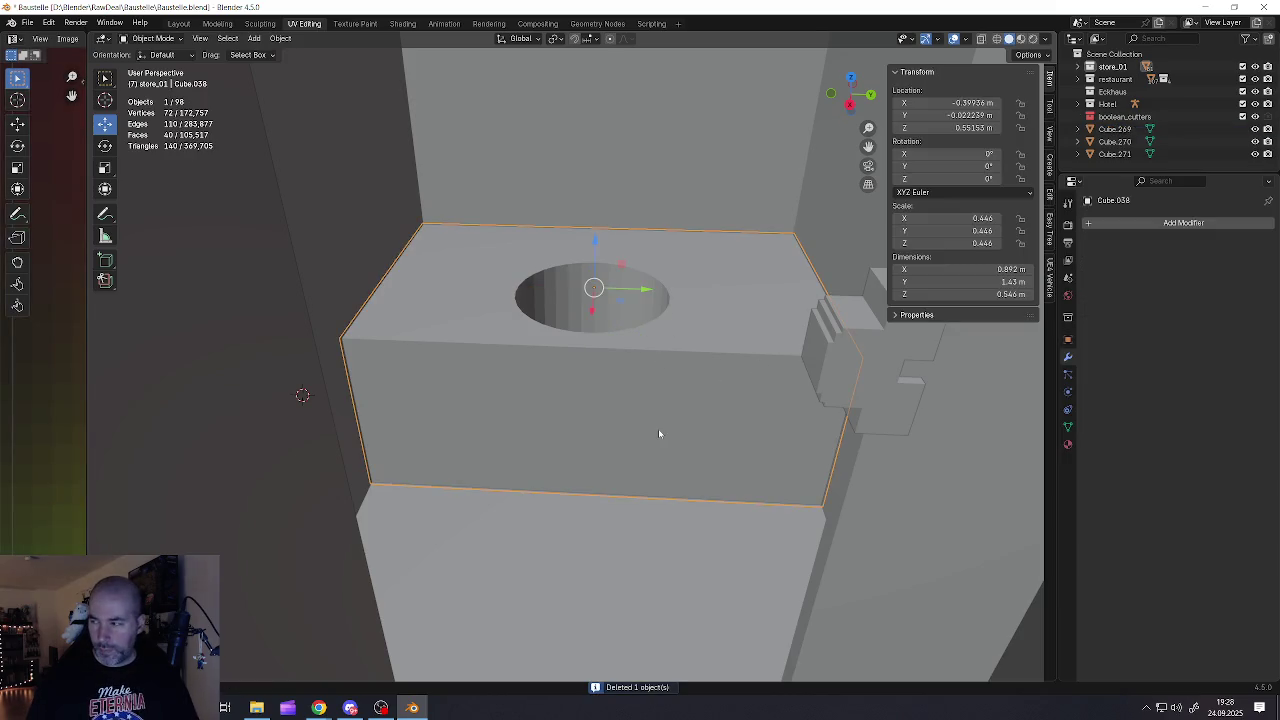
key(Tab)
key(alt+a)
Add a horizontal loop near the box front's bottom and extrude the lower strip into a ledge
key(a)
key(alt+a)
key(ctrl+r)
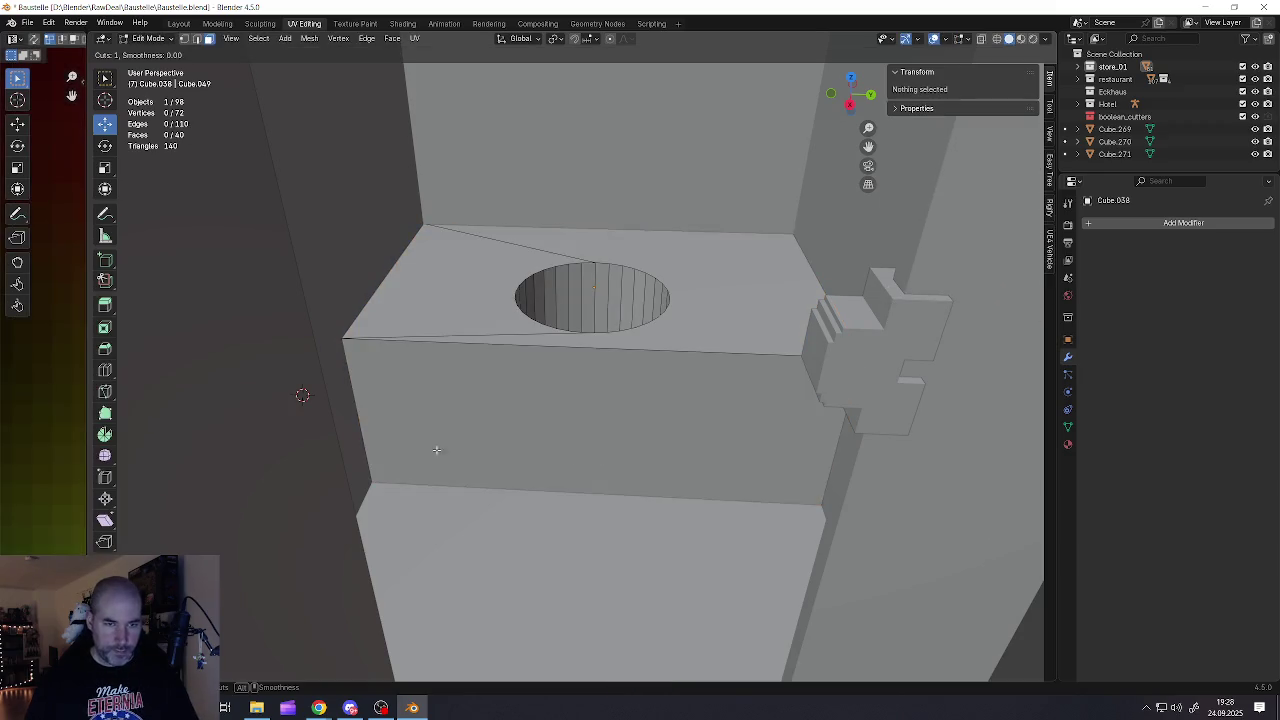
click(355, 411)
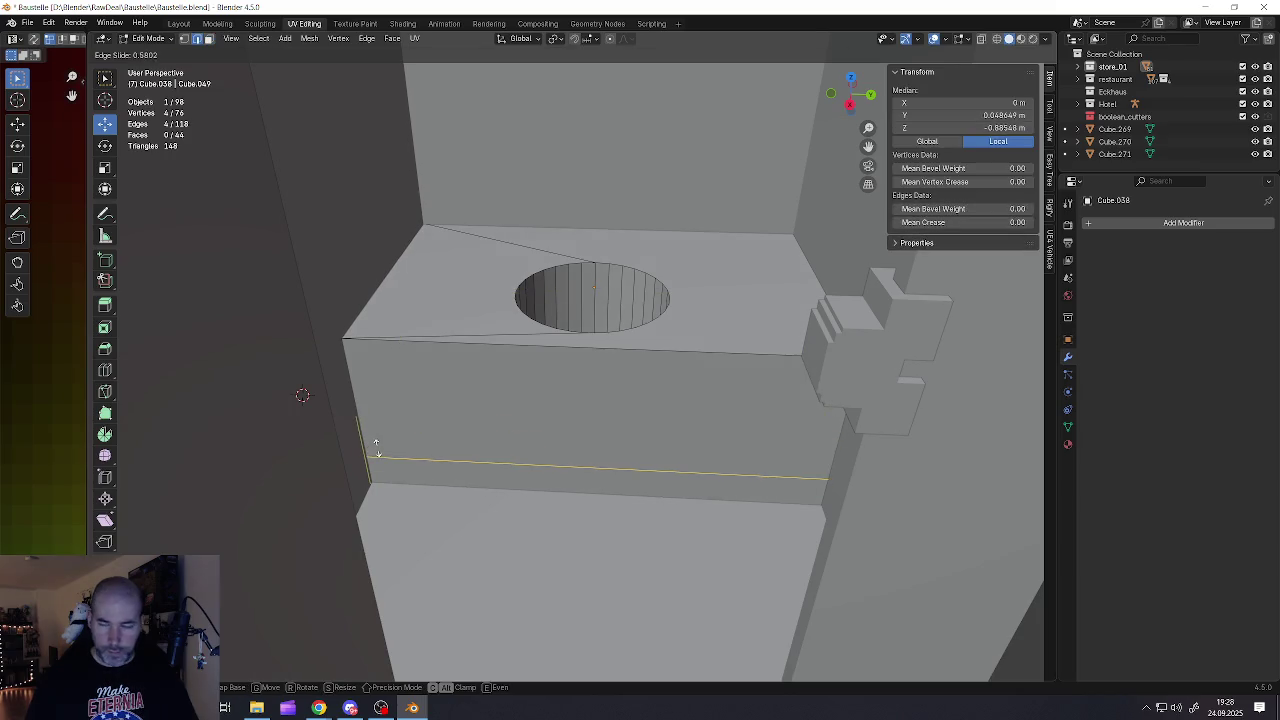
click(375, 452)
click(575, 478)
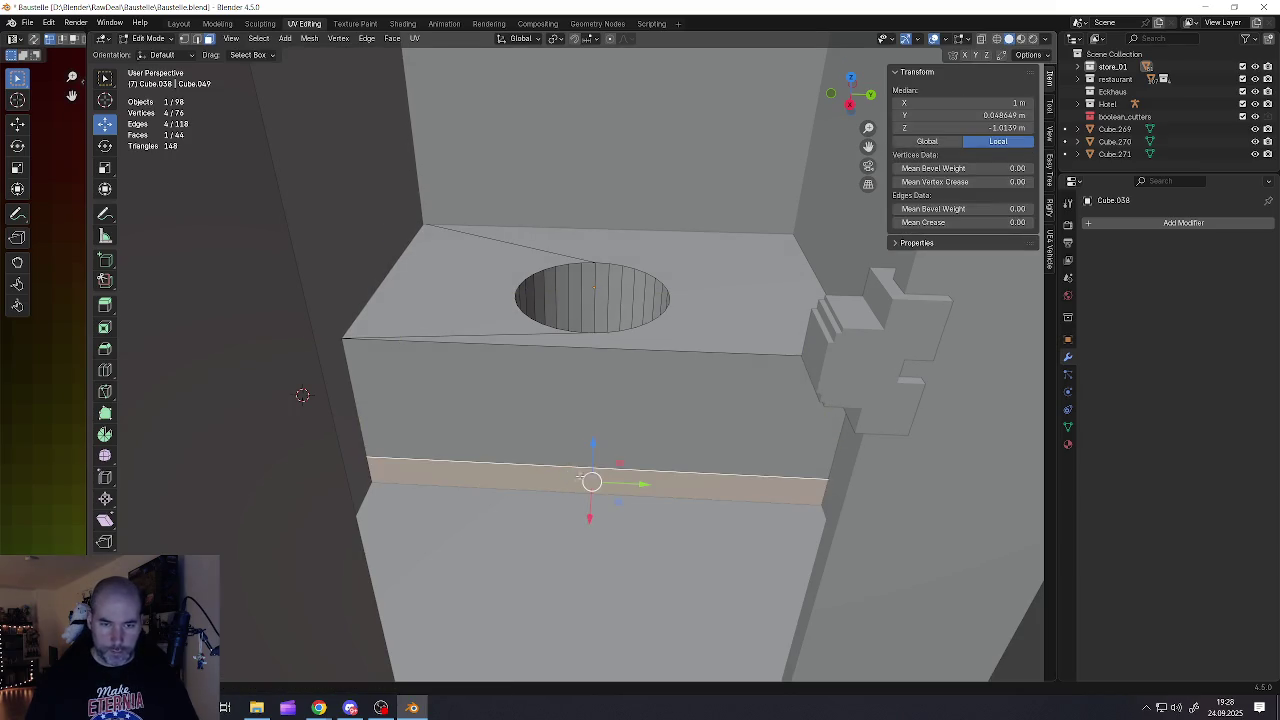
key(e)
click(627, 437)
mouse_move(629, 433)
middle_down()
mouse_move(647, 435)
mouse_move(697, 391)
middle_up()
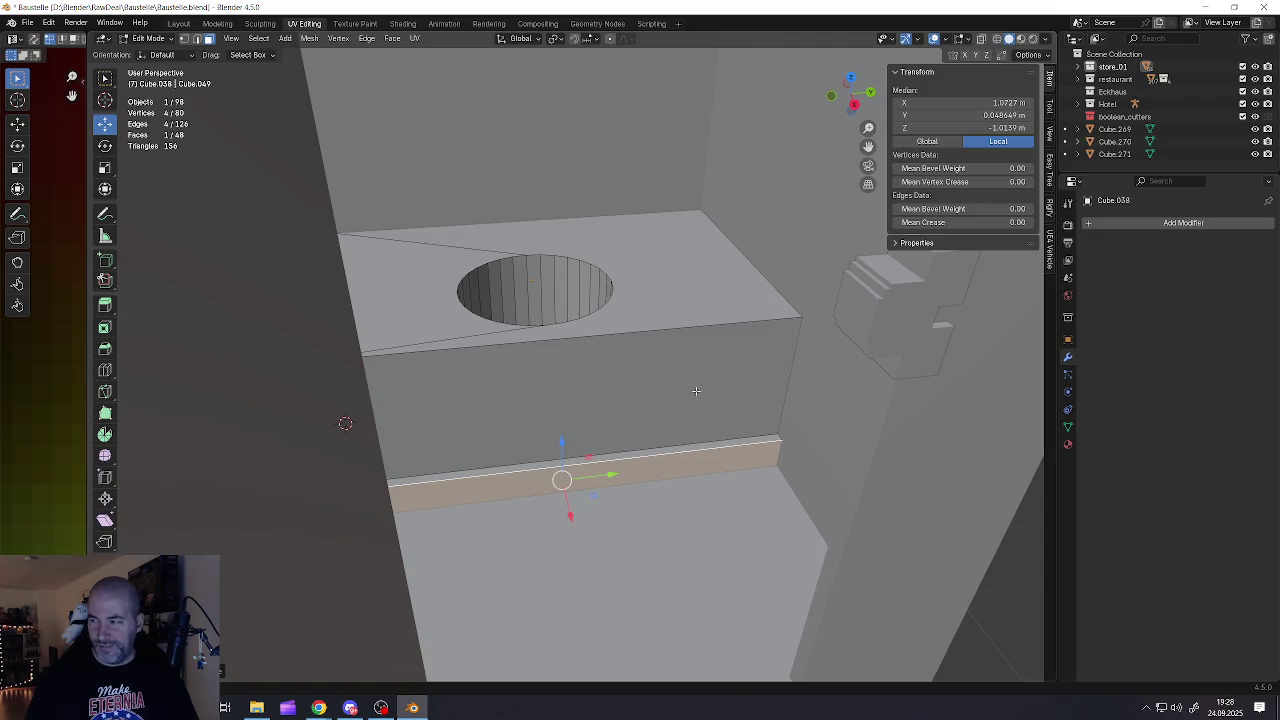
mouse_move(695, 390)
middle_down()
mouse_move(657, 377)
mouse_move(659, 405)
mouse_move(684, 413)
middle_up()
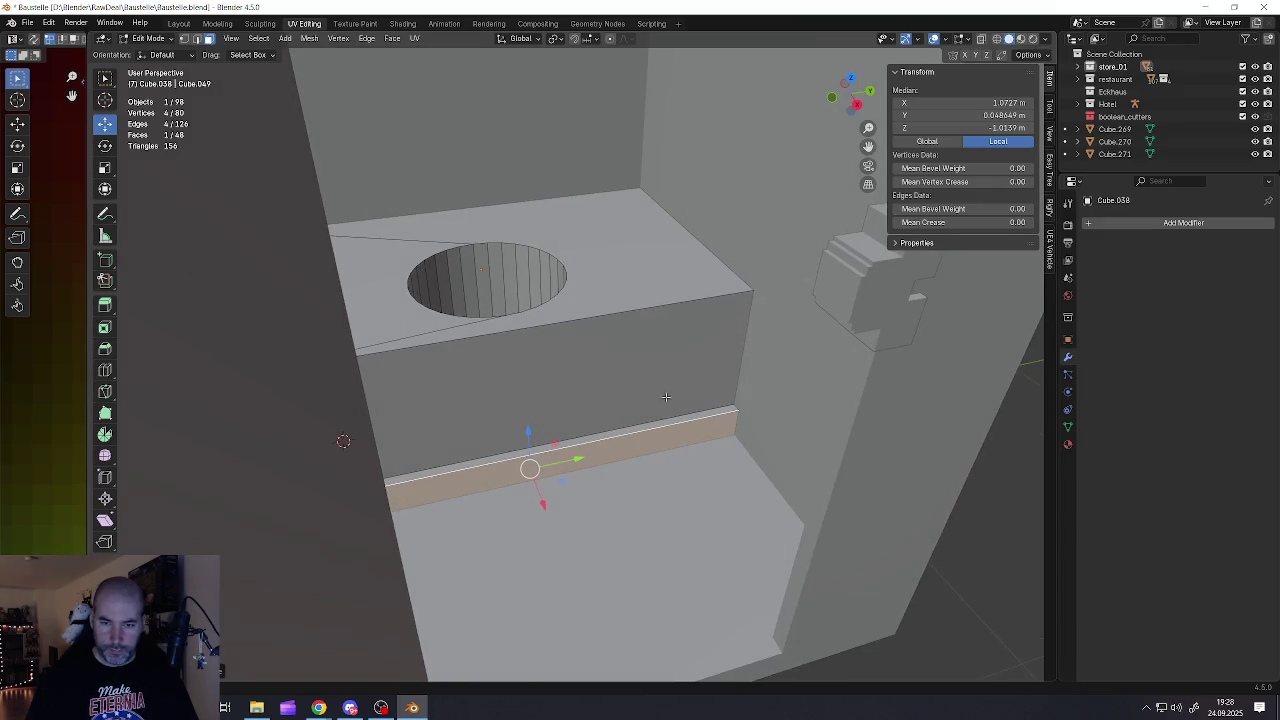
Add a vertical loop and extrude the right-hand faces along X to extend the seat box sideways
click(684, 413)
key(ctrl+r)
click(684, 408)
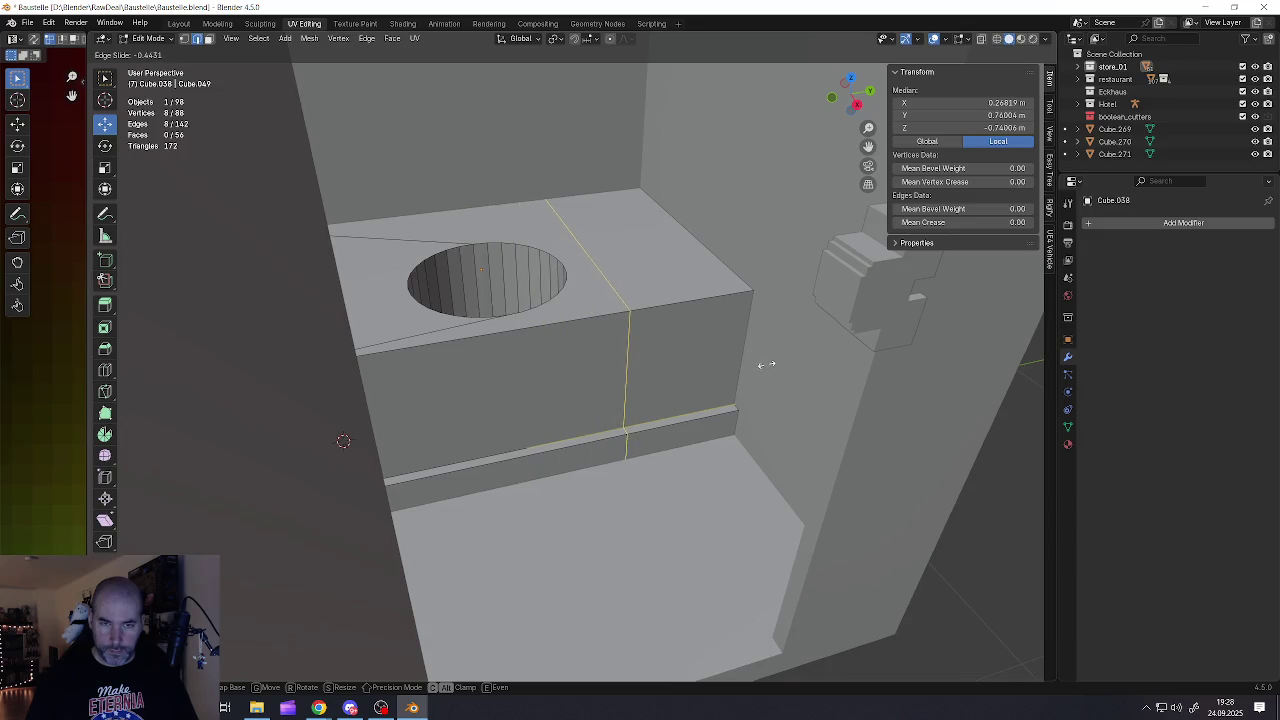
click(805, 361)
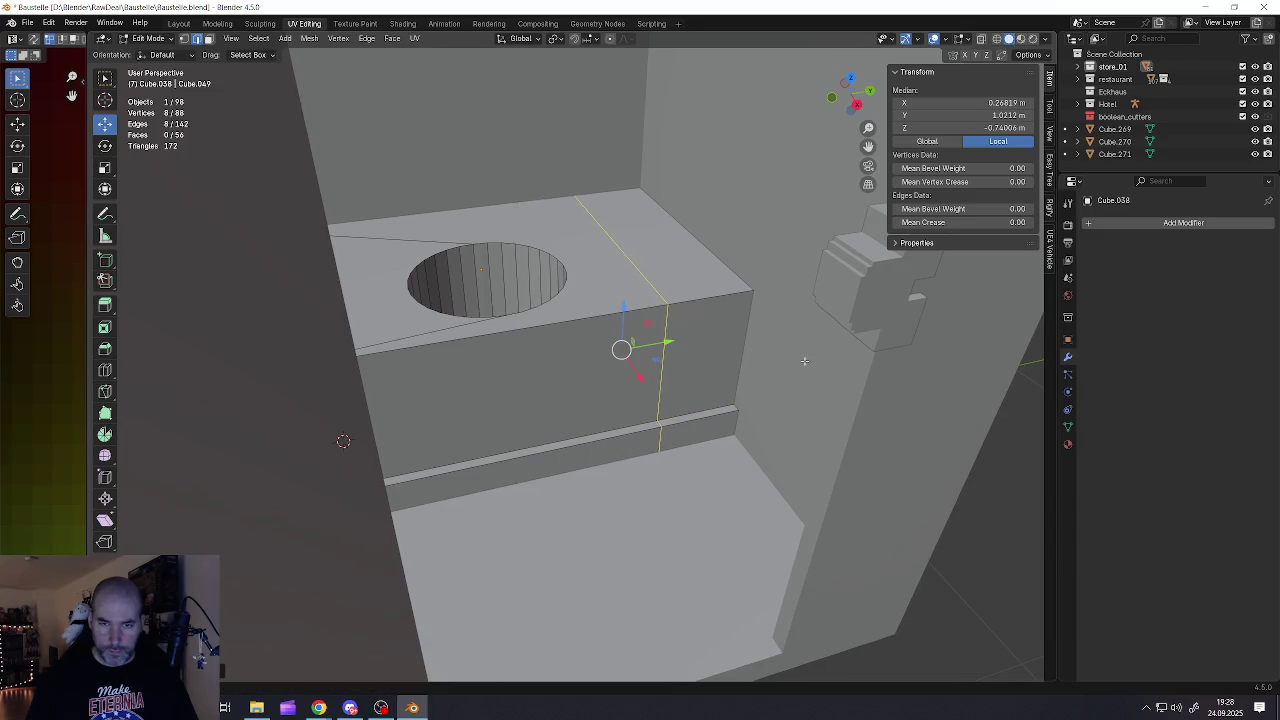
key(alt+a)
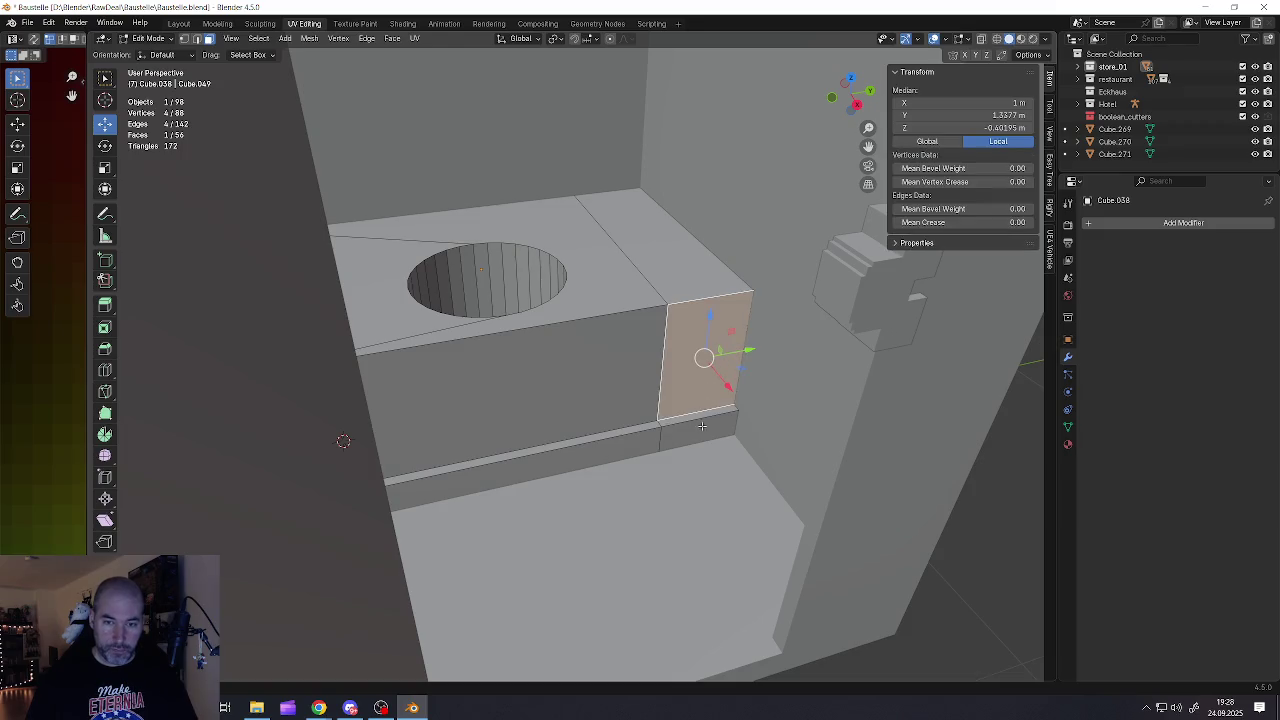
shift+click(703, 427)
shift+click(698, 413)
middle_drag(343, 441, 399, 471)
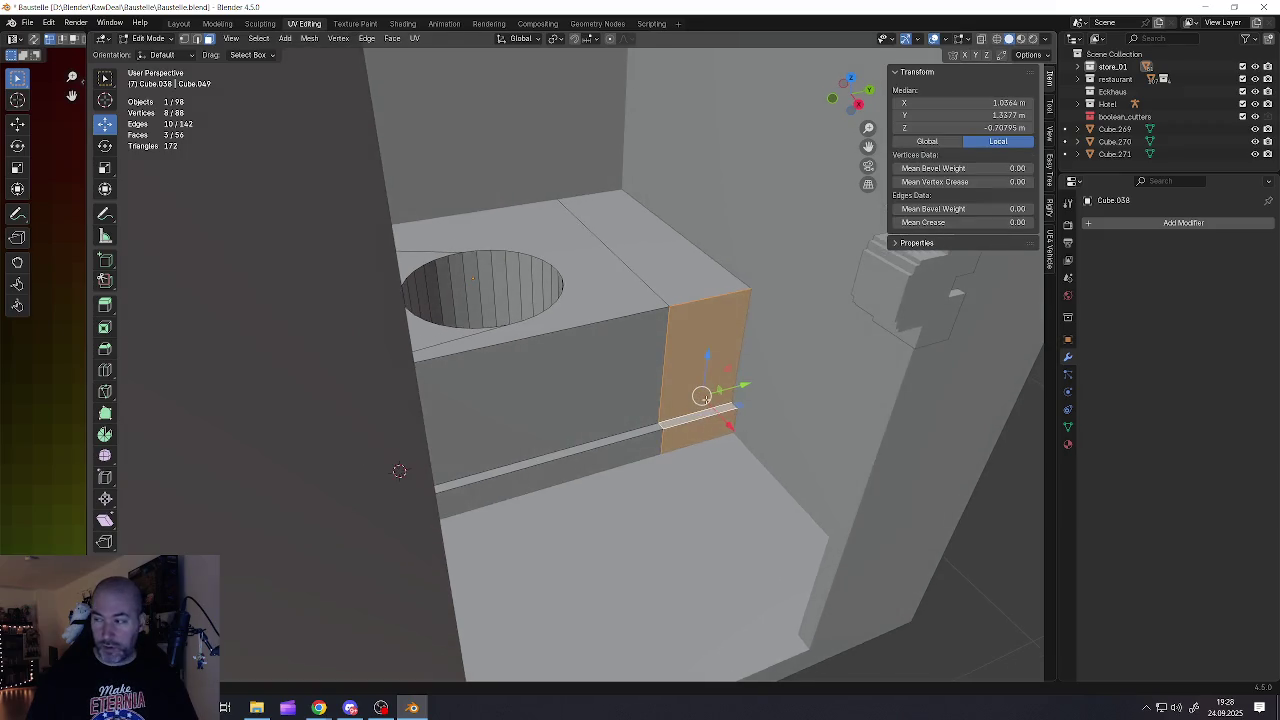
key(e)
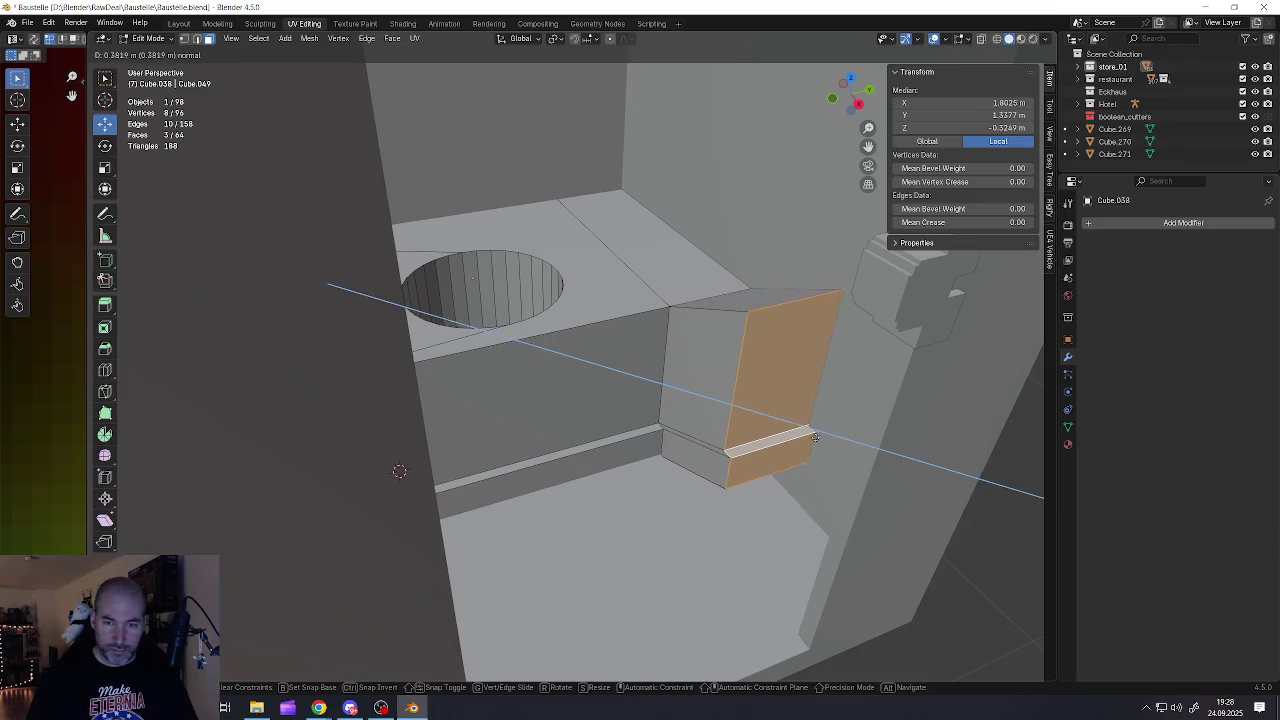
right_click(764, 428)
key(g)
key(x)
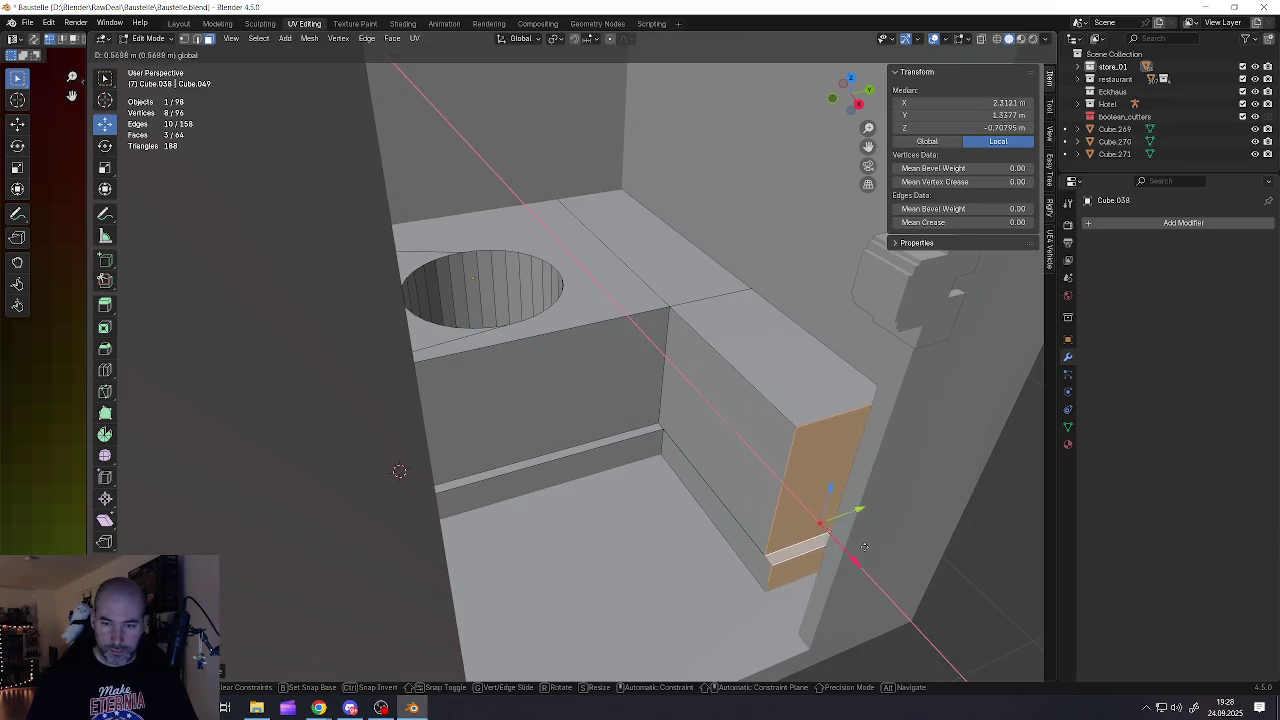
click(922, 587)
Flatten the end edge along X, move it up against the booth wall, and exit Edit Mode
mouse_move(900, 570)
middle_down()
mouse_move(760, 480)
mouse_move(720, 500)
mouse_move(743, 497)
mouse_move(737, 514)
mouse_move(739, 457)
middle_up()
scroll(745, 453, up, 5)
scroll(745, 453, down, 5)
scroll(741, 497, up, 2)
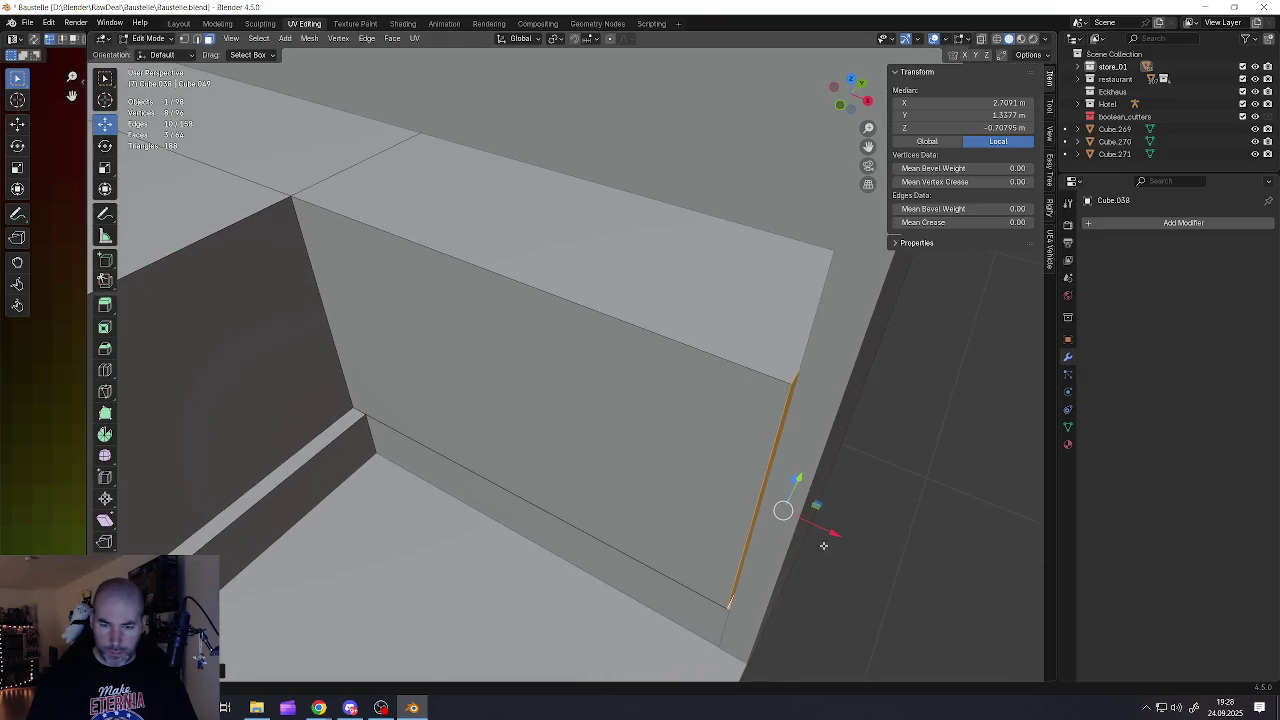
drag(834, 534, 752, 497)
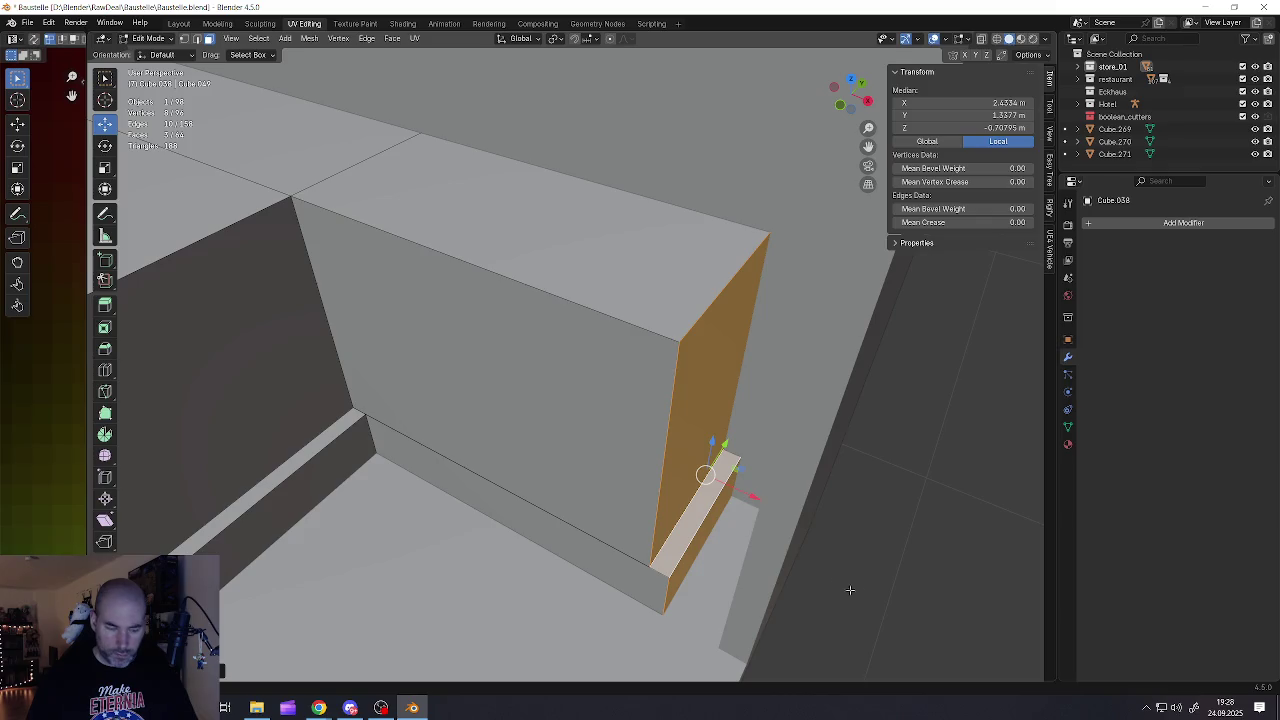
key(s)
key(x)
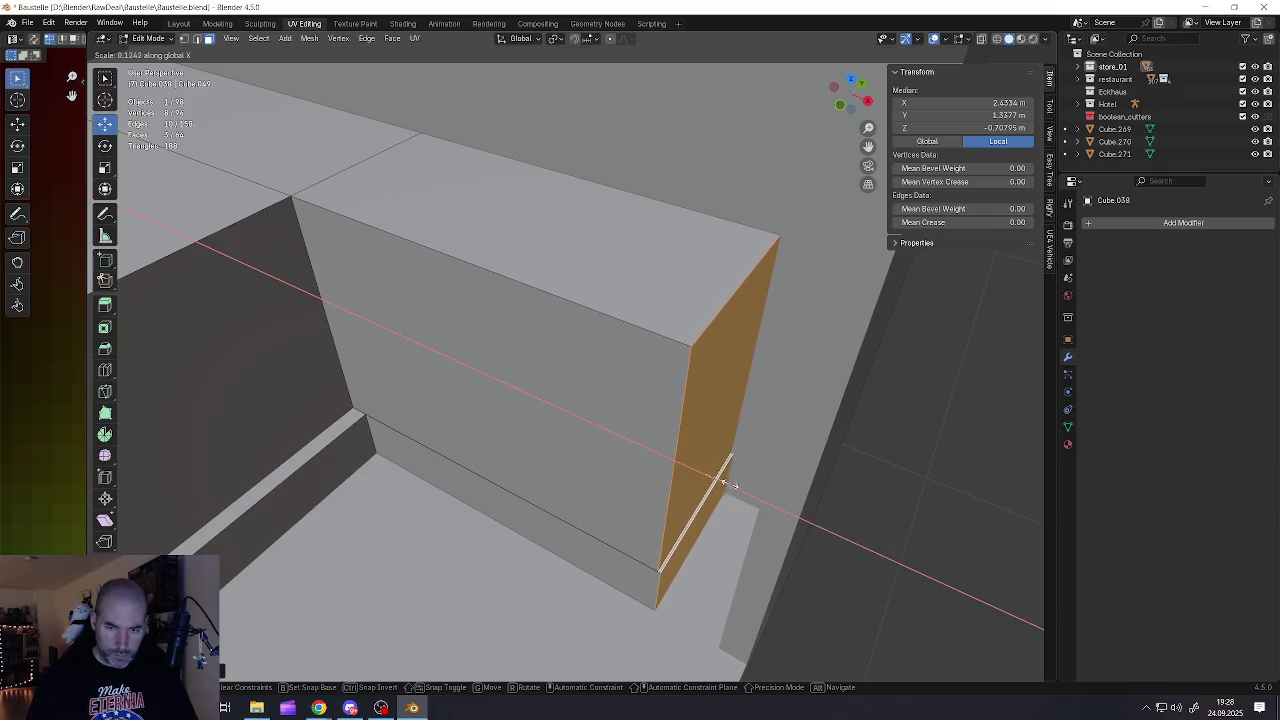
click(712, 479)
key(g)
key(x)
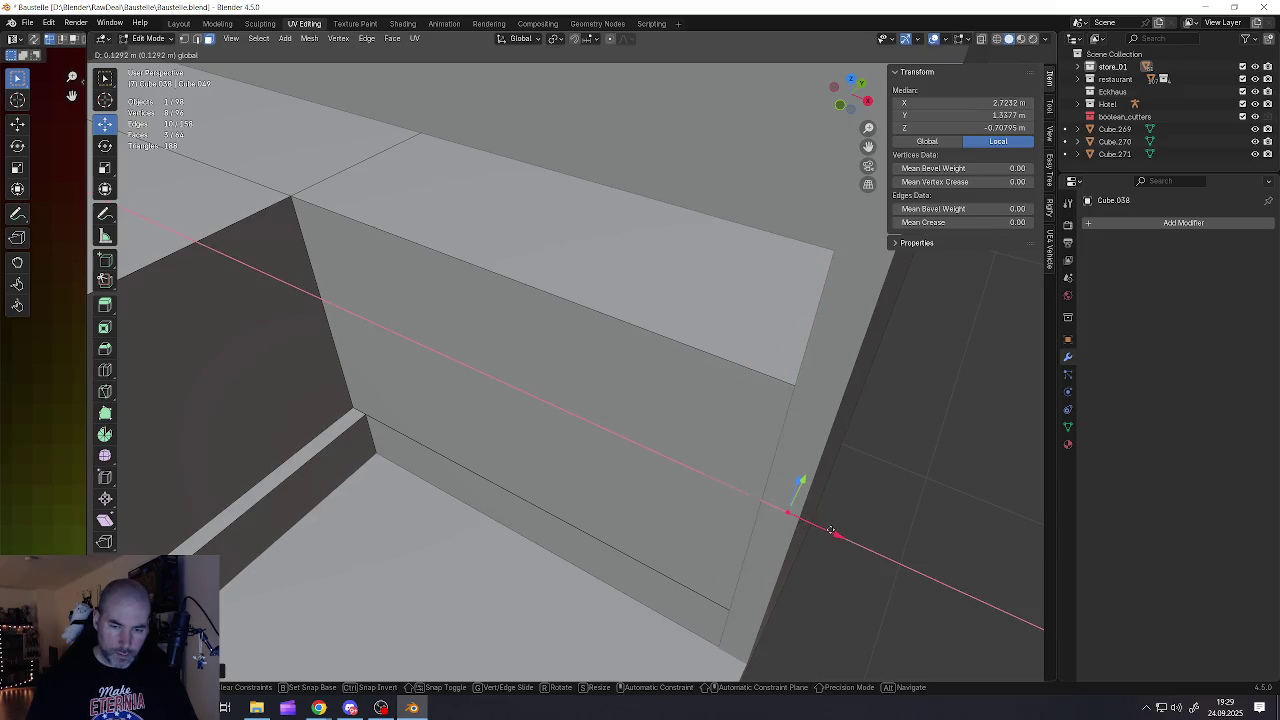
click(825, 530)
scroll(778, 509, down, 4)
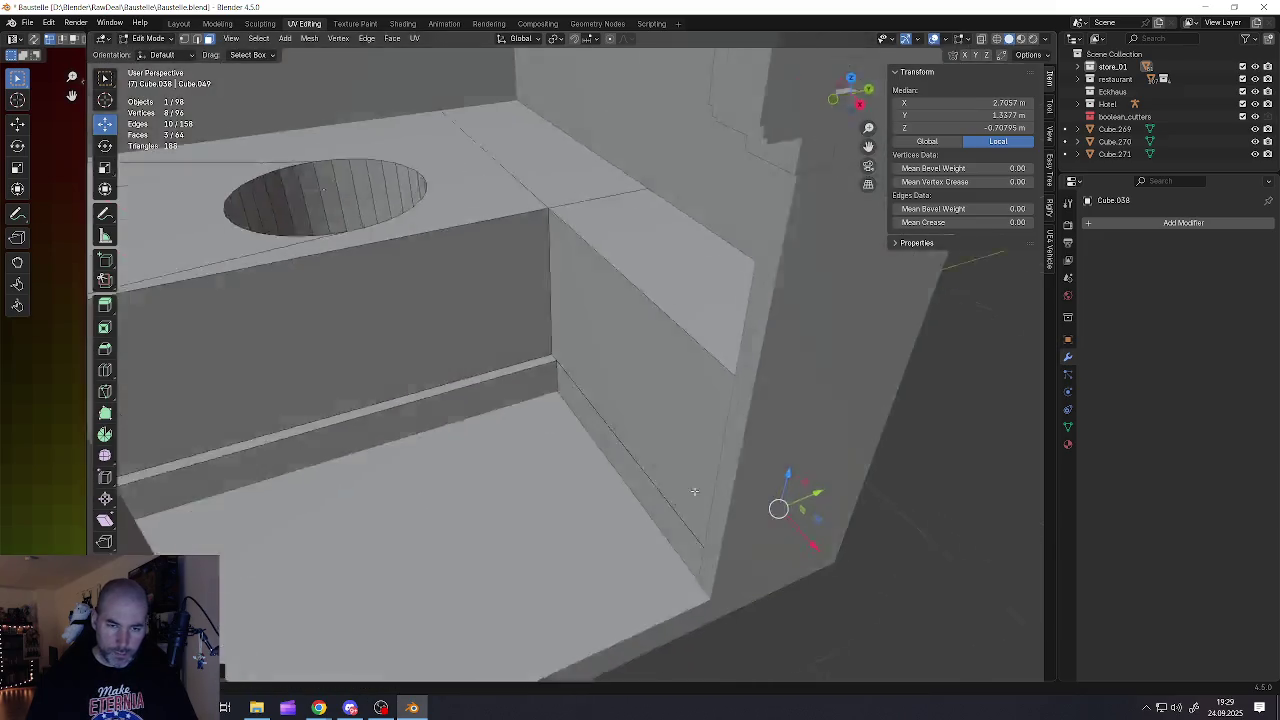
scroll(754, 503, down, 3)
key(Tab)
middle_drag(640, 432, 718, 472)
scroll(718, 472, up, 3)
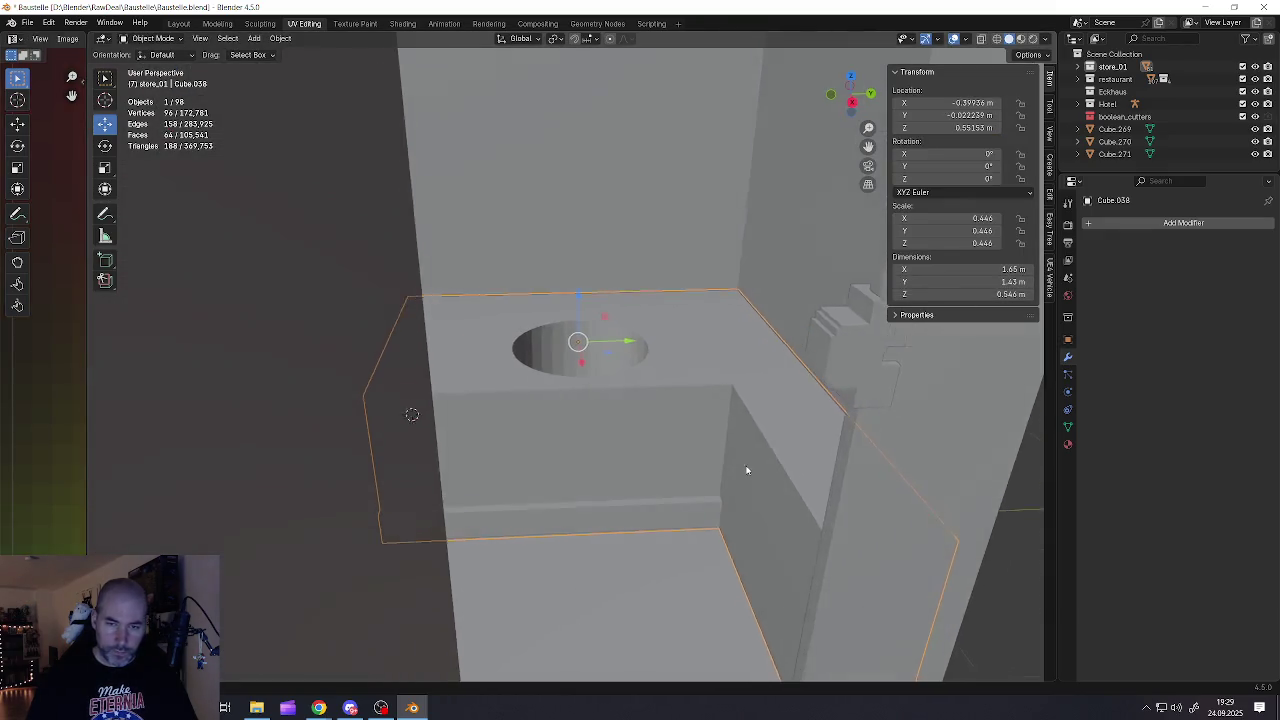
scroll(743, 466, up, 2)
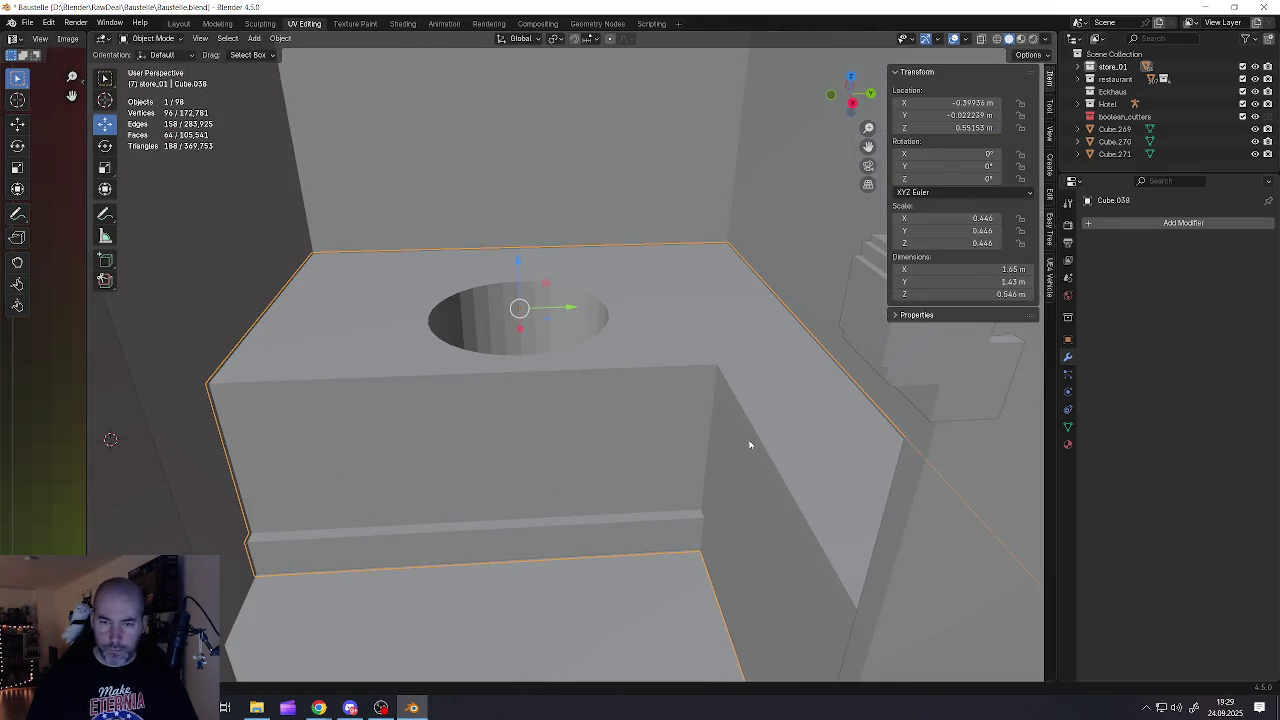
scroll(749, 444, down, 2)
scroll(757, 473, down, 2)
scroll(743, 448, down, 1)
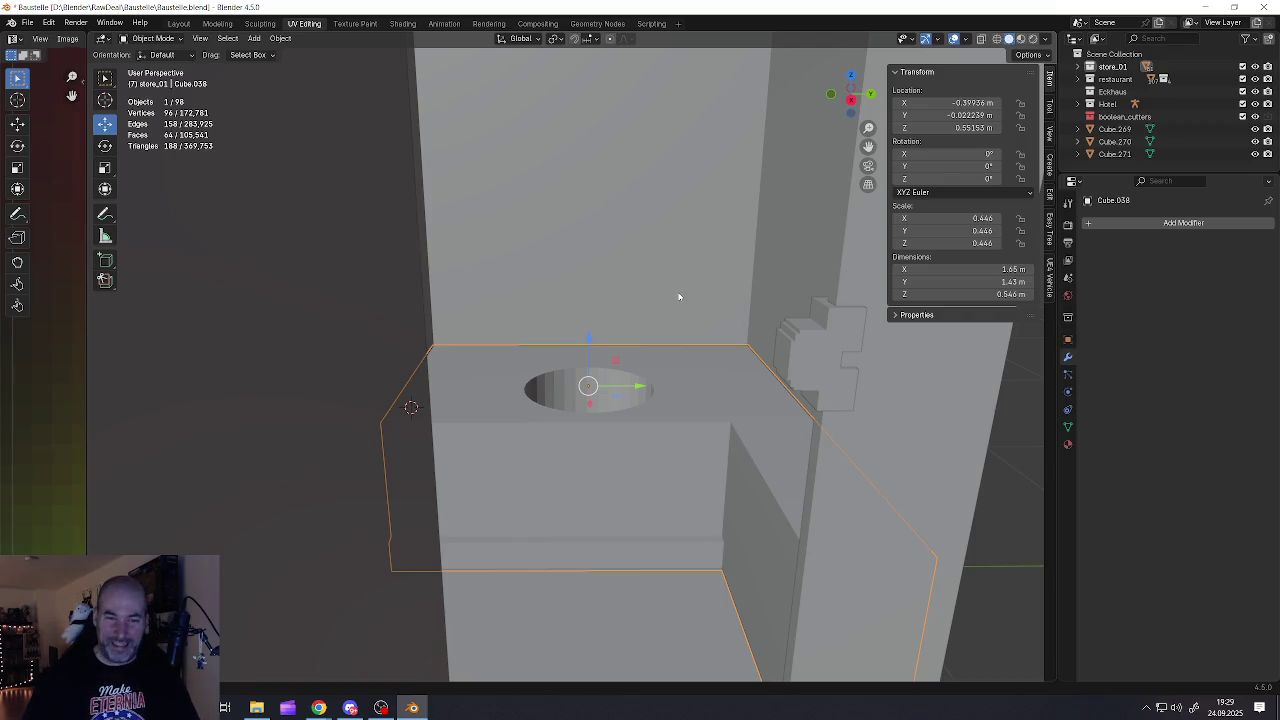
middle_drag(623, 414, 626, 449)
scroll(626, 449, down, 5)
key(a)
Add a small cylinder and move it over the seat box's round hole
key(alt+a)
key(shift+a)
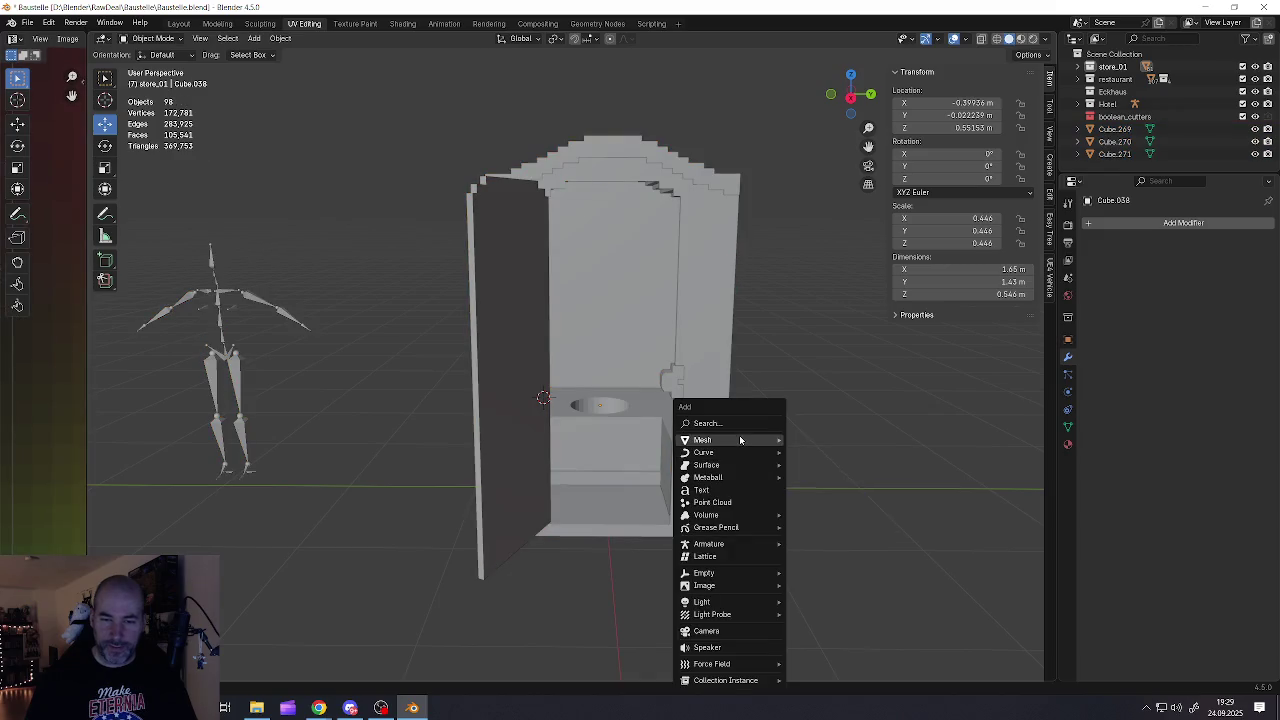
mouse_move(703, 440)
click(814, 507)
scroll(814, 505, down, 4)
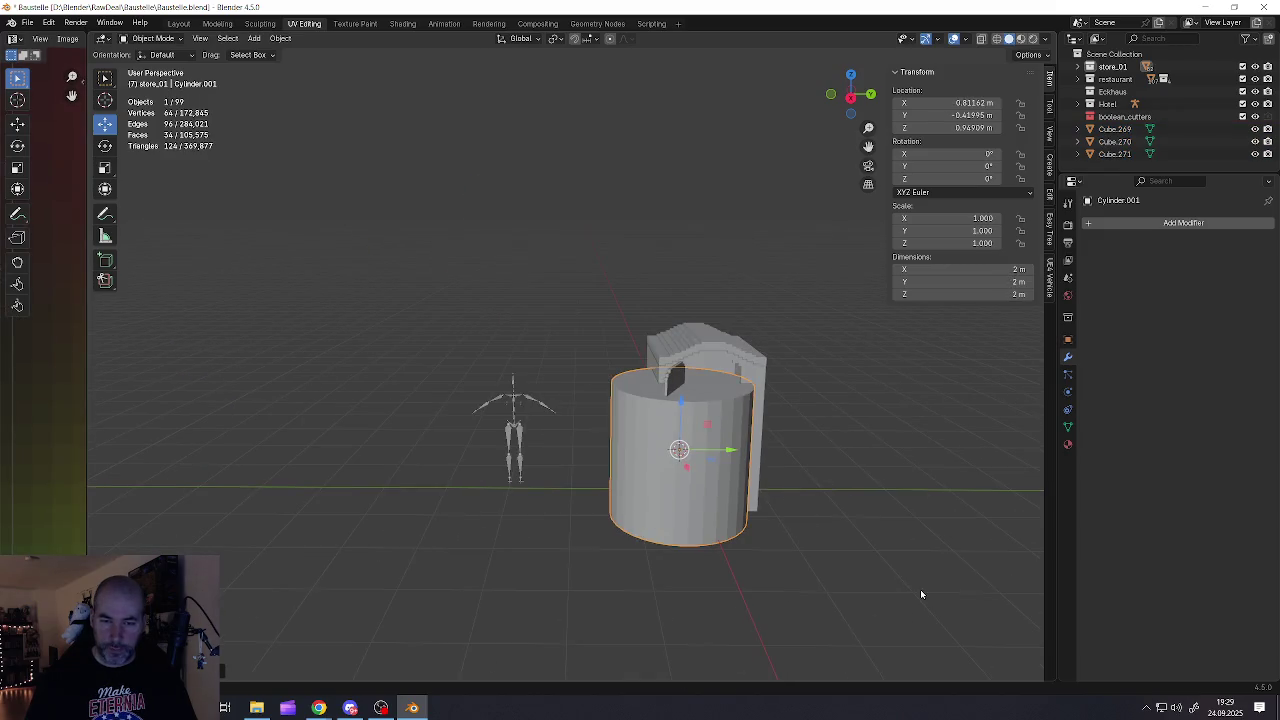
key(s)
click(706, 476)
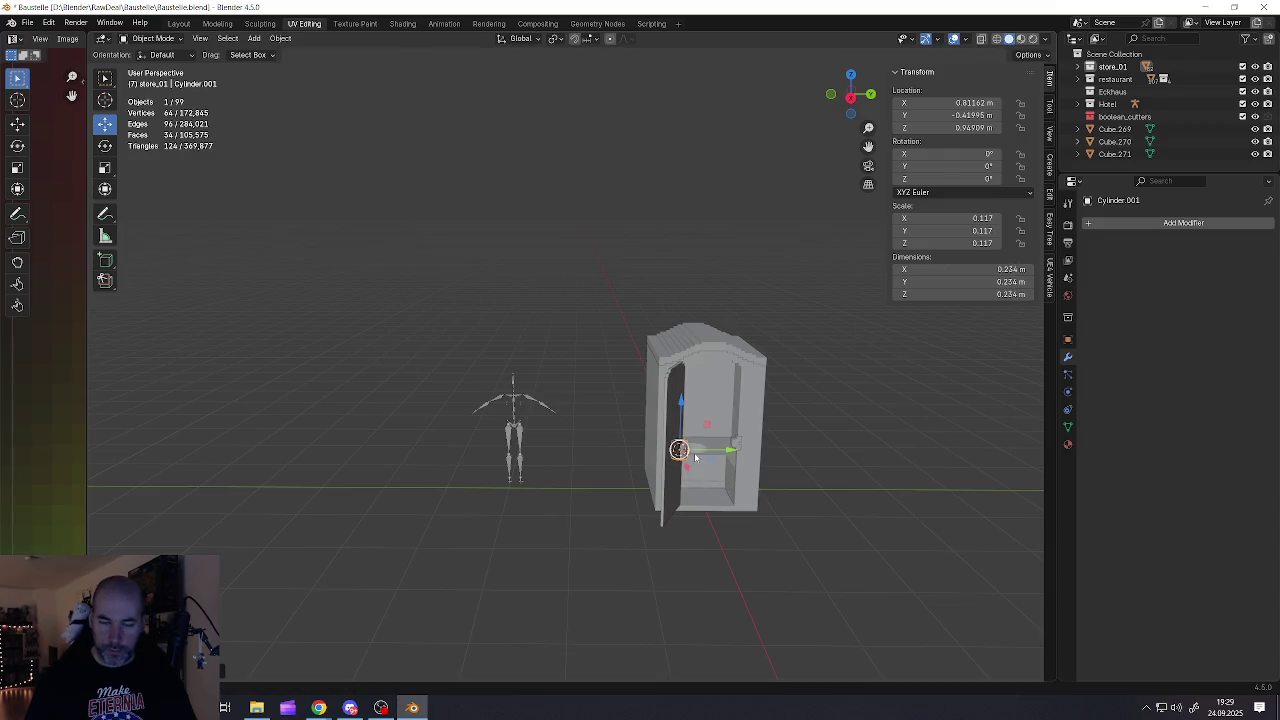
scroll(698, 458, up, 8)
middle_drag(682, 449, 687, 456)
drag(660, 432, 805, 440)
mouse_move(805, 440)
middle_down()
mouse_move(781, 476)
mouse_move(752, 318)
middle_up()
drag(752, 318, 733, 260)
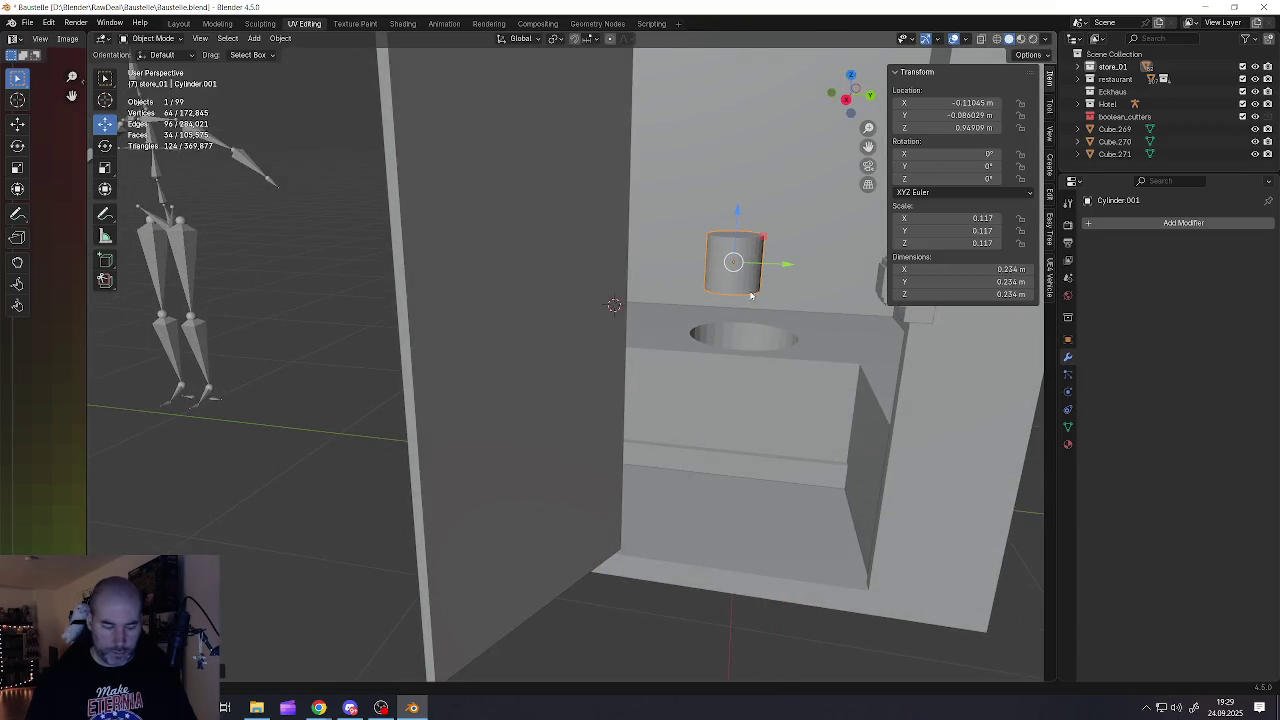
key(g)
click(765, 350)
Enlarge the cylinder to the hole's size, center it along X, and flatten it vertically
key(s)
click(828, 404)
scroll(830, 404, up, 3)
mouse_move(830, 404)
middle_down()
mouse_move(719, 287)
mouse_move(780, 330)
mouse_move(751, 295)
mouse_move(703, 295)
mouse_move(812, 477)
middle_up()
key(g)
key(x)
click(722, 290)
key(s)
click(833, 365)
scroll(748, 296, up, 3)
key(g)
key(x)
click(720, 292)
scroll(703, 295, down, 3)
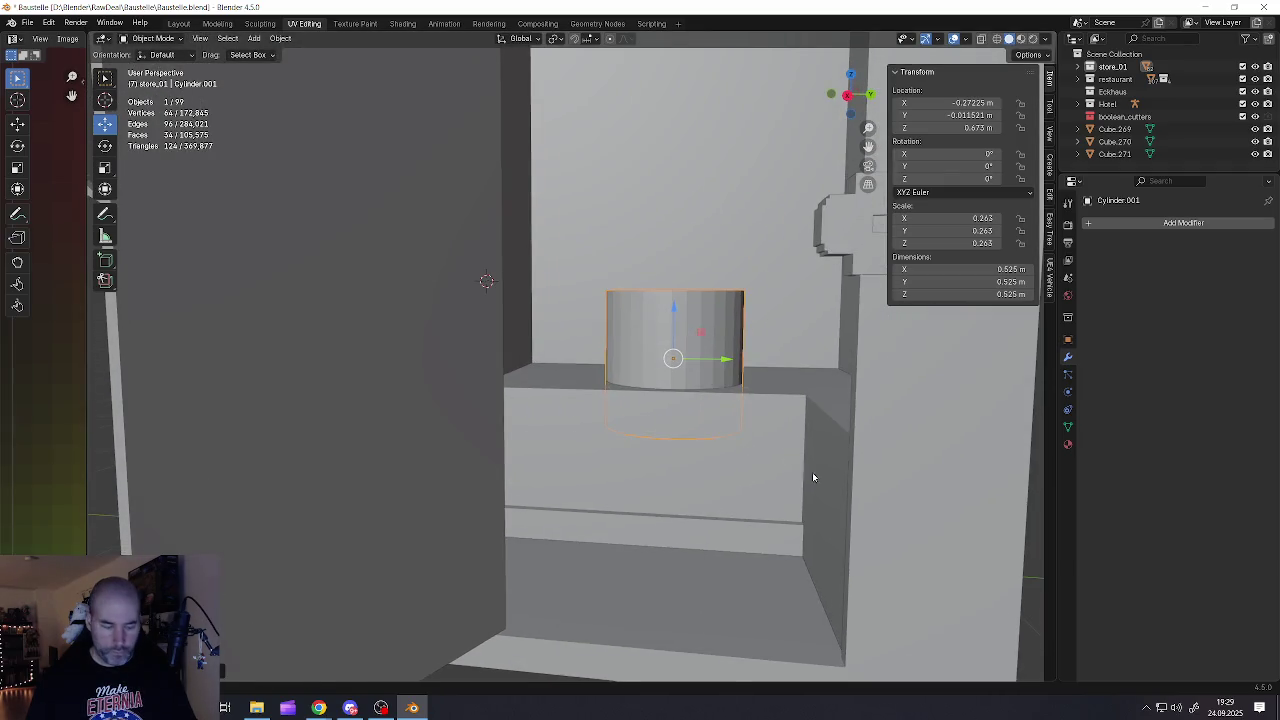
key(s)
key(z)
click(734, 401)
Lower the disc onto the box top, fit it to the hole, and thin it to about 0.025 m
scroll(698, 357, up, 2)
middle_drag(698, 357, 696, 370)
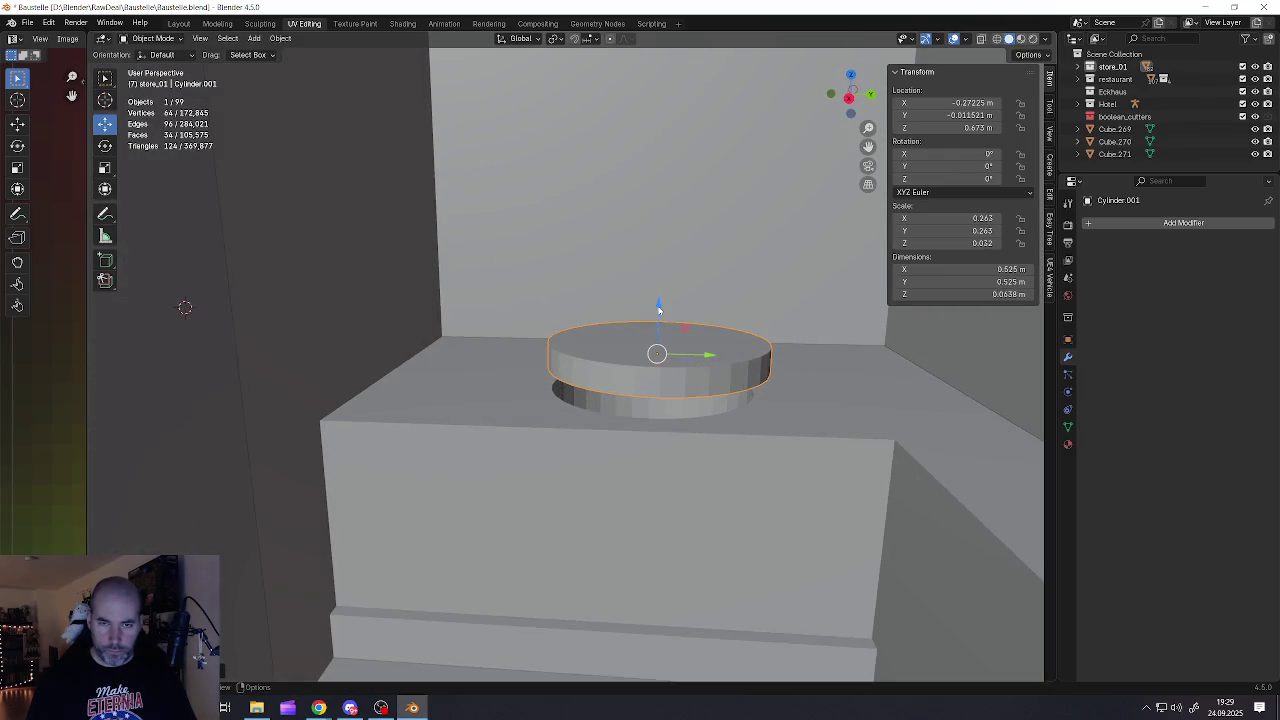
drag(659, 310, 660, 340)
middle_drag(660, 340, 673, 382)
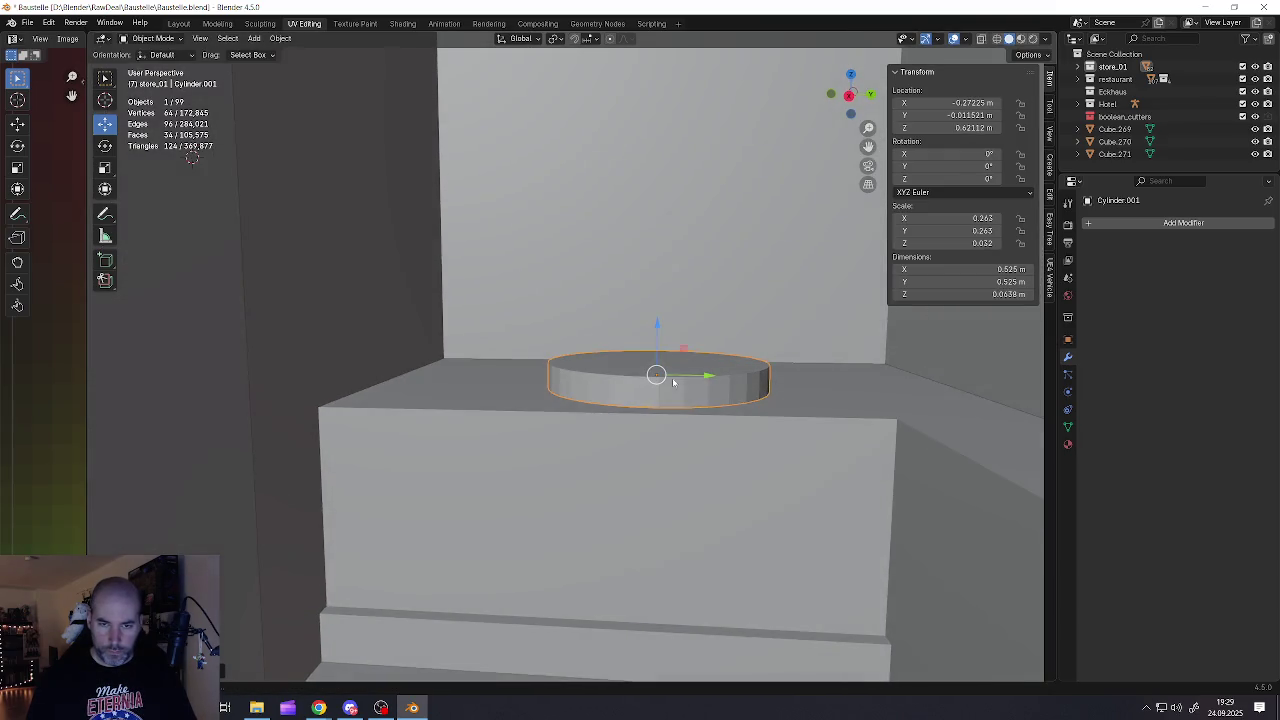
drag(710, 380, 708, 382)
middle_drag(708, 385, 712, 420)
key(s)
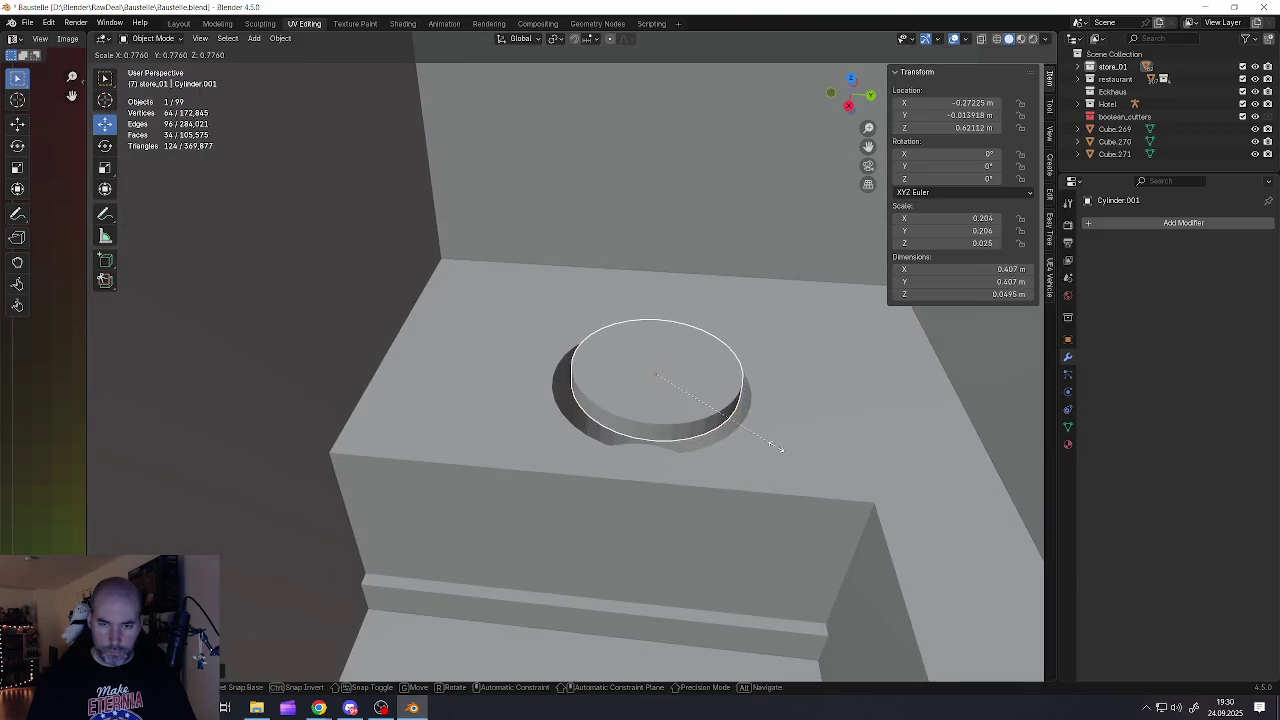
click(795, 460)
drag(707, 380, 695, 388)
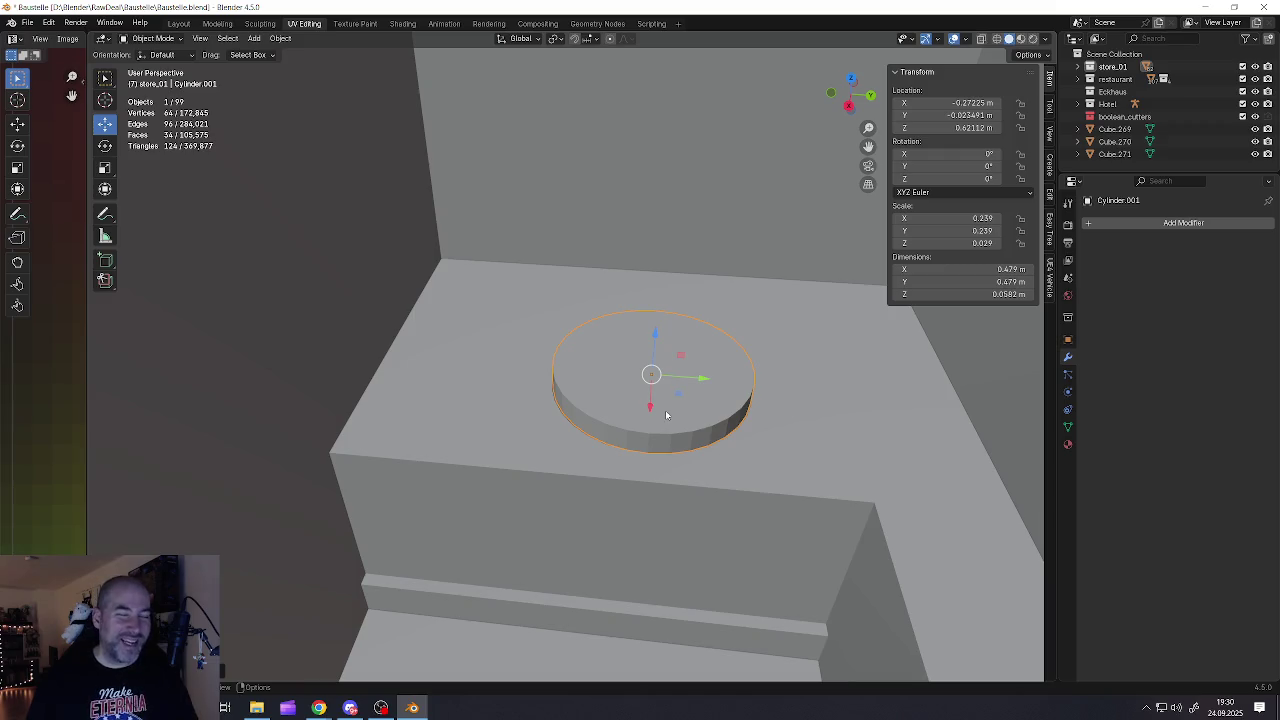
scroll(669, 416, up, 2)
middle_drag(669, 416, 656, 363)
key(g)
key(z)
click(635, 300)
key(s)
key(z)
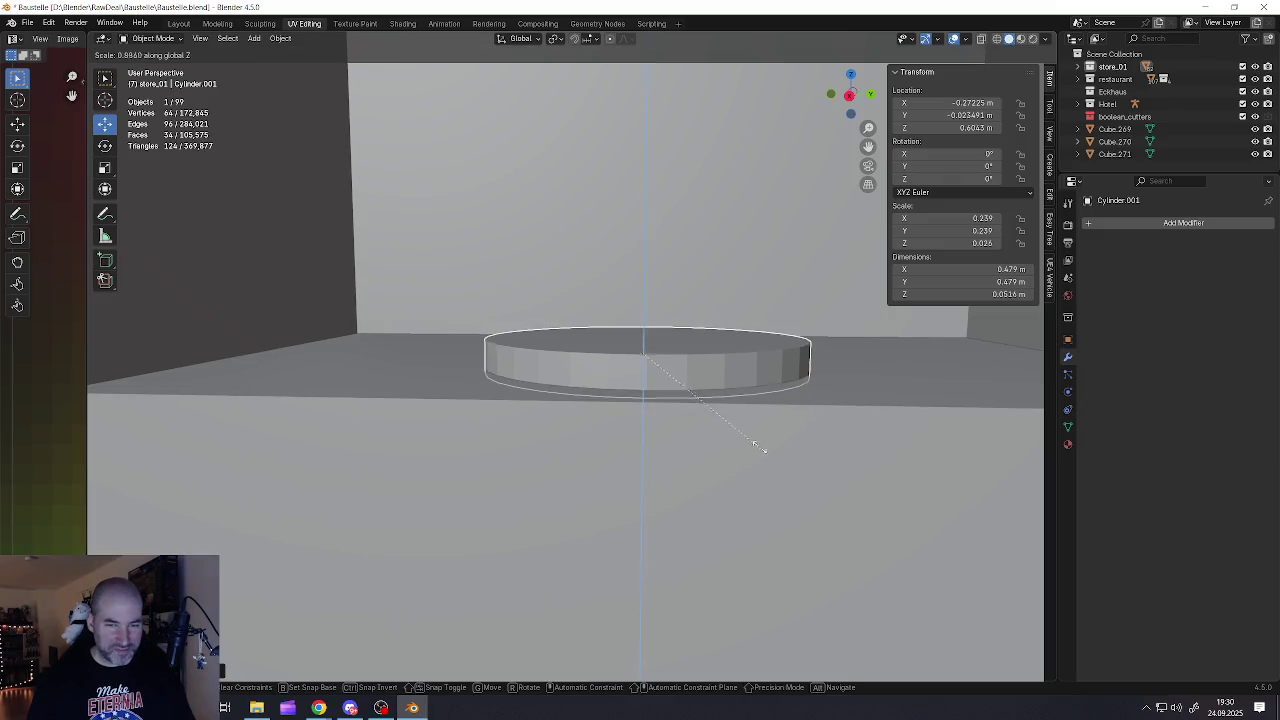
click(664, 350)
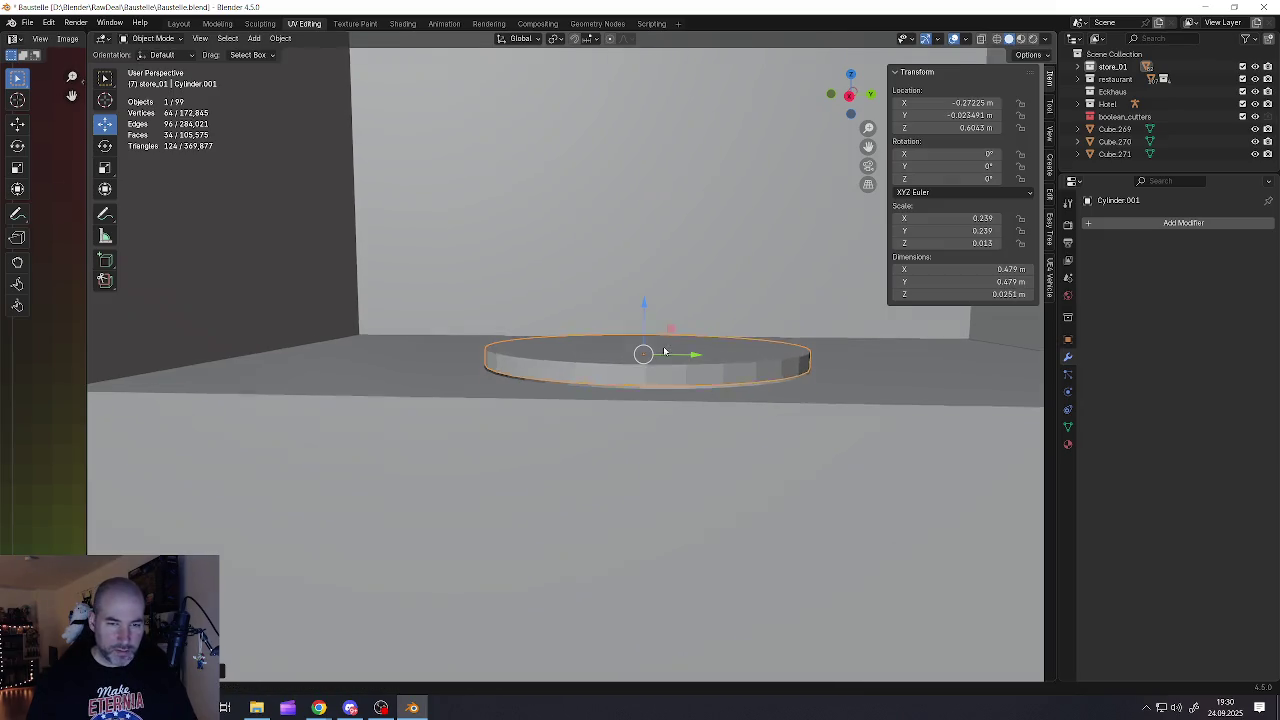
middle_drag(664, 350, 664, 345)
key(g)
key(z)
click(642, 318)
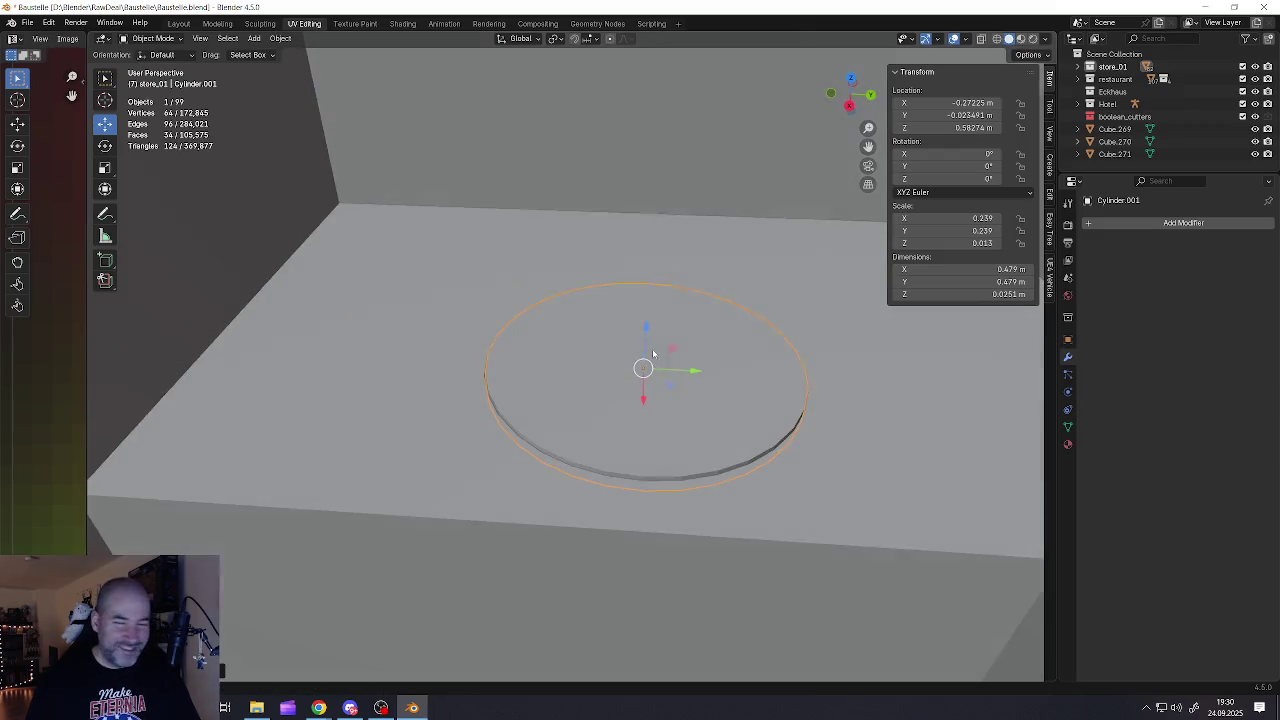
Nudge the disc along X over the hole, then select it alone and edit its rim edge
mouse_move(642, 318)
middle_down()
mouse_move(654, 304)
mouse_move(670, 341)
mouse_move(598, 377)
mouse_move(595, 407)
middle_up()
scroll(656, 300, up, 4)
drag(709, 340, 700, 342)
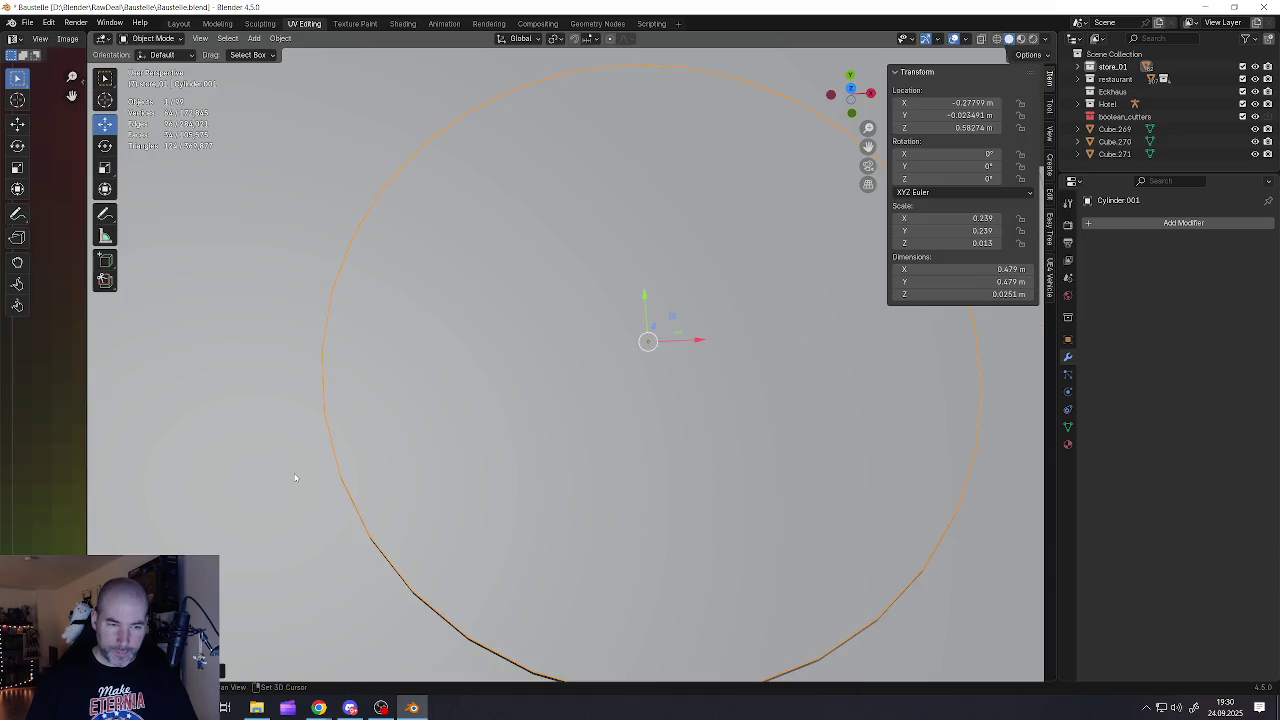
scroll(297, 476, down, 1)
scroll(298, 475, down, 3)
scroll(298, 475, down, 2)
shift+click(349, 409)
scroll(415, 393, up, 4)
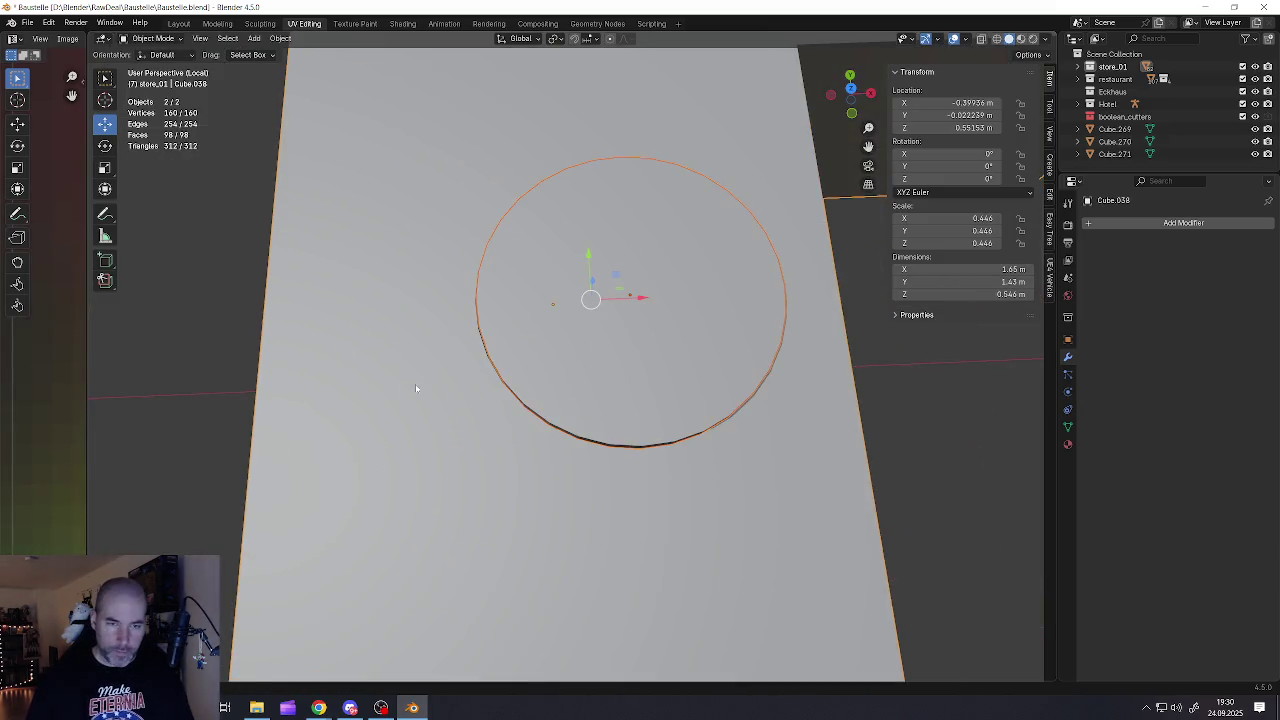
middle_drag(415, 393, 600, 354)
click(604, 427)
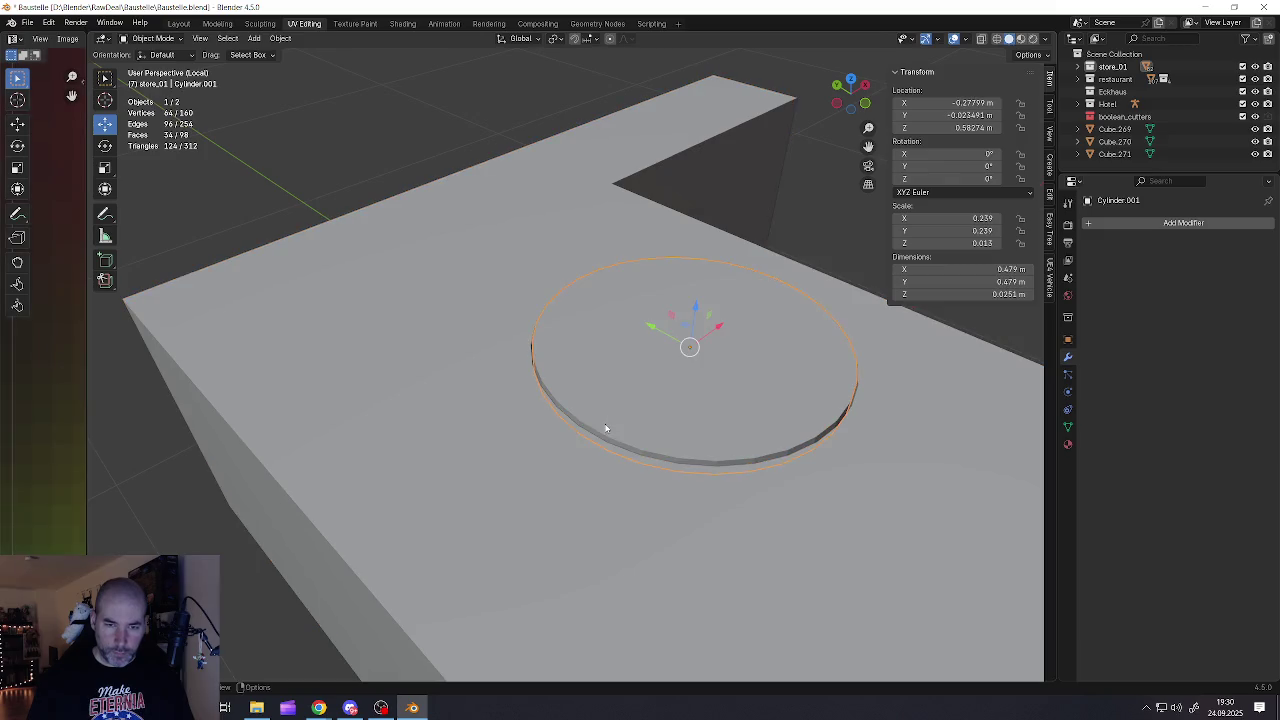
key(Tab)
click(595, 430)
middle_drag(605, 428, 538, 466)
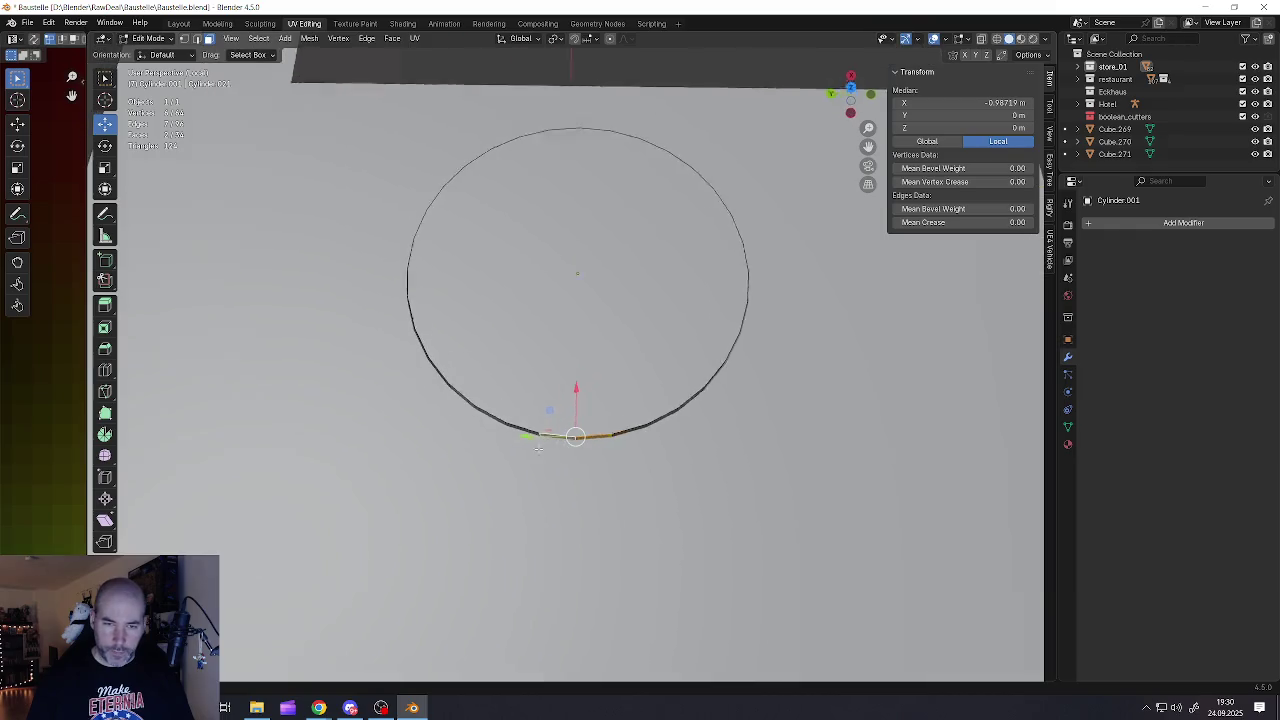
Check the disc from top and side views, then start a rim-edge extrusion and cancel it
scroll(560, 455, down, 4)
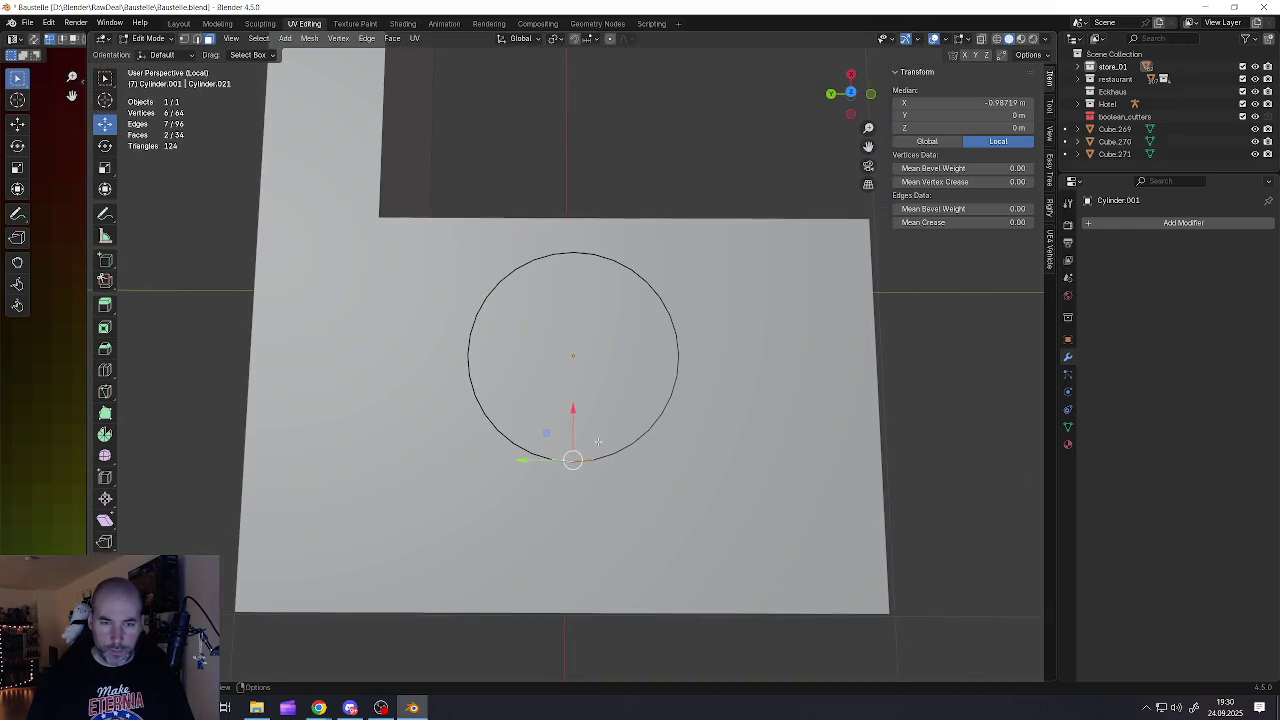
middle_drag(572, 459, 572, 460)
scroll(572, 459, up, 3)
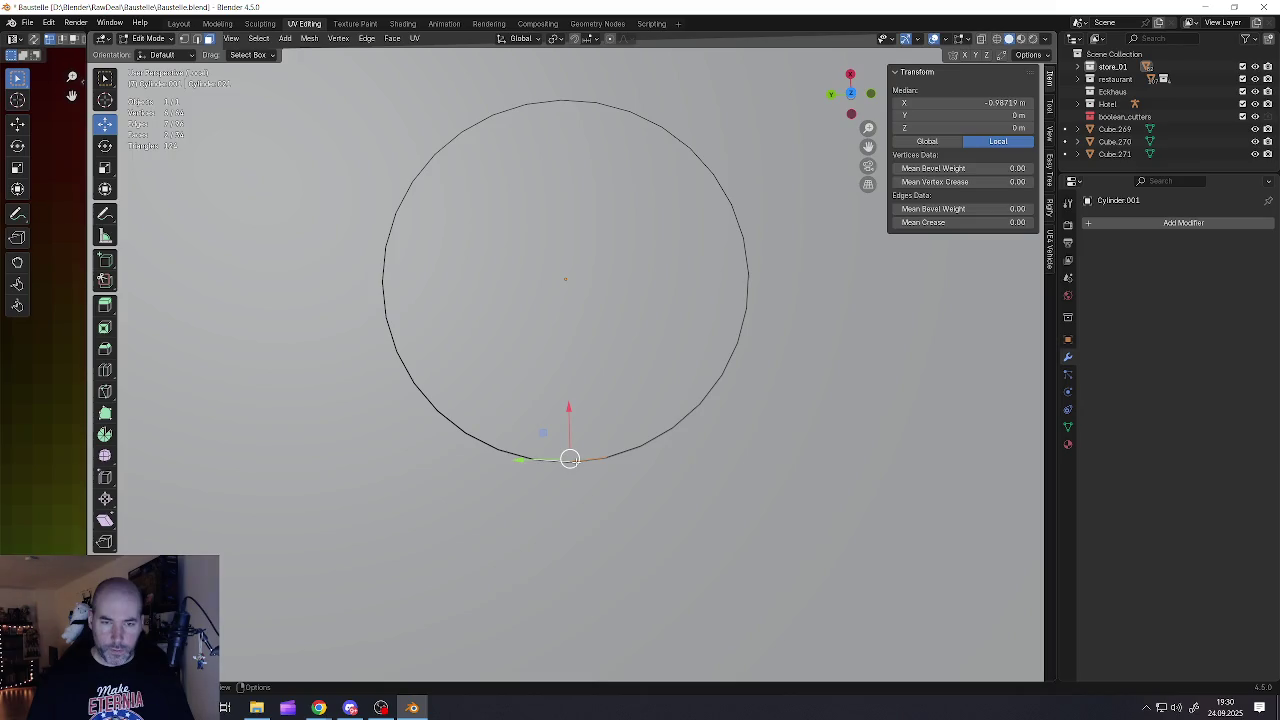
key(KP_7)
key(KP_3)
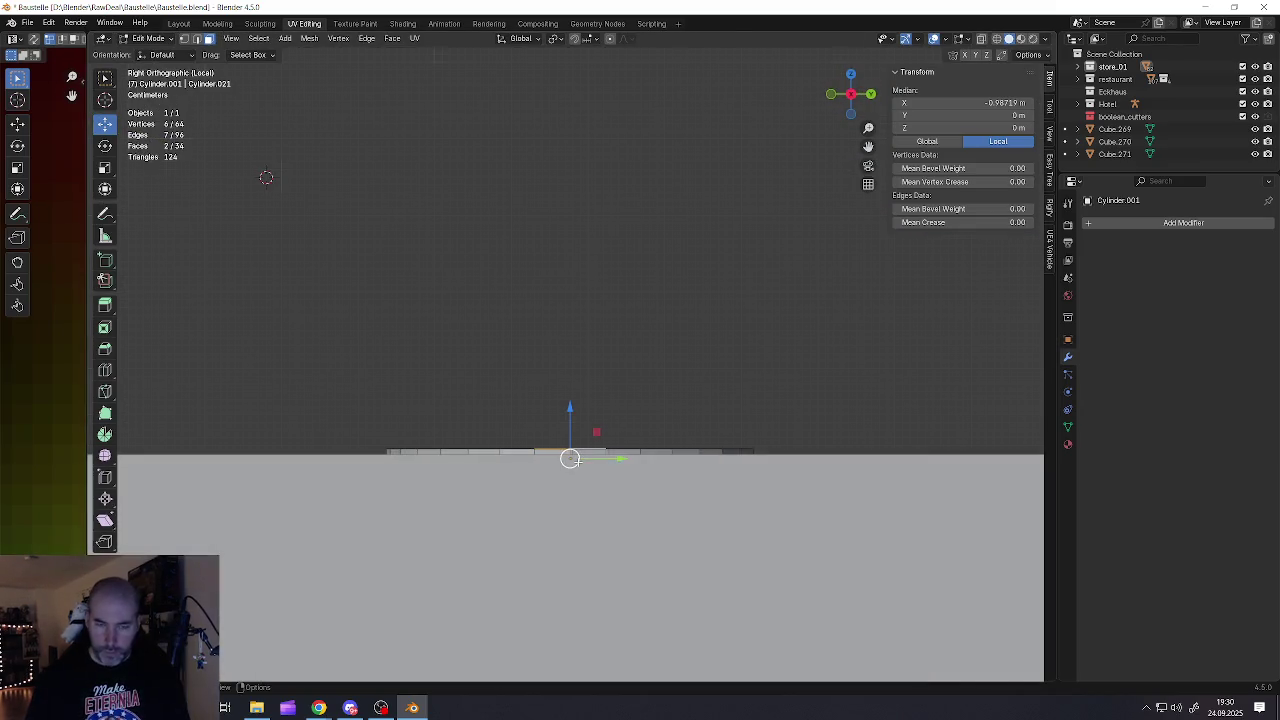
key(KP_7)
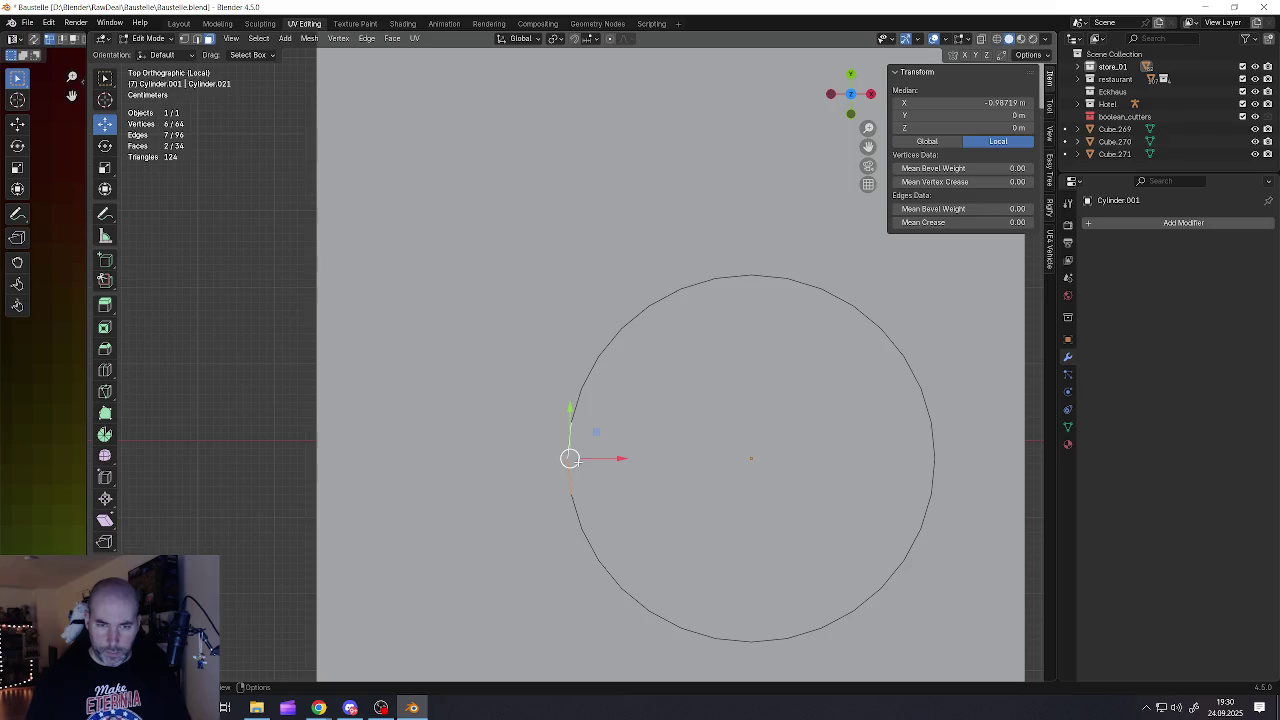
key(e)
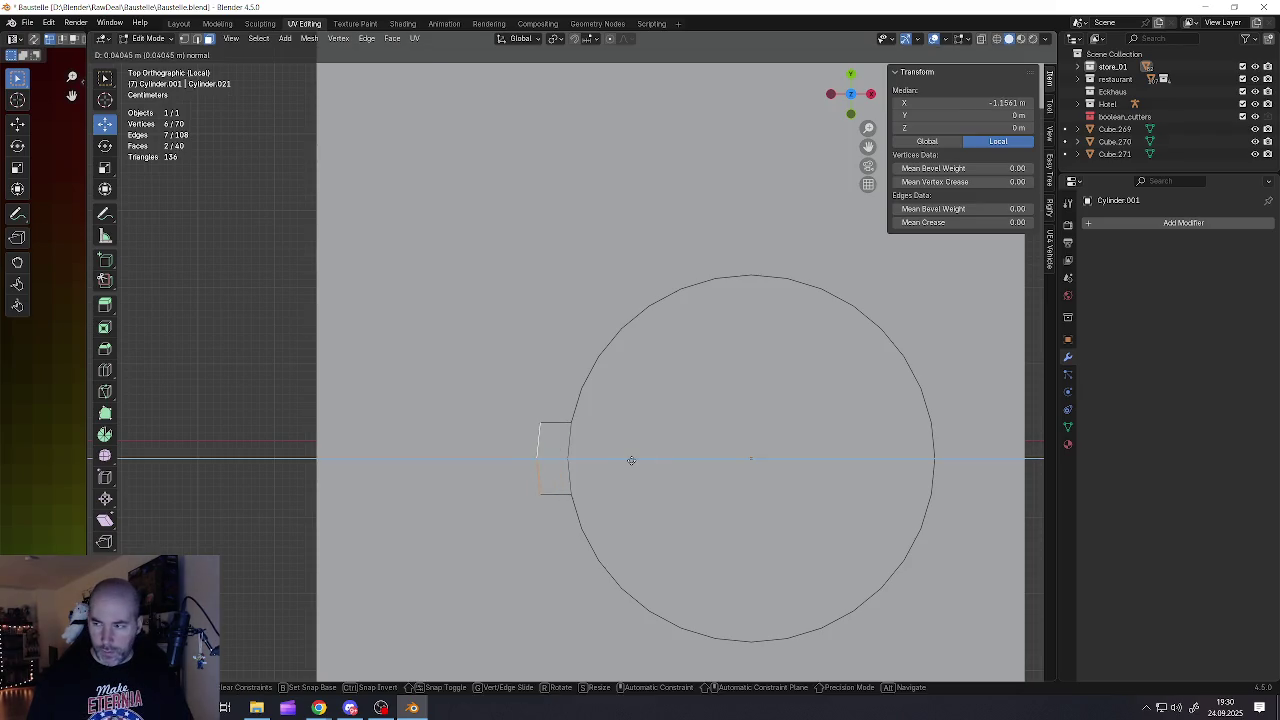
right_click(631, 460)
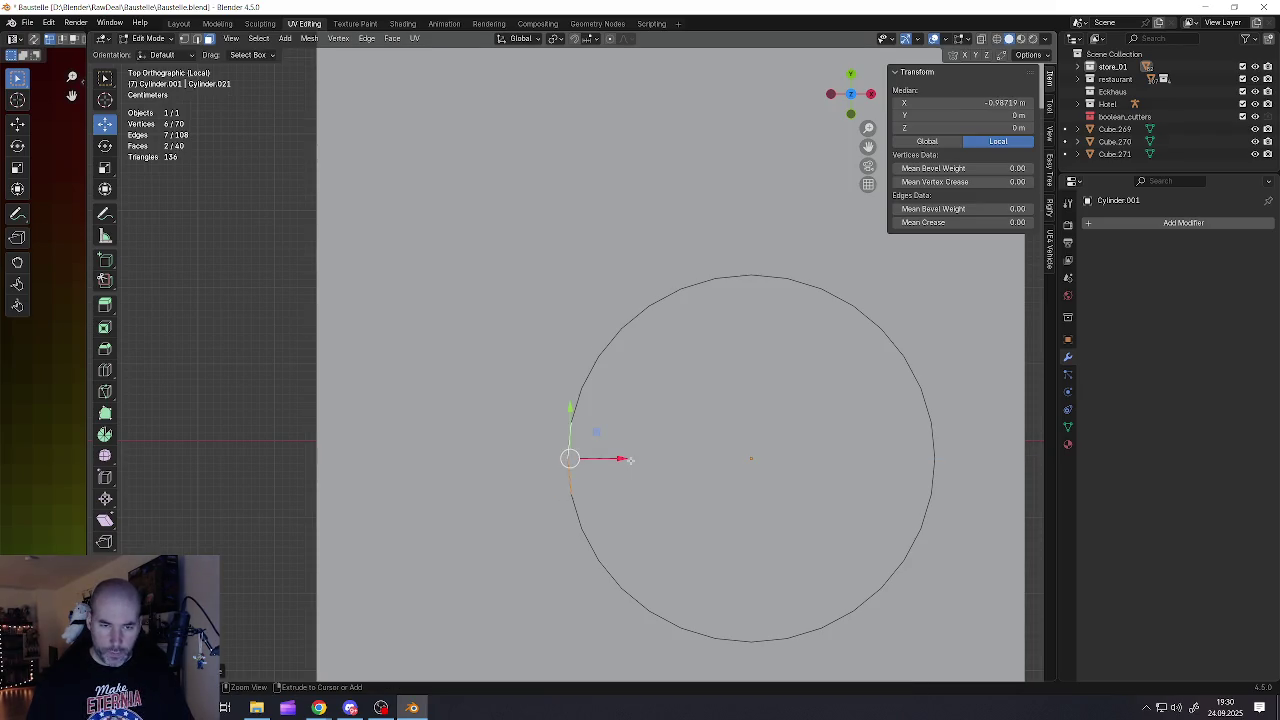
Add more rim edges on the lid disc's left side to the selection
middle_drag(585, 489, 632, 452)
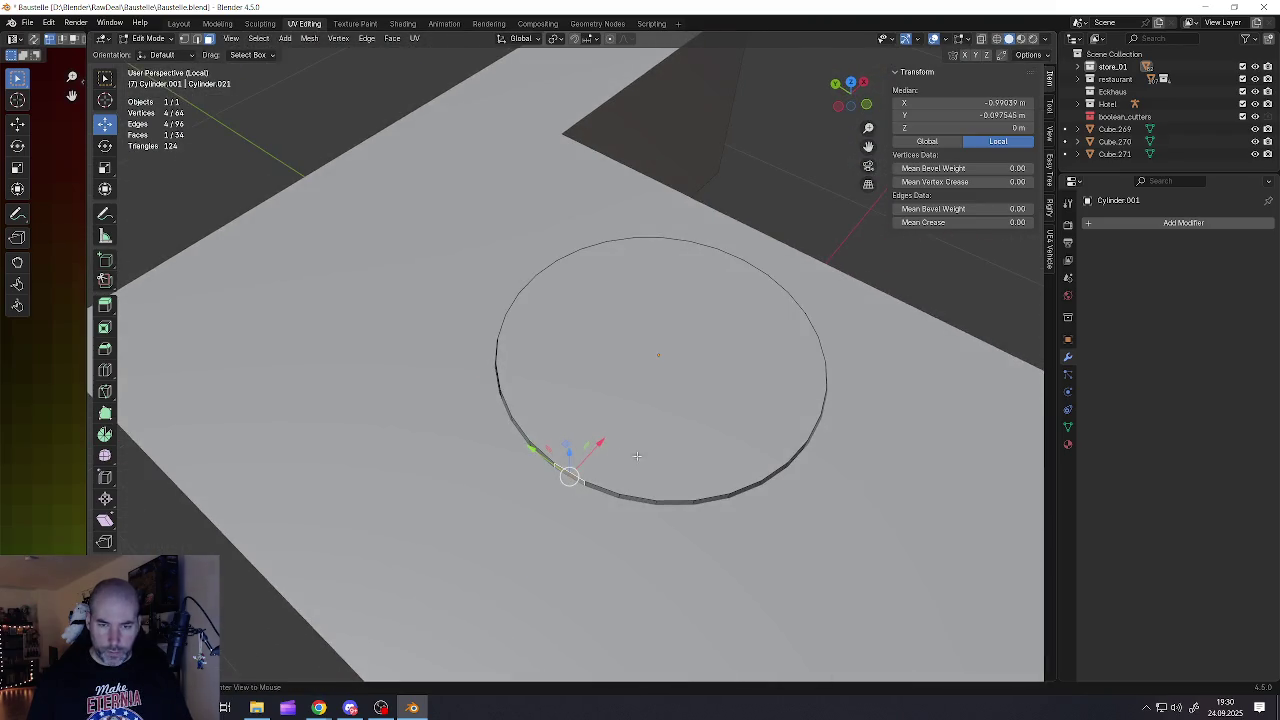
middle_drag(665, 500, 640, 481)
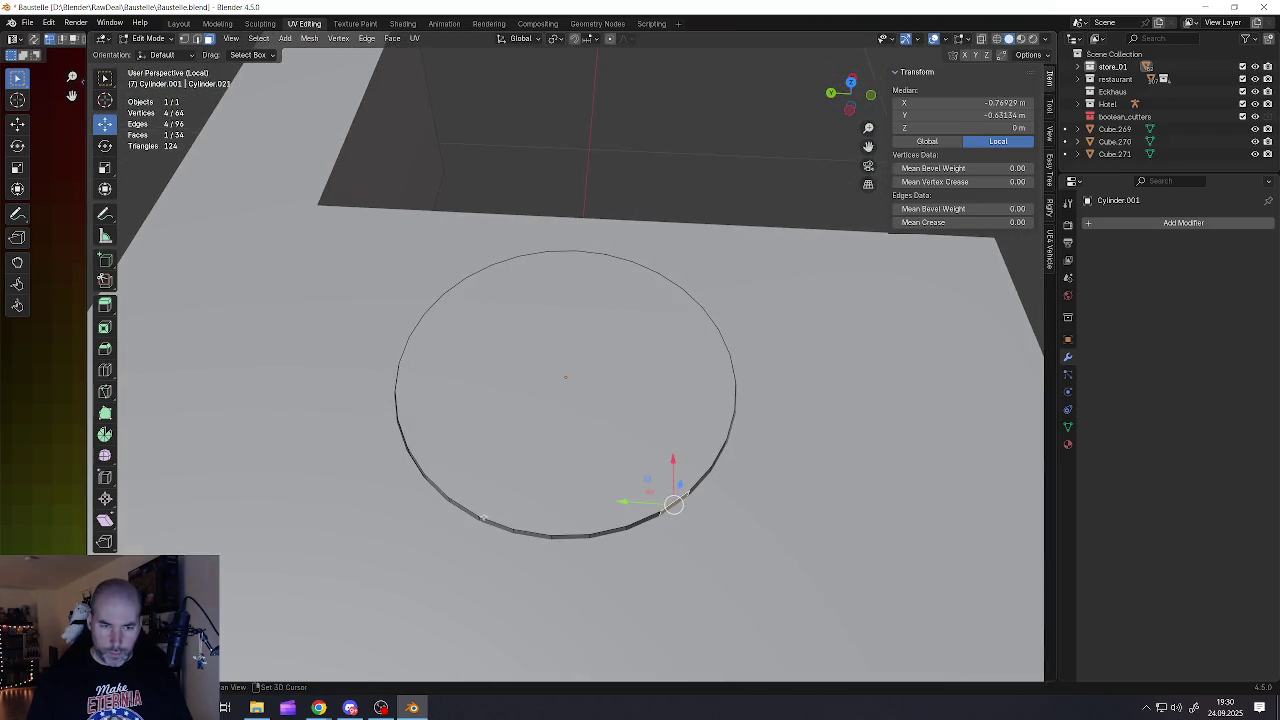
shift+click(469, 513)
middle_drag(469, 513, 394, 505)
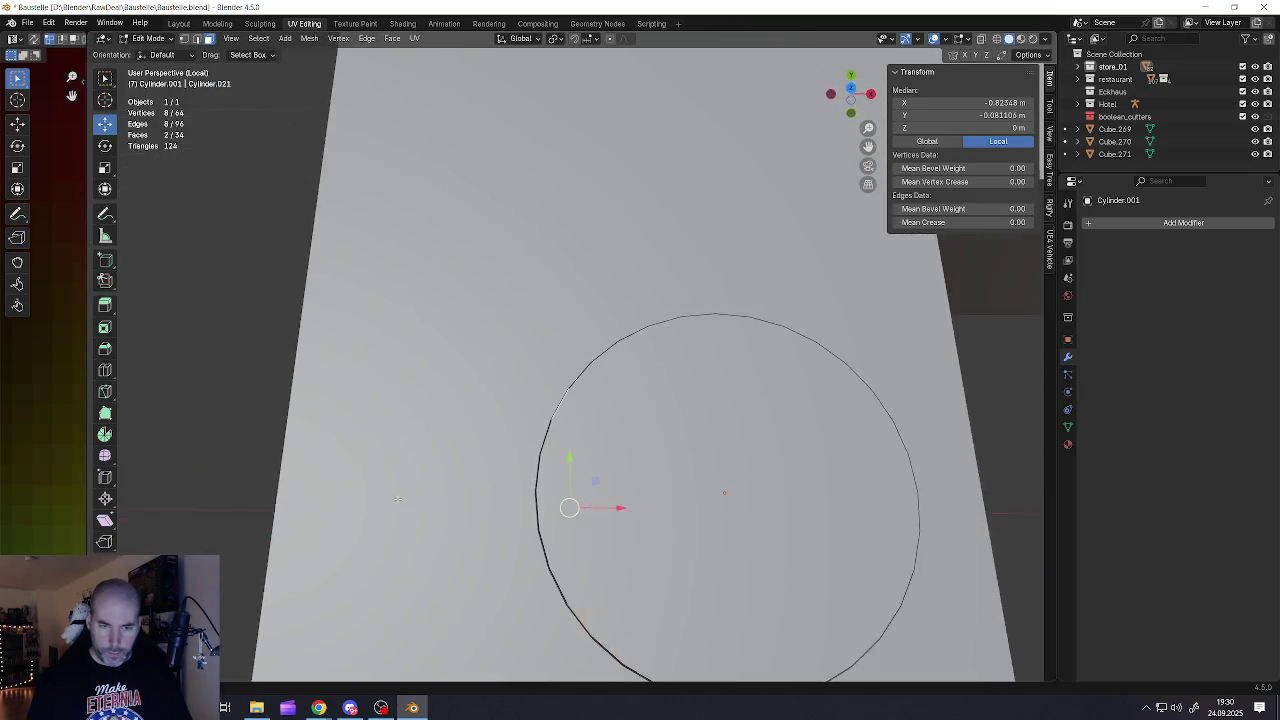
shift+middle_drag(581, 483, 552, 466)
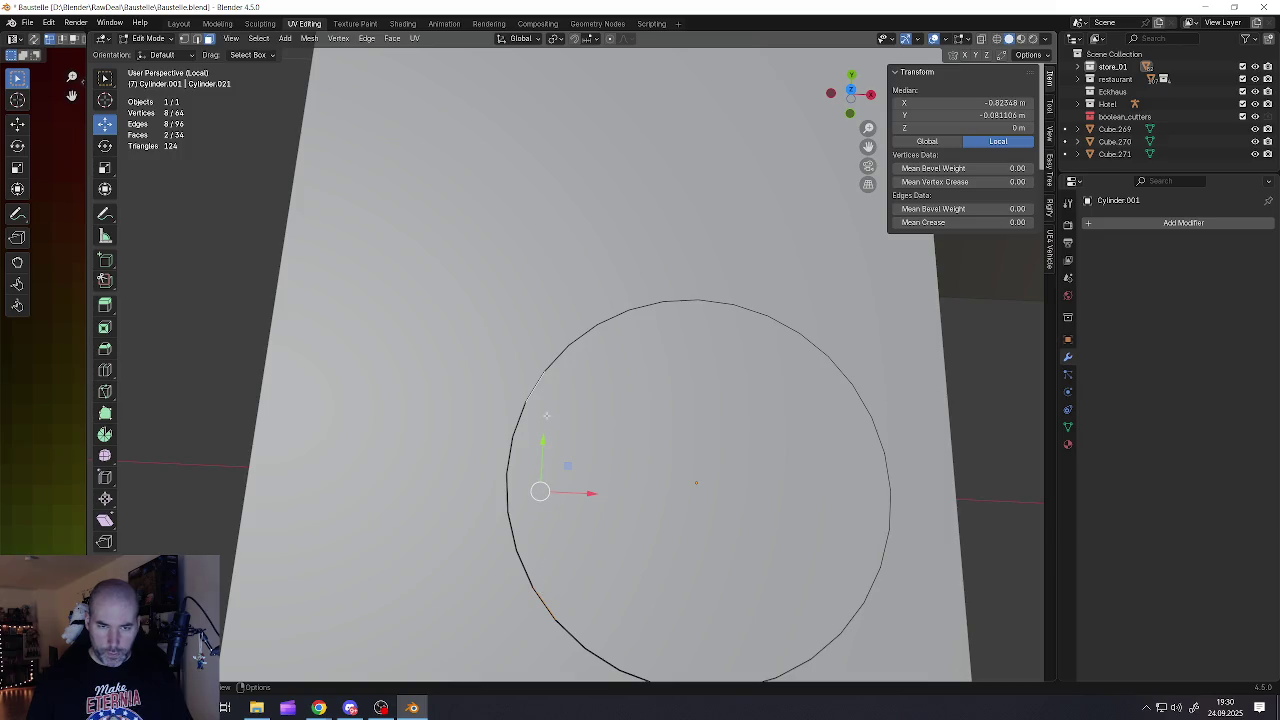
mouse_move(542, 432)
middle_down()
mouse_move(757, 149)
mouse_move(686, 223)
mouse_move(668, 322)
middle_up()
middle_drag(539, 460, 510, 508)
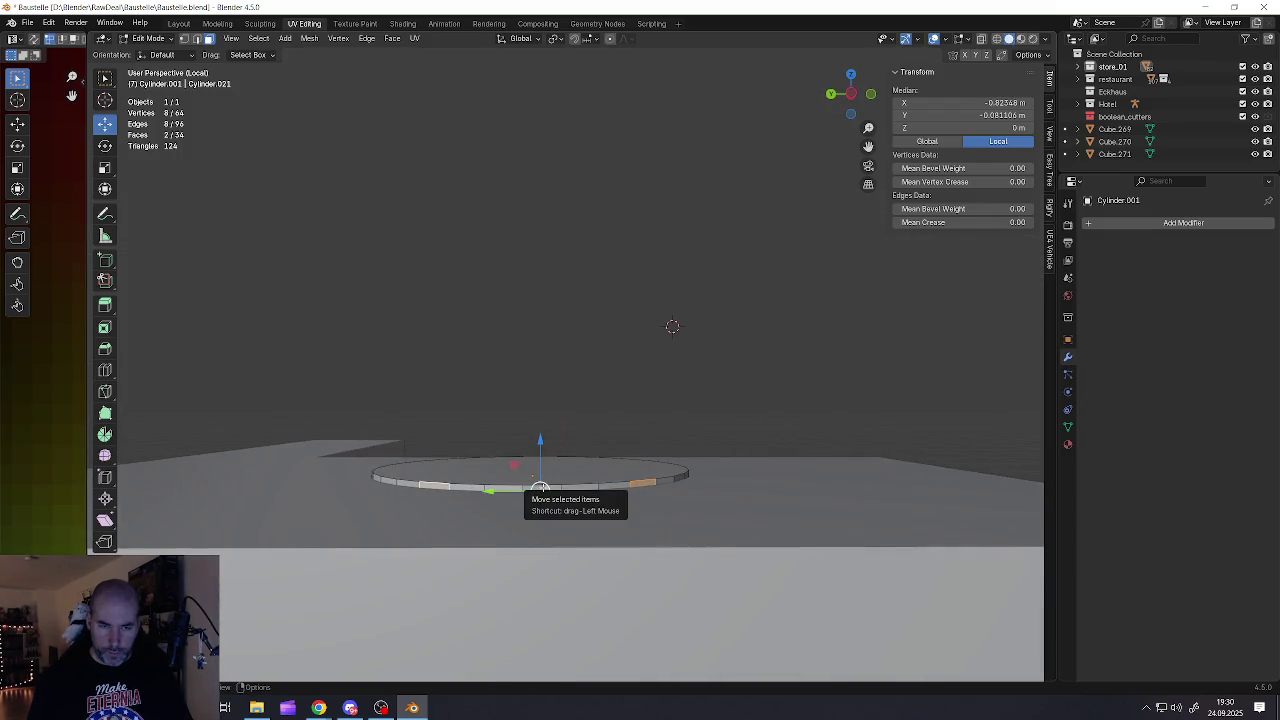
middle_drag(540, 488, 520, 548)
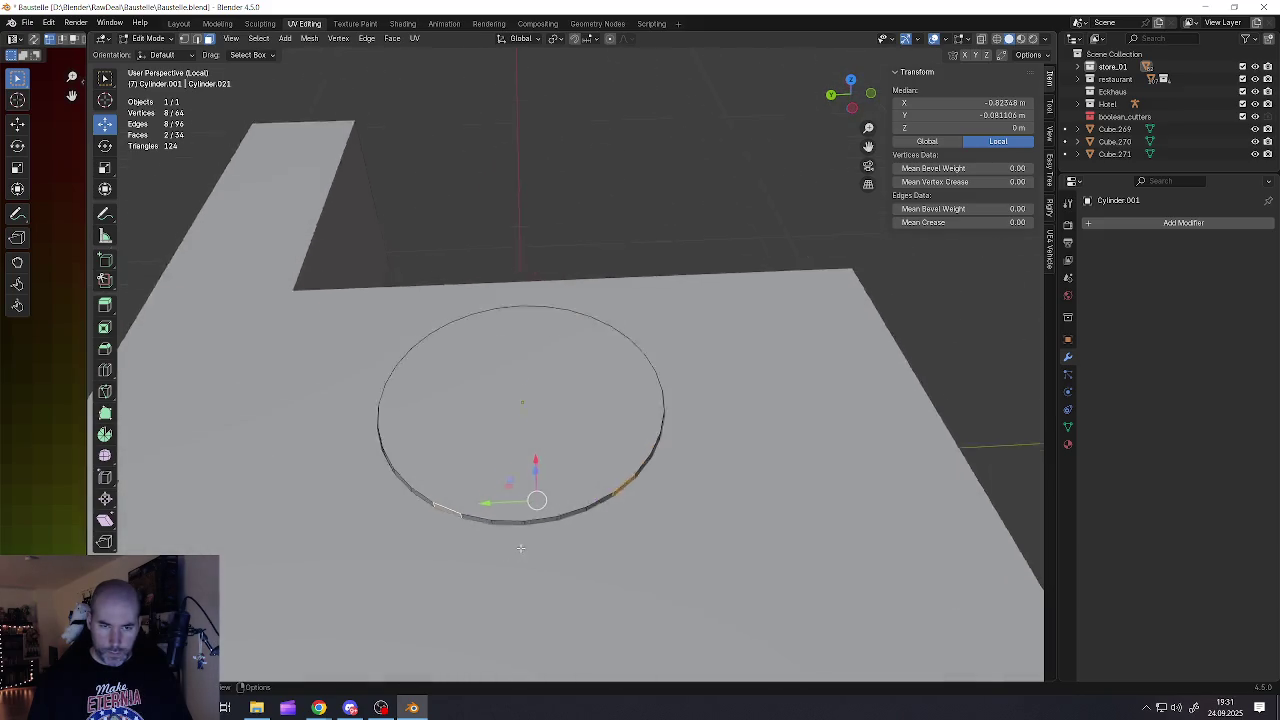
scroll(520, 548, down, 4)
scroll(505, 535, up, 2)
scroll(487, 520, up, 3)
shift+click(490, 514)
mouse_move(505, 525)
middle_down()
mouse_move(574, 531)
mouse_move(578, 461)
middle_up()
Extrude the selected rim edges into tabs, scaling and sliding their ends along X
key(e)
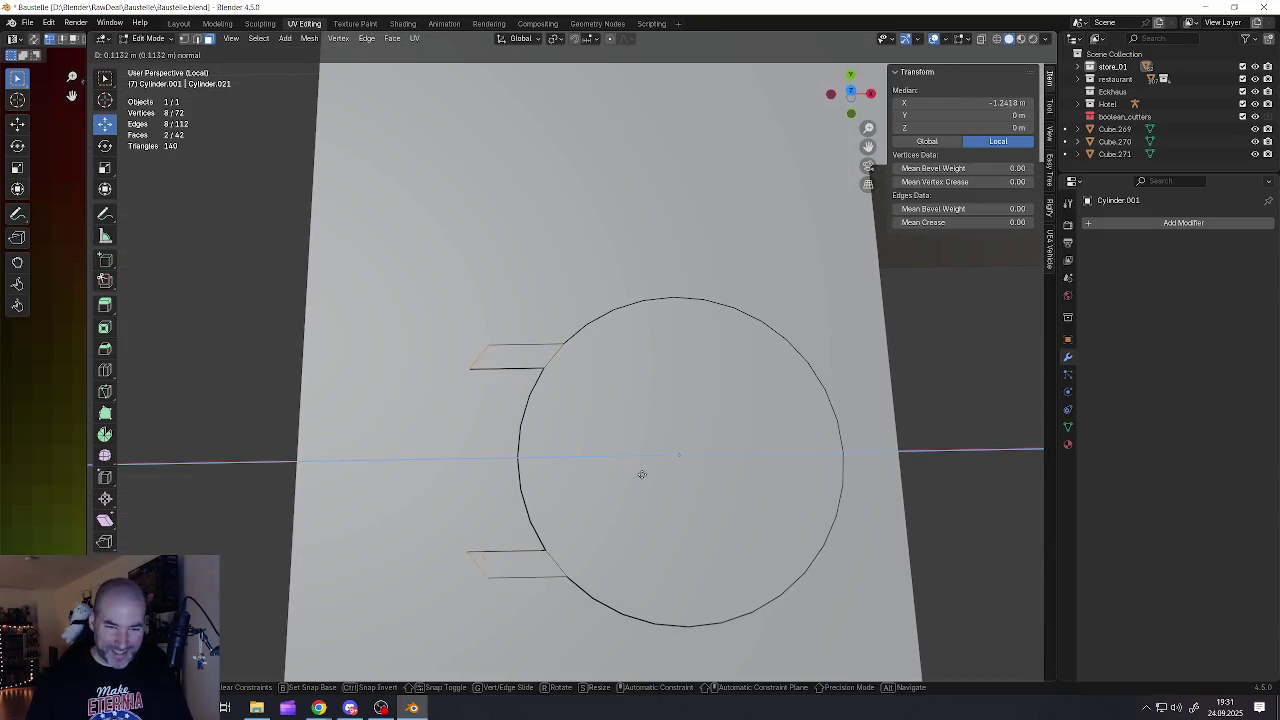
click(643, 474)
key(s)
key(x)
click(588, 488)
key(s)
key(x)
click(603, 519)
key(s)
key(x)
click(570, 455)
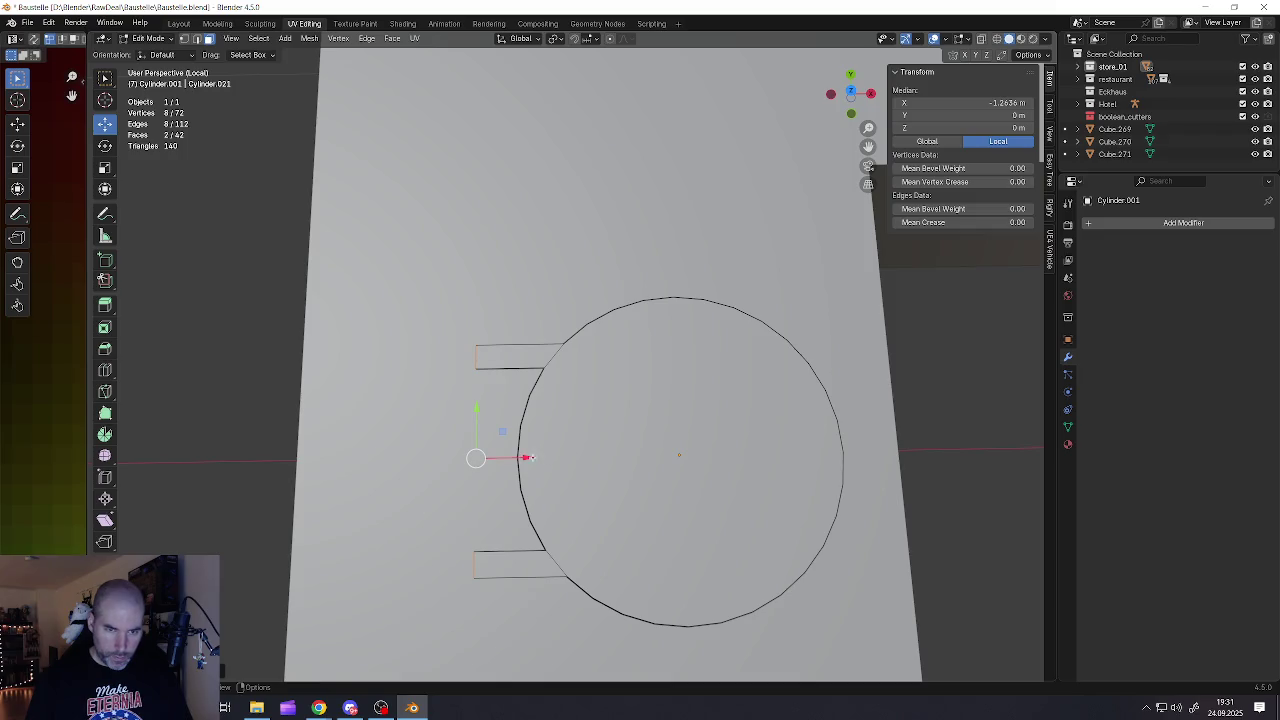
drag(530, 457, 562, 456)
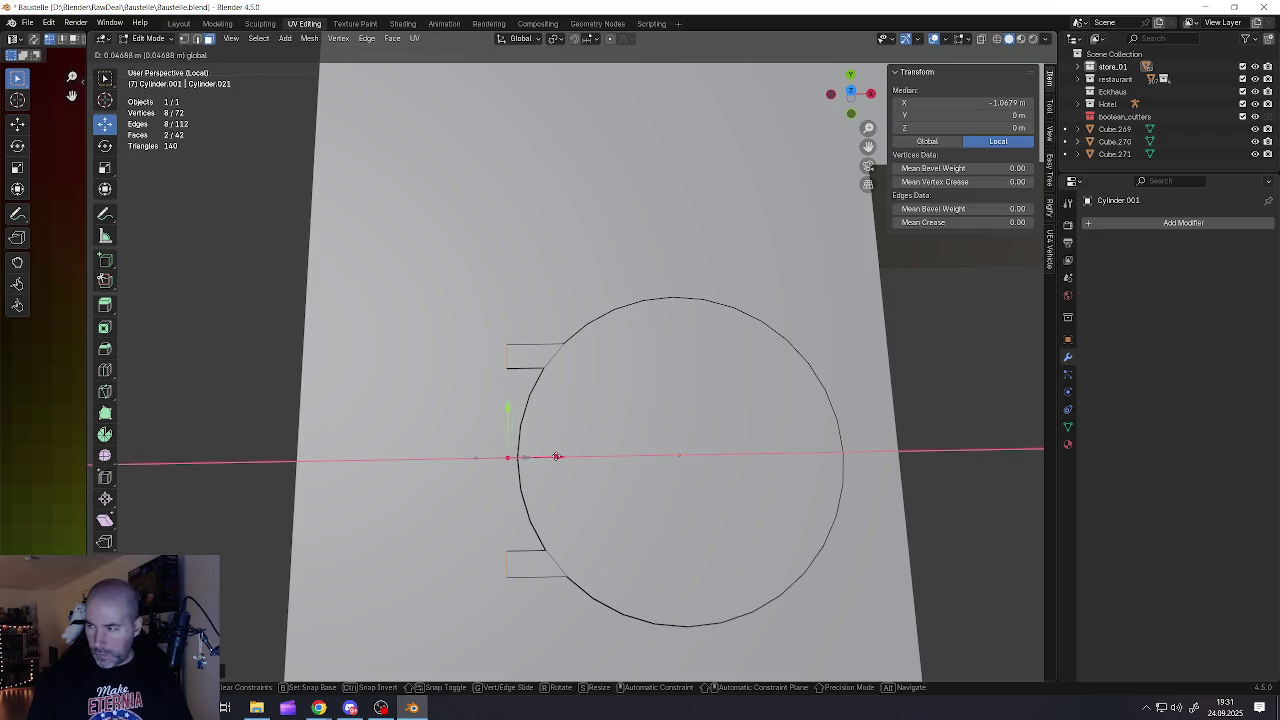
click(557, 456)
Extrude the tab ends further out from the lid
mouse_move(557, 452)
middle_down()
mouse_move(520, 481)
mouse_move(500, 434)
mouse_move(514, 463)
middle_up()
key(e)
click(529, 494)
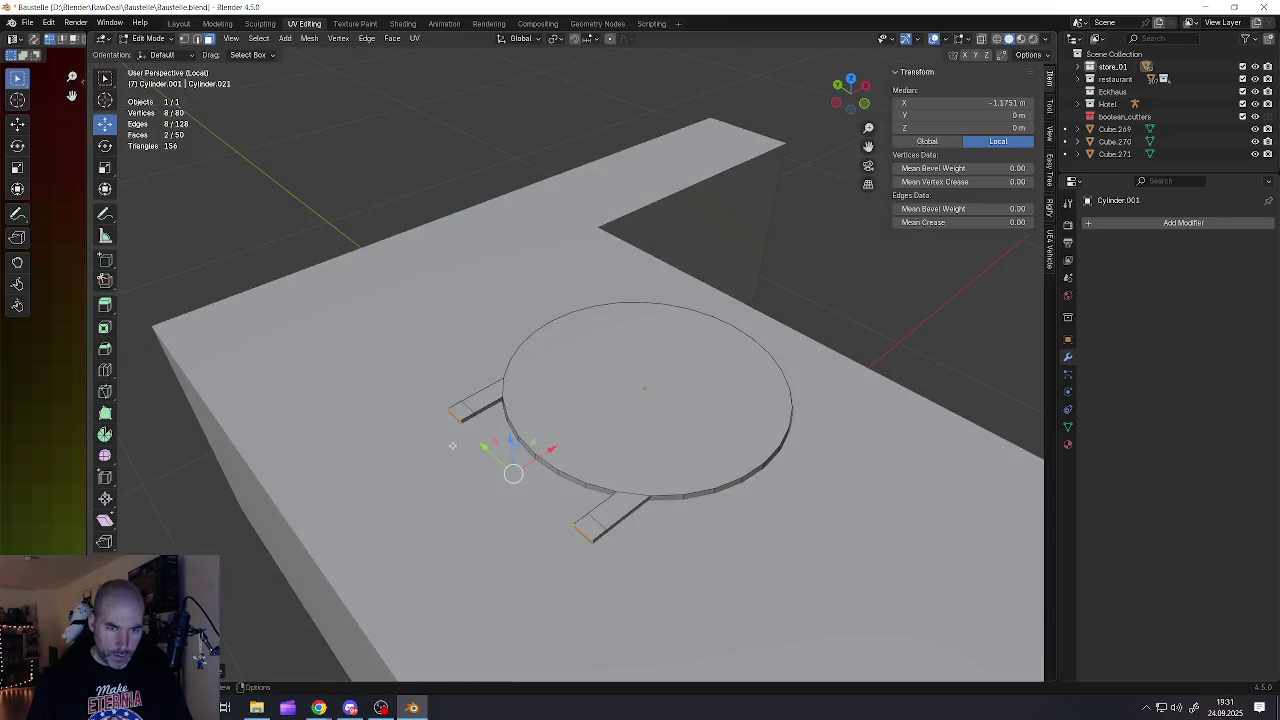
scroll(540, 480, up, 3)
Delete the end faces of the two tabs
click(477, 405)
middle_drag(477, 405, 557, 337)
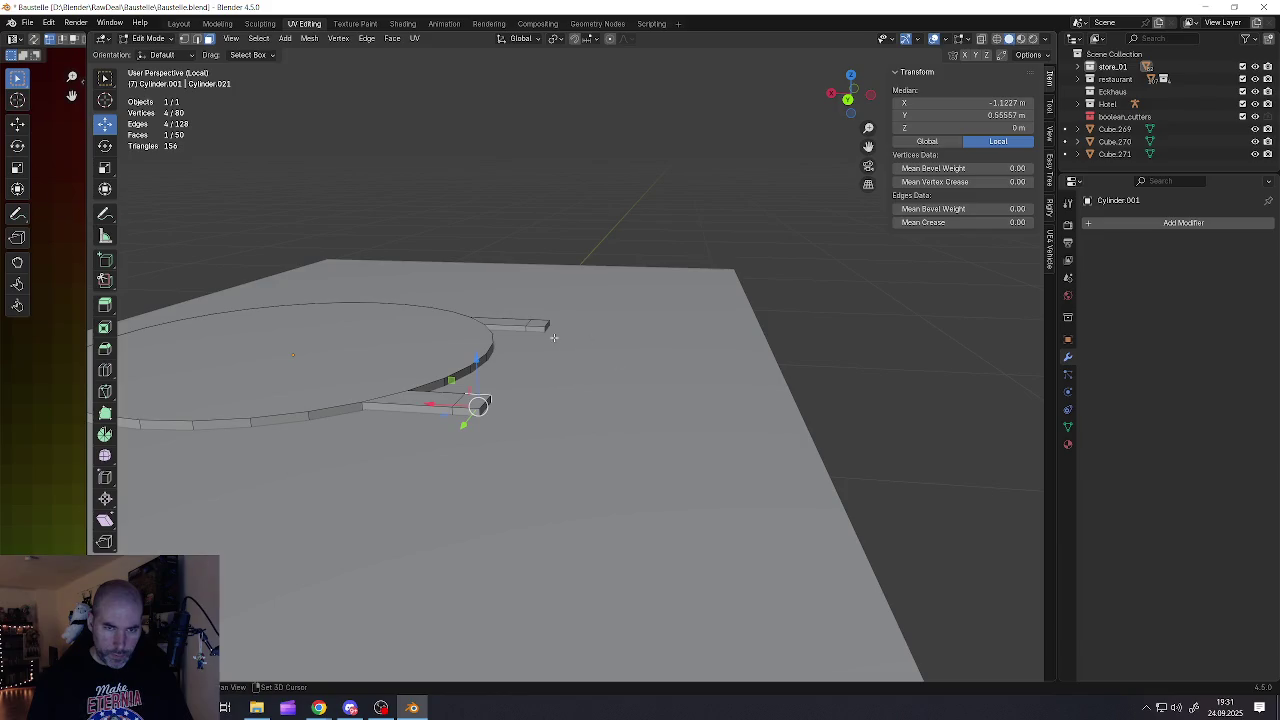
key(x)
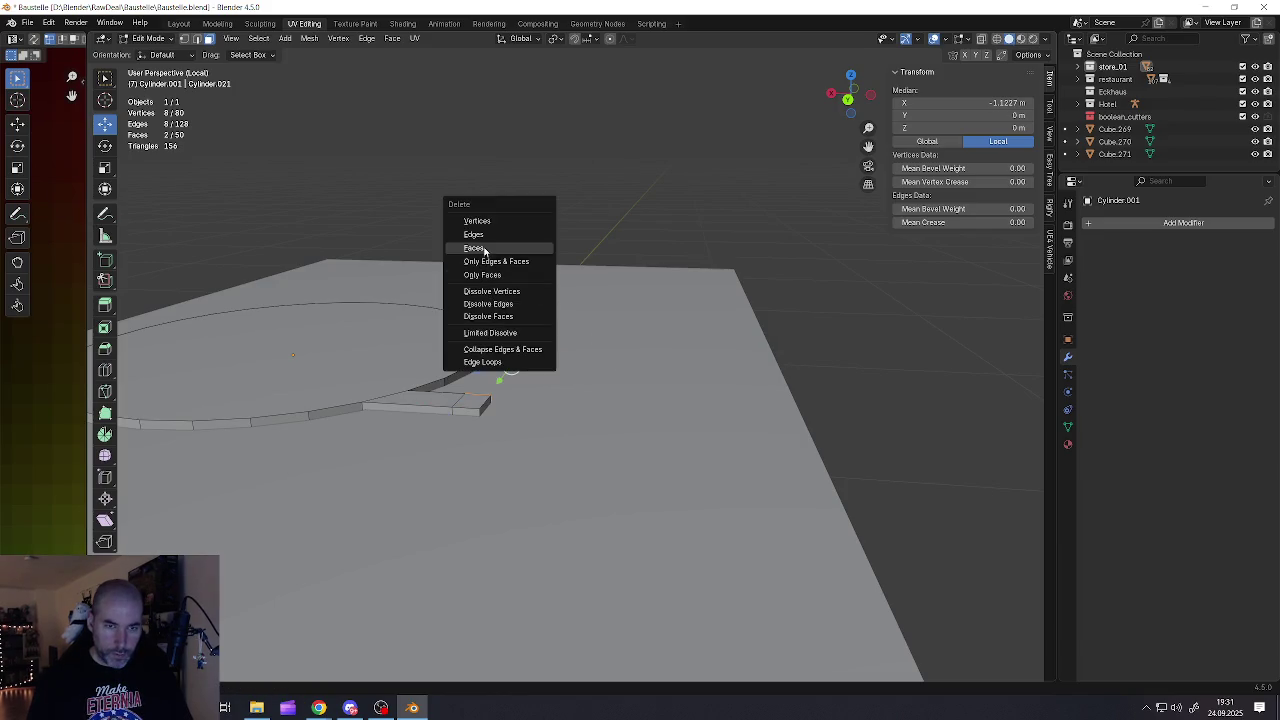
click(483, 251)
Select the open edge loops left at the tab ends
middle_drag(506, 341, 530, 335)
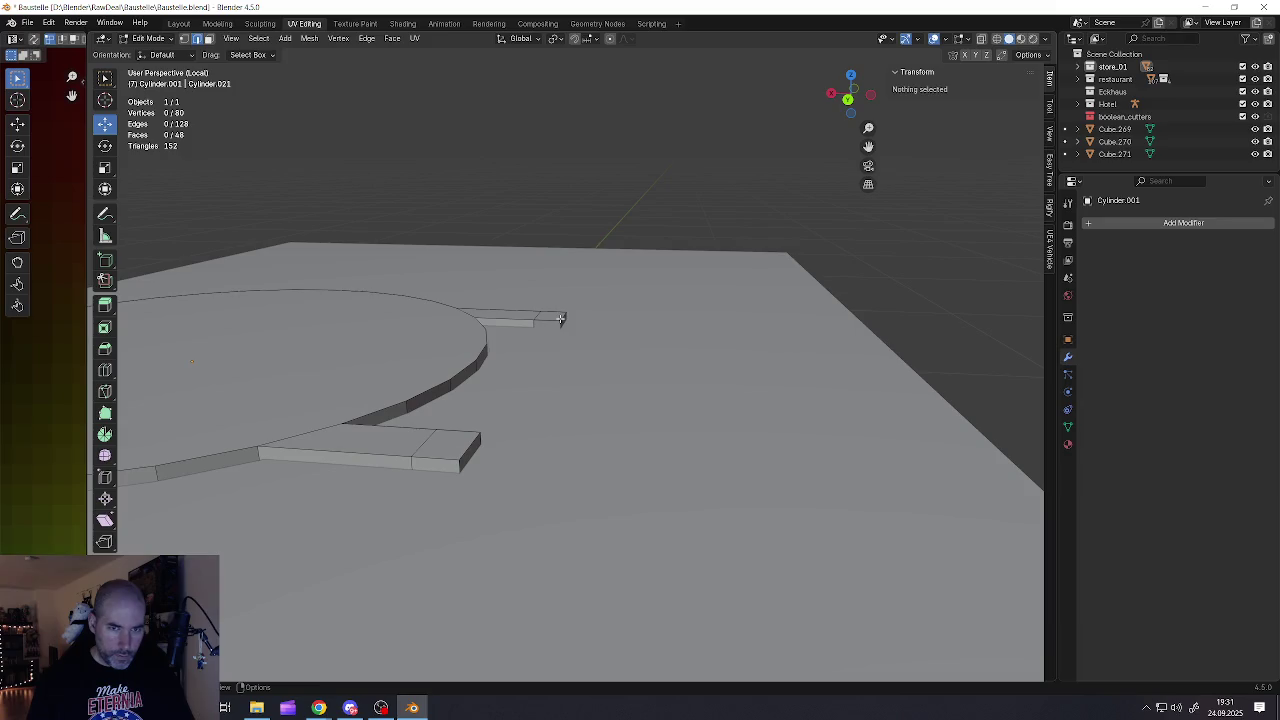
click(560, 318)
alt+click(560, 318)
middle_drag(560, 318, 366, 264)
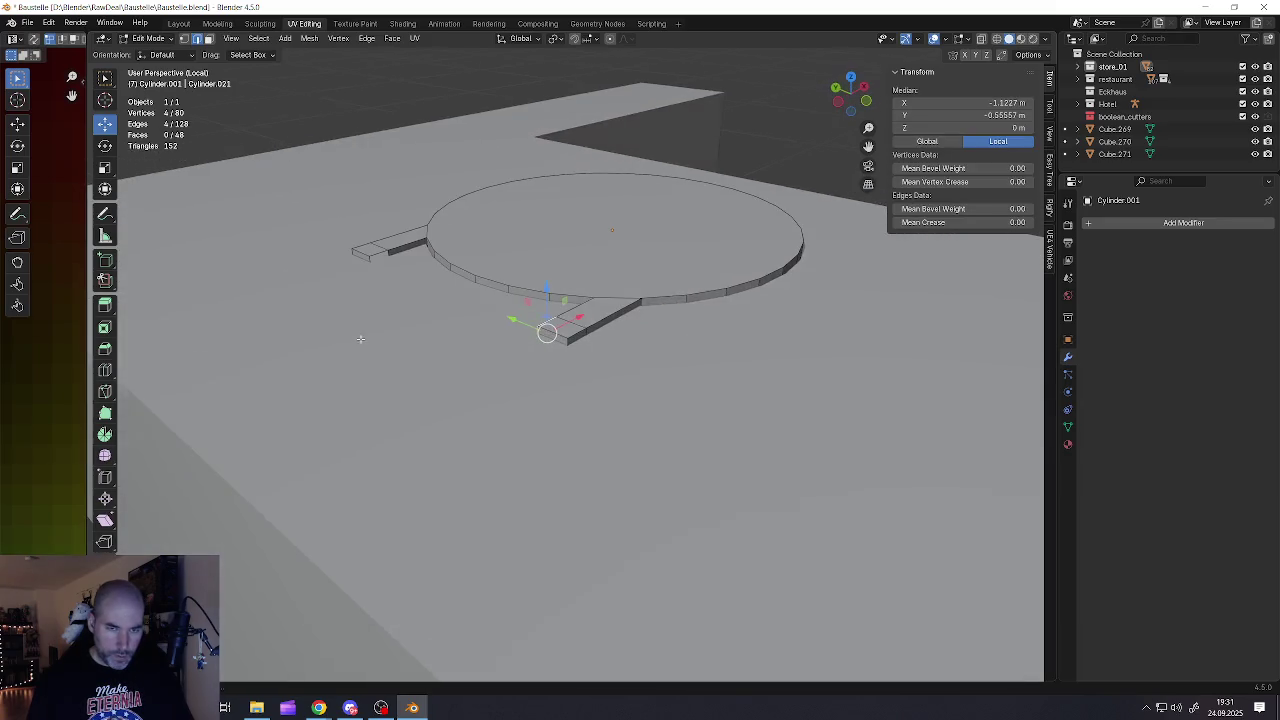
key(ctrl+e)
Bridge the open tab-end loops into a single hinge bar and inspect it in Object Mode
key(Return)
middle_drag(451, 288, 470, 300)
key(Tab)
scroll(470, 300, down, 3)
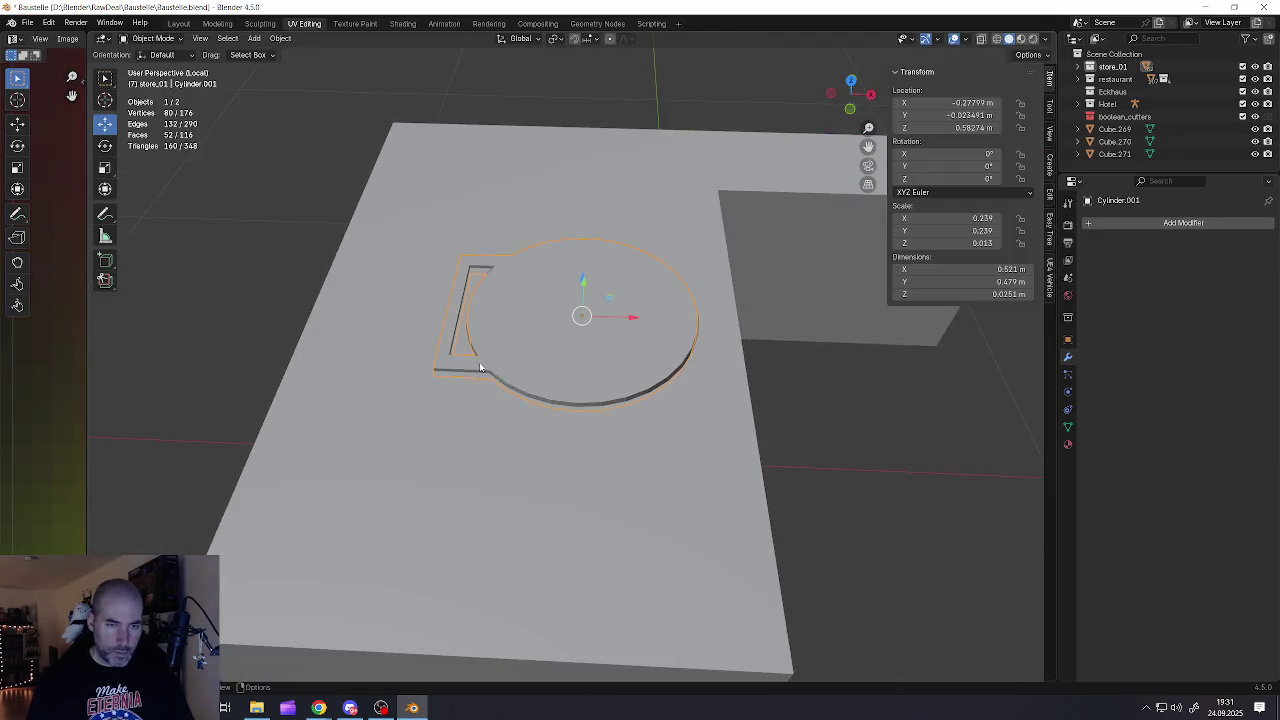
mouse_move(513, 404)
middle_down()
mouse_move(646, 489)
mouse_move(594, 414)
mouse_move(585, 470)
middle_up()
Back in Edit Mode, clear the rim-edge selection and select the lid's top face
key(Tab)
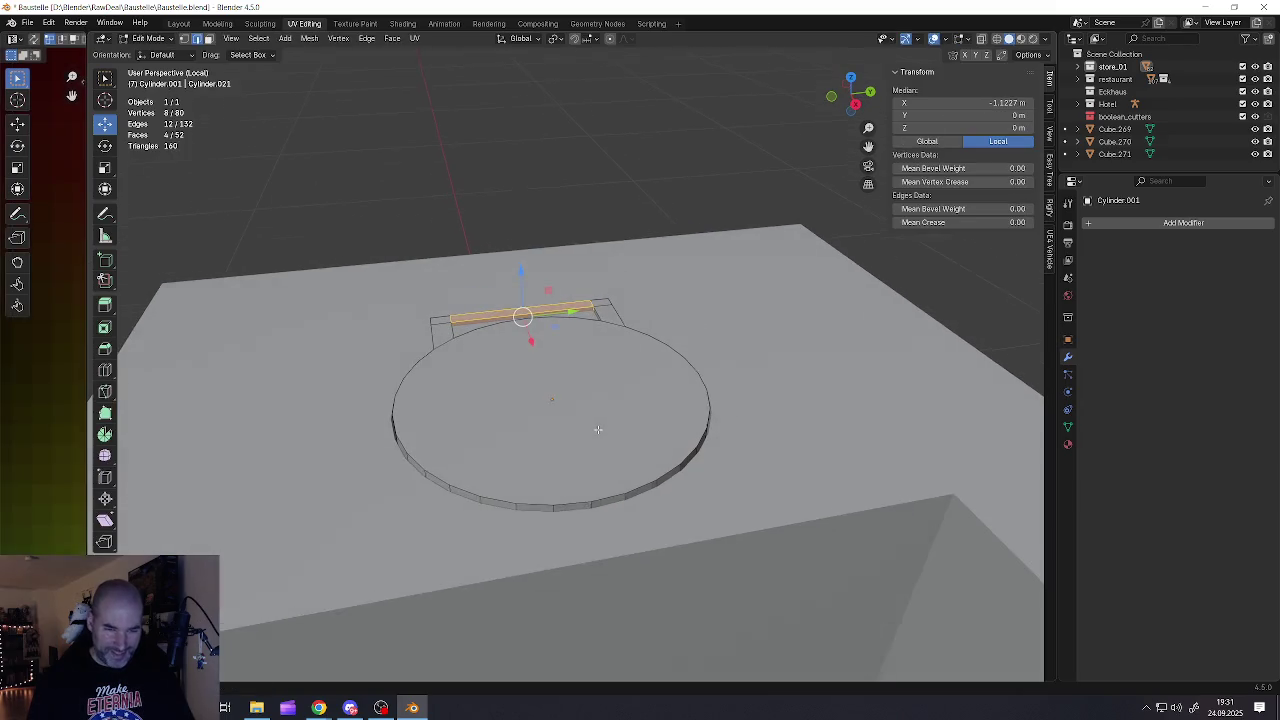
click(572, 504)
alt+click(572, 504)
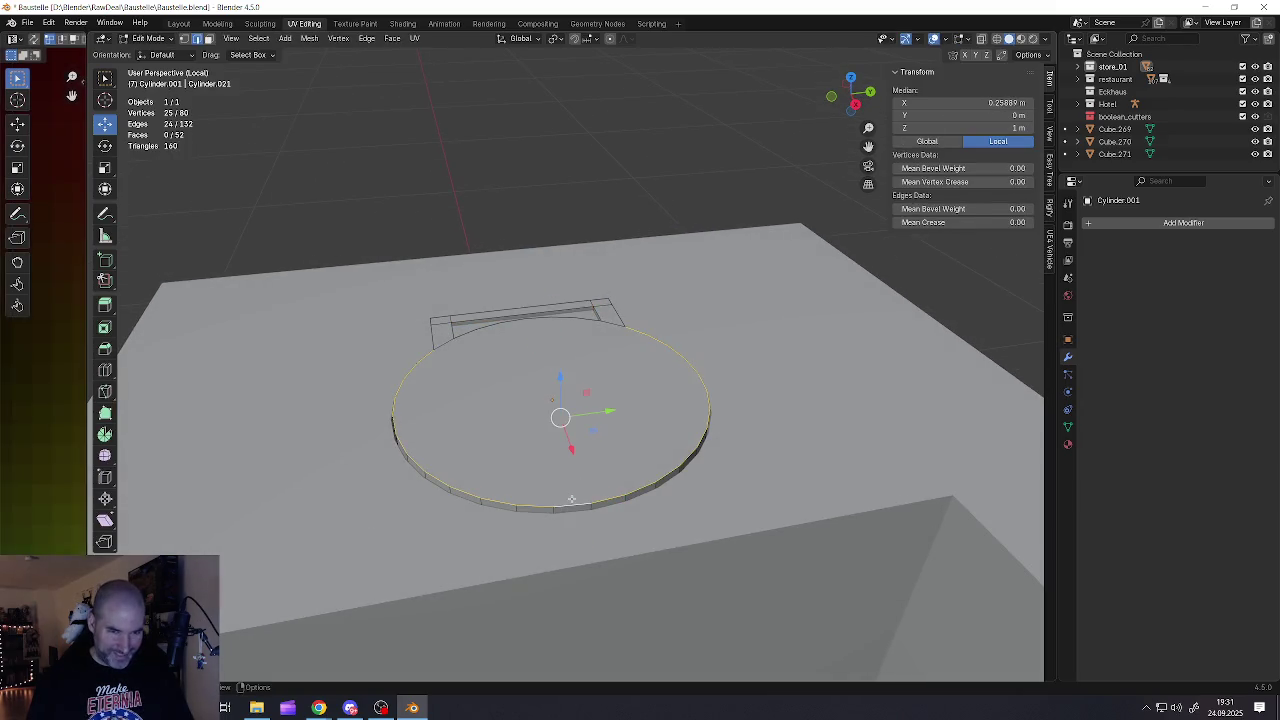
alt+shift+click(504, 339)
middle_drag(504, 339, 600, 400)
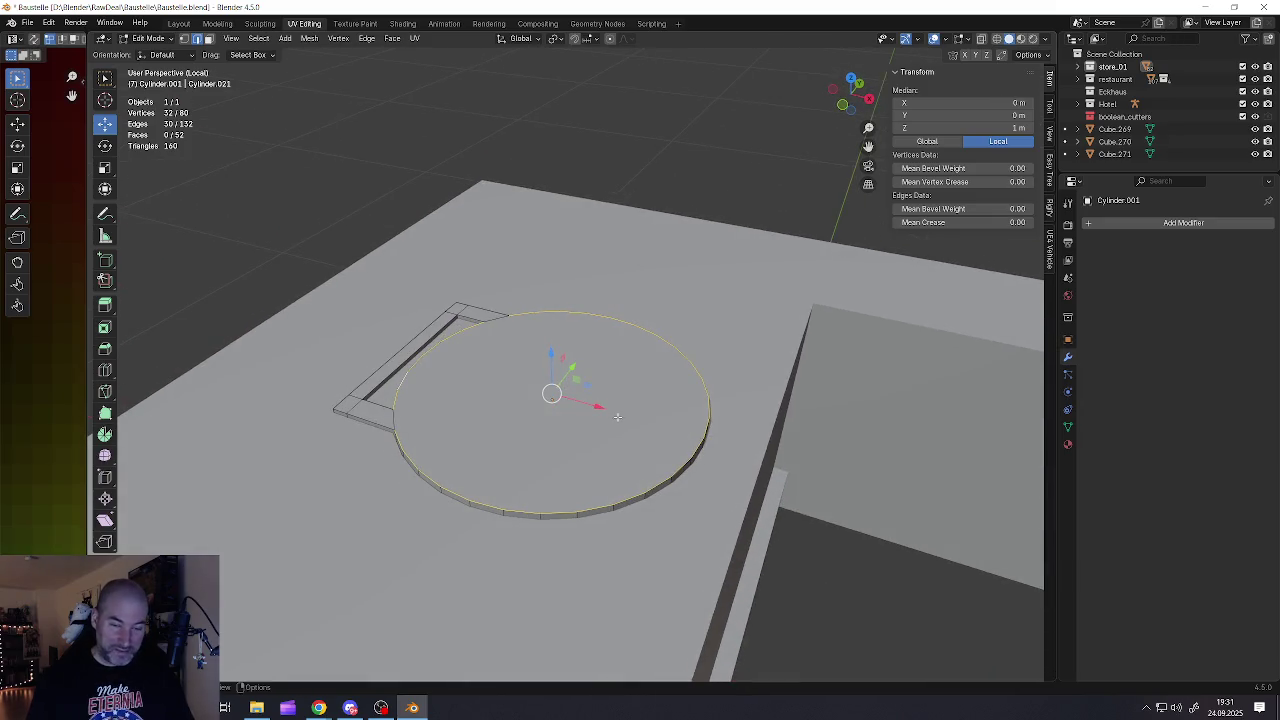
key(alt+a)
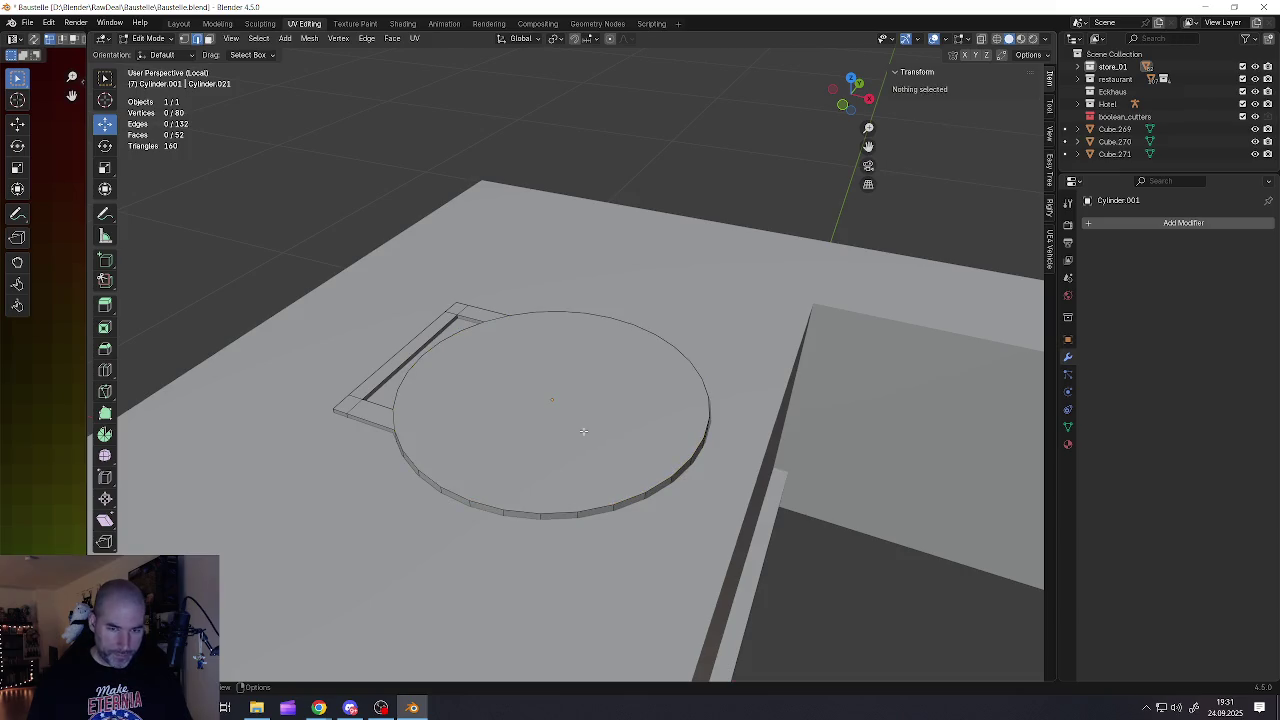
key(3)
click(577, 428)
Inset the lid's top face and raise the inner panel slightly along Z
key(i)
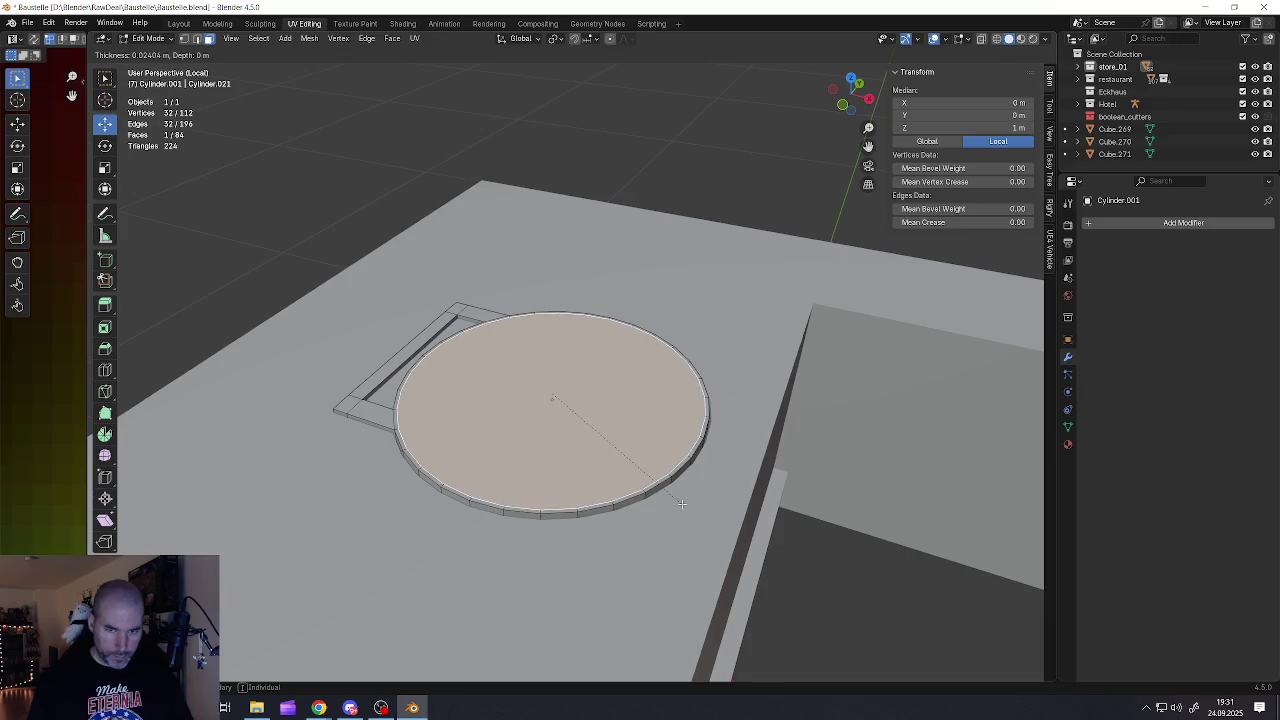
key(Return)
drag(551, 353, 555, 349)
scroll(555, 349, down, 3)
middle_drag(555, 349, 590, 415)
key(Tab)
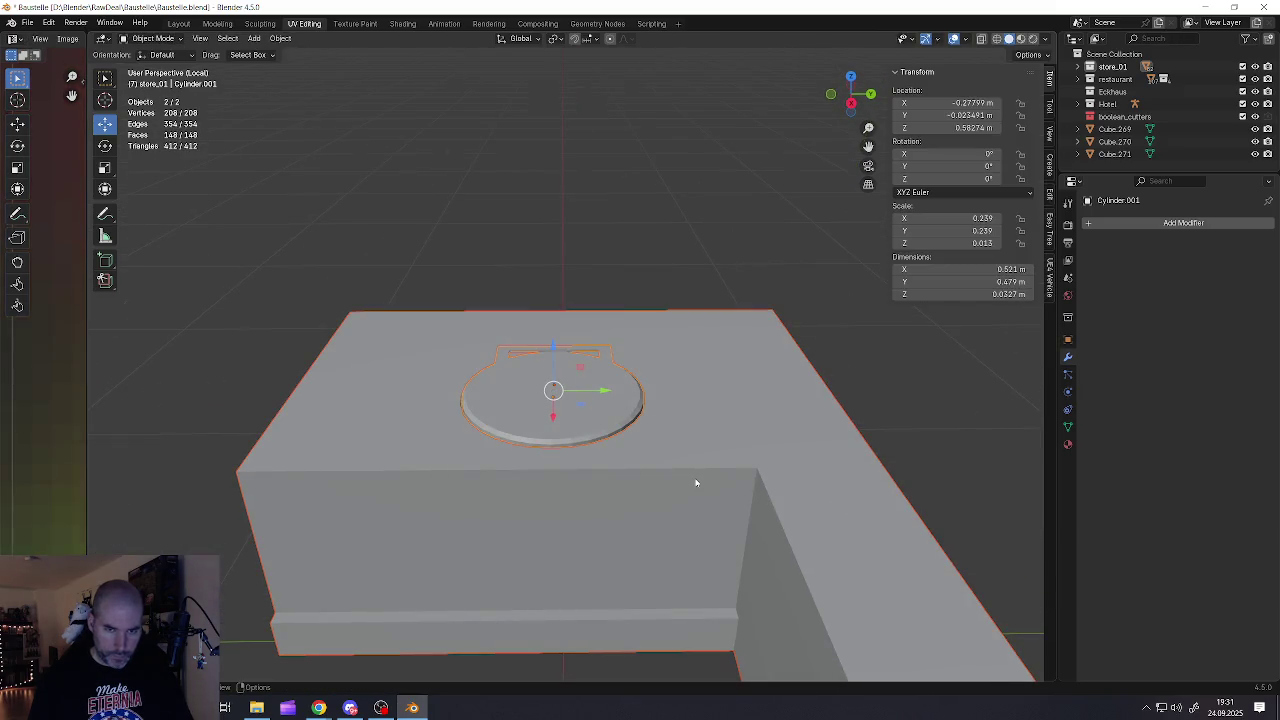
Snap the 3D cursor to the outer face of the lid's hinge bar
click(672, 459)
mouse_move(672, 459)
middle_down()
mouse_move(737, 434)
mouse_move(592, 411)
middle_up()
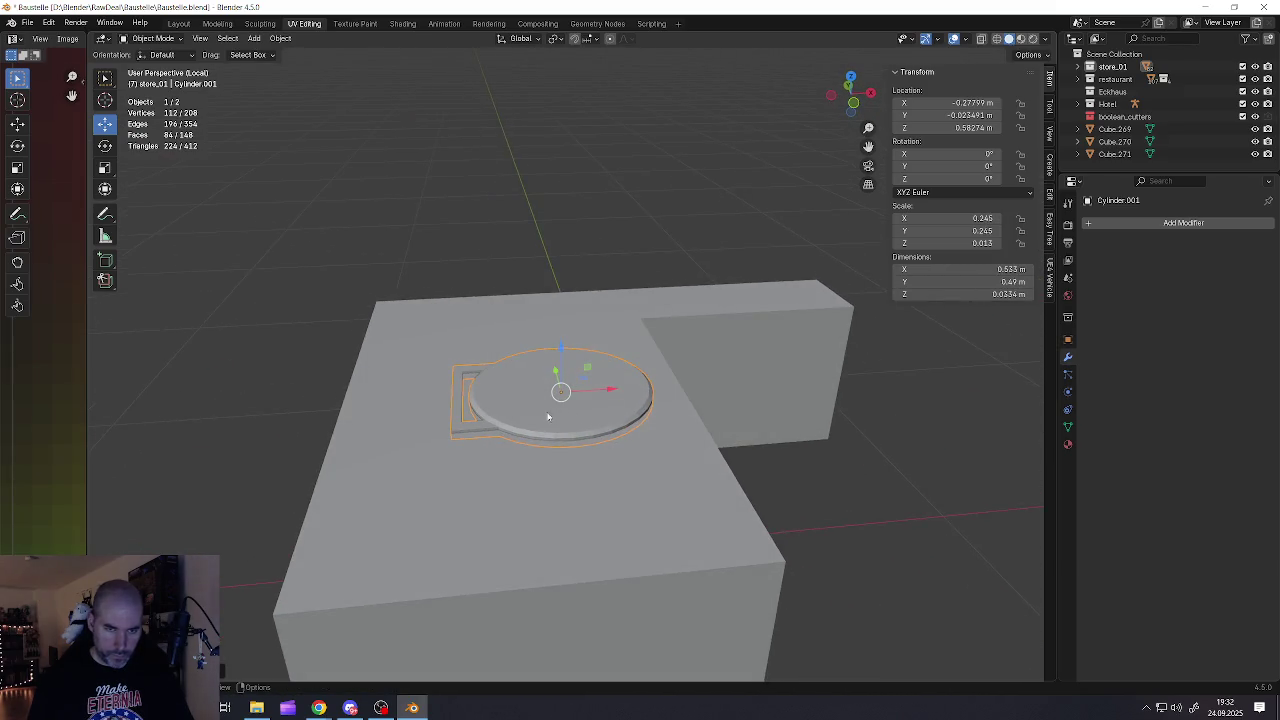
key(Tab)
scroll(490, 406, up, 2)
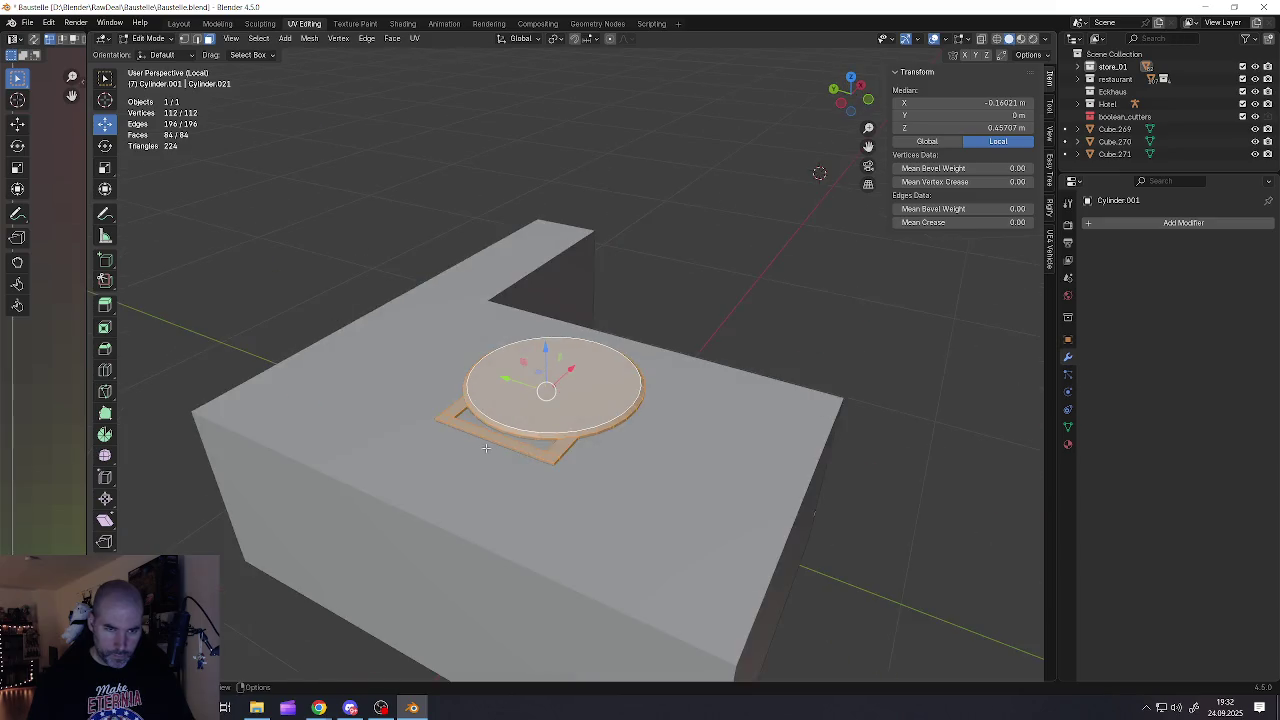
scroll(487, 446, up, 2)
click(505, 437)
middle_drag(505, 437, 470, 442)
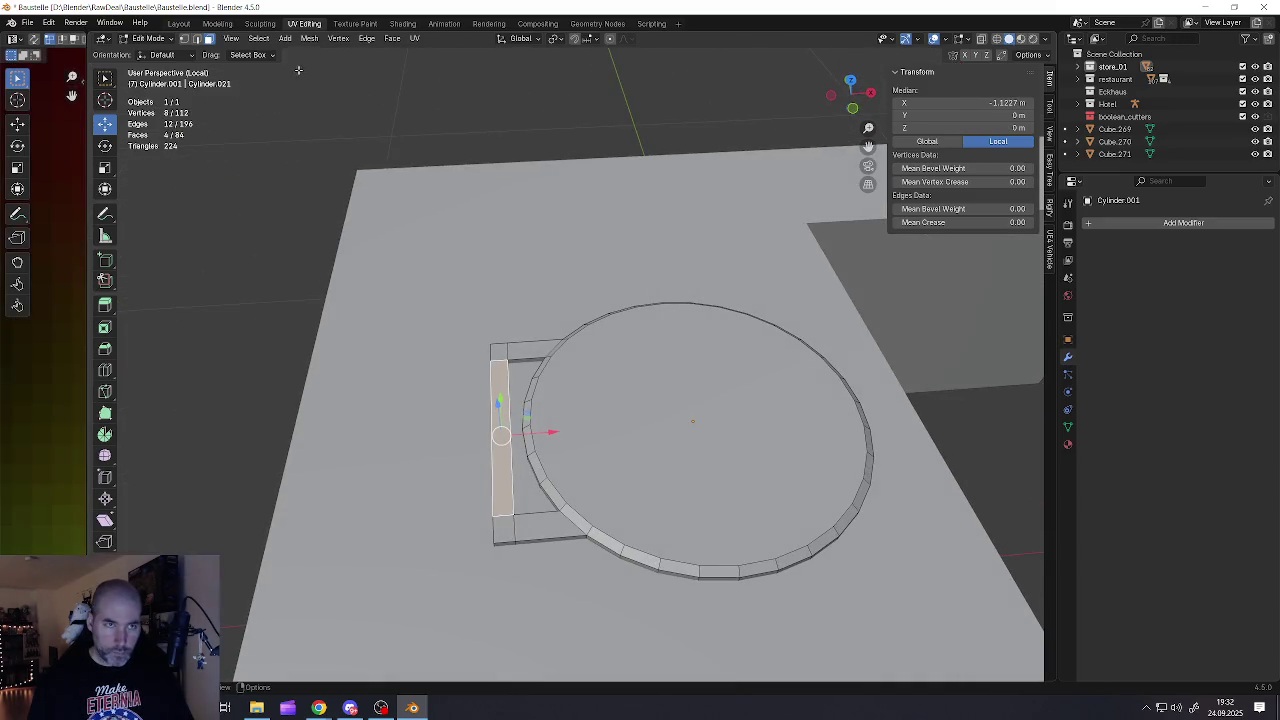
click(310, 38)
mouse_move(326, 94)
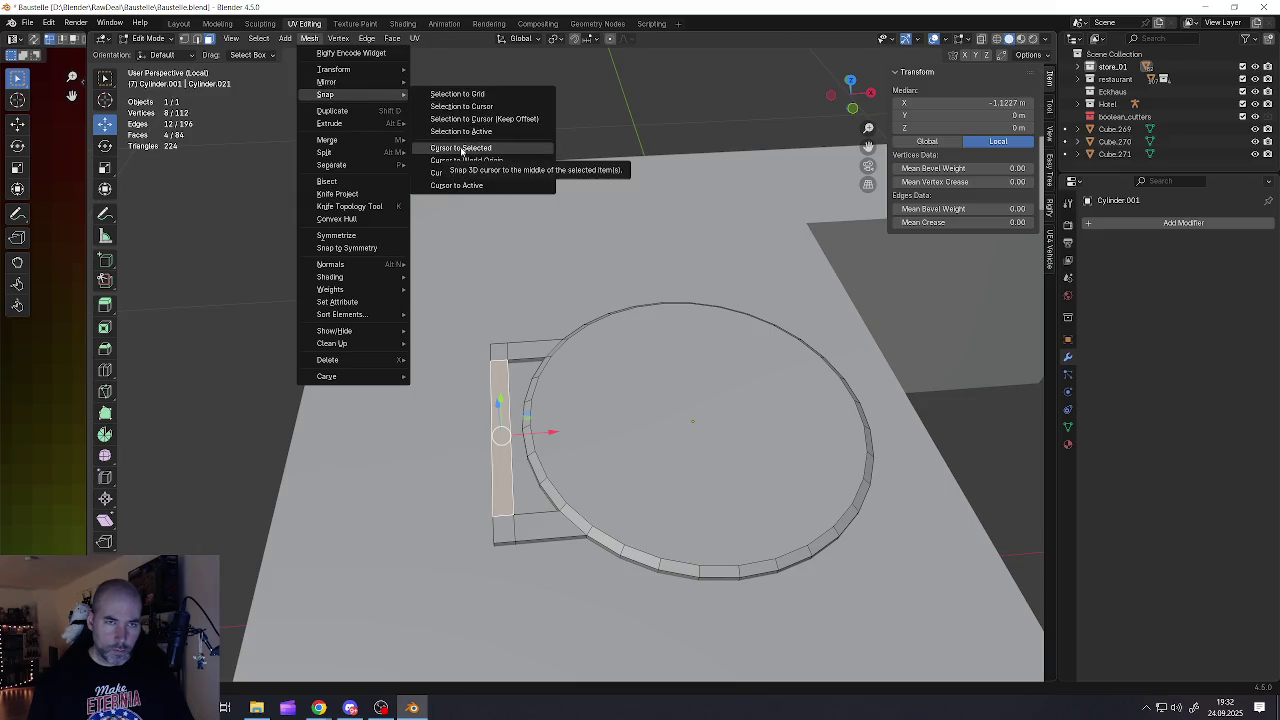
click(462, 150)
Set the lid's origin to the 3D cursor in Object Mode
key(Tab)
right_click(575, 458)
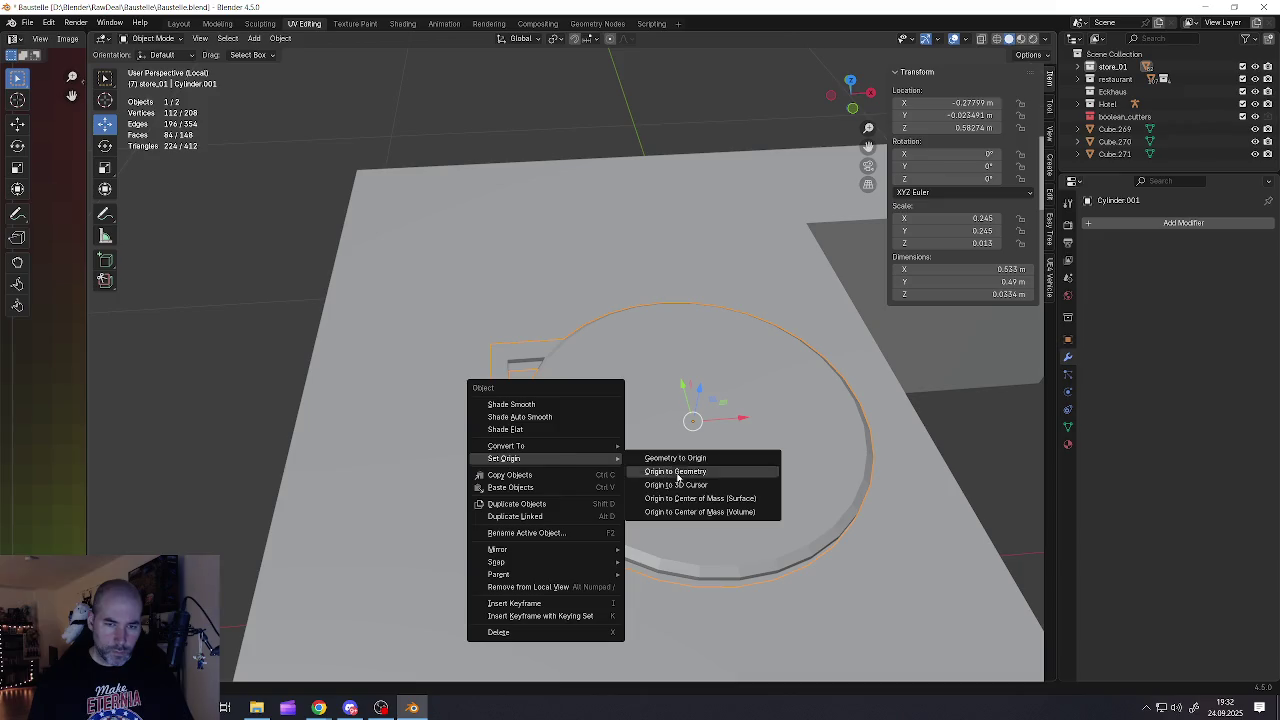
click(681, 483)
scroll(633, 447, down, 4)
mouse_move(660, 449)
middle_down()
mouse_move(640, 440)
mouse_move(653, 408)
middle_up()
Test the hinge by rotating the lid open, then undo the rotation
click(105, 145)
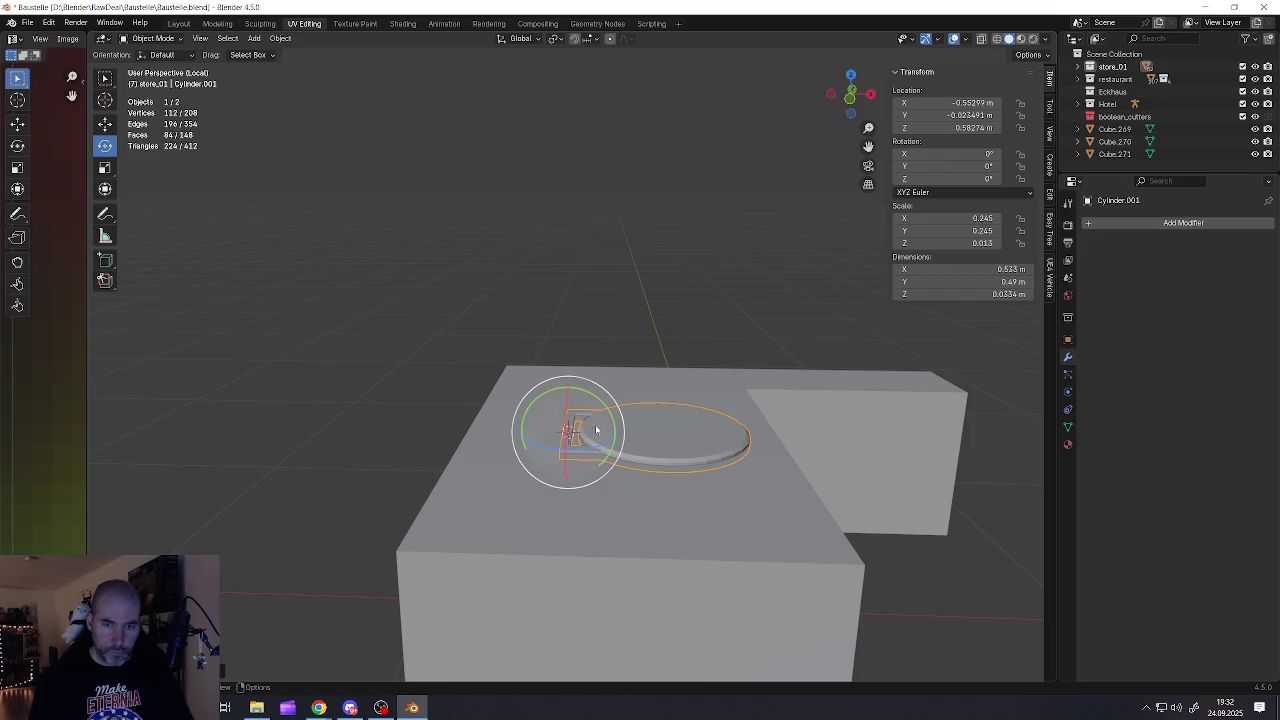
mouse_move(610, 414)
mouse_down()
mouse_move(534, 352)
mouse_move(561, 337)
mouse_move(644, 392)
mouse_up()
key(ctrl+z)
mouse_move(644, 392)
middle_down()
mouse_move(648, 477)
mouse_move(640, 420)
middle_up()
scroll(648, 477, down, 5)
Select the L-shaped box and all of its geometry in Edit Mode
click(720, 491)
key(Tab)
key(a)
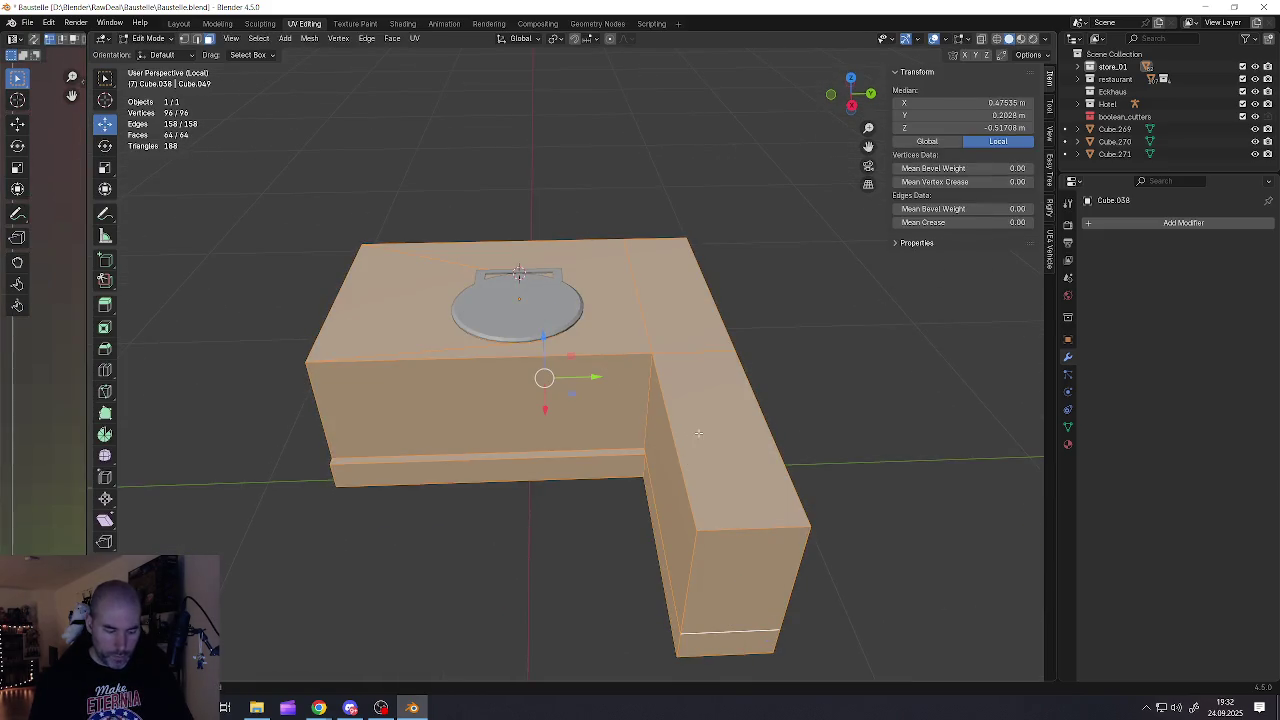
Bevel all edges of the box Cube.038 by about 0.022 m
key(ctrl+b)
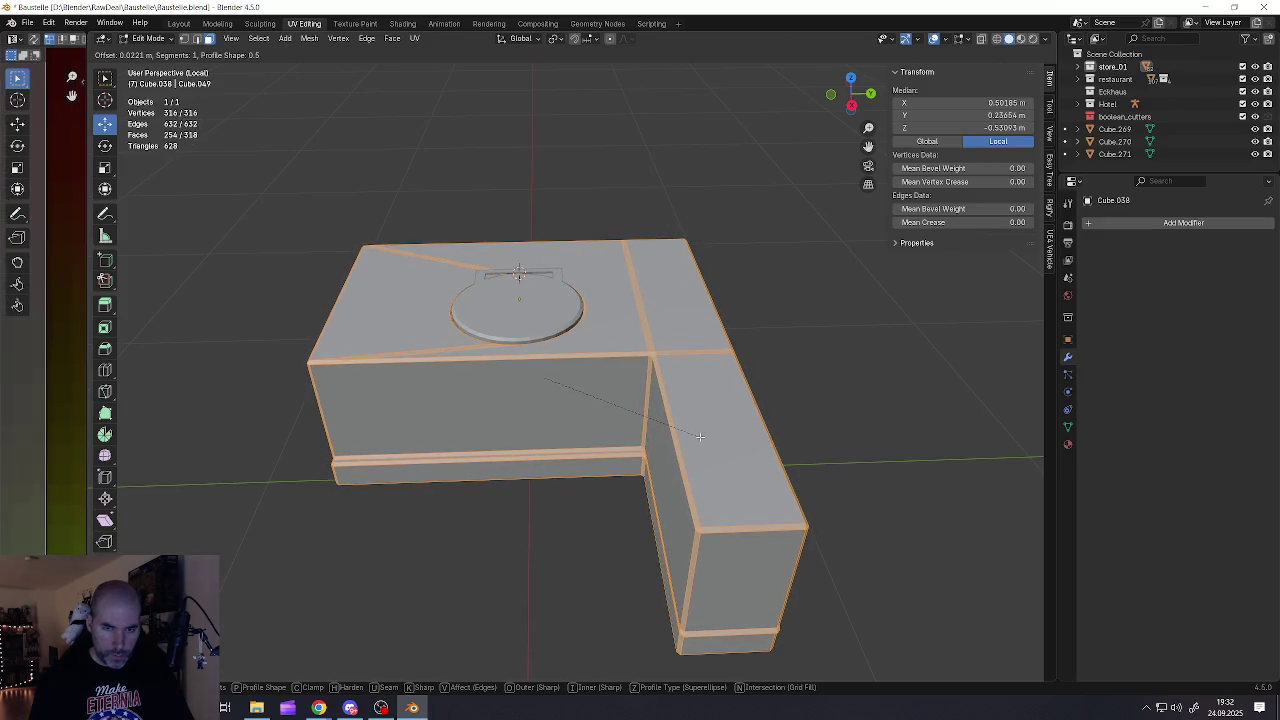
click(703, 440)
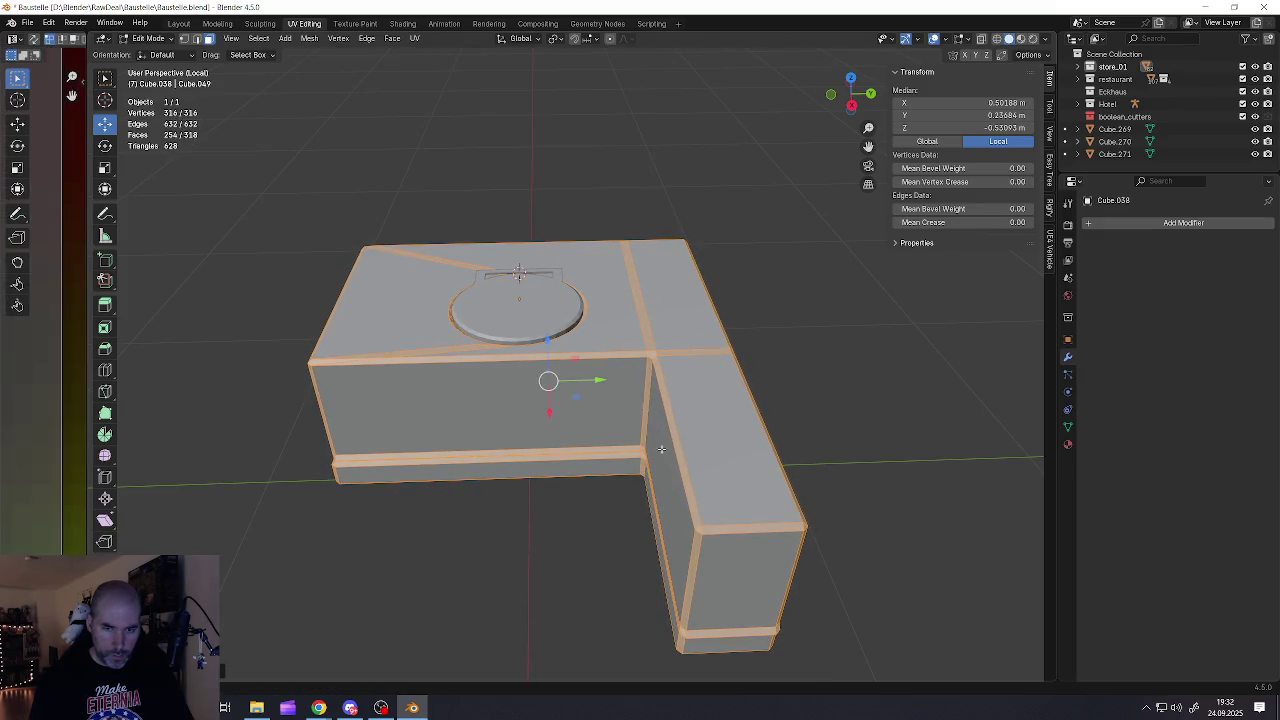
middle_drag(663, 449, 668, 453)
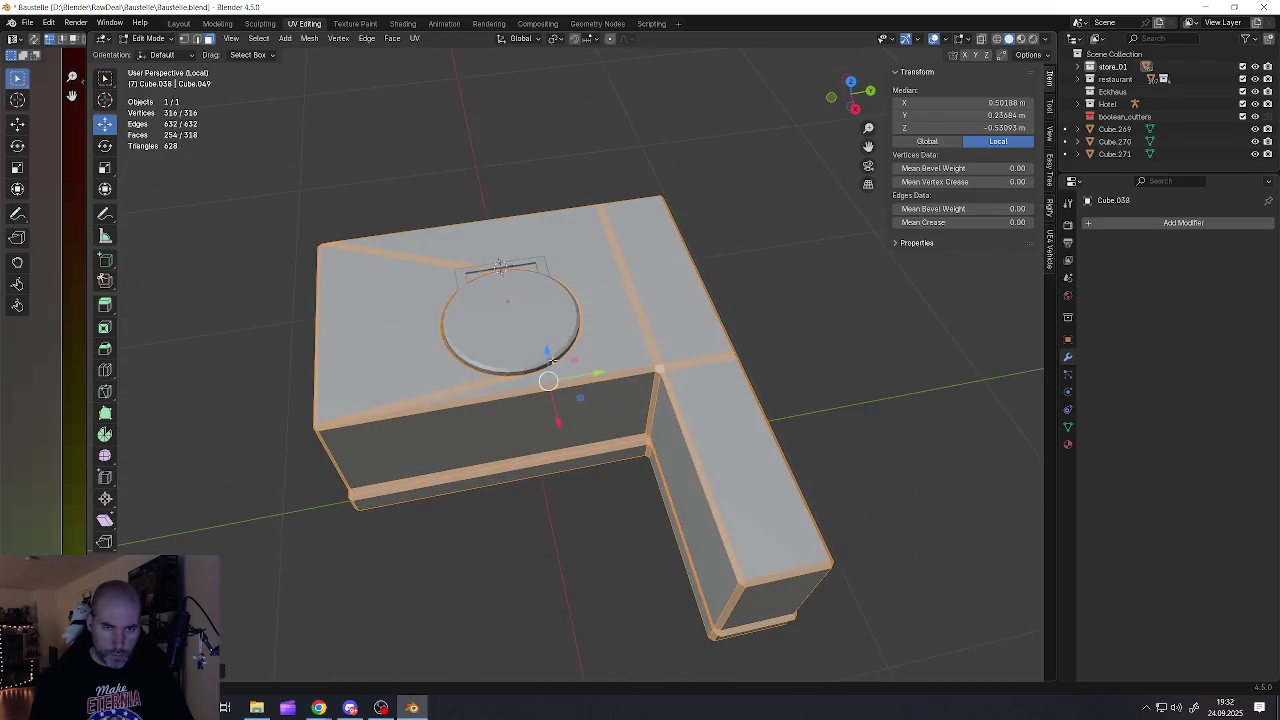
scroll(553, 361, up, 2)
key(Tab)
Swing the lid upright on its hinge to check it, then reset it flat with Alt+R
click(486, 305)
mouse_move(486, 305)
middle_down()
mouse_move(493, 318)
mouse_move(419, 260)
middle_up()
drag(426, 272, 410, 285)
middle_drag(410, 285, 403, 285)
key(alt+r)
scroll(541, 333, down, 3)
scroll(560, 360, down, 2)
middle_drag(570, 370, 591, 380)
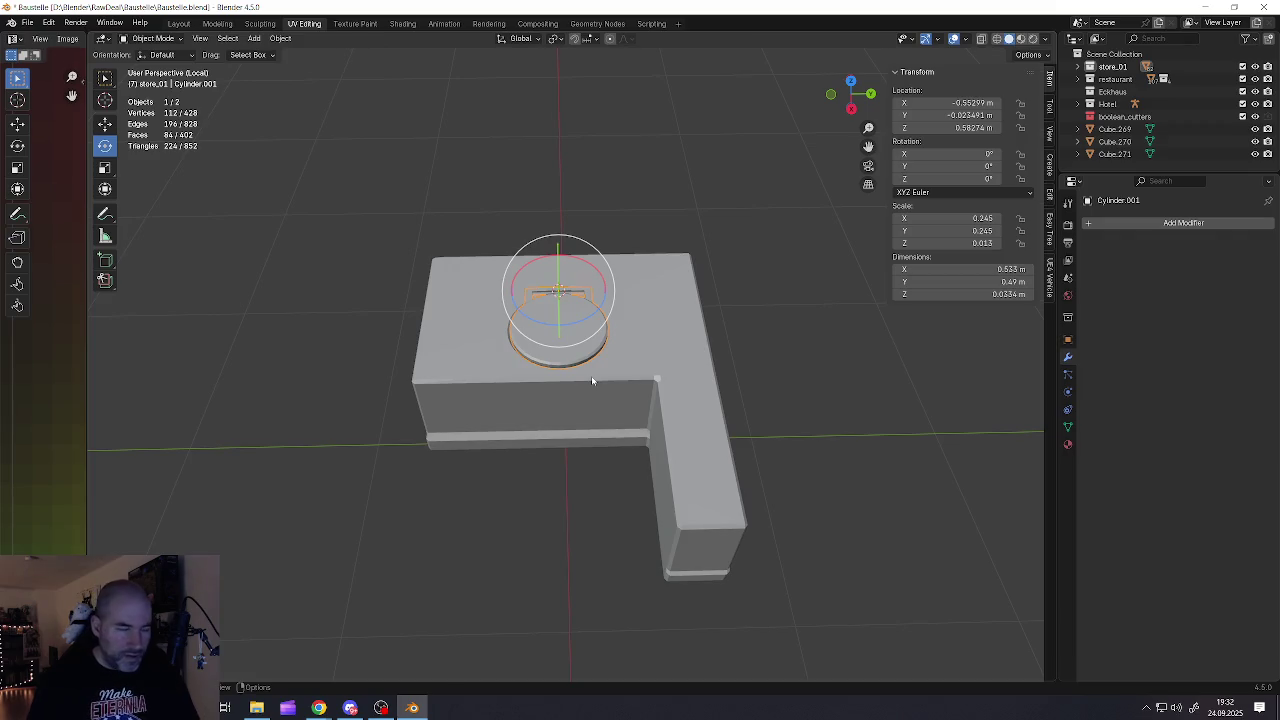
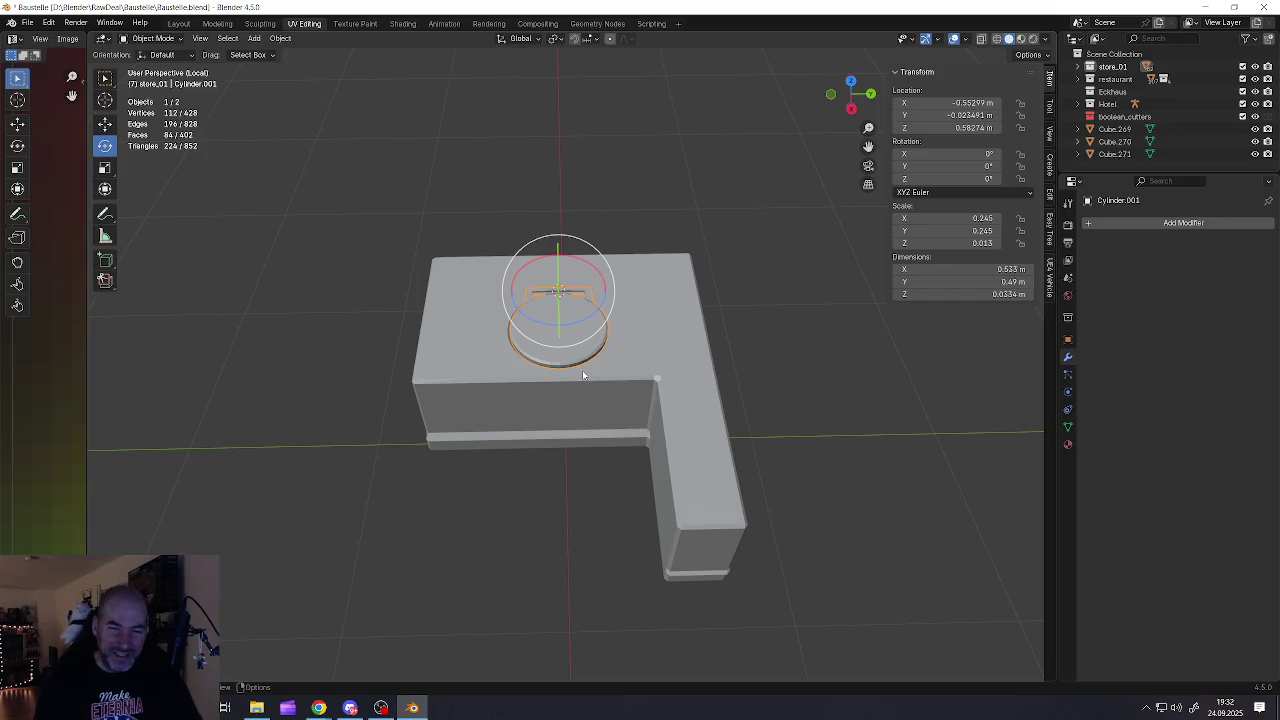
Recentre the view on the roof block and save Baustelle.blend
mouse_move(583, 375)
shift+middle_down()
mouse_move(572, 343)
mouse_move(536, 360)
shift+middle_up()
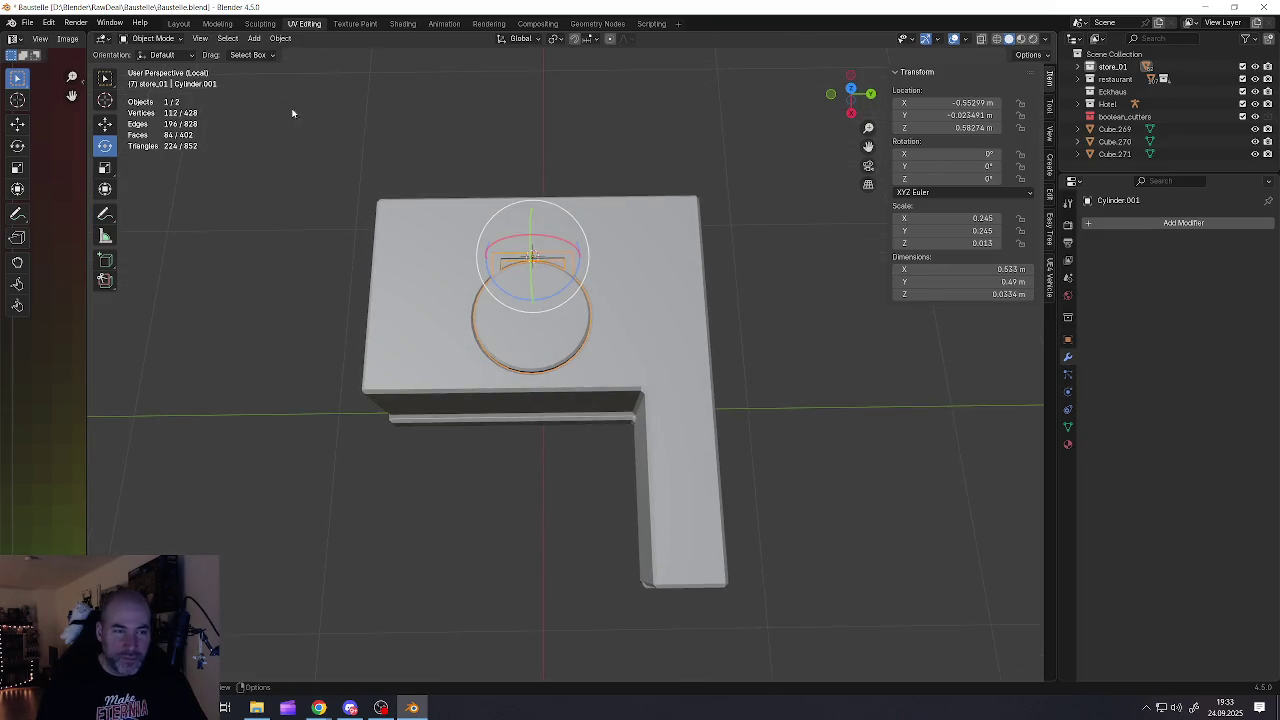
click(28, 22)
mouse_move(51, 87)
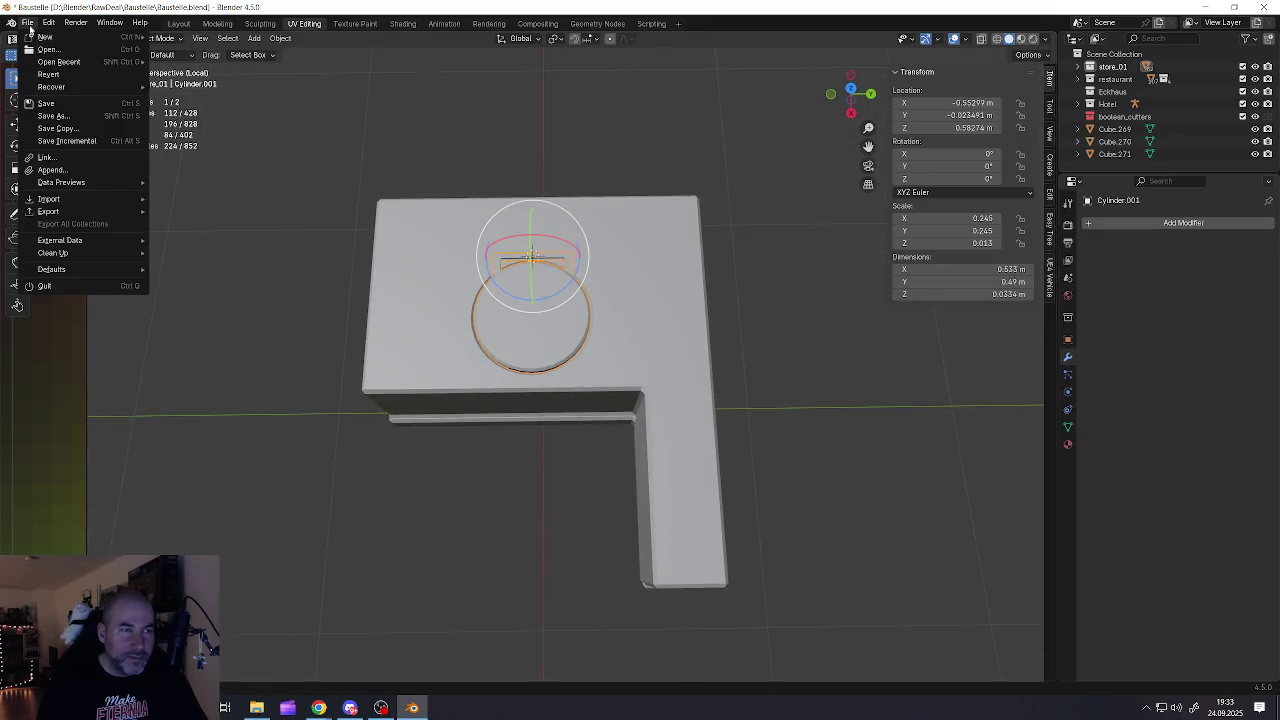
click(45, 103)
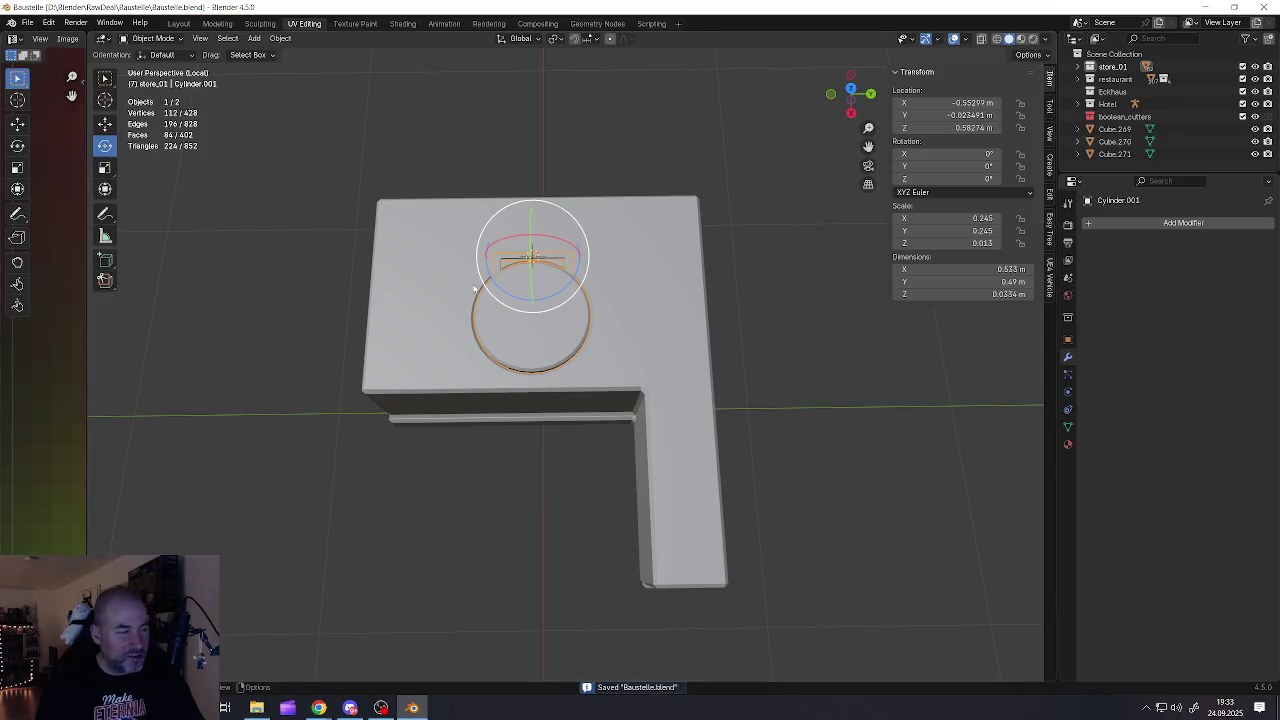
Apply the cylinder's rotation and scale so its scale reads 1.000 on every axis
middle_drag(613, 347, 619, 333)
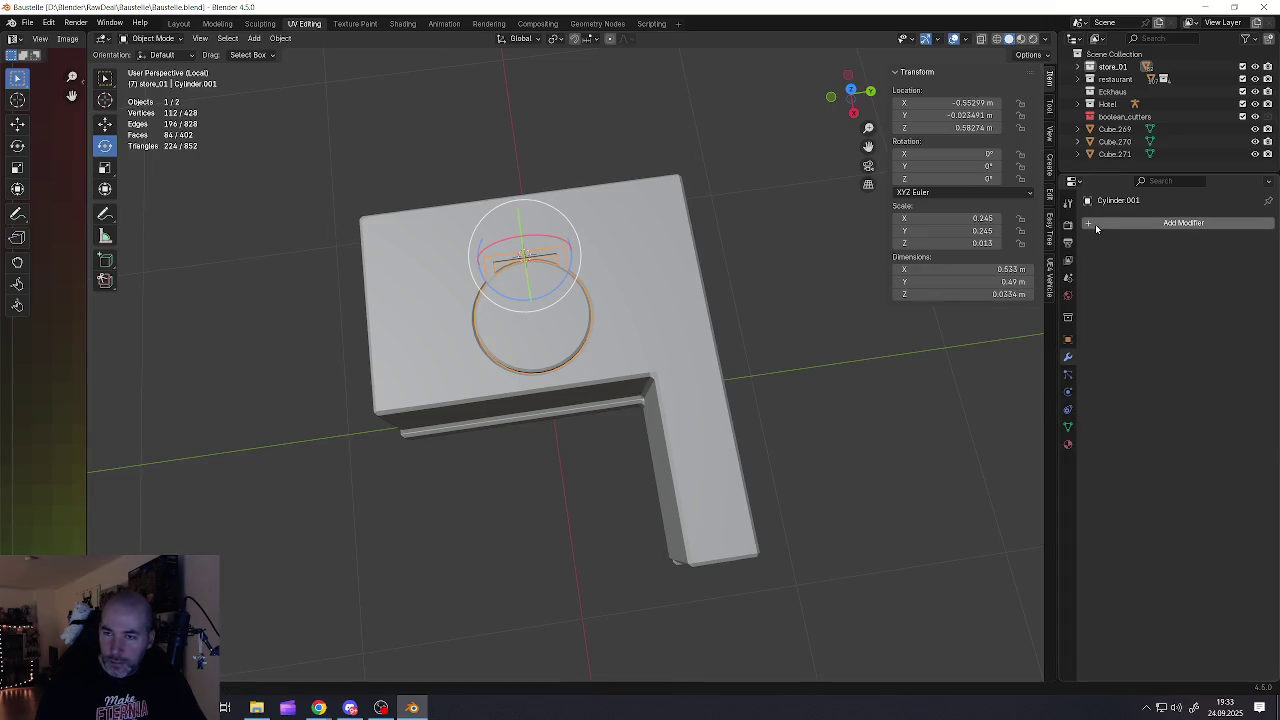
key(ctrl+a)
click(560, 405)
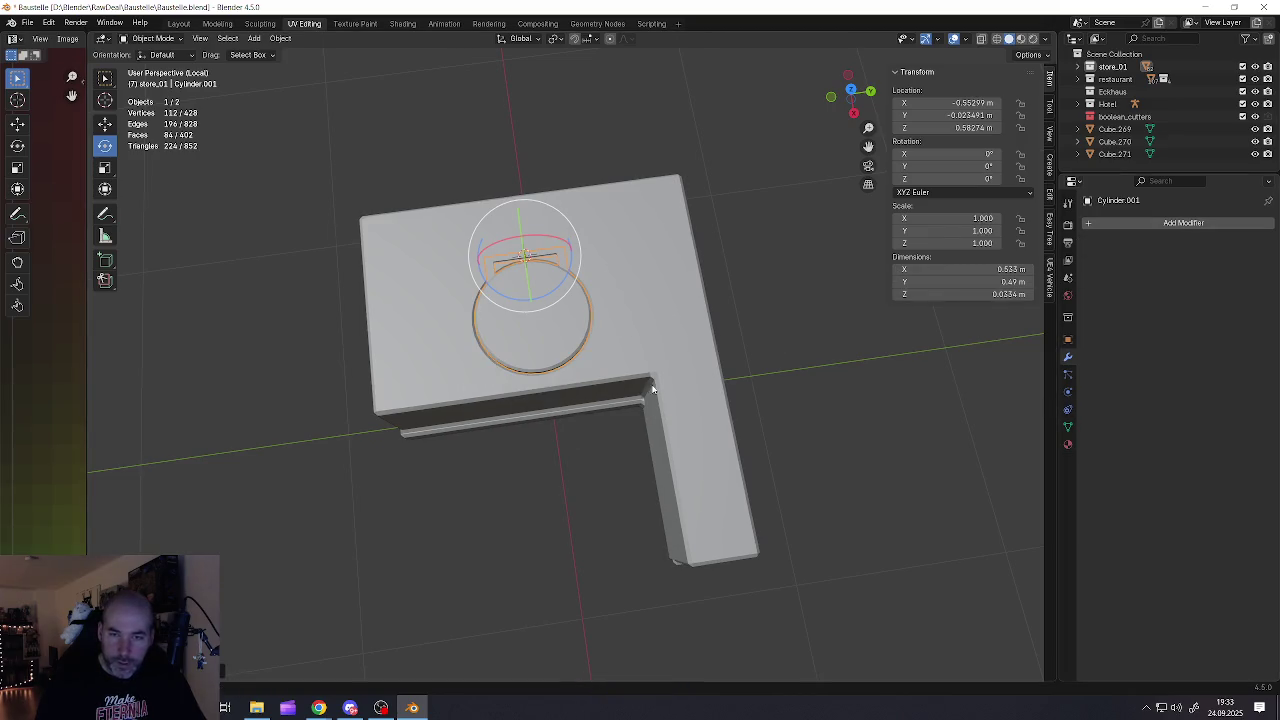
click(1183, 222)
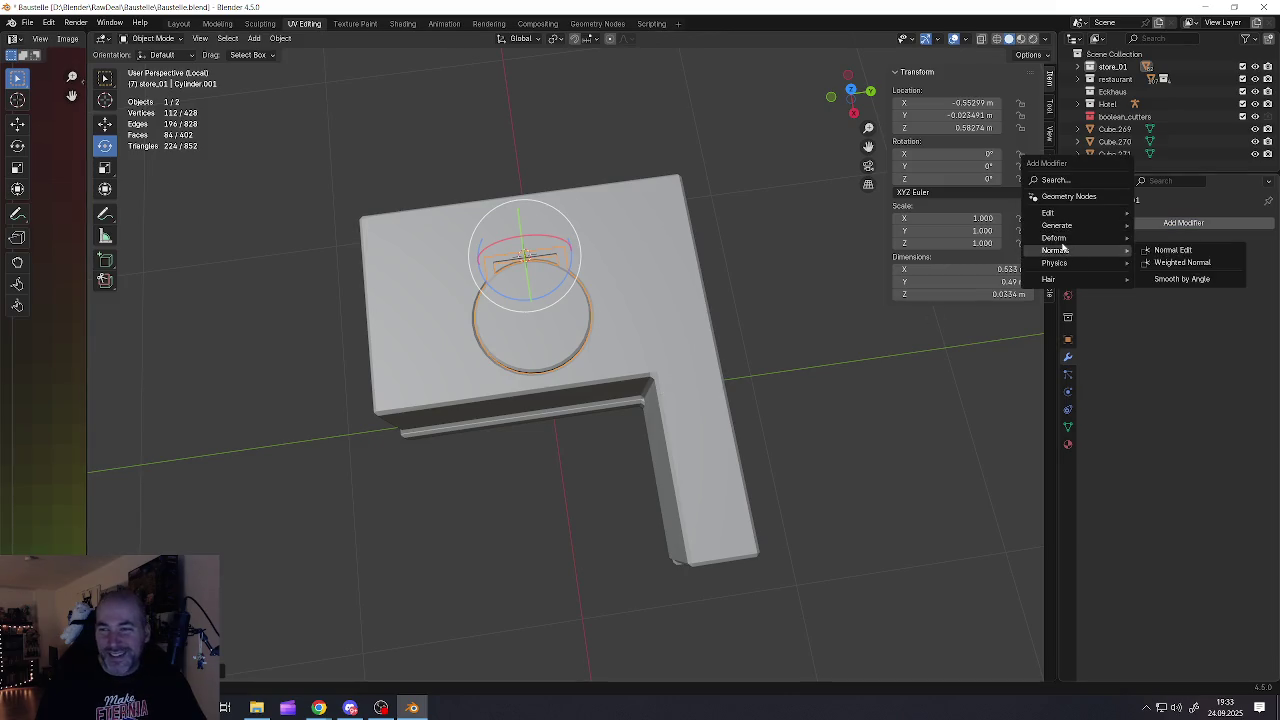
mouse_move(1057, 225)
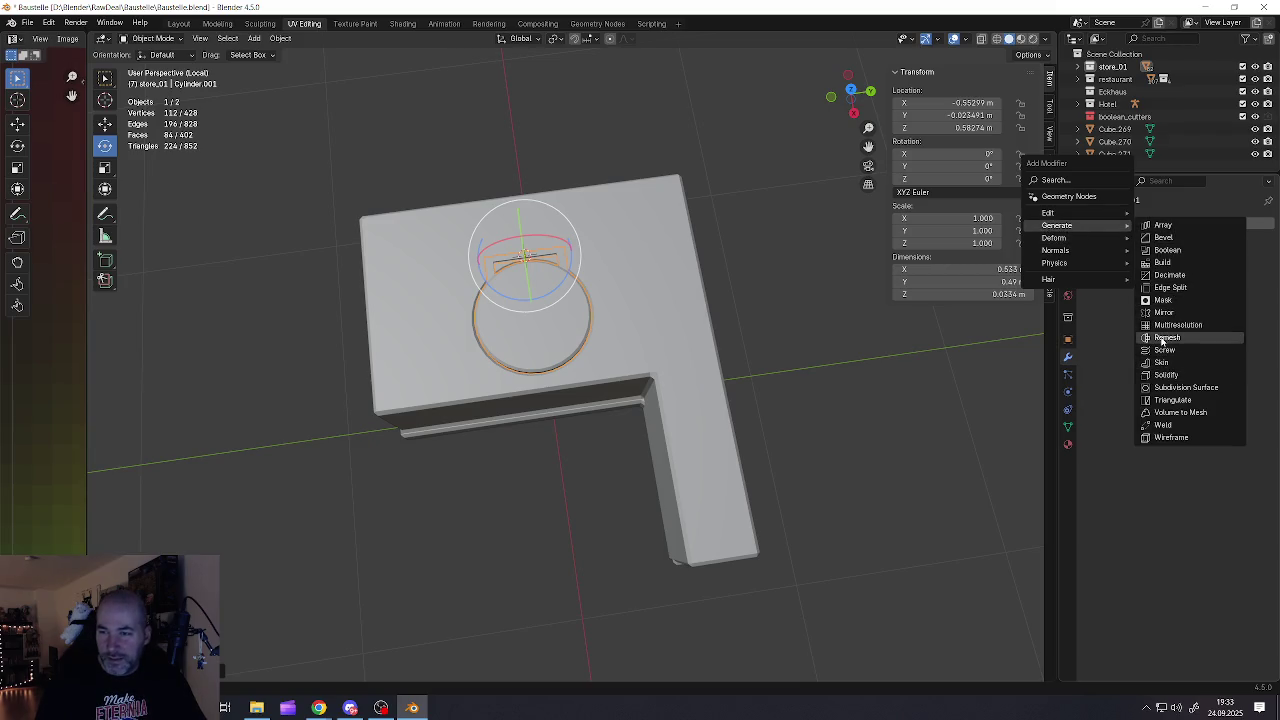
Apply a Blocks Remesh at octree depth 5 to Cylinder.001, then select all its geometry in Edit Mode
click(1162, 338)
click(1105, 262)
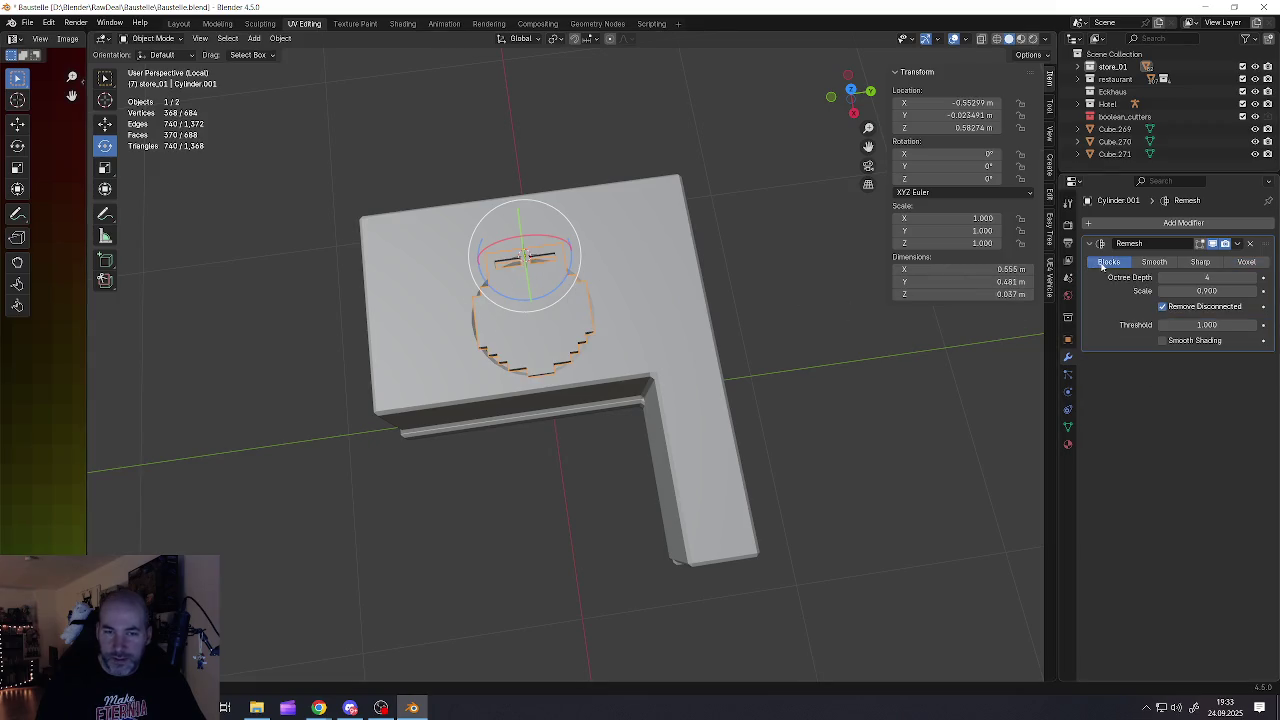
click(1253, 277)
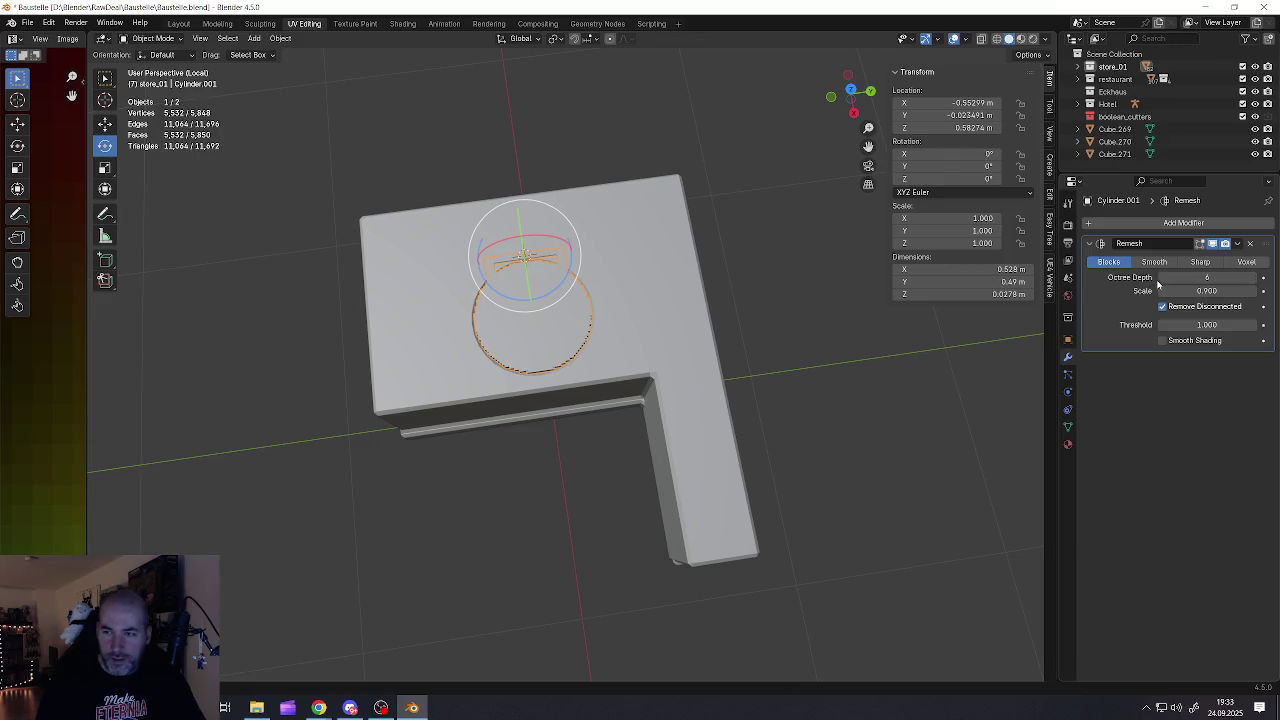
click(1237, 243)
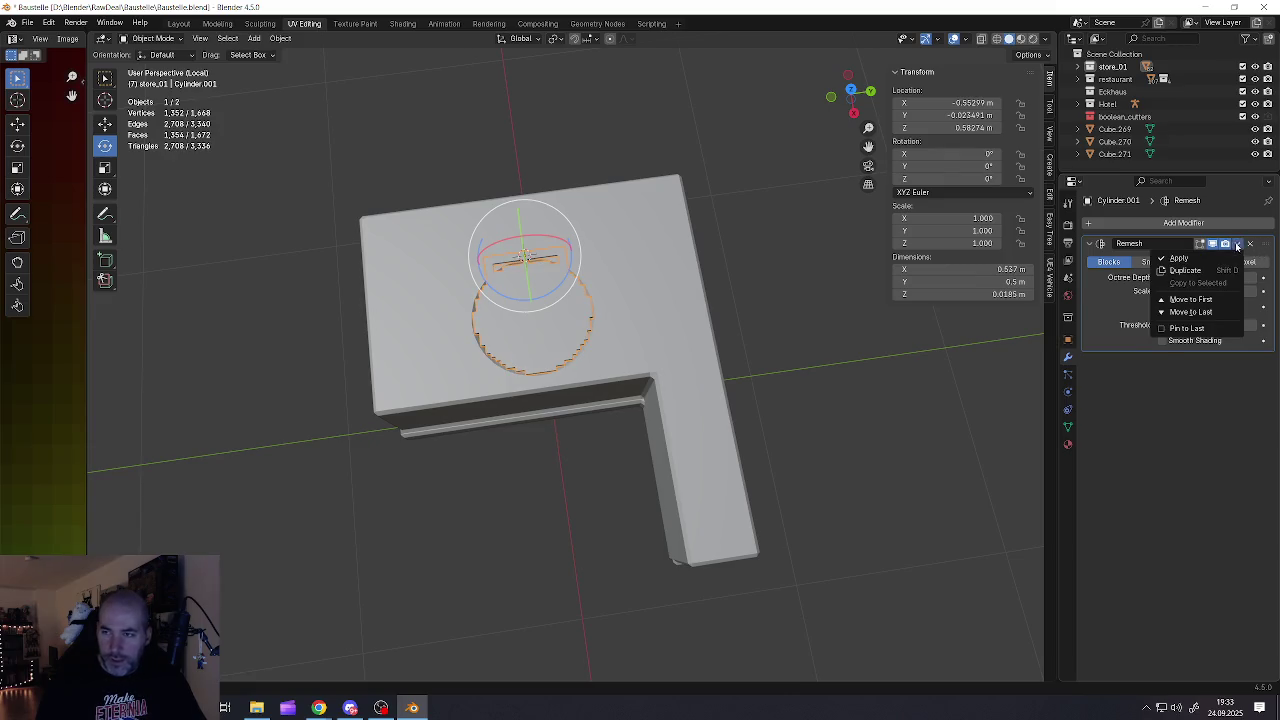
click(1185, 259)
key(Tab)
key(a)
key(x)
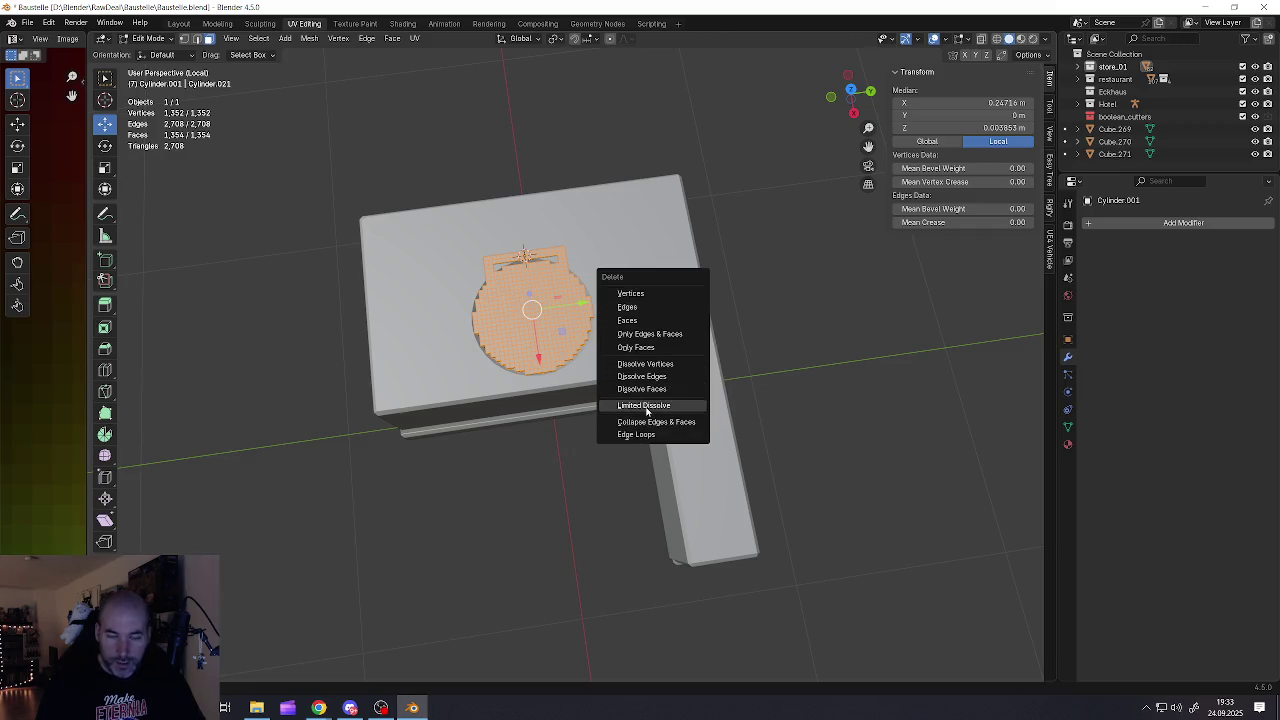
Limited-dissolve the blocky cylinder's geometry and return to Object Mode
click(646, 410)
scroll(646, 410, up, 2)
scroll(646, 410, up, 2)
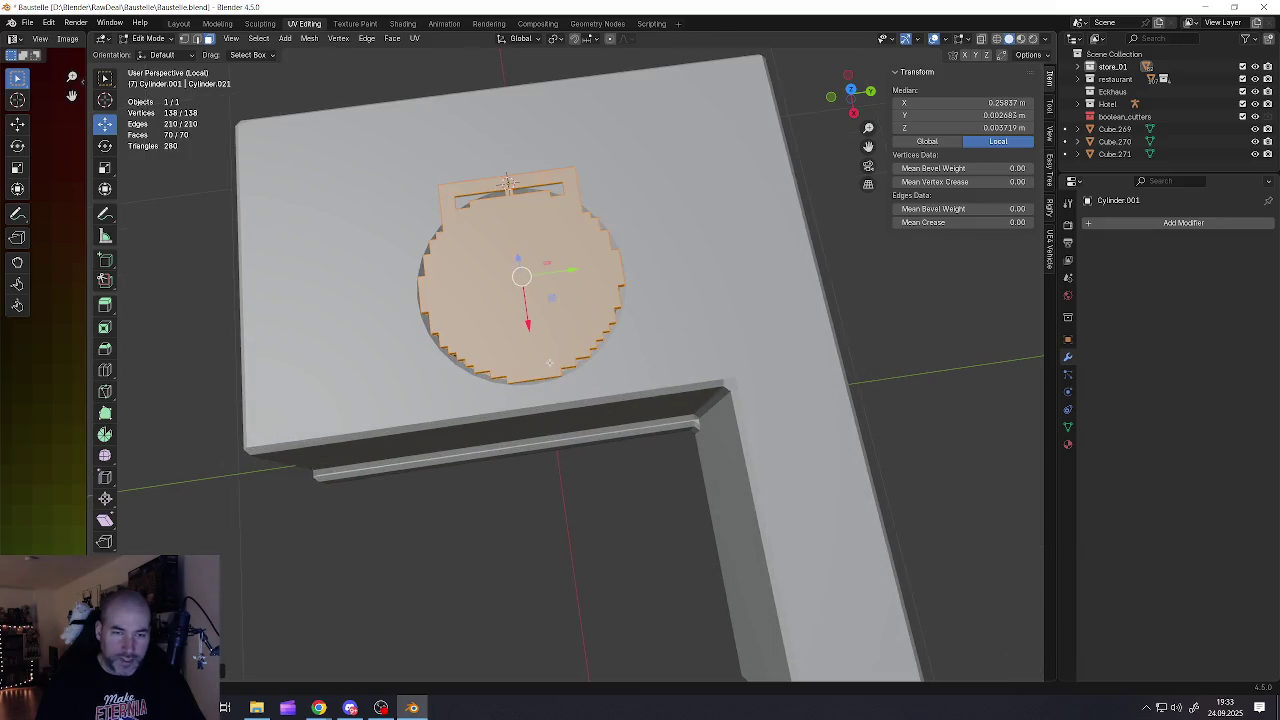
key(Tab)
Give the L-shaped roof slab a Blocks Remesh modifier at octree depth 7
mouse_move(557, 343)
middle_down()
mouse_move(585, 340)
mouse_move(636, 372)
middle_up()
click(638, 373)
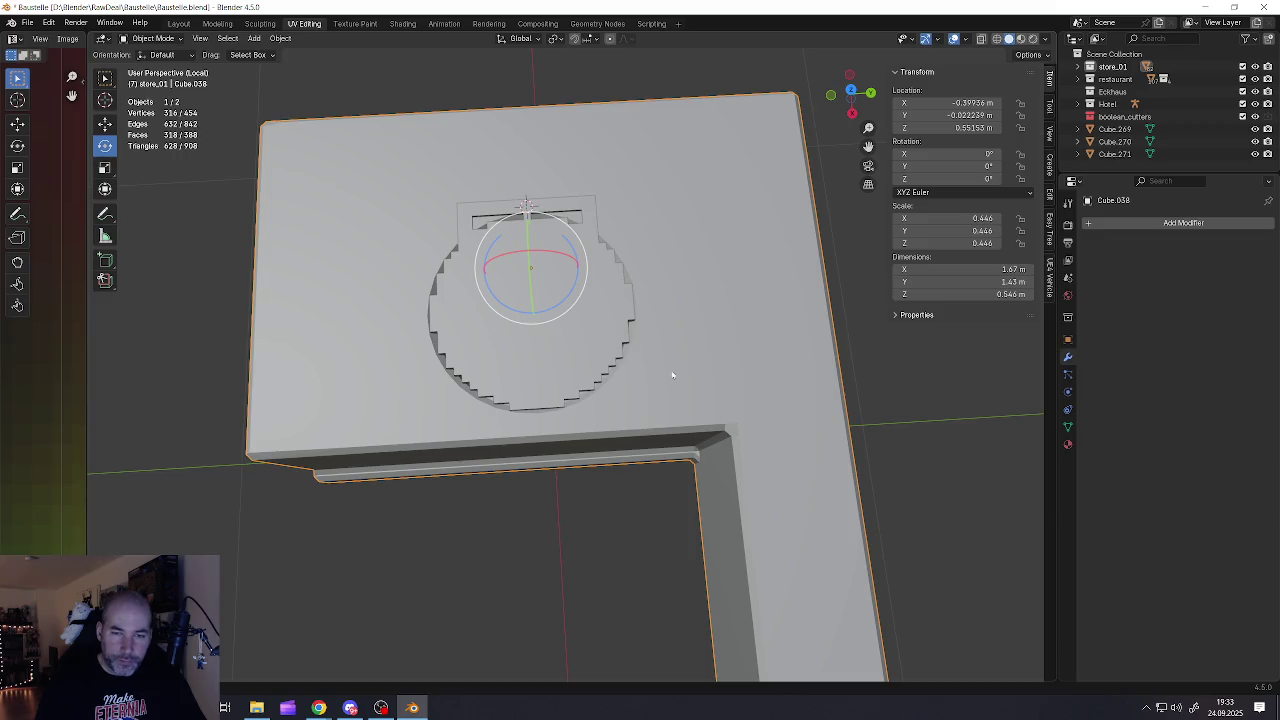
click(1108, 224)
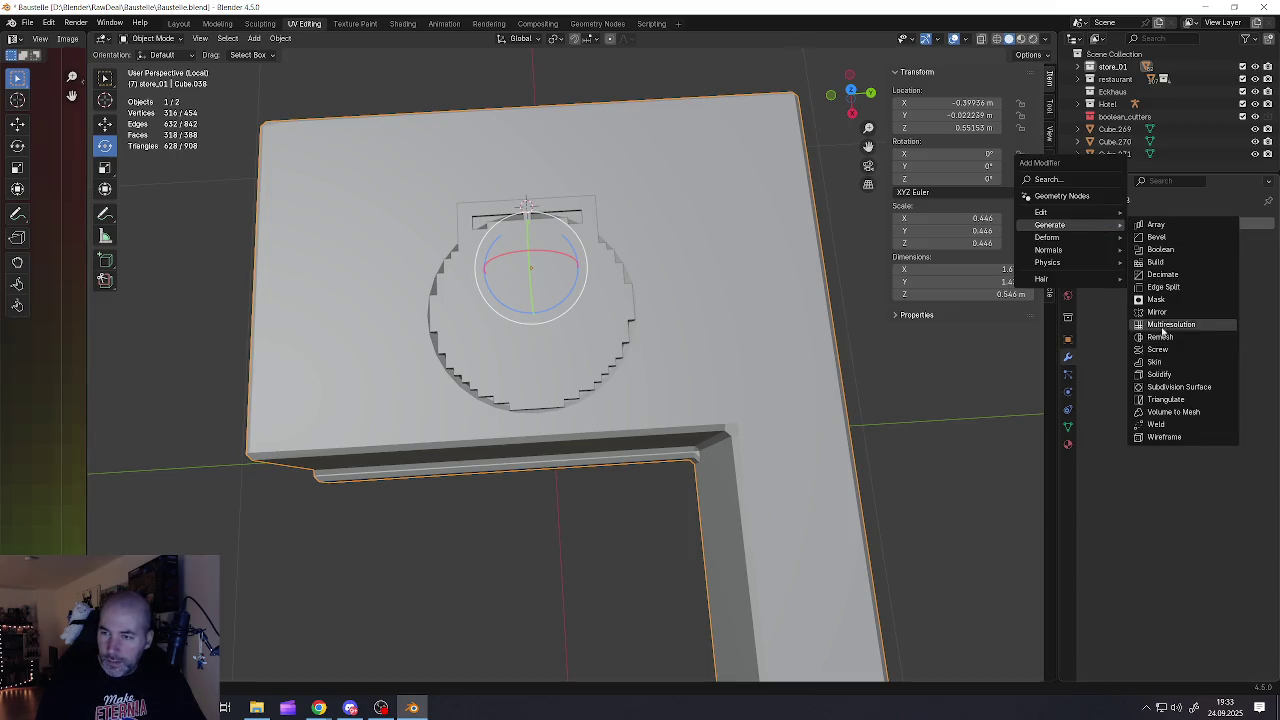
click(1157, 338)
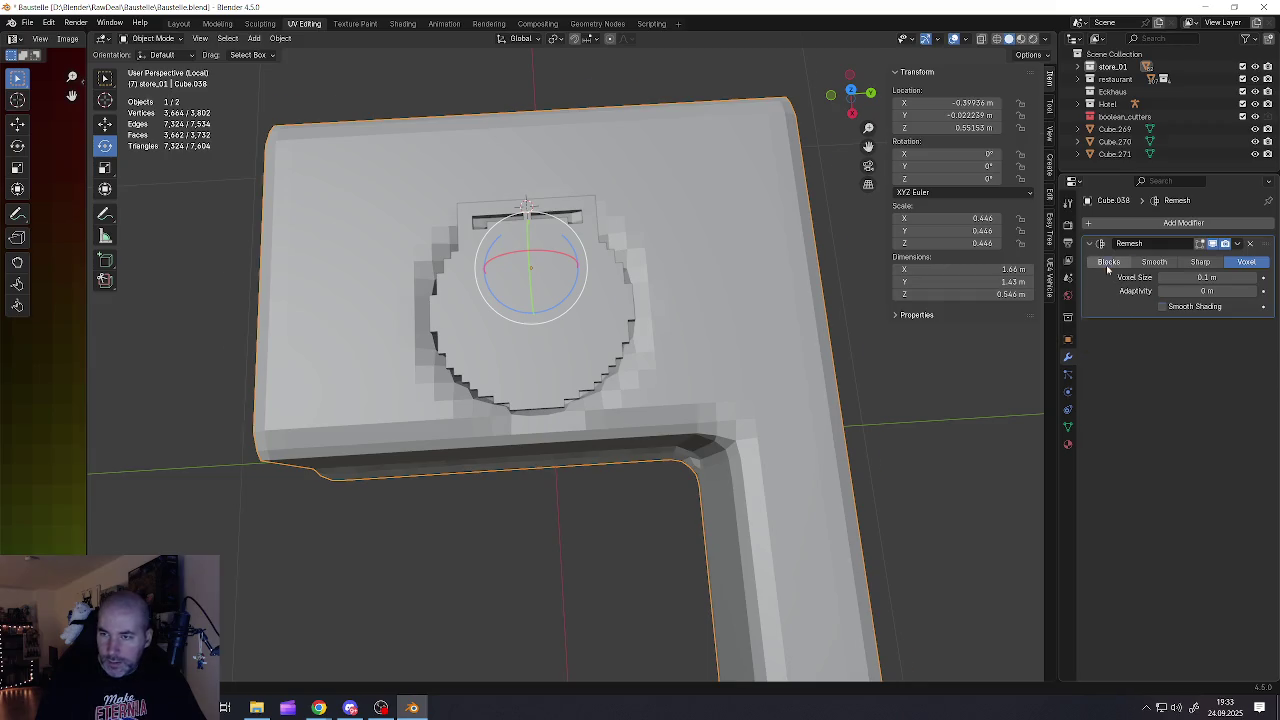
click(1108, 261)
click(1253, 279)
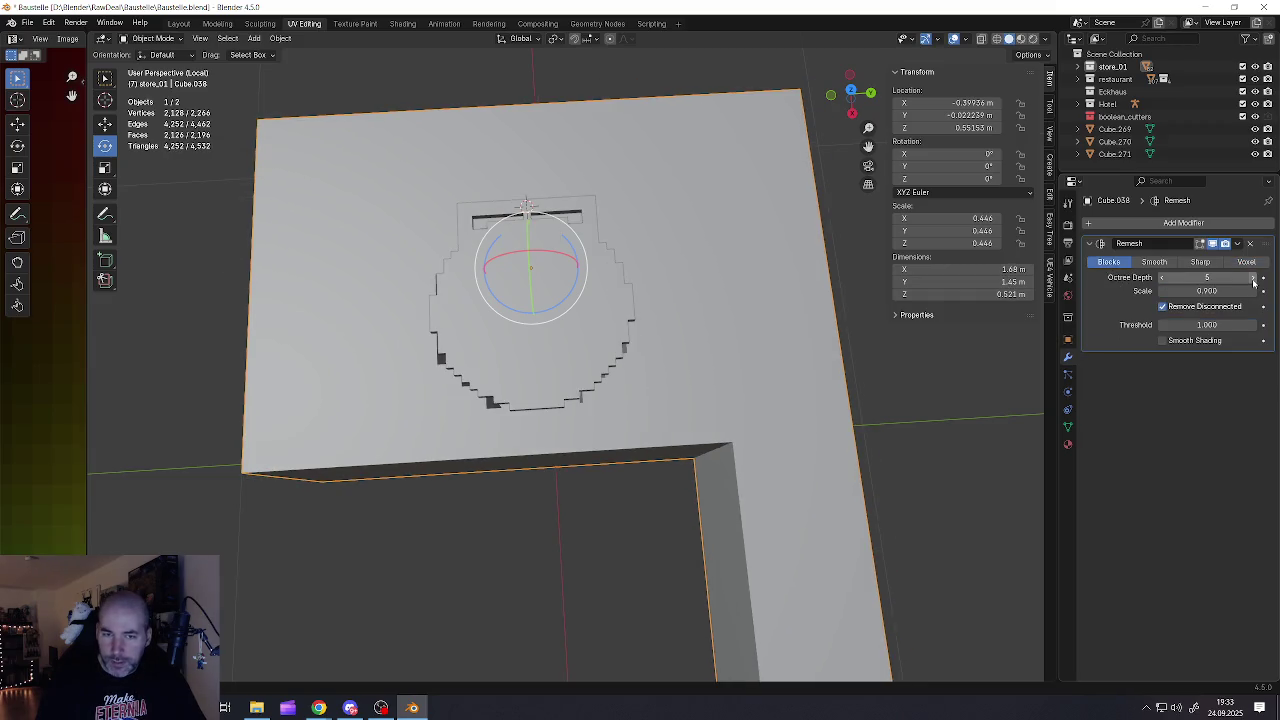
click(1253, 279)
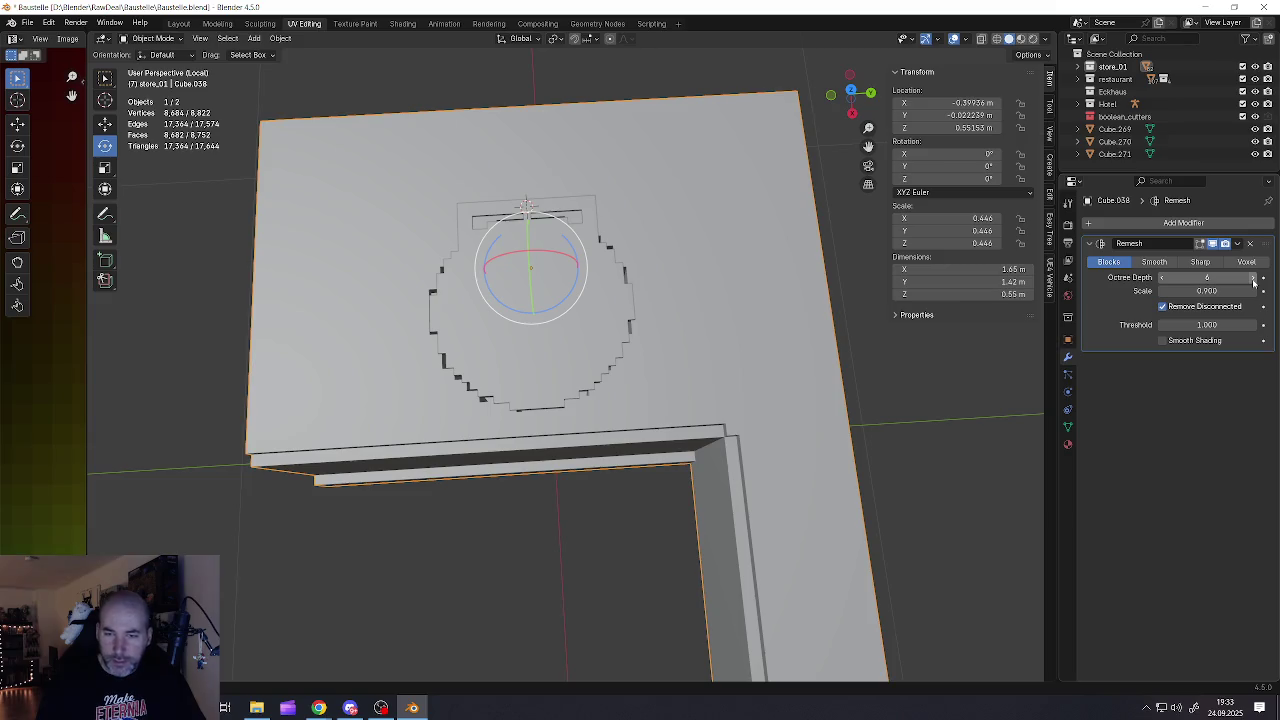
click(1253, 279)
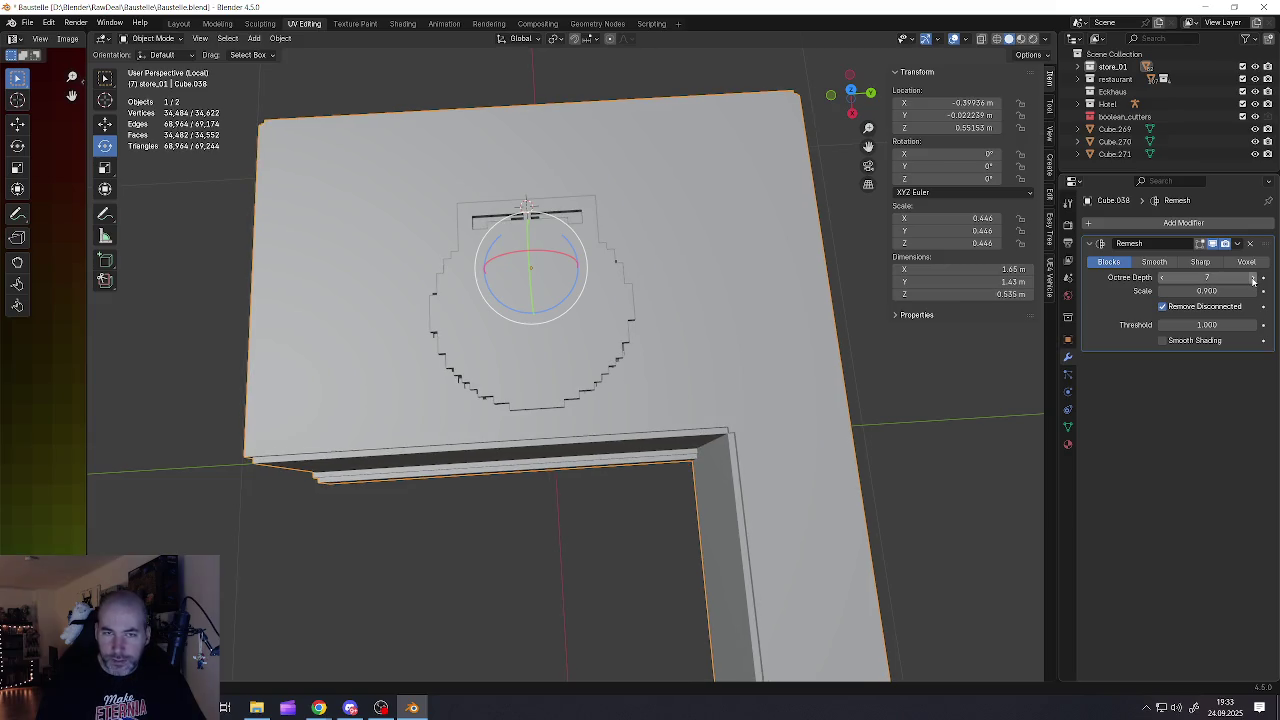
mouse_move(560, 420)
middle_down()
mouse_move(696, 302)
mouse_move(620, 283)
mouse_move(433, 299)
mouse_move(403, 334)
mouse_move(630, 340)
middle_up()
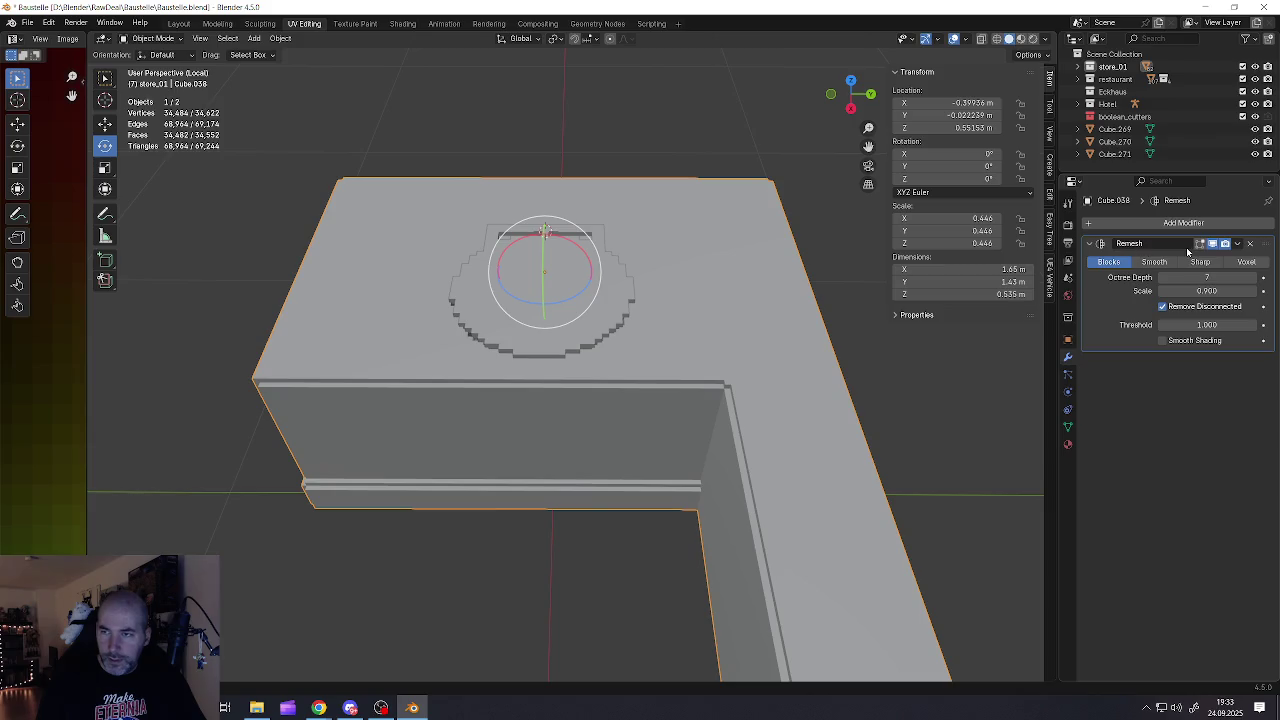
click(1237, 243)
Apply the slab's Remesh modifier and briefly check its geometry in Edit Mode
click(1195, 262)
key(Tab)
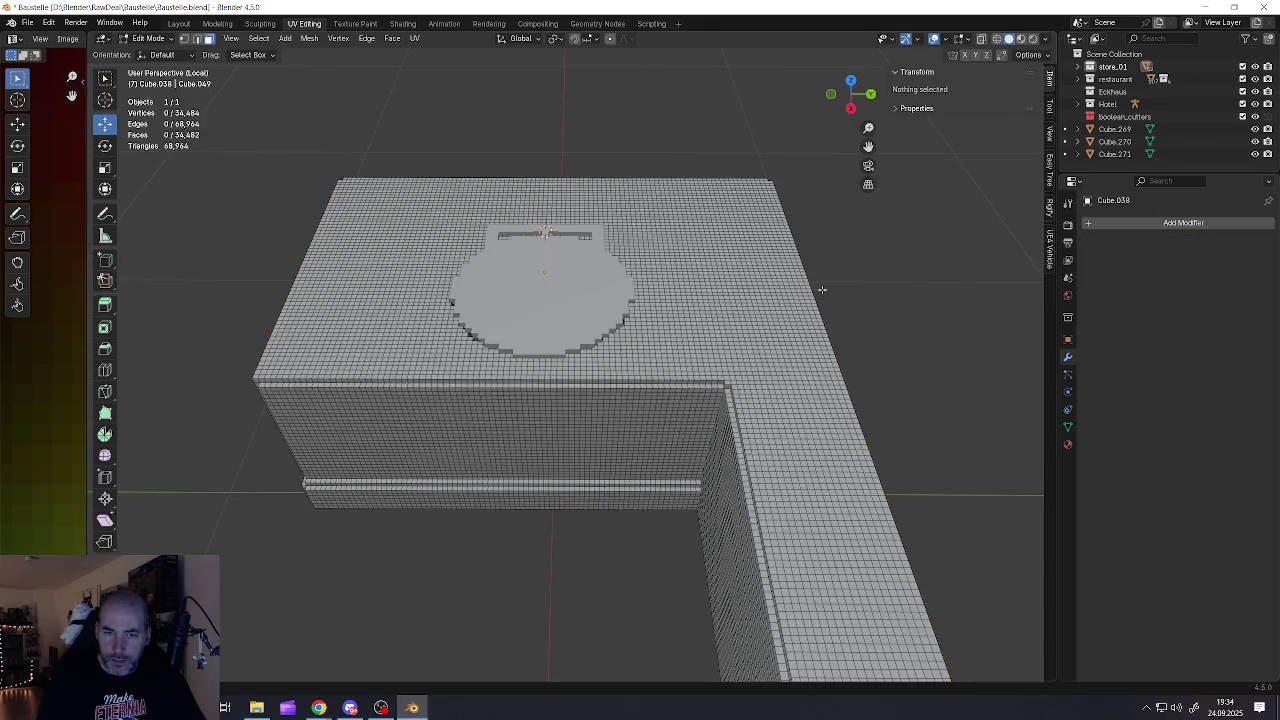
key(x)
key(Escape)
key(Tab)
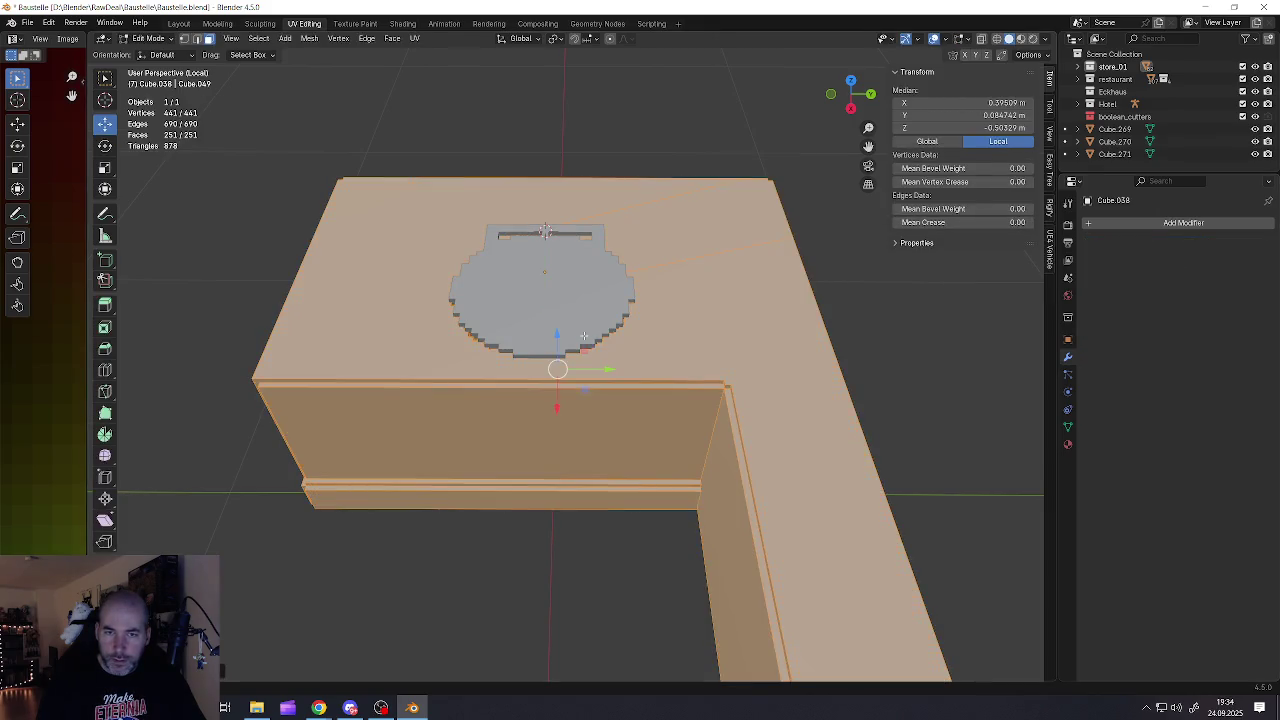
Select the cylinder cutter, undo a test tilt, and scale it up slightly
click(585, 340)
scroll(522, 310, up, 3)
middle_drag(522, 310, 573, 256)
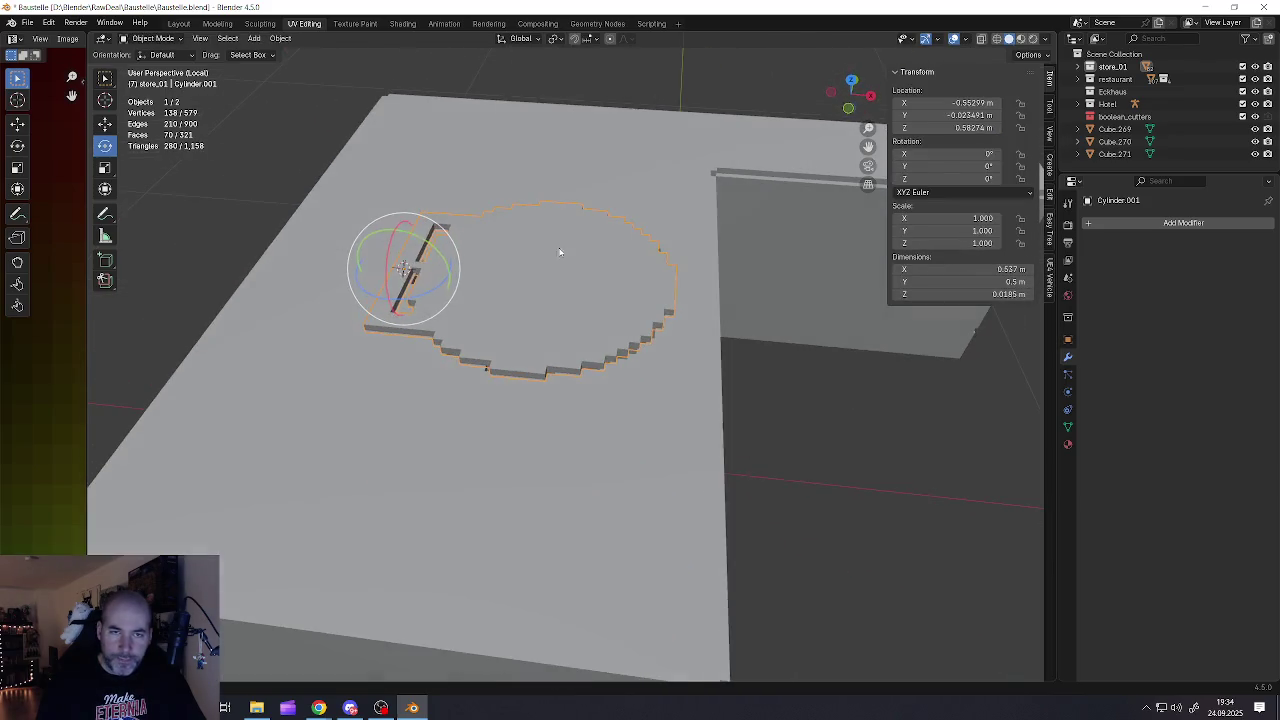
drag(431, 246, 440, 280)
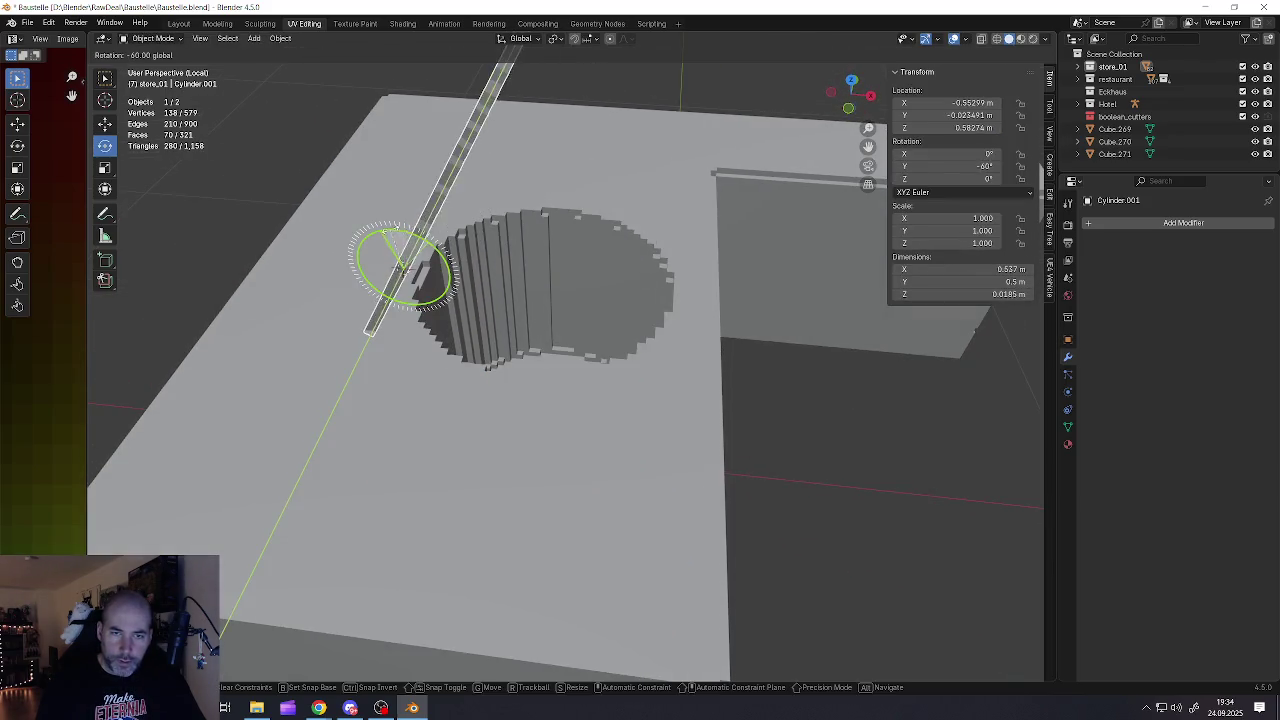
mouse_move(440, 280)
middle_down()
mouse_move(425, 238)
mouse_move(616, 353)
mouse_move(414, 345)
mouse_move(451, 360)
mouse_move(523, 331)
middle_up()
key(ctrl+z)
key(s)
click(735, 430)
Try rotating the cutter upright on Y, then undo back to flat
key(r)
key(y)
click(383, 357)
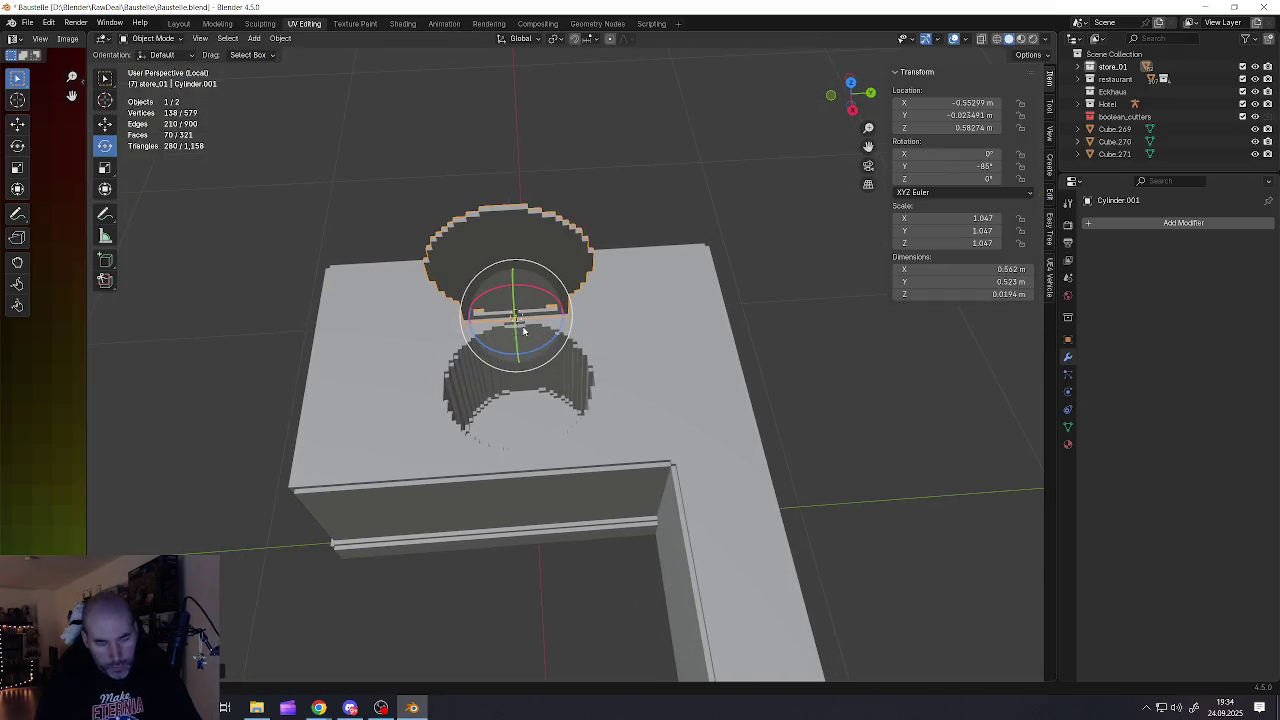
key(ctrl+z)
Apply the cutter's scale and reselect the roof slab
key(ctrl+a)
click(528, 389)
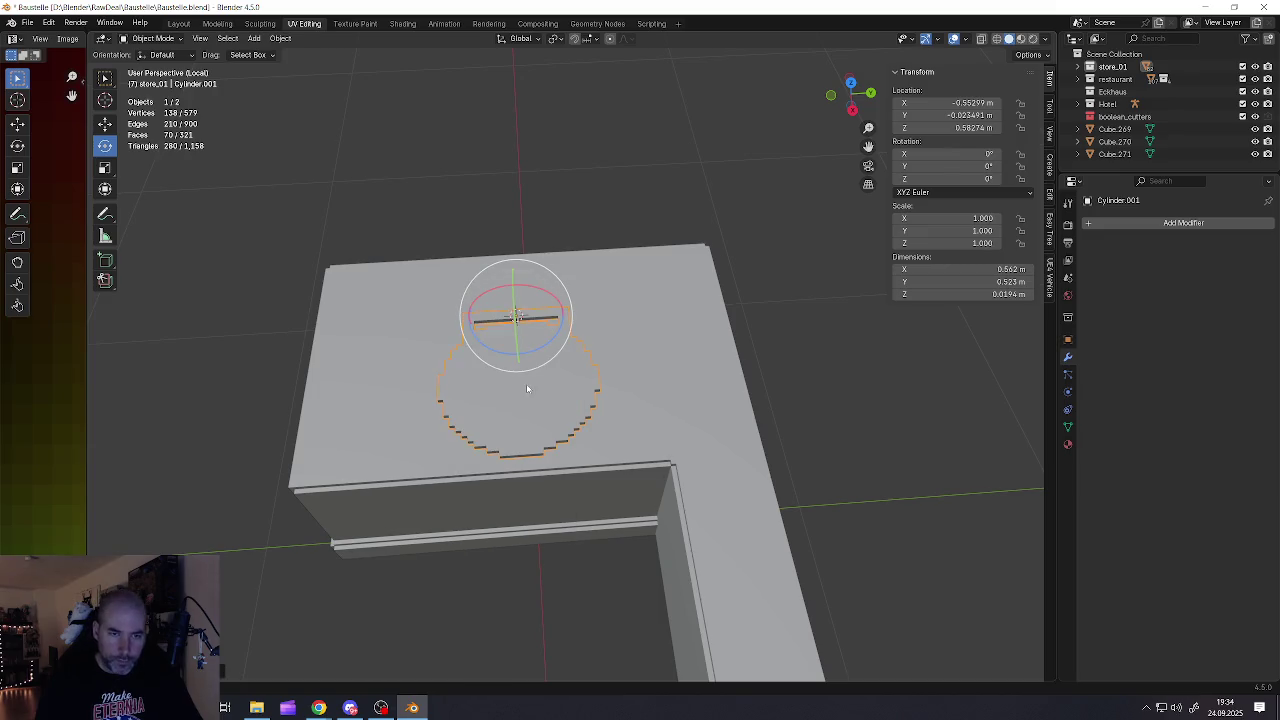
click(550, 408)
scroll(555, 400, down, 4)
scroll(560, 380, up, 3)
mouse_move(565, 360)
middle_down()
mouse_move(577, 318)
mouse_move(692, 326)
mouse_move(594, 334)
mouse_move(566, 356)
mouse_move(605, 368)
middle_up()
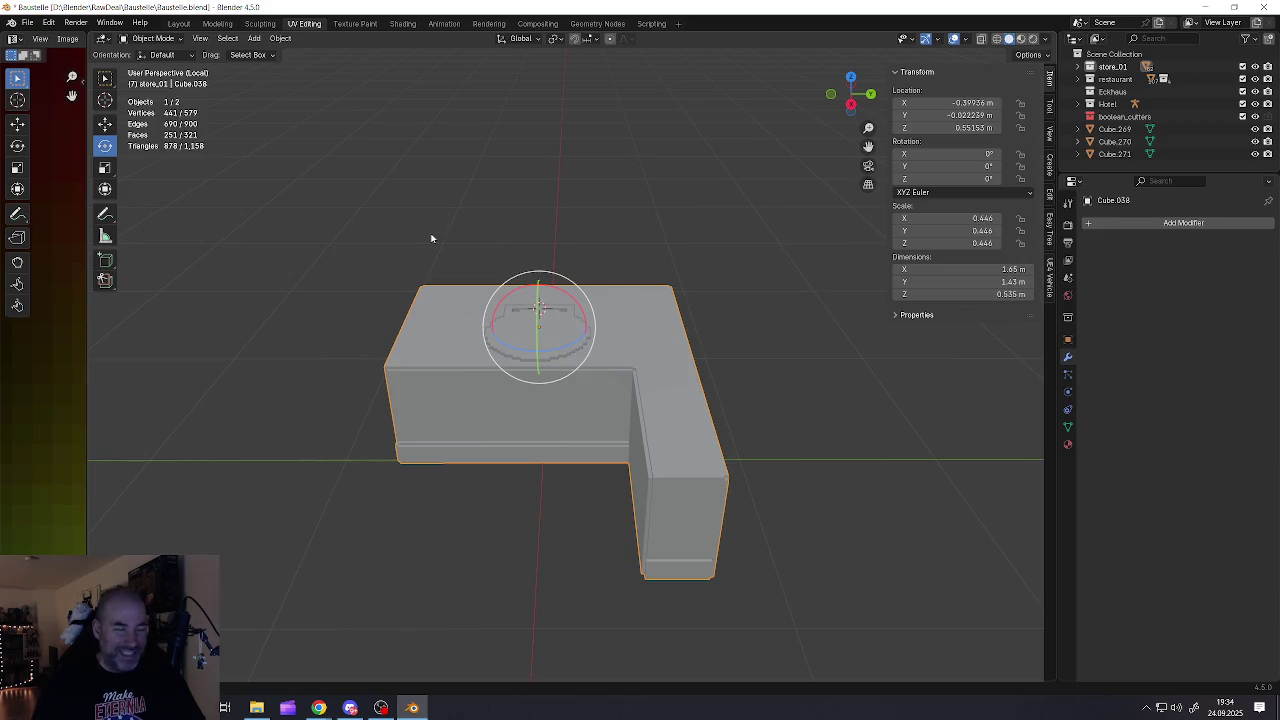
Save Baustelle.blend again, deselect everything, and bring up the Add menu
click(27, 22)
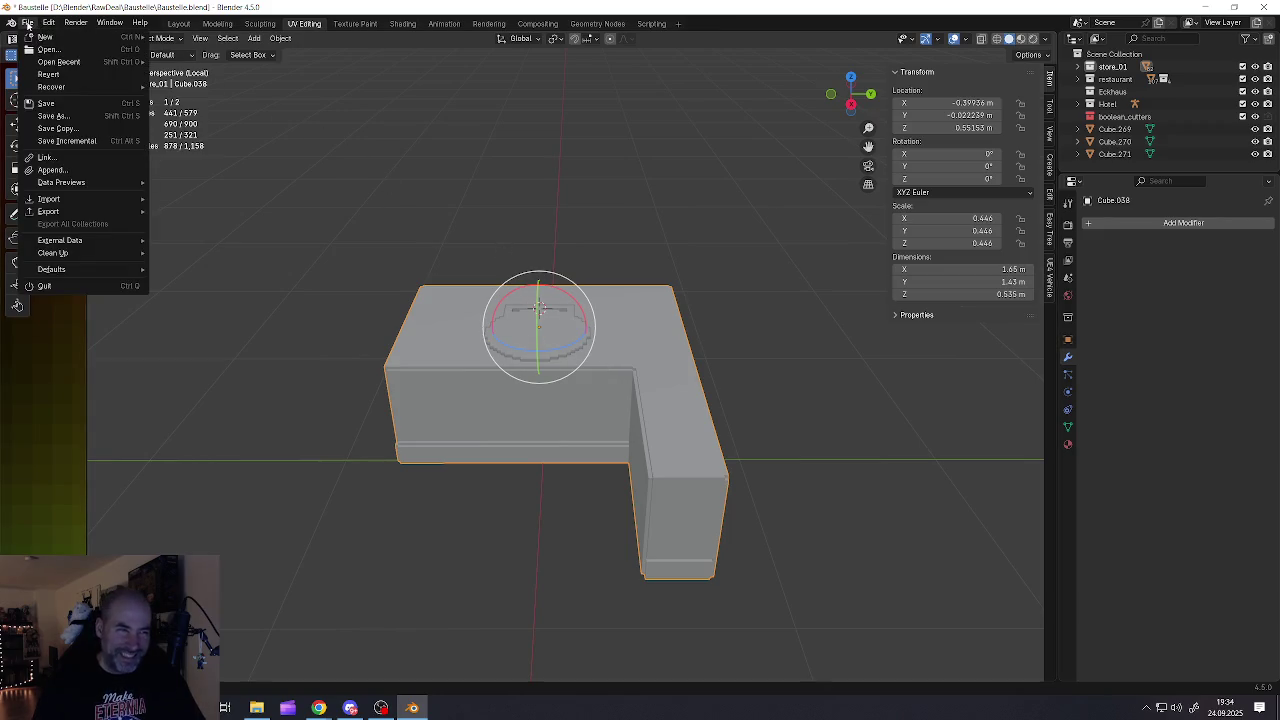
click(55, 104)
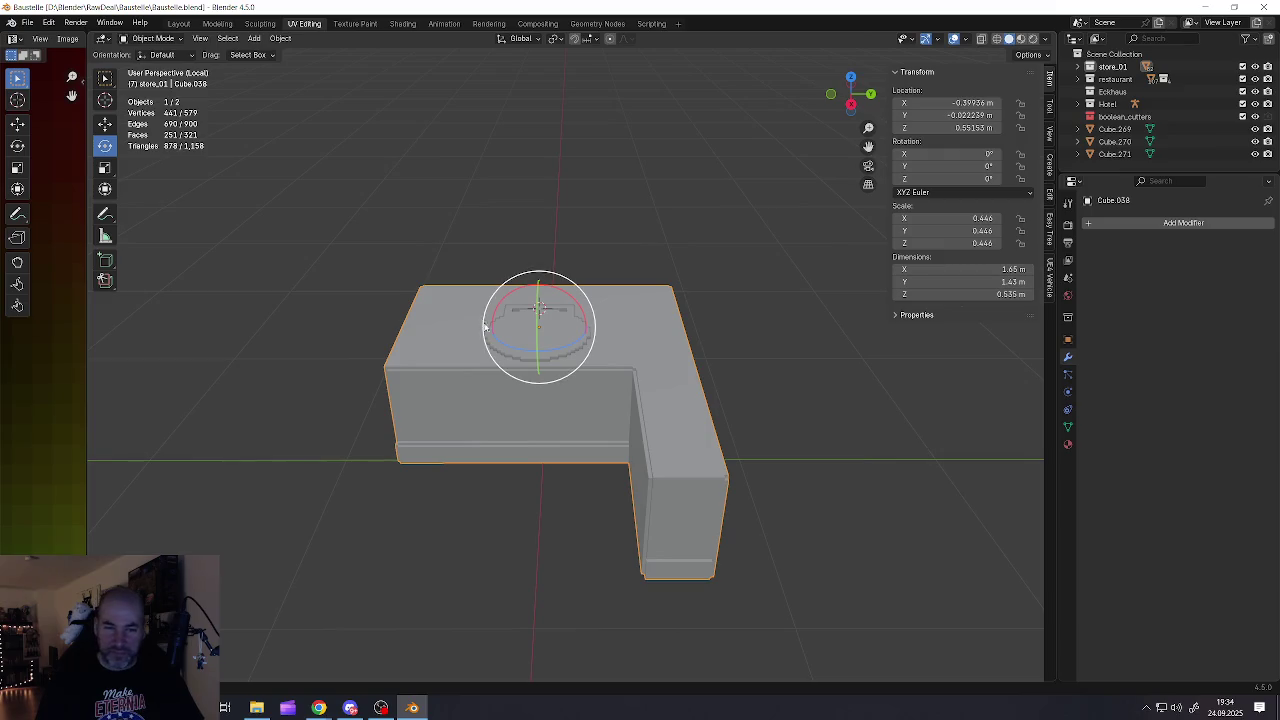
shift+middle_drag(551, 343, 563, 325)
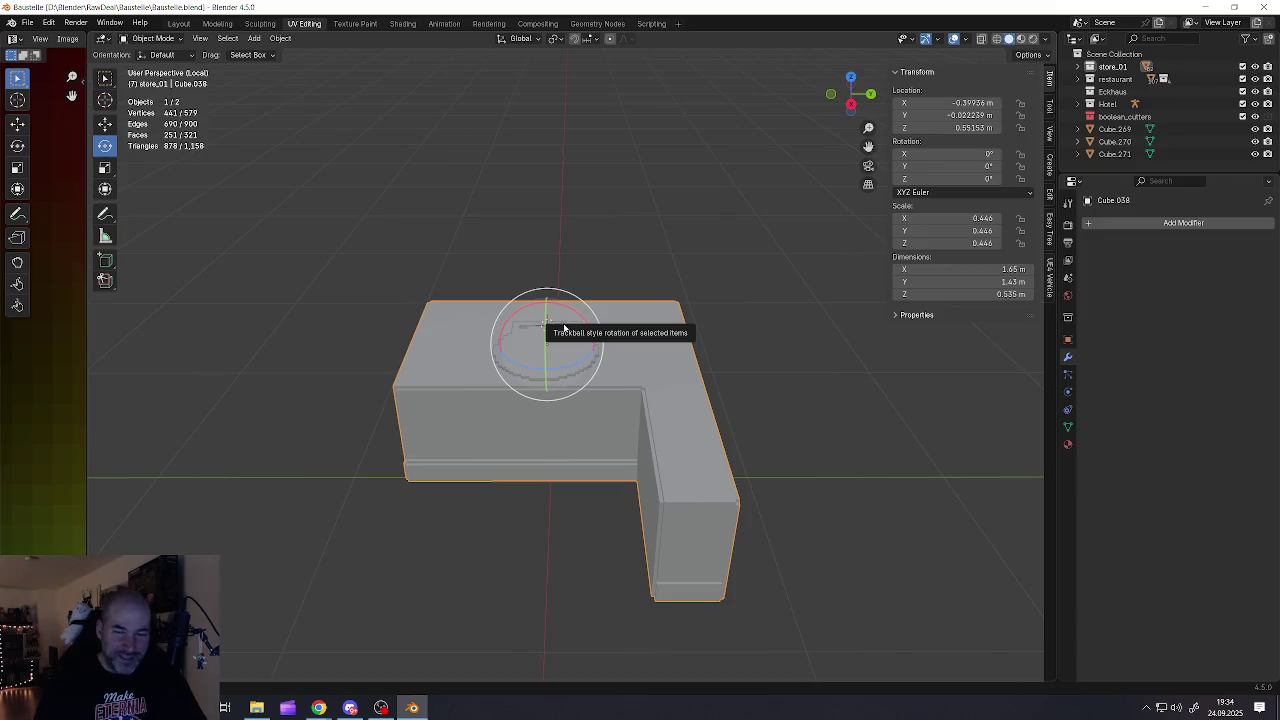
key(alt+a)
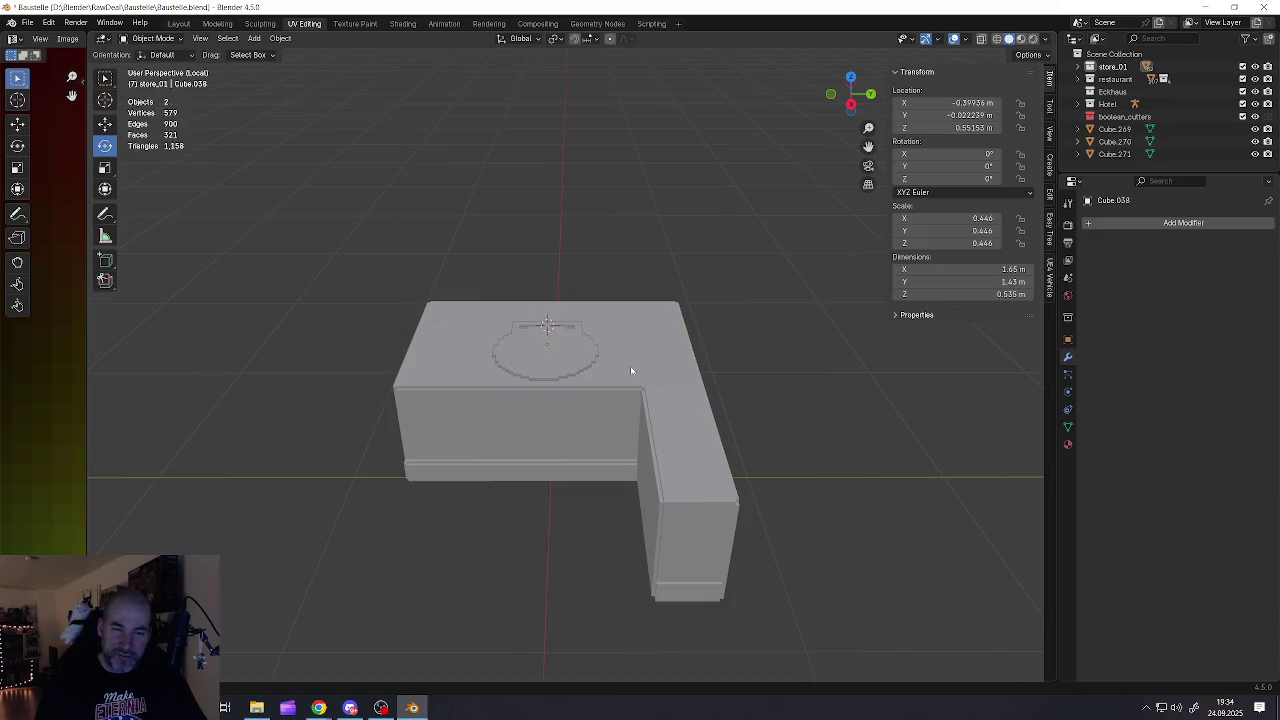
key(shift+a)
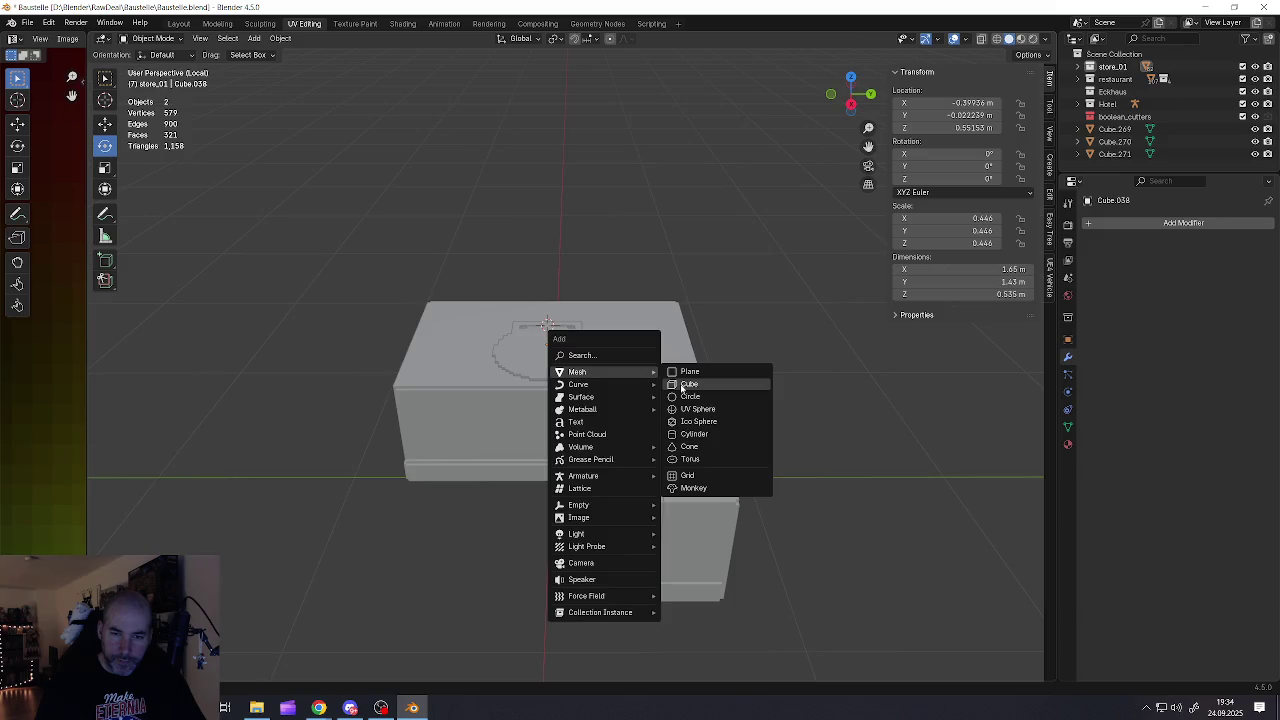
Add a small cube and move it onto the roof near the inner corner
click(683, 385)
key(s)
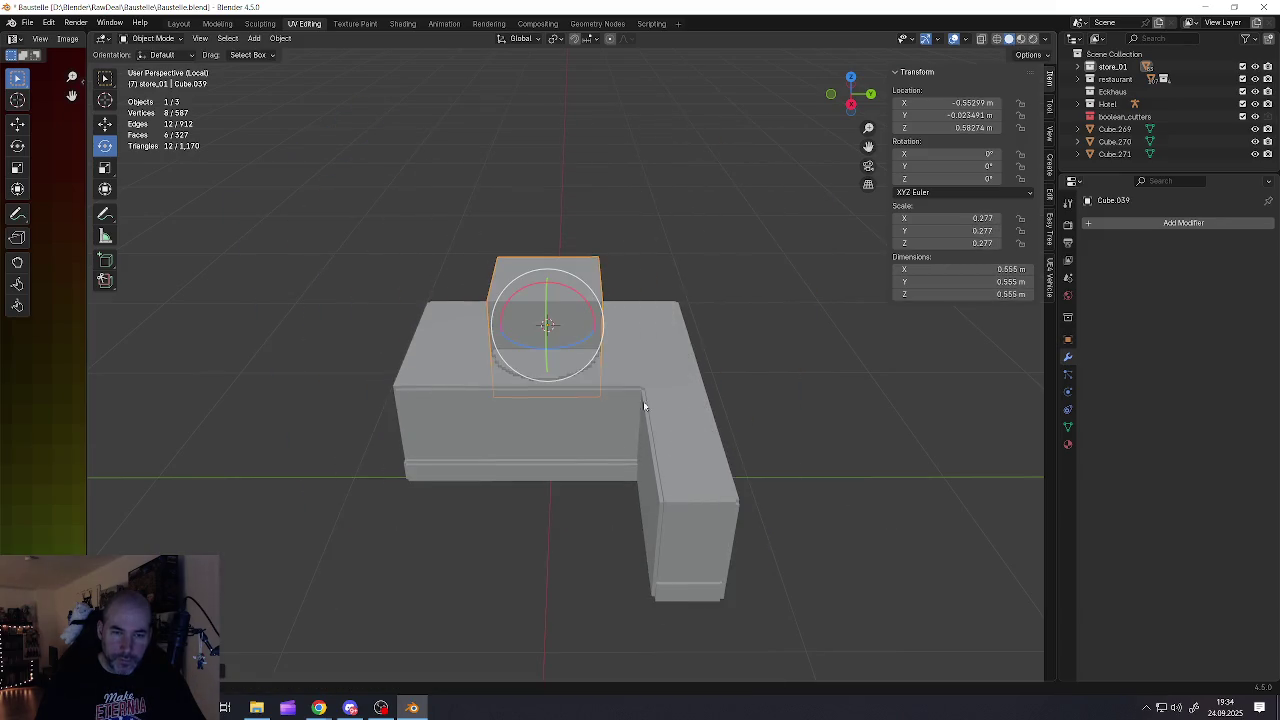
click(573, 340)
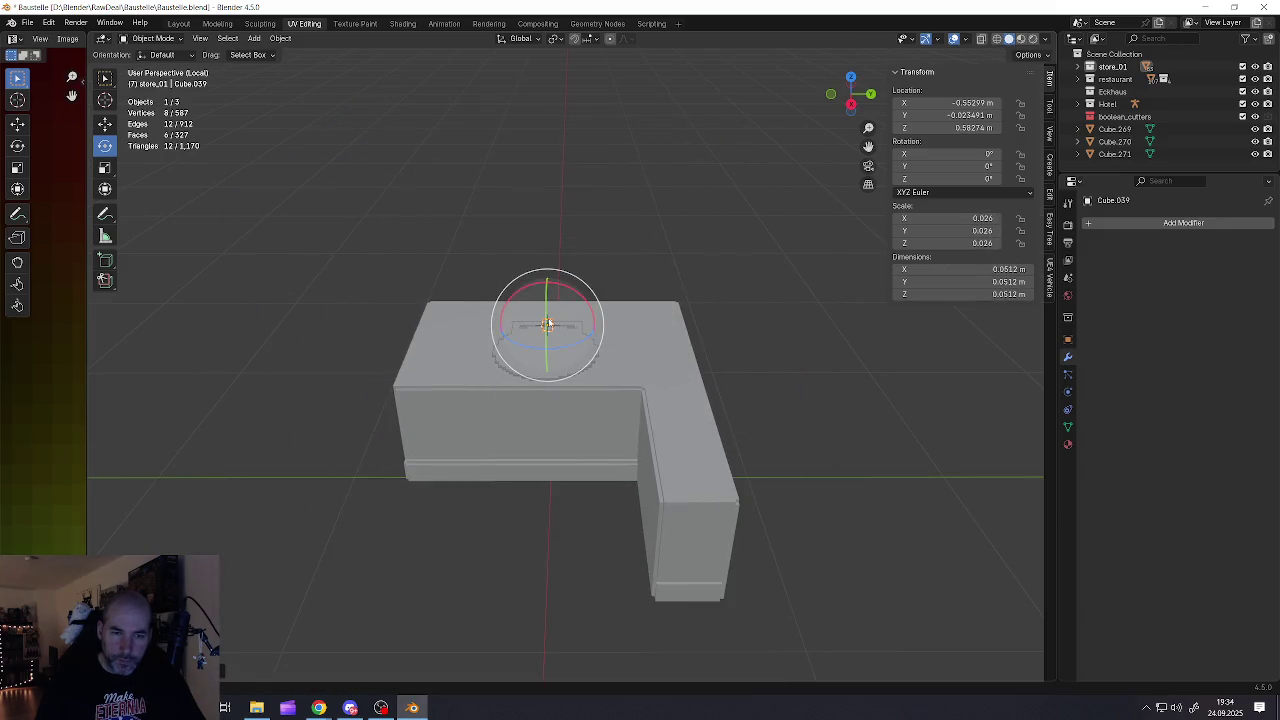
click(105, 124)
drag(576, 318, 662, 320)
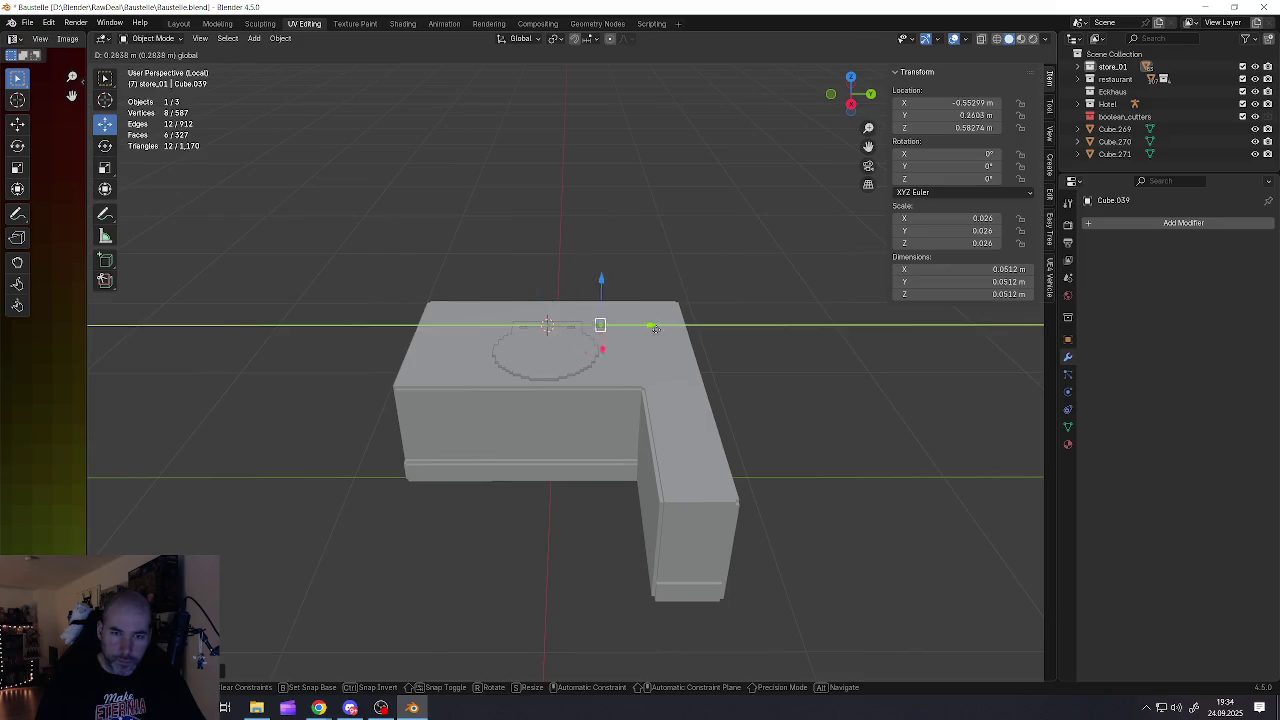
scroll(617, 343, up, 3)
middle_drag(617, 343, 700, 338)
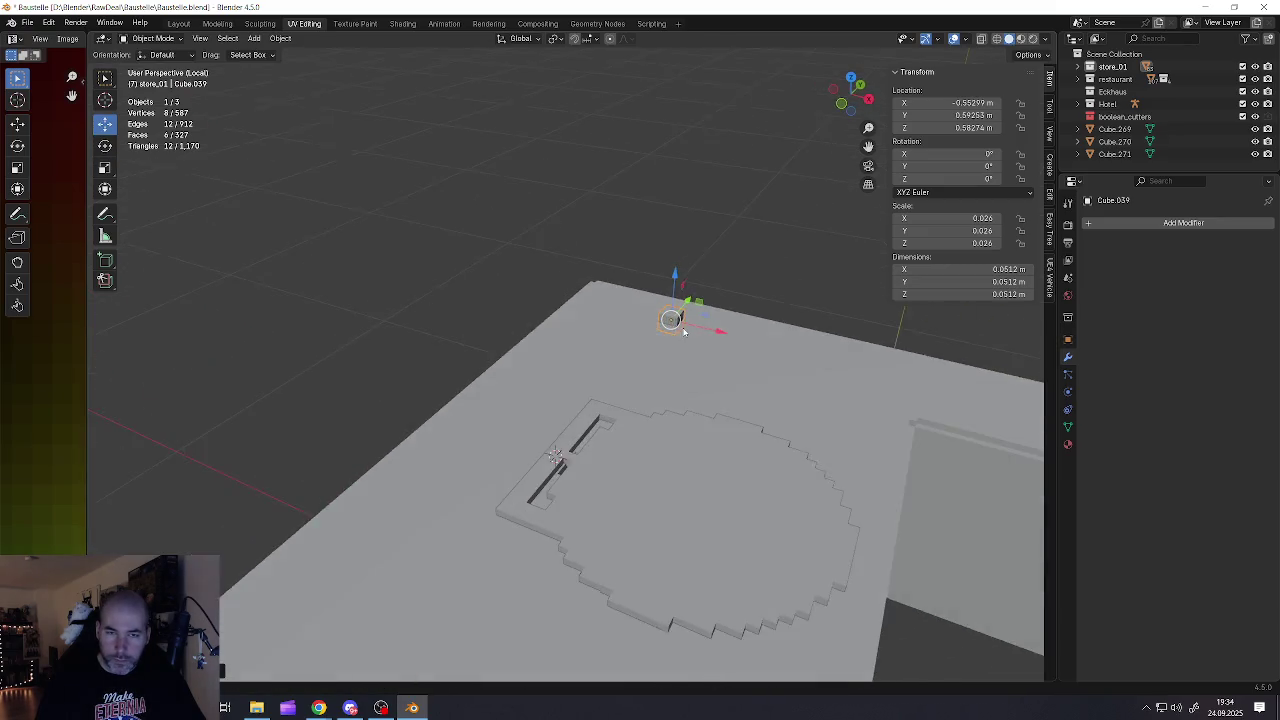
drag(700, 338, 987, 383)
shift+middle_drag(987, 383, 716, 391)
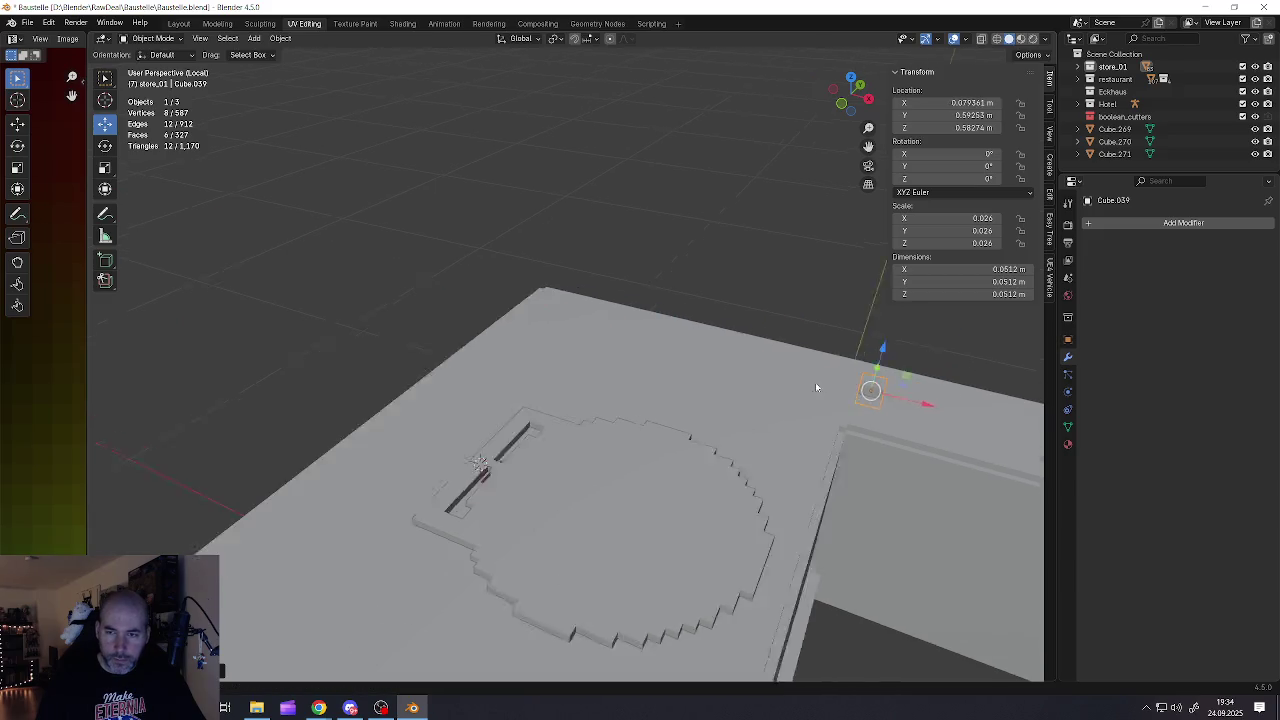
drag(707, 367, 707, 359)
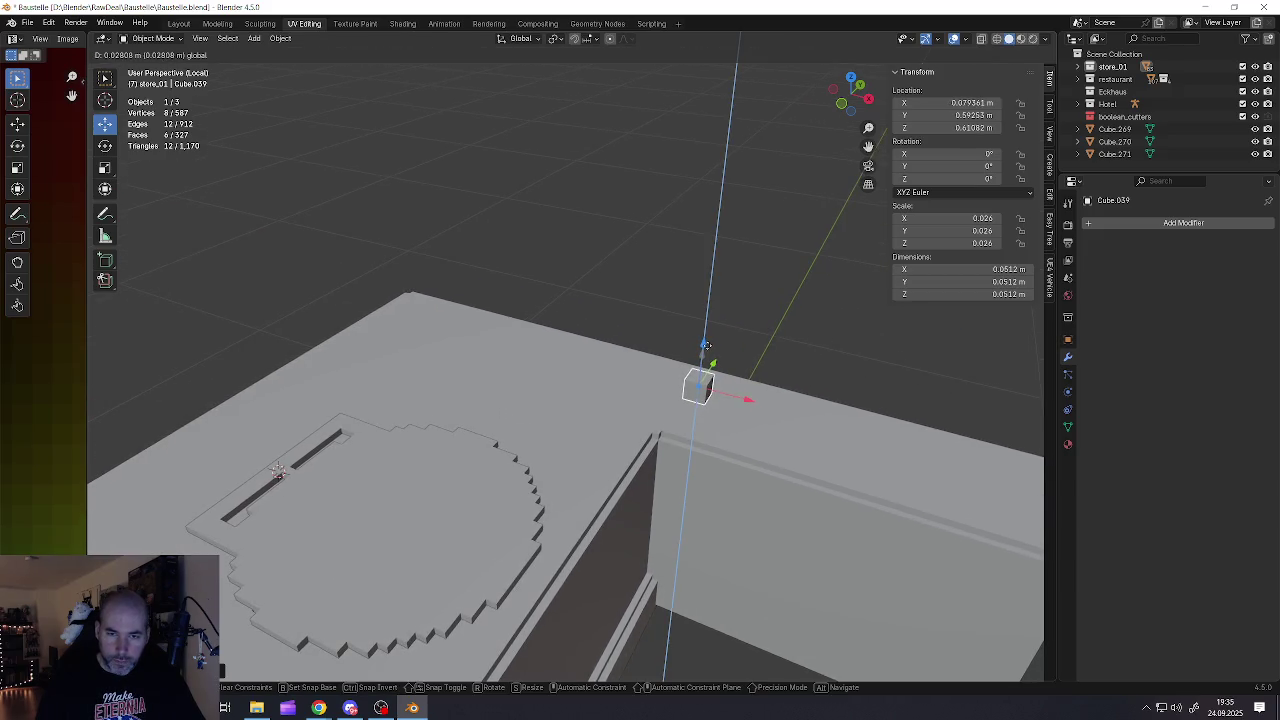
key(KP_Decimal)
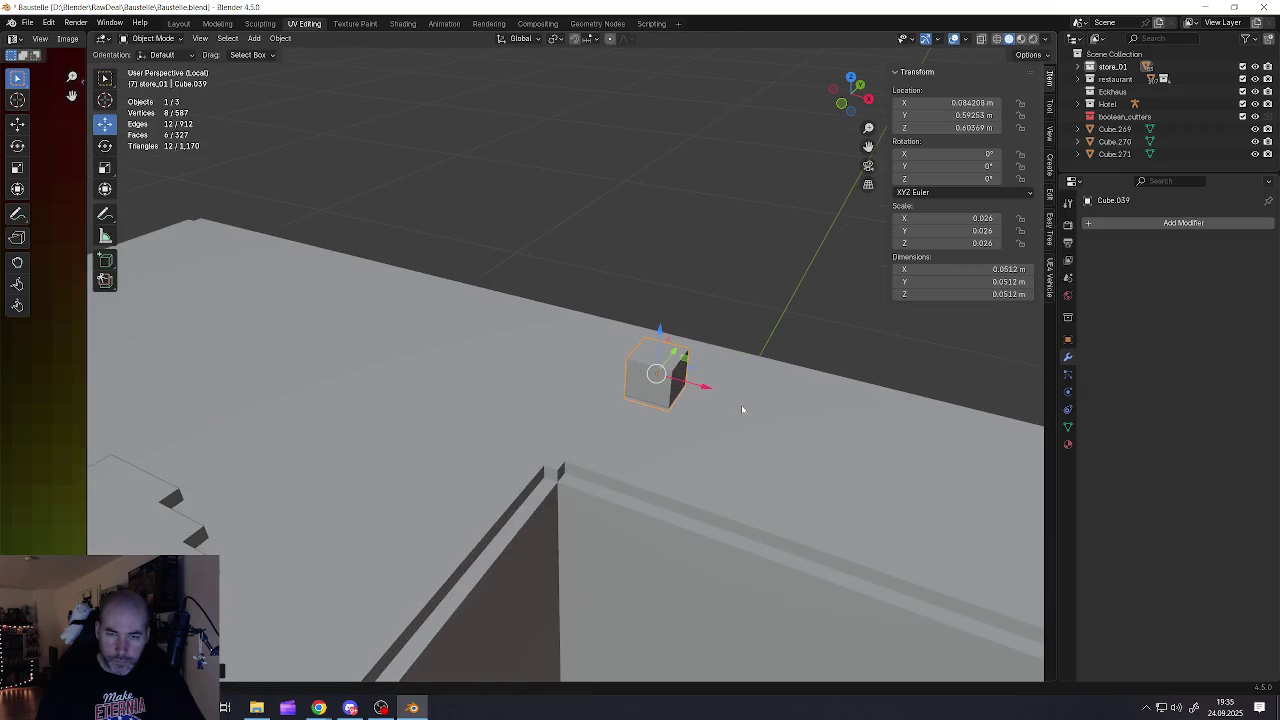
Stretch the cube along X into a bar and lengthen its extruded end faces
key(Tab)
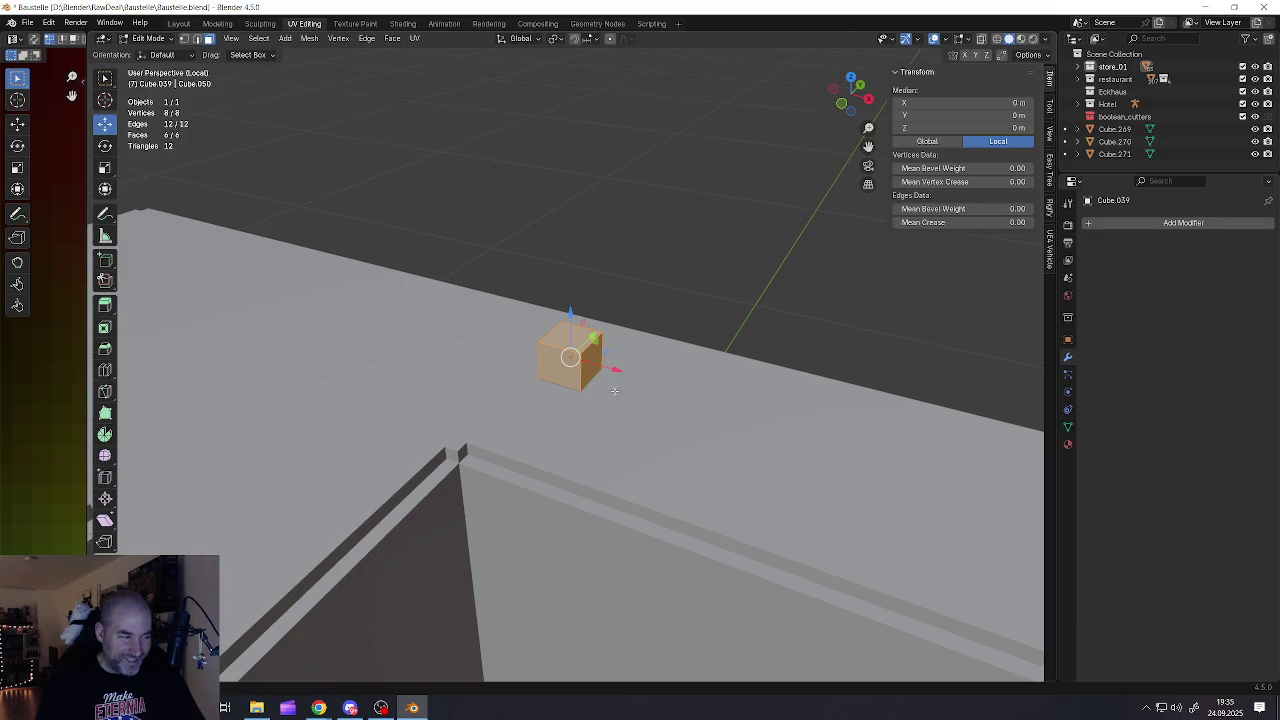
key(s)
key(x)
click(720, 423)
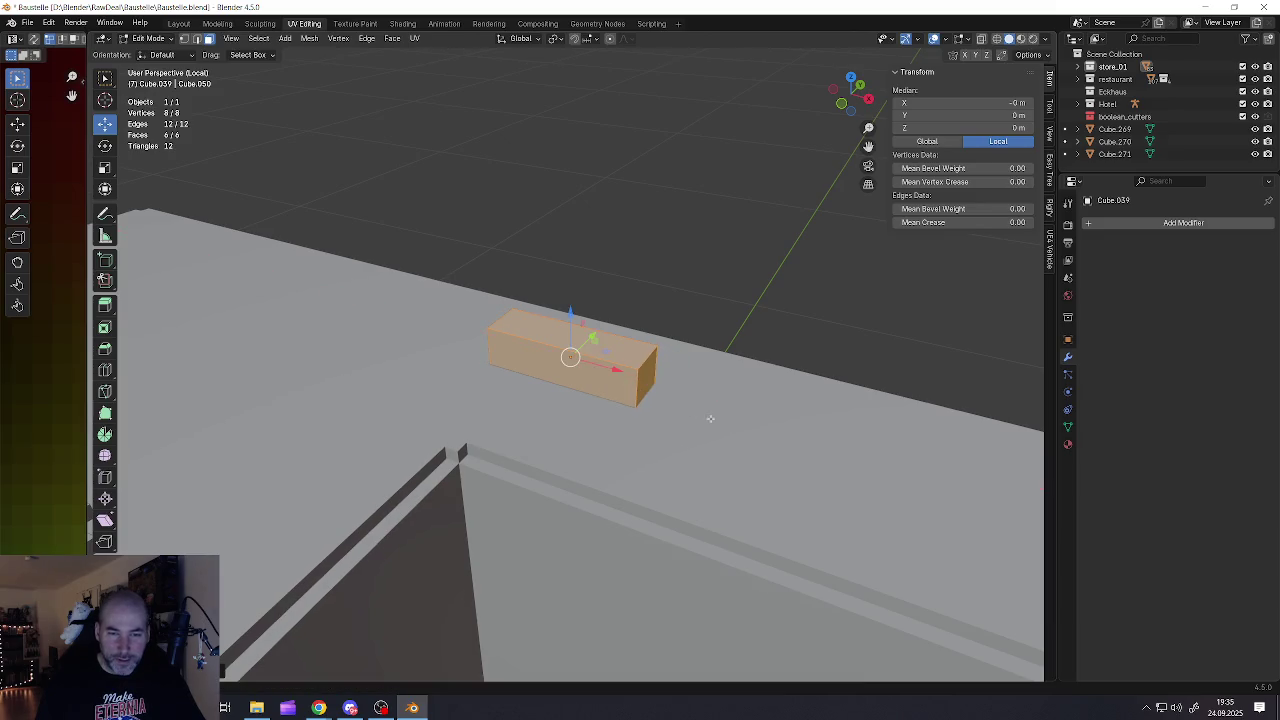
click(646, 378)
middle_drag(646, 378, 651, 366)
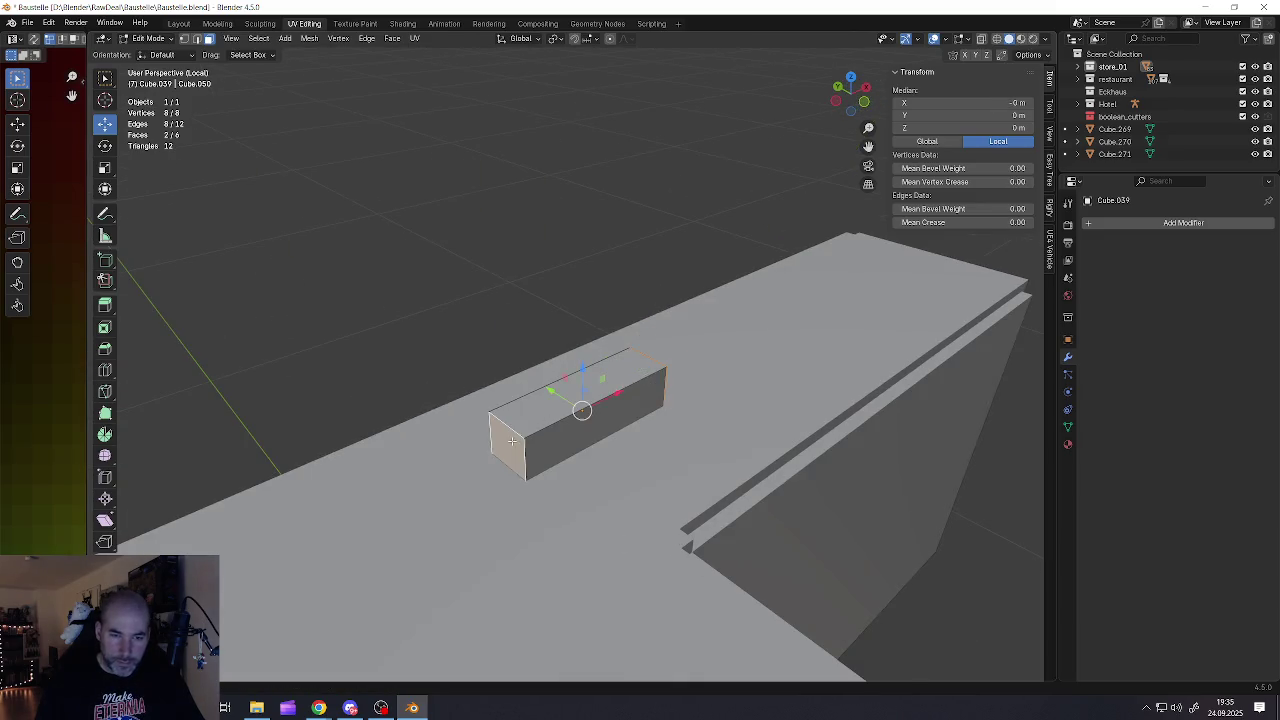
scroll(510, 440, up, 2)
key(e)
right_click(727, 455)
key(s)
key(x)
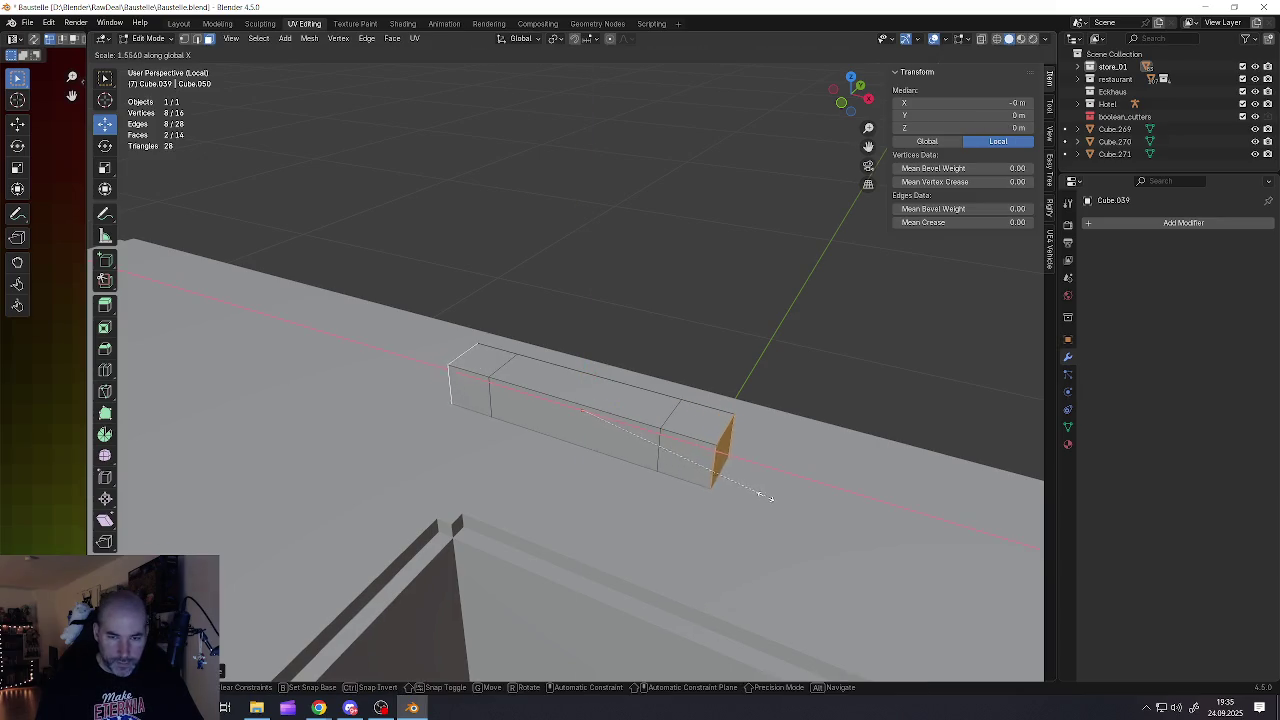
click(758, 492)
middle_drag(660, 467, 655, 441)
Extrude the bar's two bottom end faces downward into long legs
key(Tab)
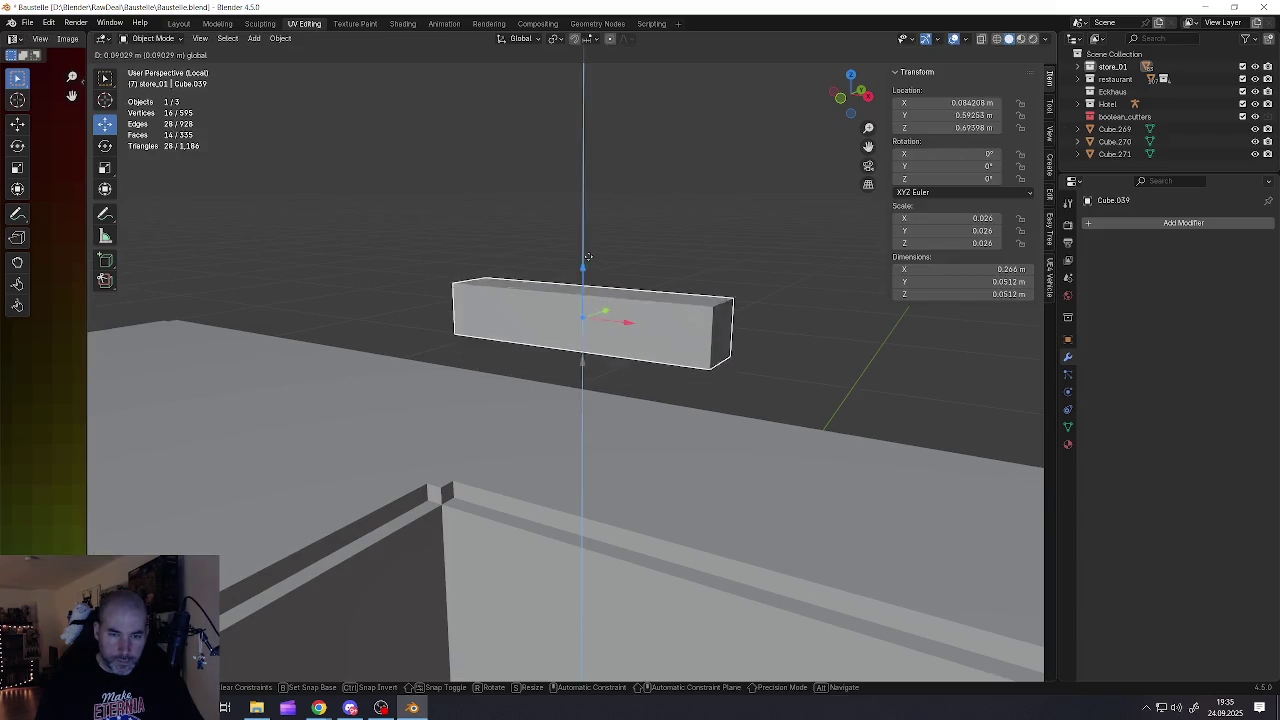
middle_drag(585, 376, 696, 279)
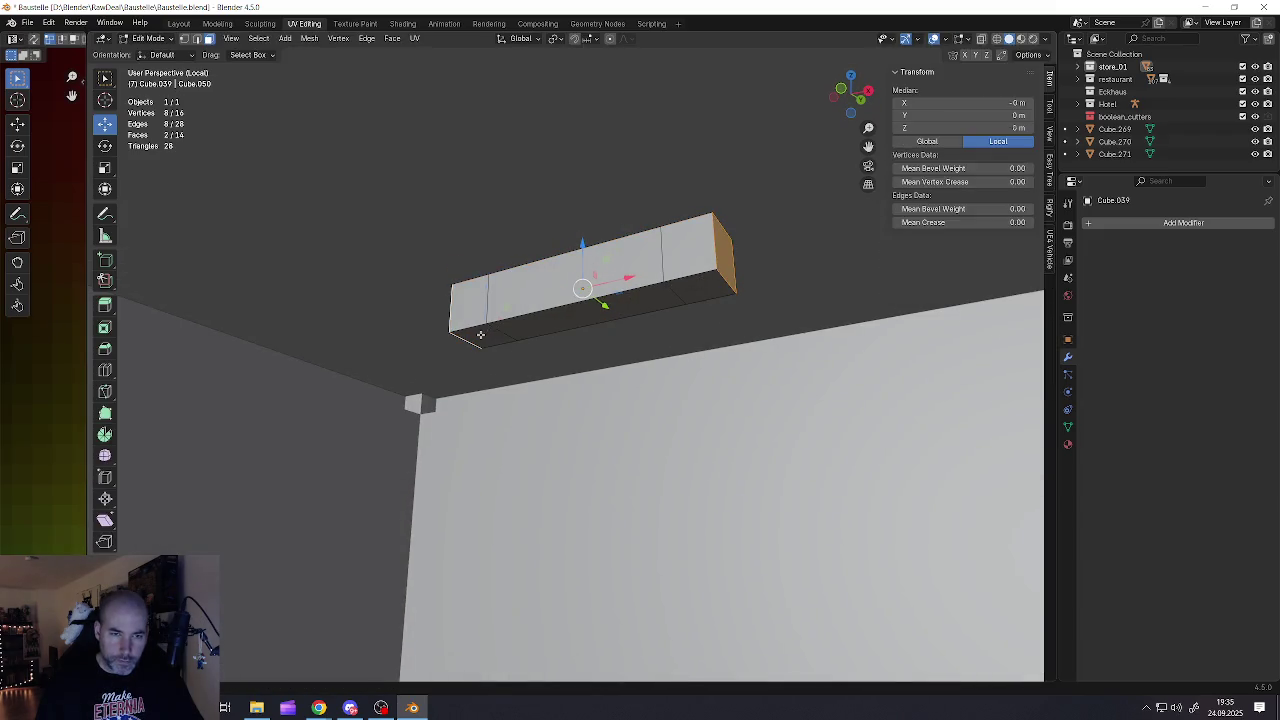
click(480, 335)
shift+click(695, 291)
middle_drag(695, 291, 670, 323)
key(e)
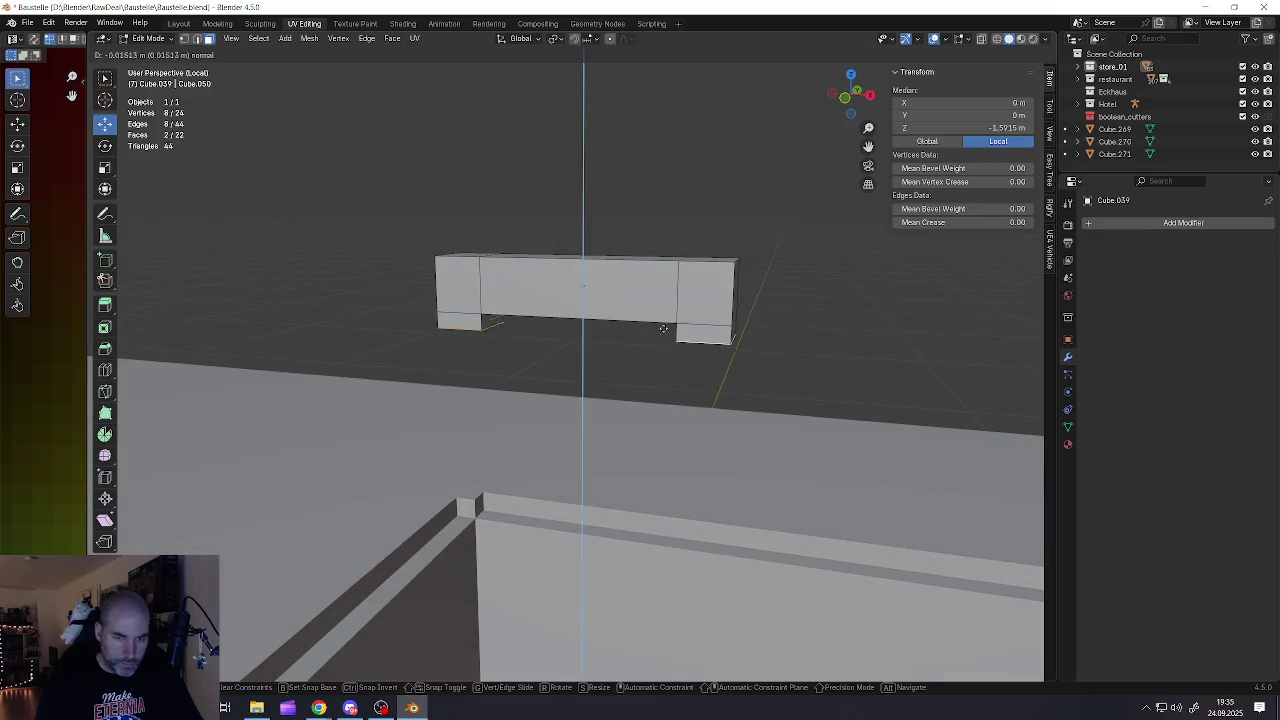
click(660, 379)
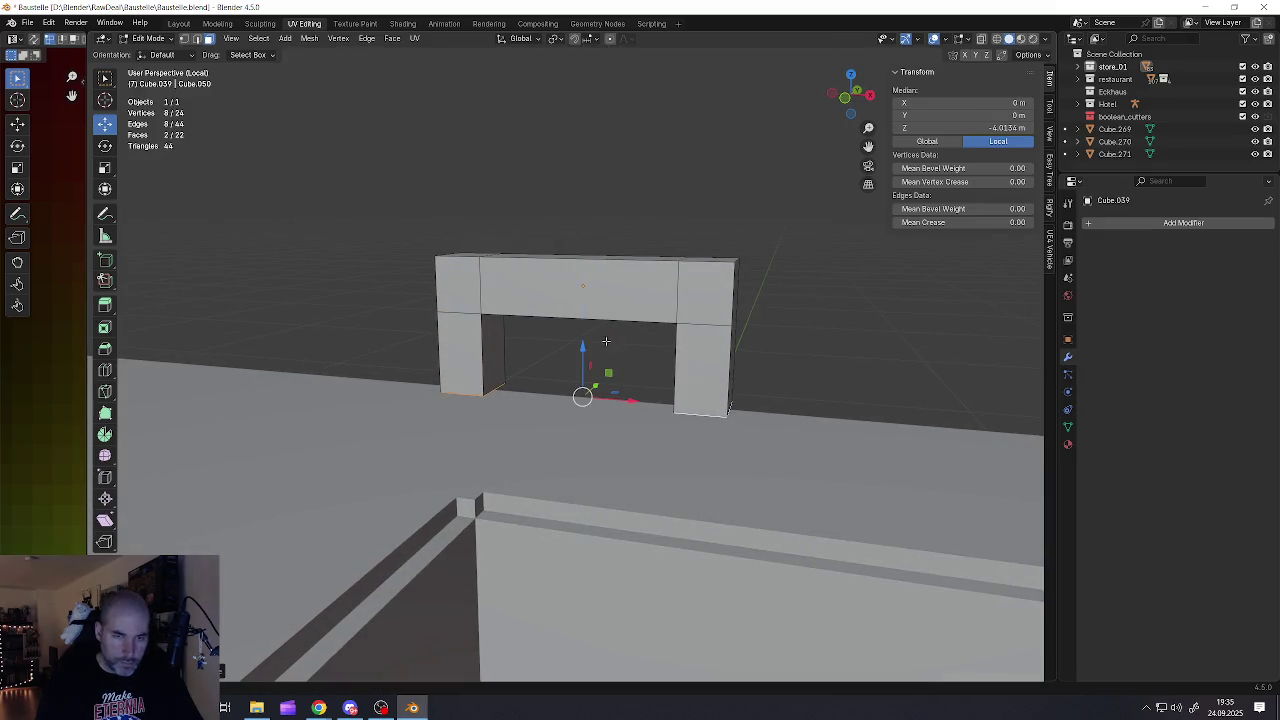
key(g)
key(z)
click(582, 368)
key(Tab)
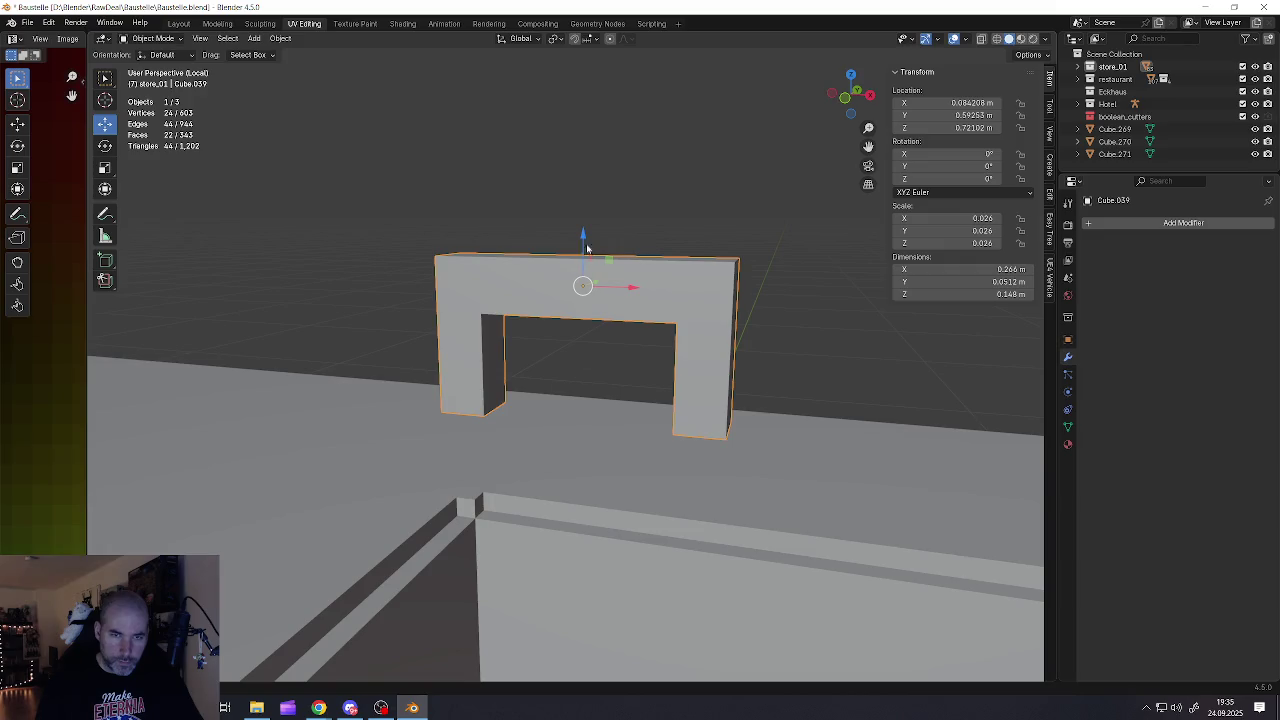
Lower the bracket slightly along Z so it sits on the roof
key(g)
key(z)
click(587, 262)
mouse_move(587, 262)
middle_down()
mouse_move(549, 349)
mouse_move(545, 335)
mouse_move(590, 370)
middle_up()
Bevel all of the bracket's edges, then deselect it
key(Tab)
key(a)
key(ctrl+b)
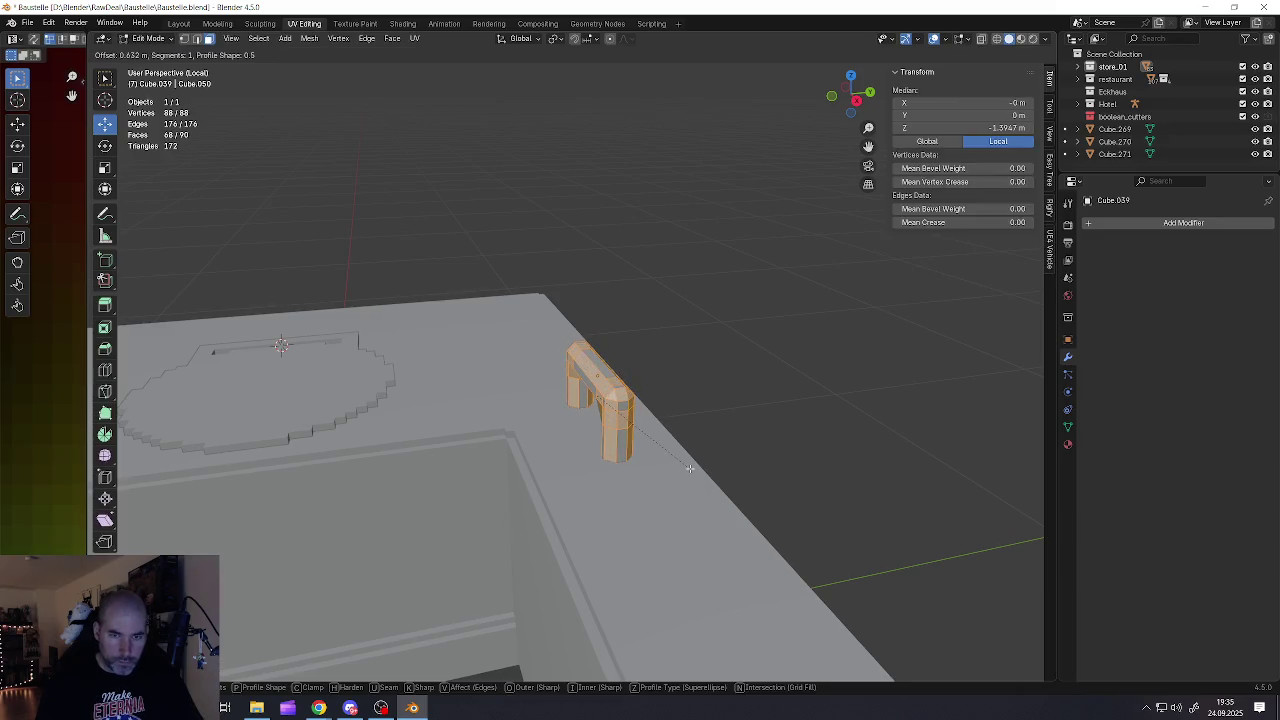
click(679, 464)
key(Tab)
mouse_move(679, 464)
middle_down()
mouse_move(575, 374)
mouse_move(574, 423)
middle_up()
key(alt+a)
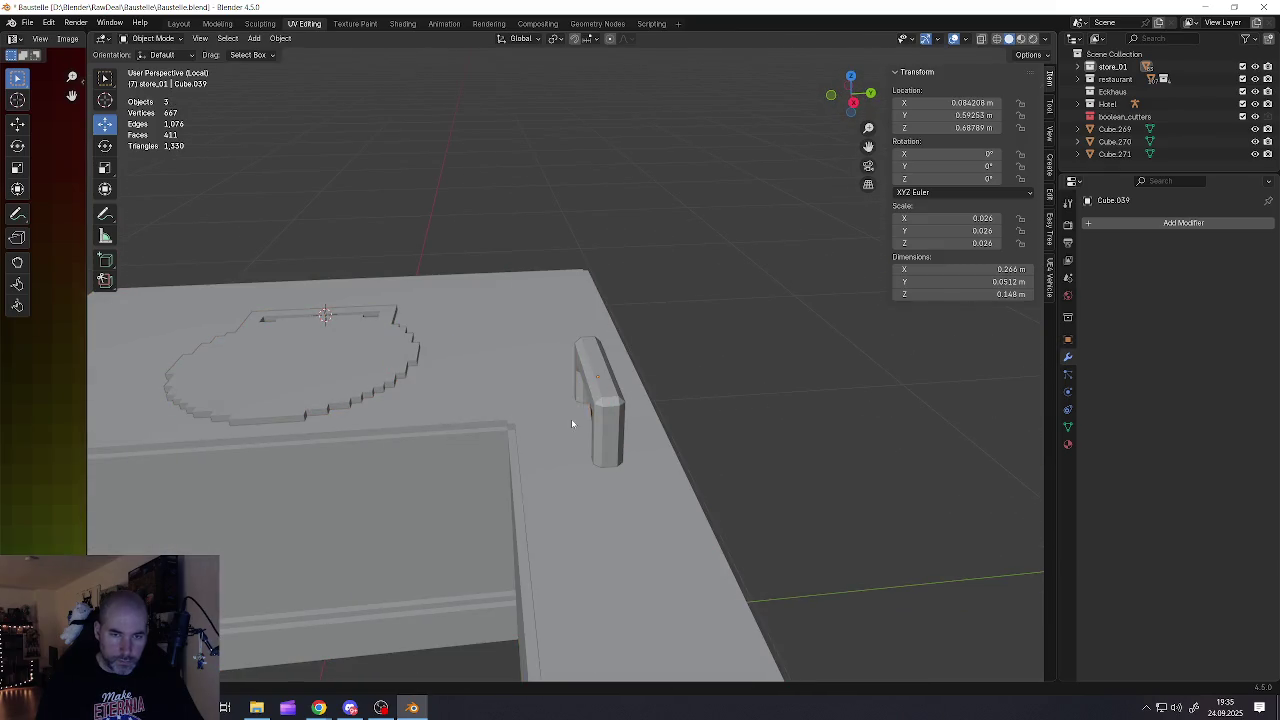
key(shift+a)
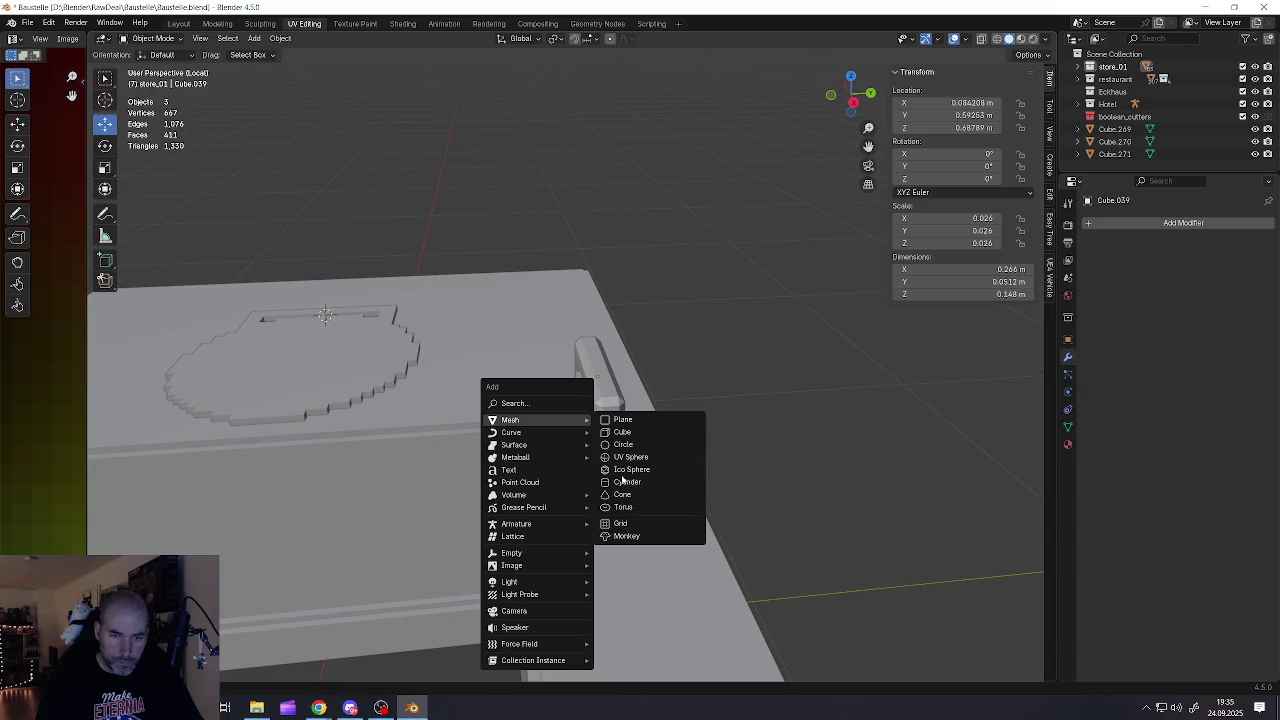
Add a cylinder, rotate it 90° onto its side, and shrink it
click(626, 482)
key(KP_Decimal)
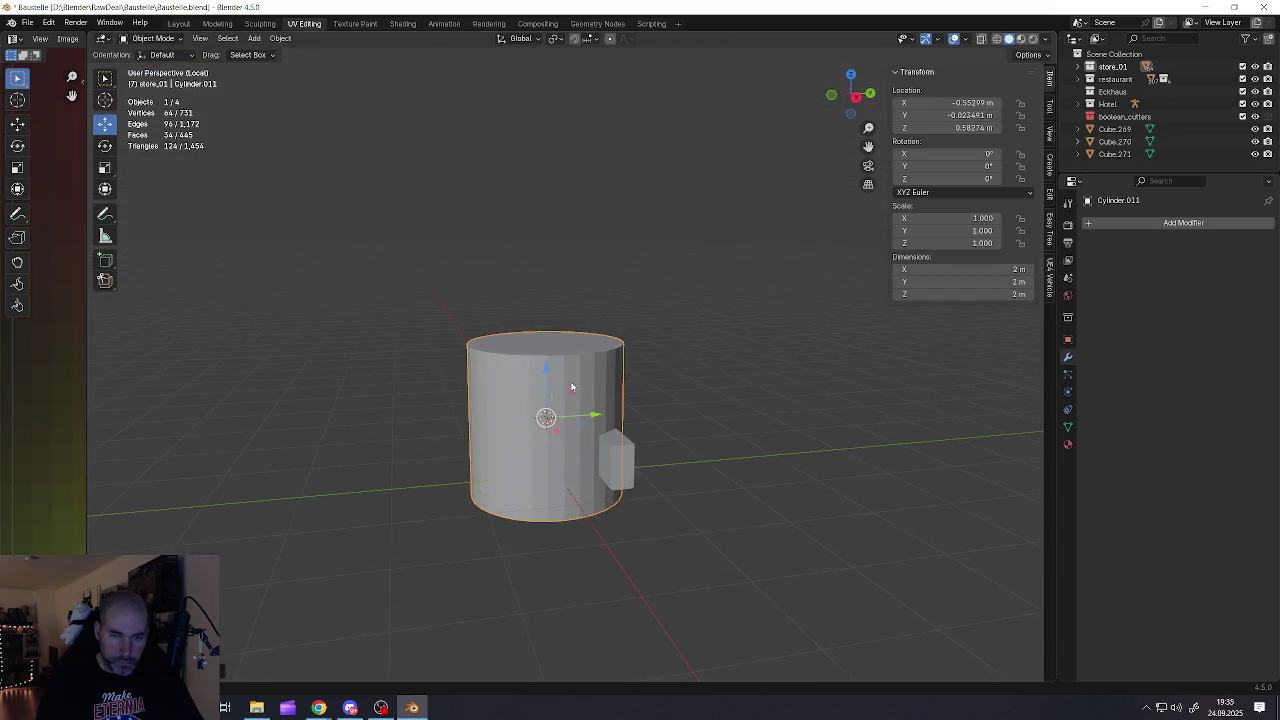
click(105, 146)
middle_drag(570, 395, 614, 392)
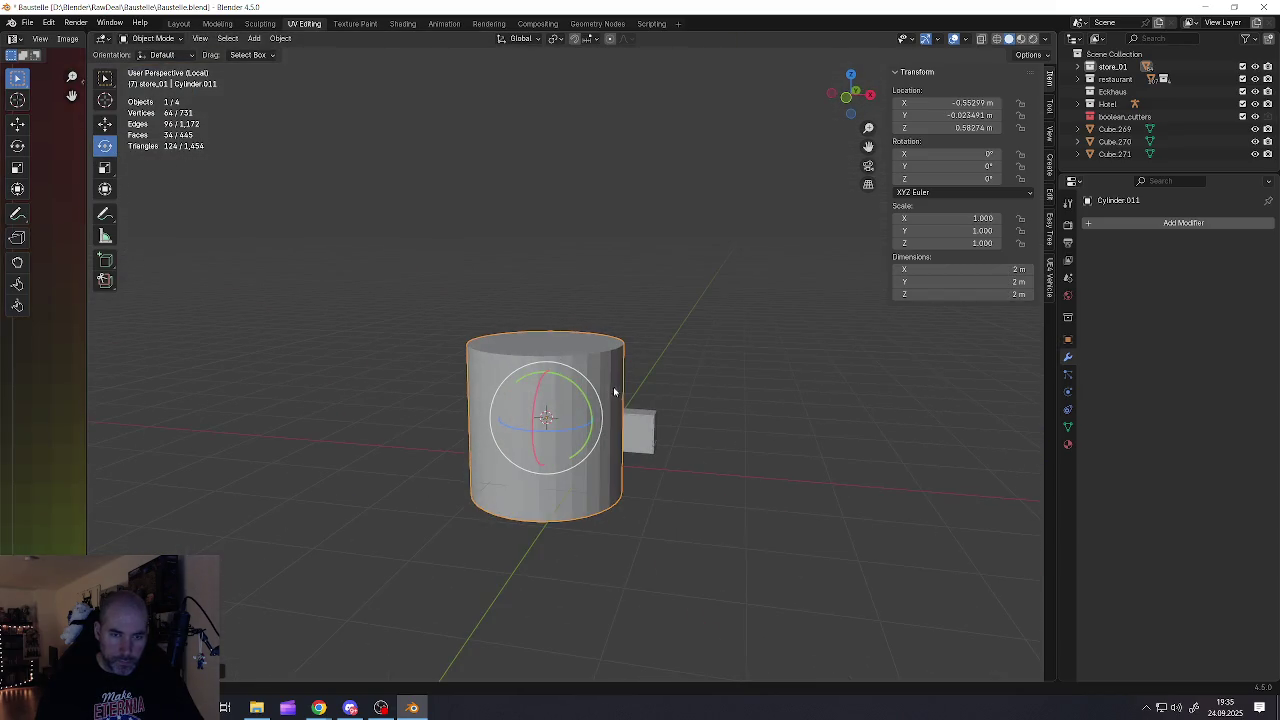
drag(581, 393, 594, 489)
middle_drag(594, 489, 600, 480)
key(s)
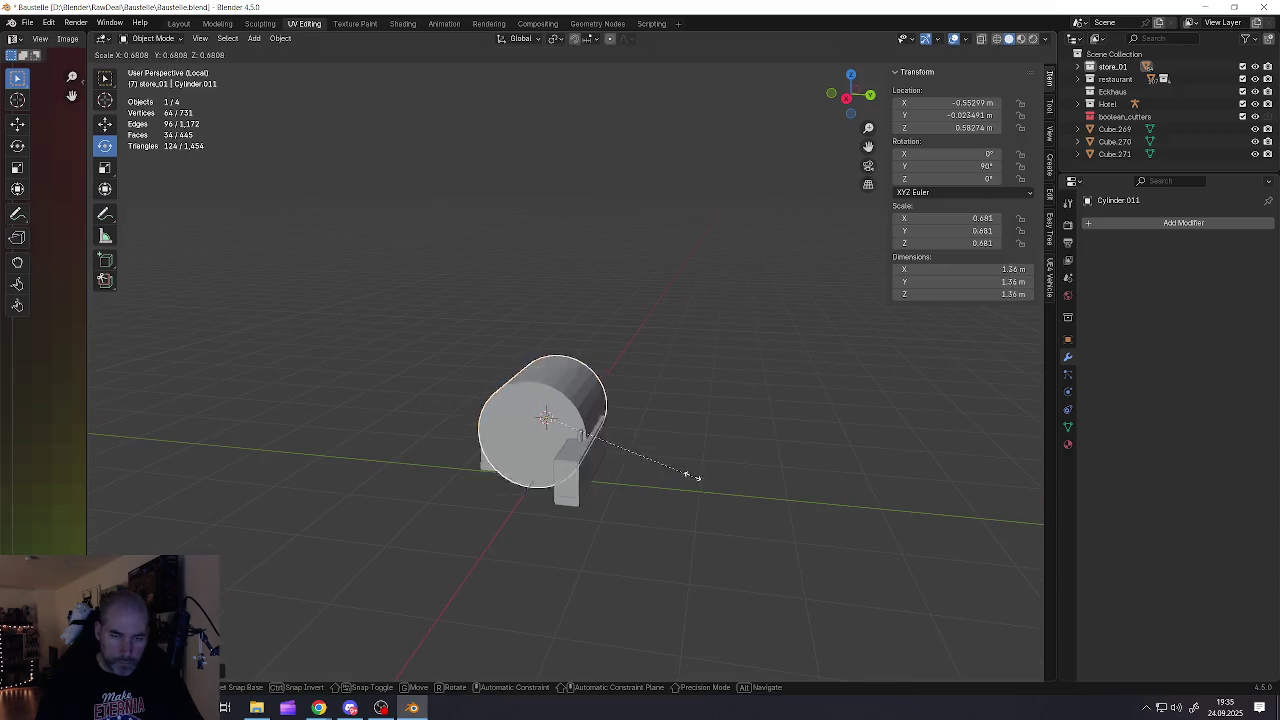
click(606, 433)
Place the cylinder over the bracket and shrink it to about 0.195 m across
mouse_move(606, 433)
middle_down()
mouse_move(650, 425)
mouse_move(777, 457)
middle_up()
scroll(650, 425, up, 3)
key(g)
click(712, 418)
key(s)
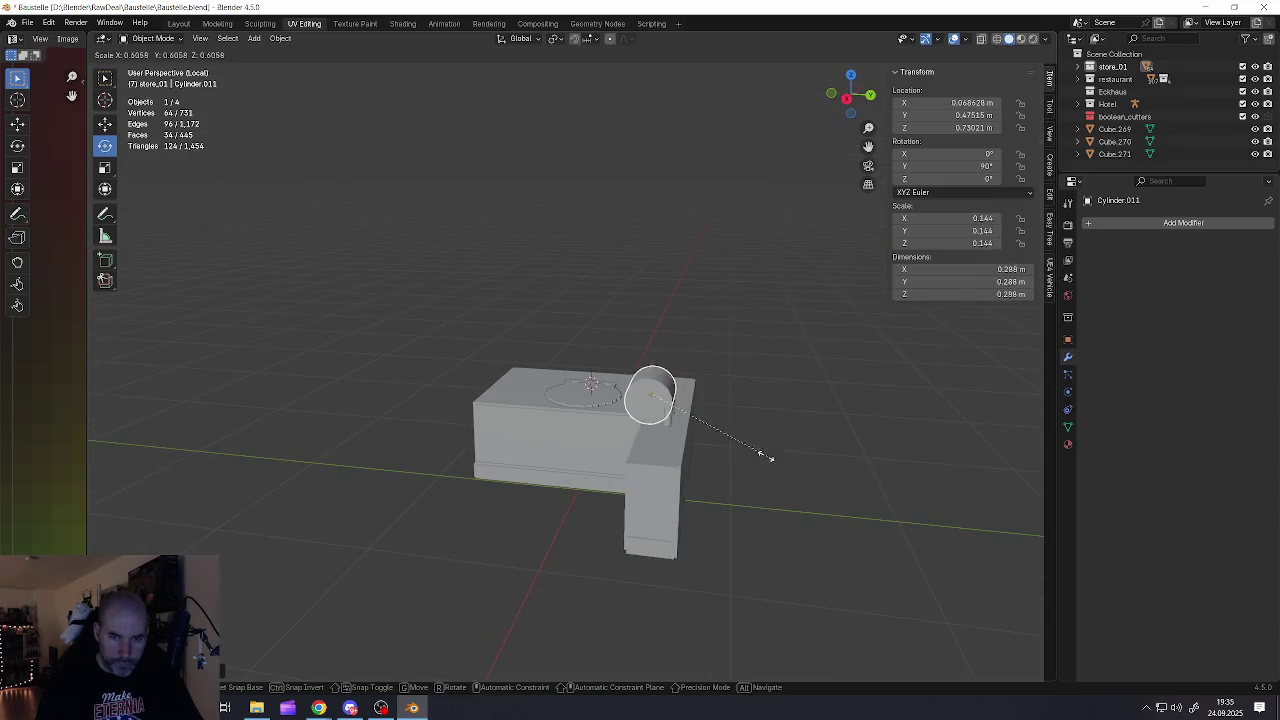
click(737, 440)
scroll(633, 403, up, 6)
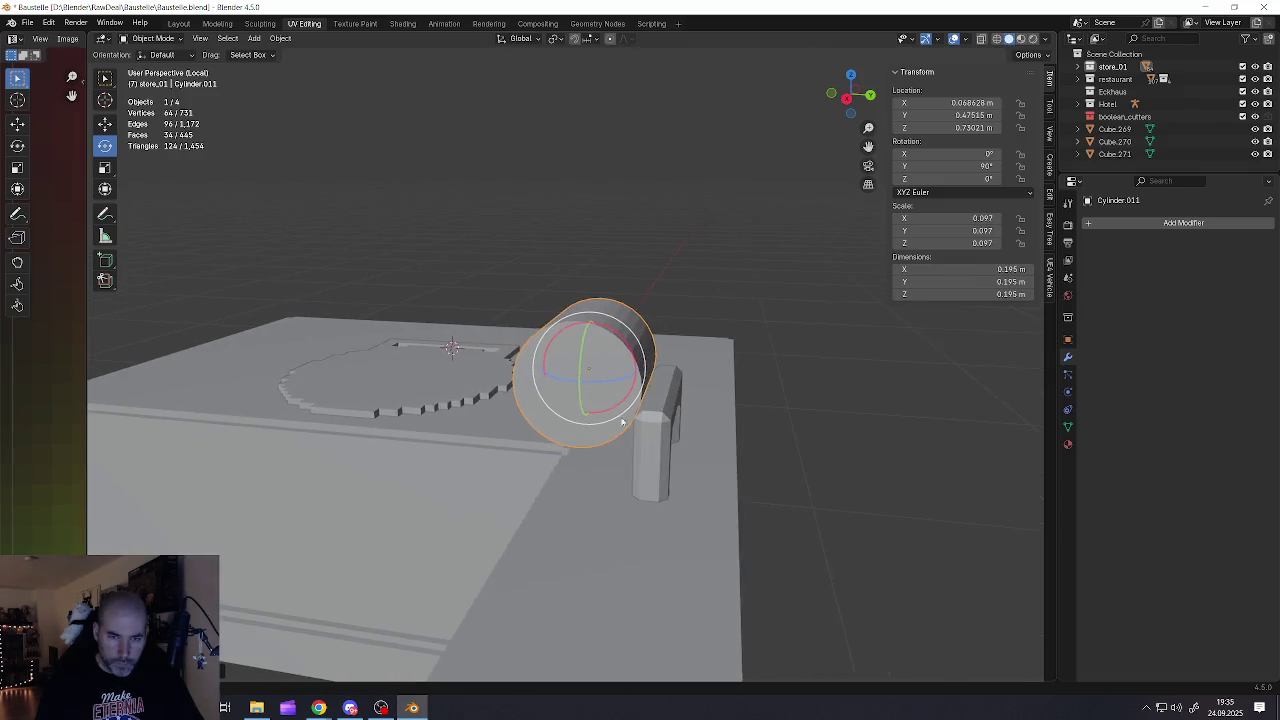
middle_drag(633, 403, 594, 372)
Slide the cylinder along X beside the post, then select the bracket post
click(105, 123)
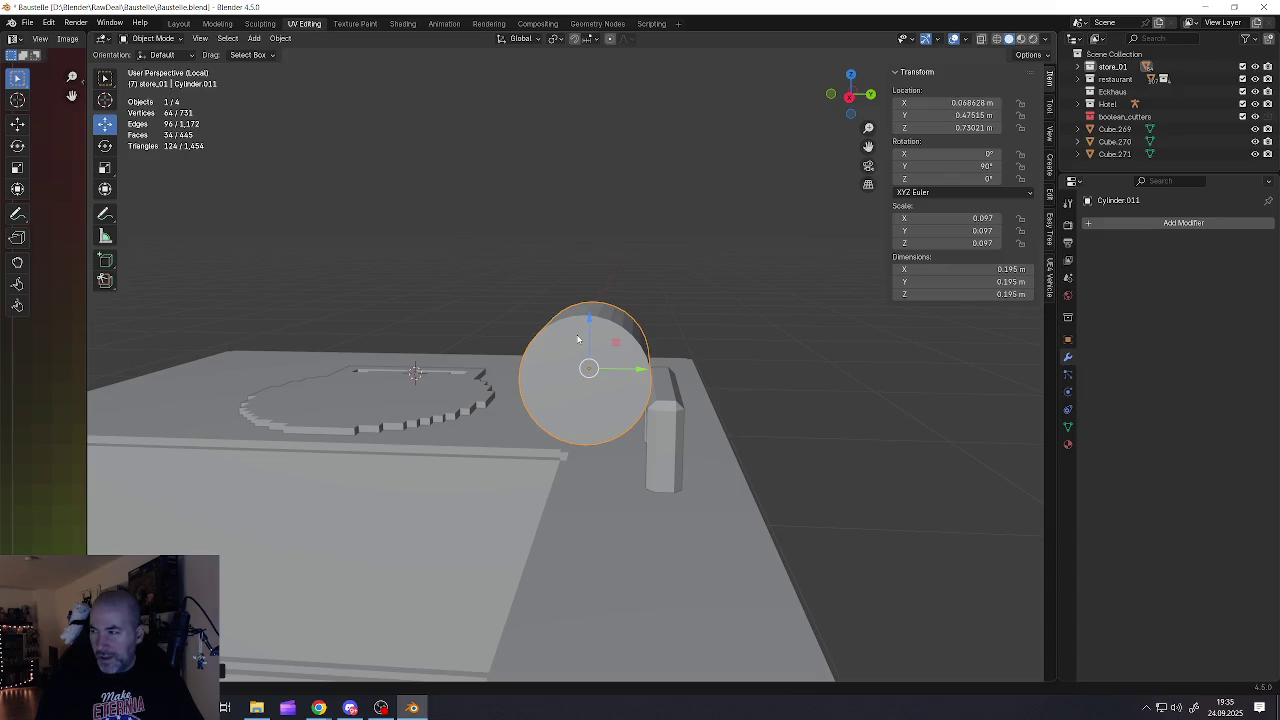
middle_drag(577, 339, 657, 350)
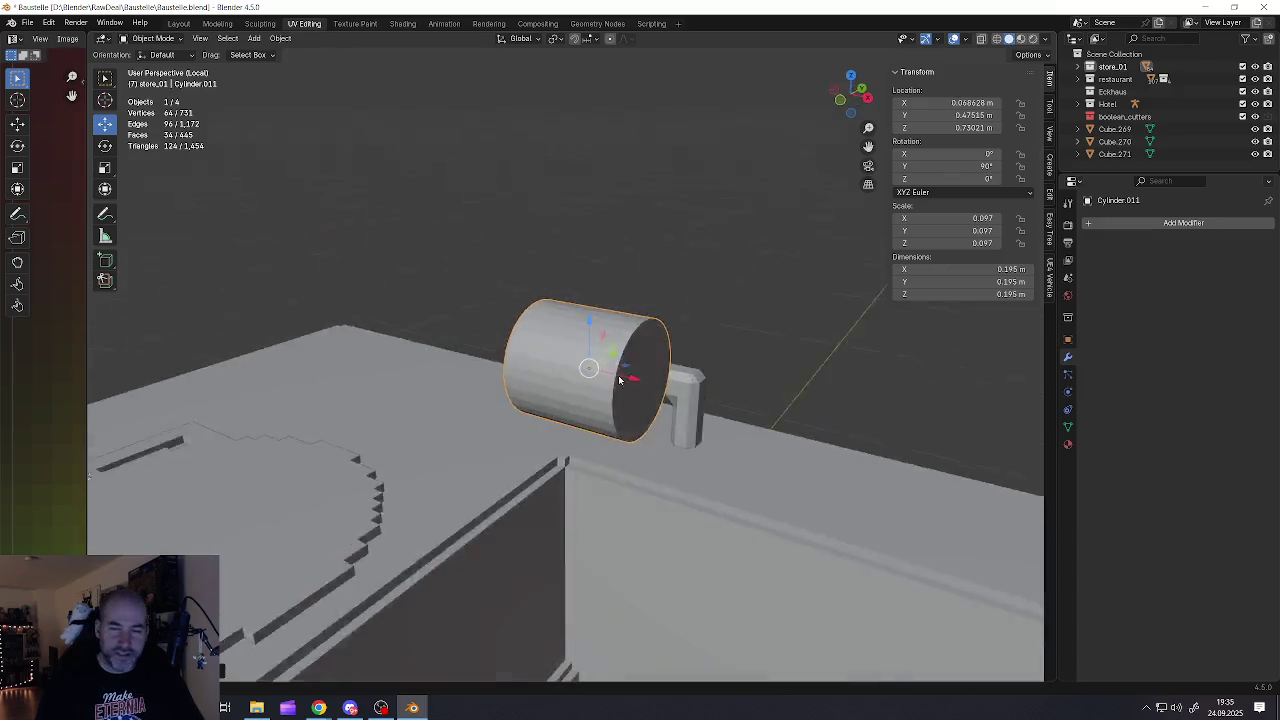
drag(640, 369, 645, 370)
middle_drag(645, 370, 587, 371)
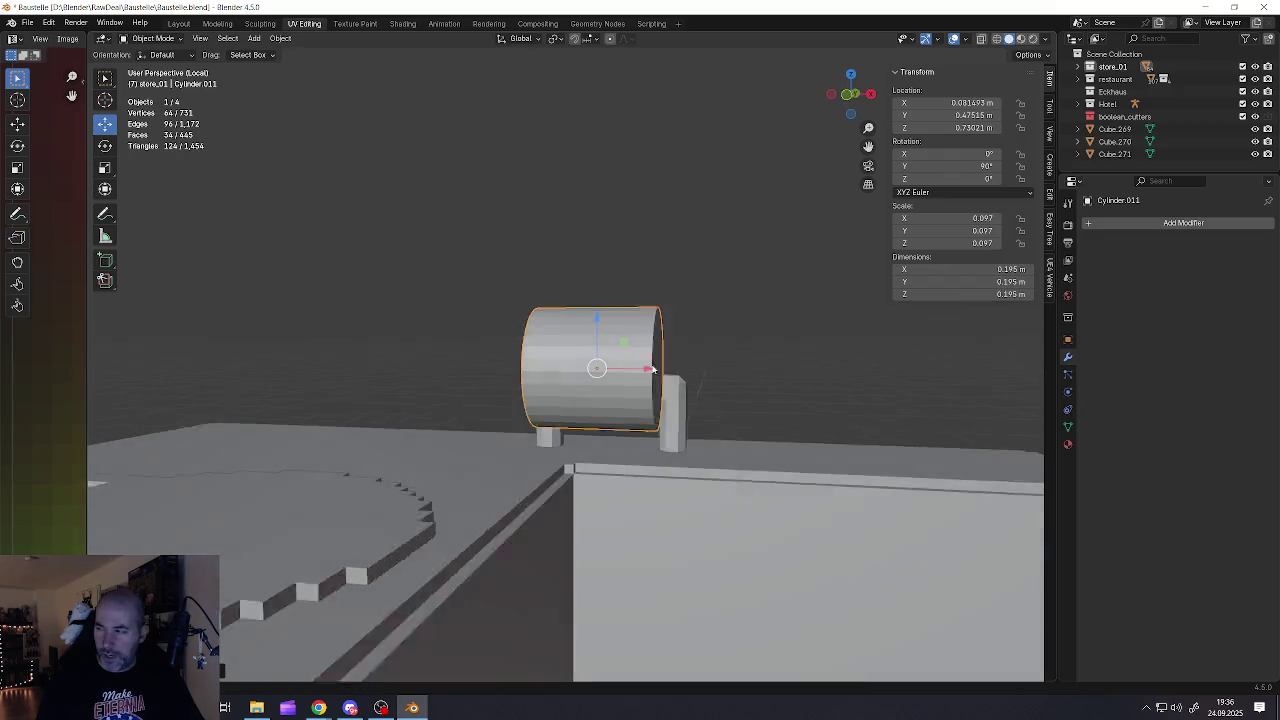
click(694, 411)
middle_drag(663, 391, 666, 390)
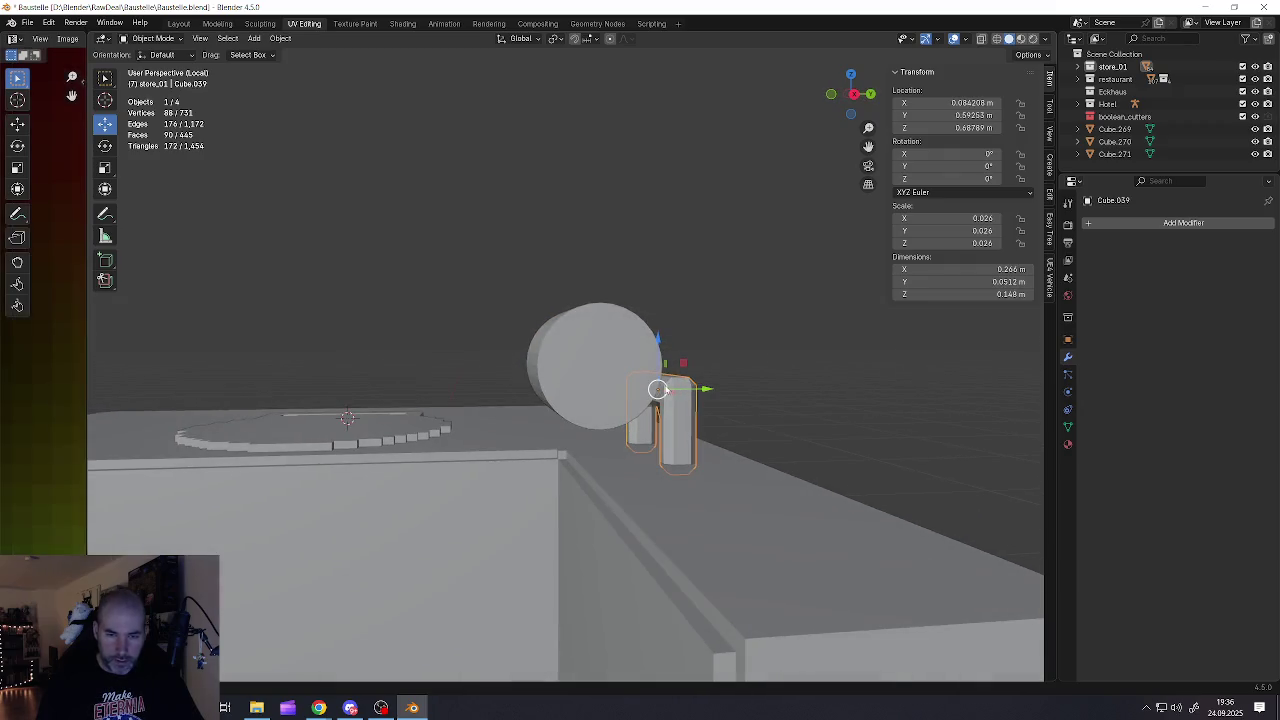
Raise the bracket post along Z, then enter Edit Mode with X-ray on
drag(659, 344, 660, 318)
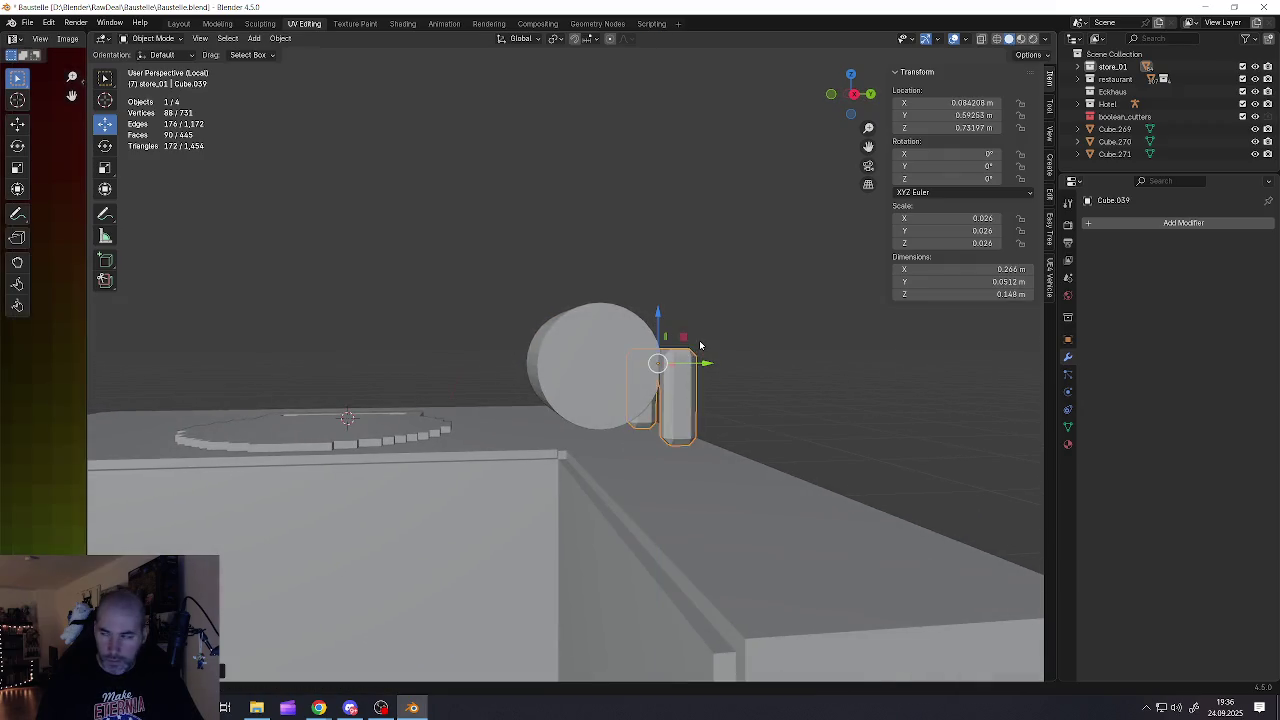
middle_drag(660, 318, 676, 372)
key(Tab)
click(674, 437)
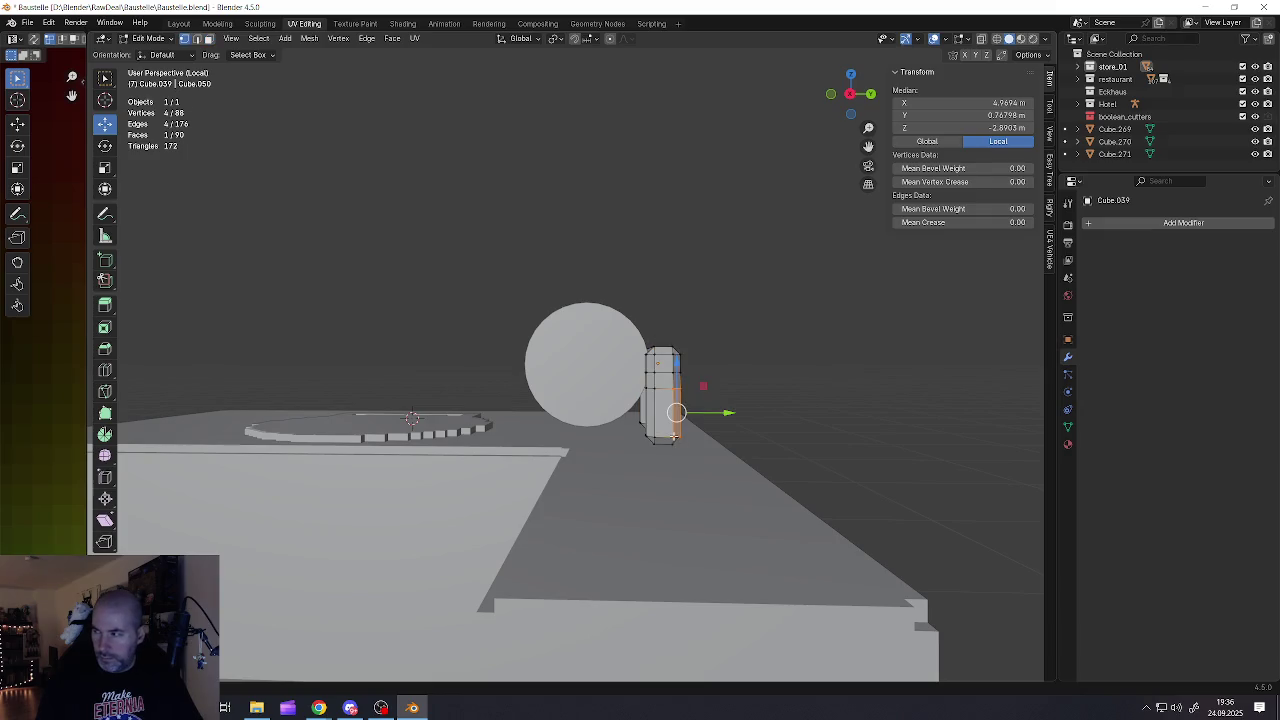
middle_drag(674, 437, 700, 430)
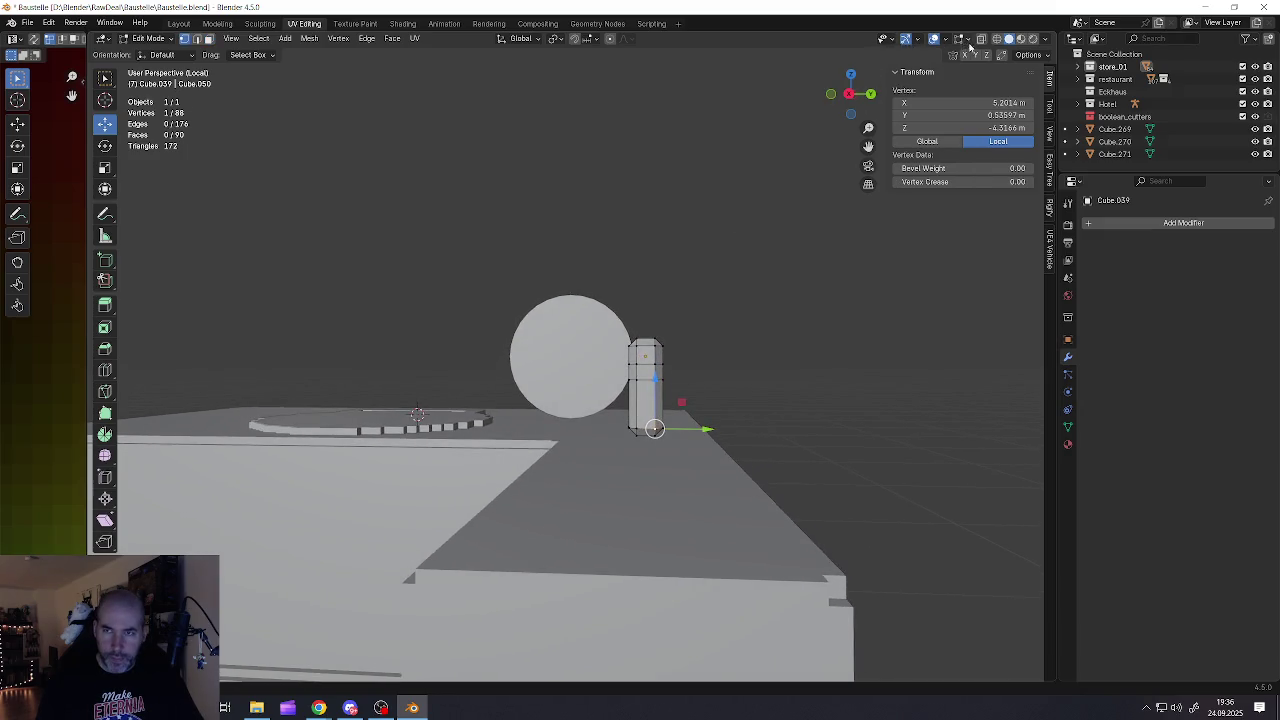
click(980, 40)
Lower the post's bottom vertices on Z so the bracket stands 0.395 m tall, then turn X-ray off
drag(604, 396, 736, 460)
key(g)
key(z)
click(645, 400)
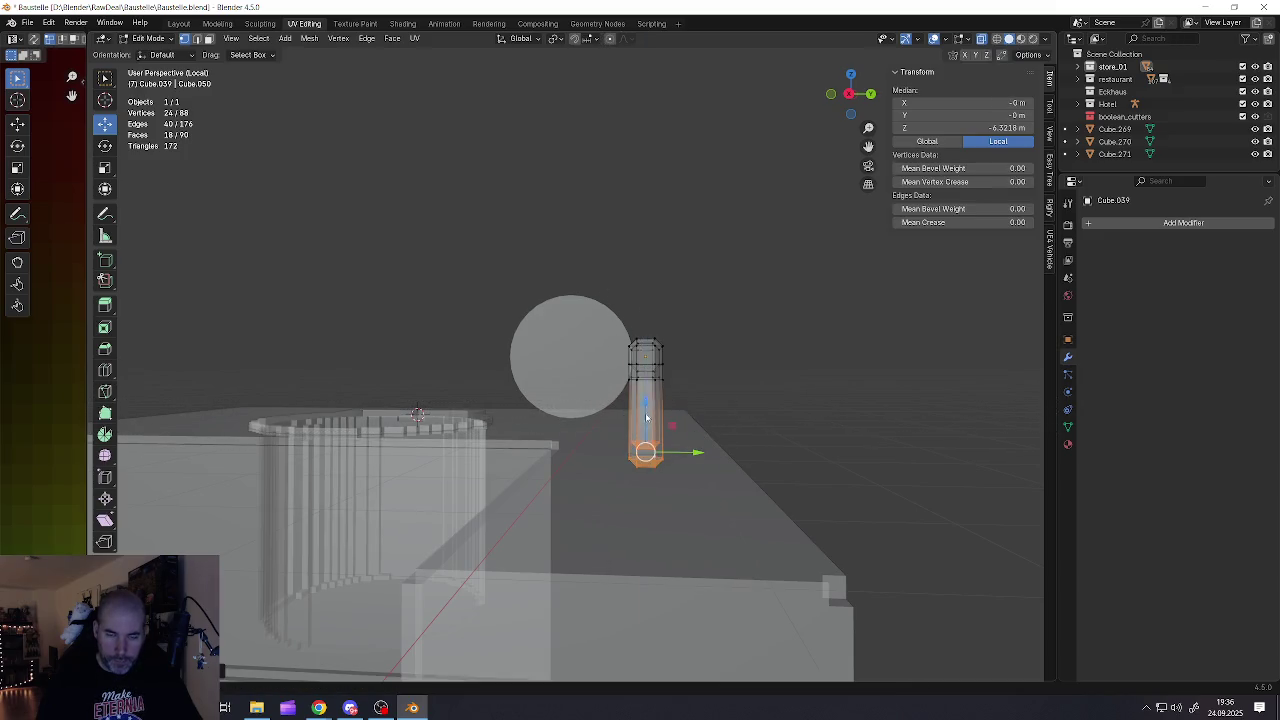
key(Tab)
key(alt+z)
mouse_move(645, 400)
middle_down()
mouse_move(731, 407)
mouse_move(925, 158)
middle_up()
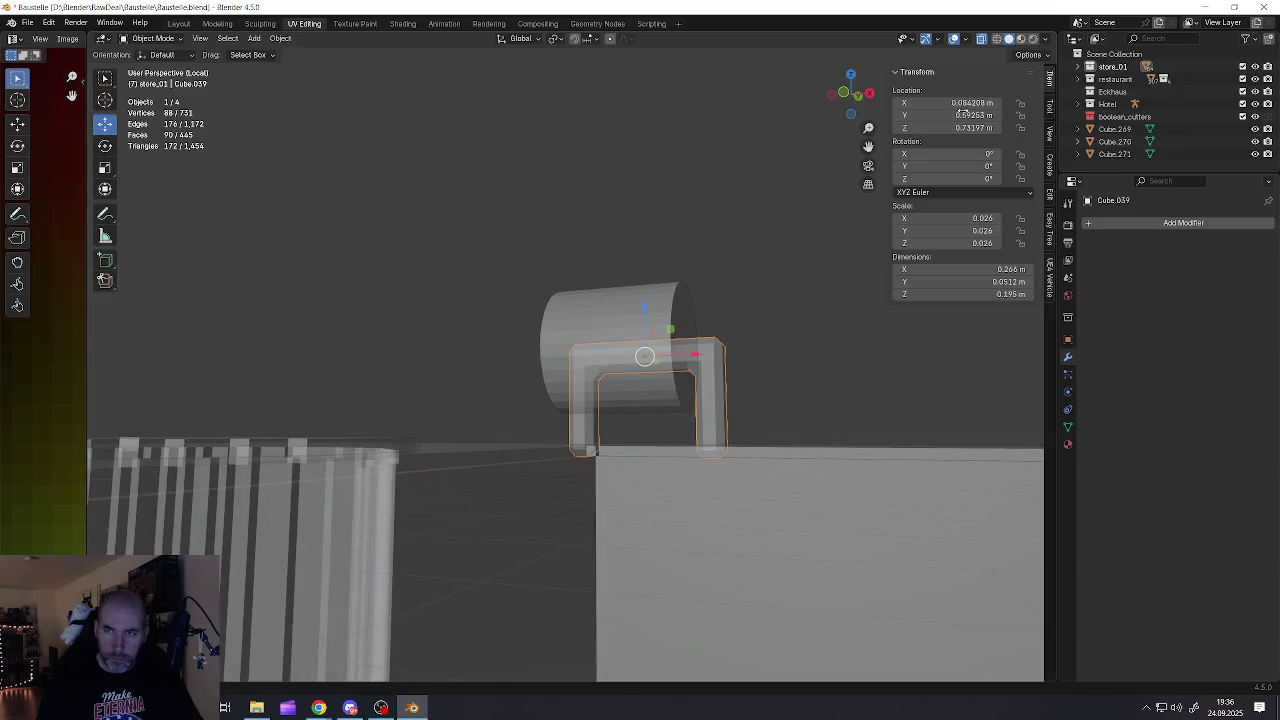
click(981, 40)
middle_drag(820, 283, 770, 275)
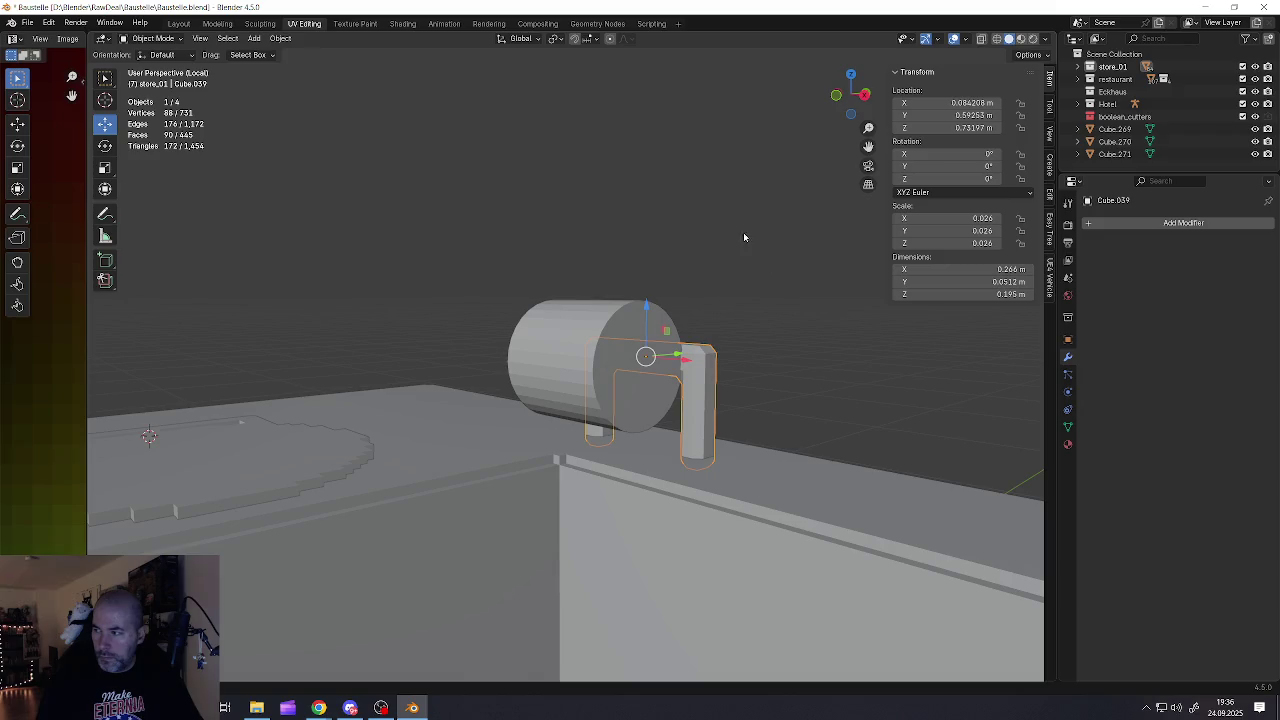
click(30, 22)
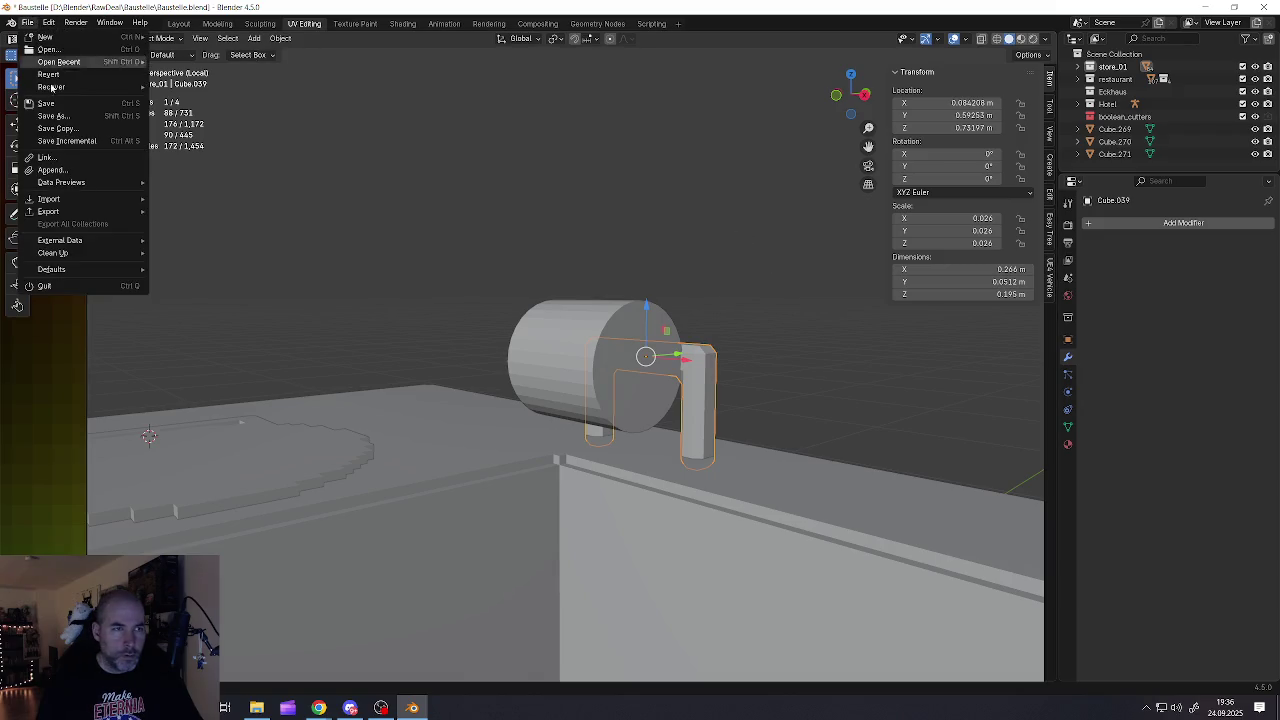
Save Baustelle.blend via File > Save
click(40, 106)
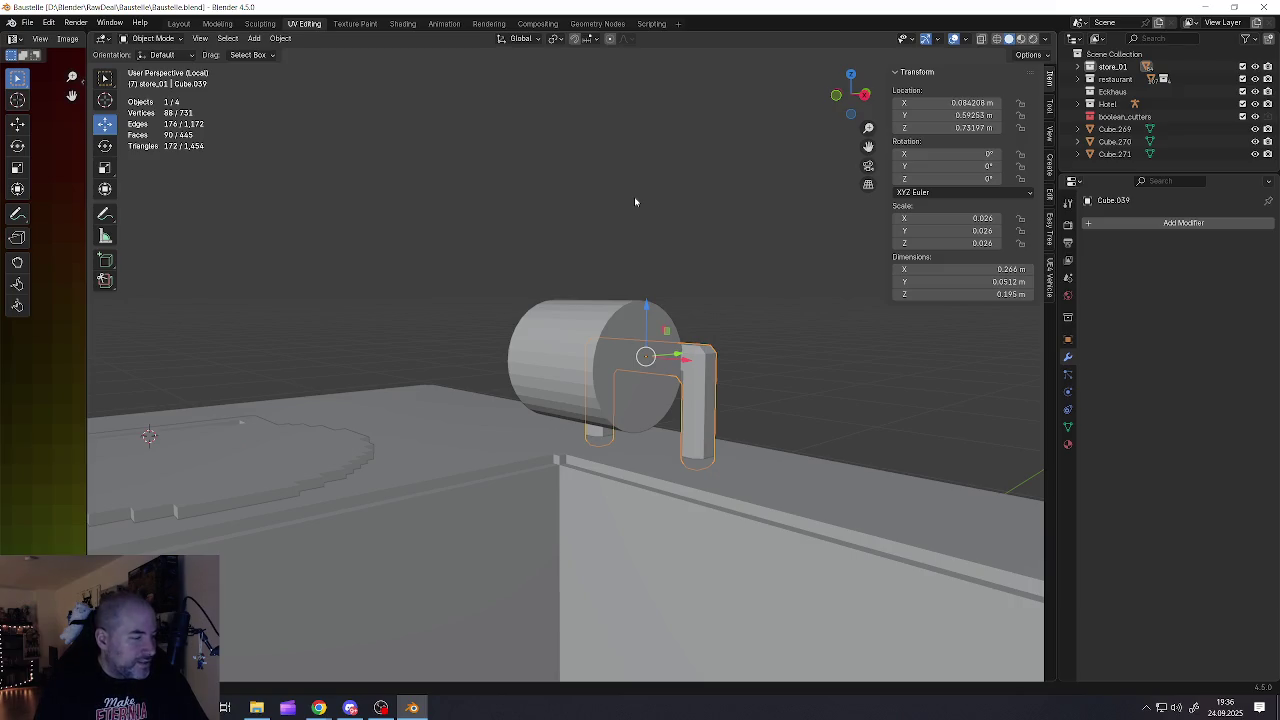
mouse_move(606, 378)
middle_down()
mouse_move(646, 418)
mouse_move(616, 401)
middle_up()
Shorten the cylinder along X and slide it along Y over the bracket
click(646, 418)
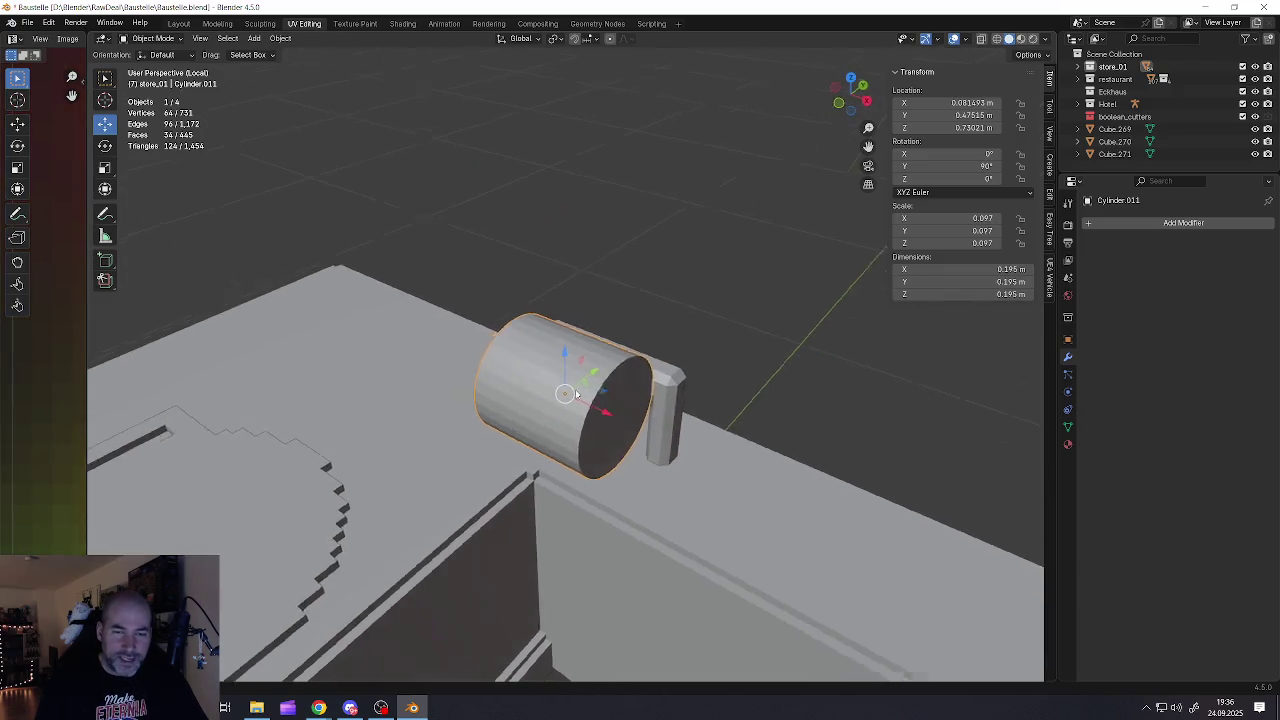
key(s)
key(x)
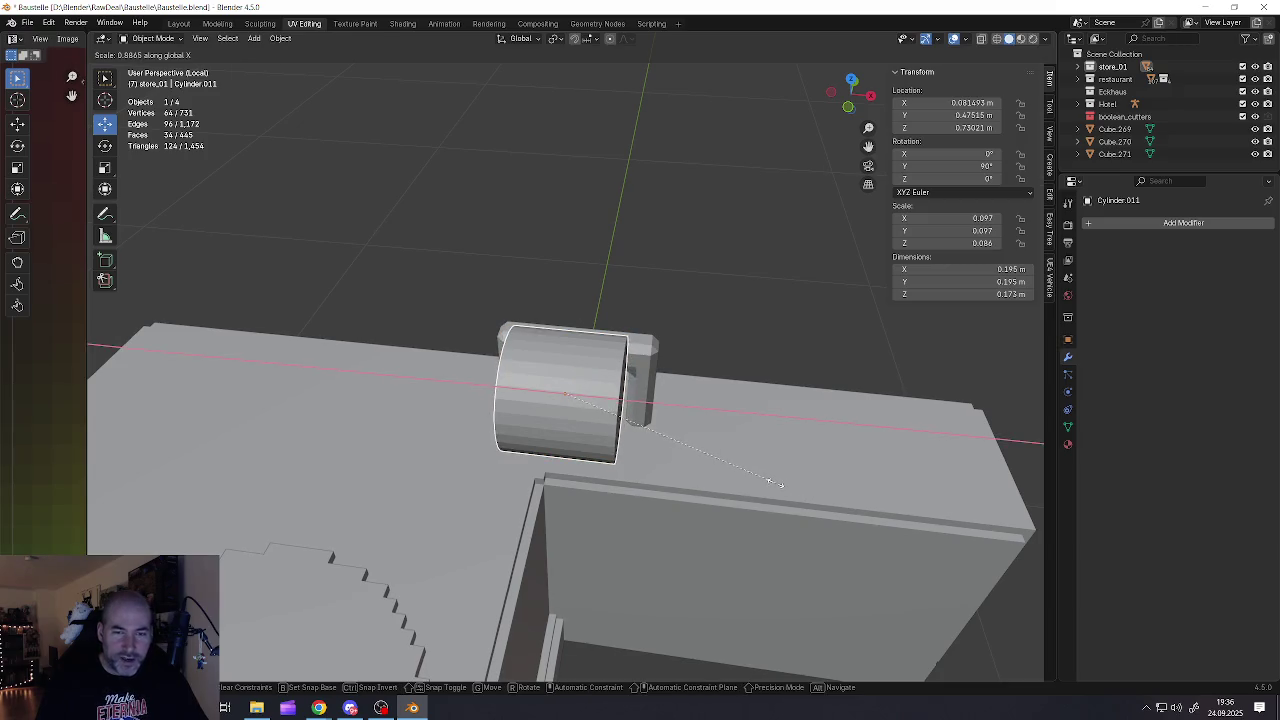
click(734, 438)
middle_drag(734, 438, 600, 390)
drag(615, 397, 664, 390)
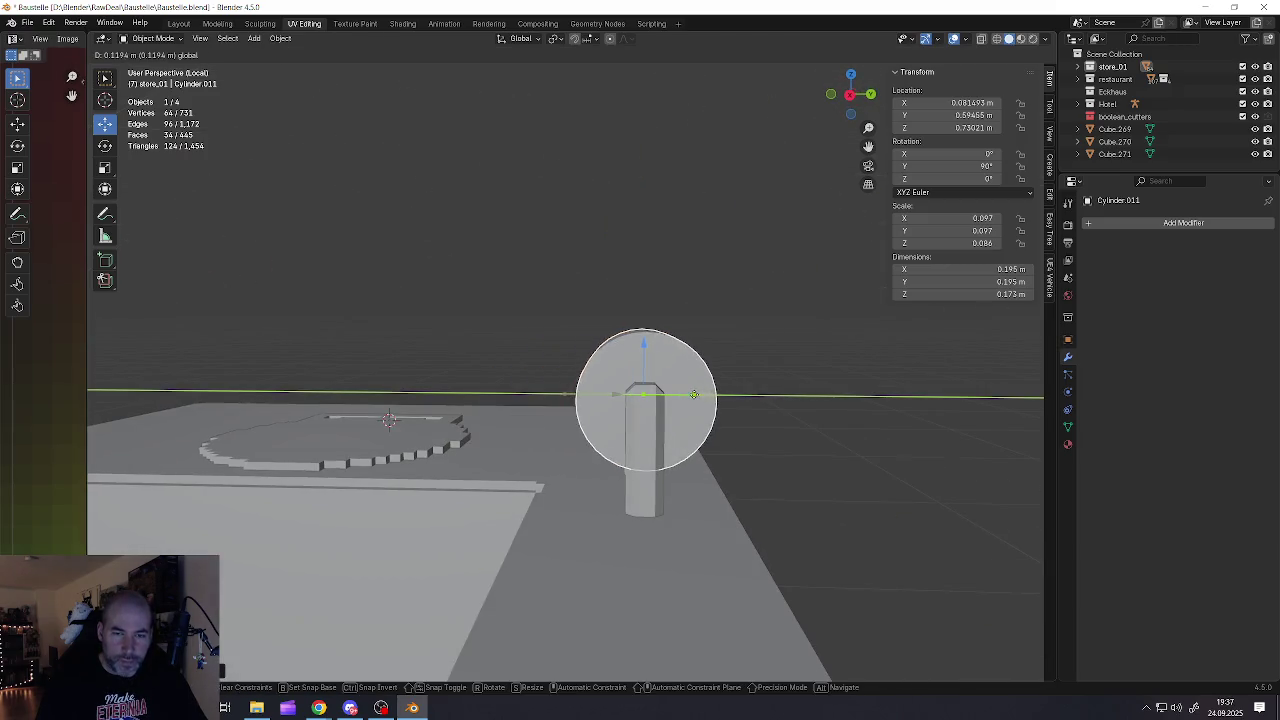
mouse_move(664, 390)
middle_down()
mouse_move(635, 423)
mouse_move(770, 403)
mouse_move(752, 403)
middle_up()
click(635, 423)
scroll(615, 410, up, 2)
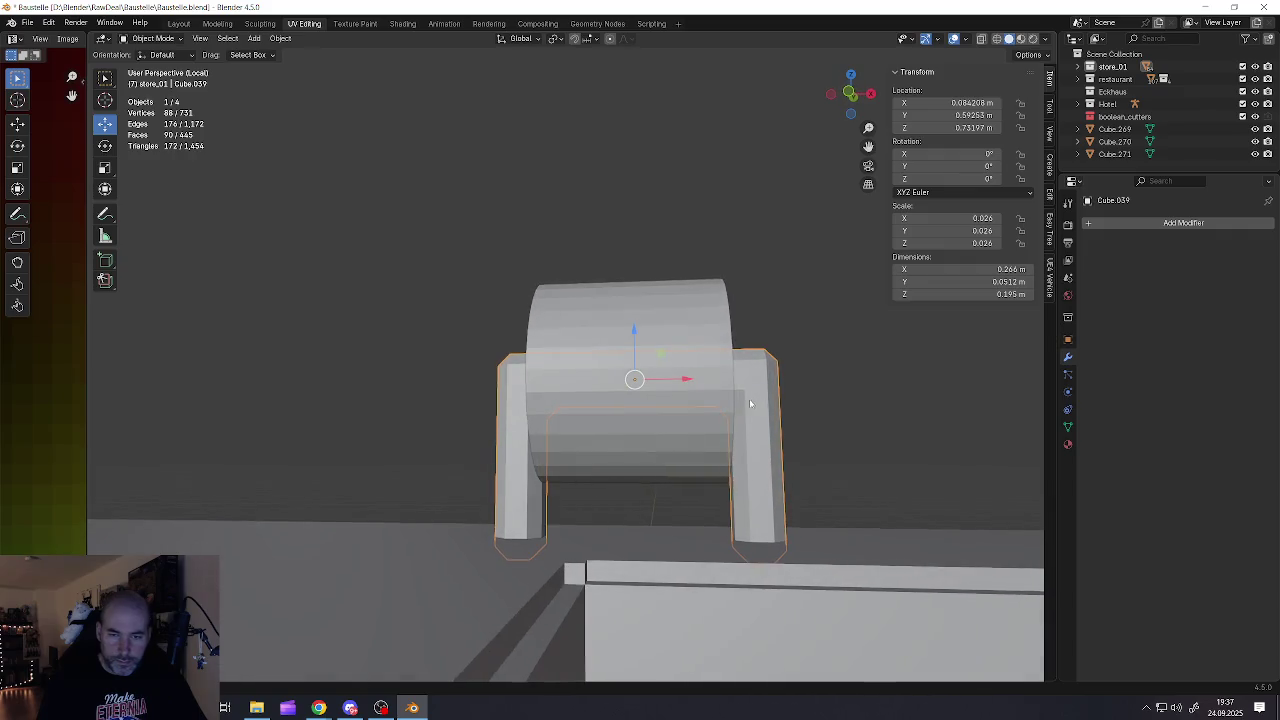
click(710, 381)
drag(684, 380, 680, 381)
mouse_move(680, 381)
middle_down()
mouse_move(634, 385)
mouse_move(580, 417)
mouse_move(558, 410)
middle_up()
Extrude one side face of the cylinder and push it down toward the roof
key(Tab)
key(alt+a)
key(3)
click(583, 418)
key(e)
click(571, 440)
key(g)
key(z)
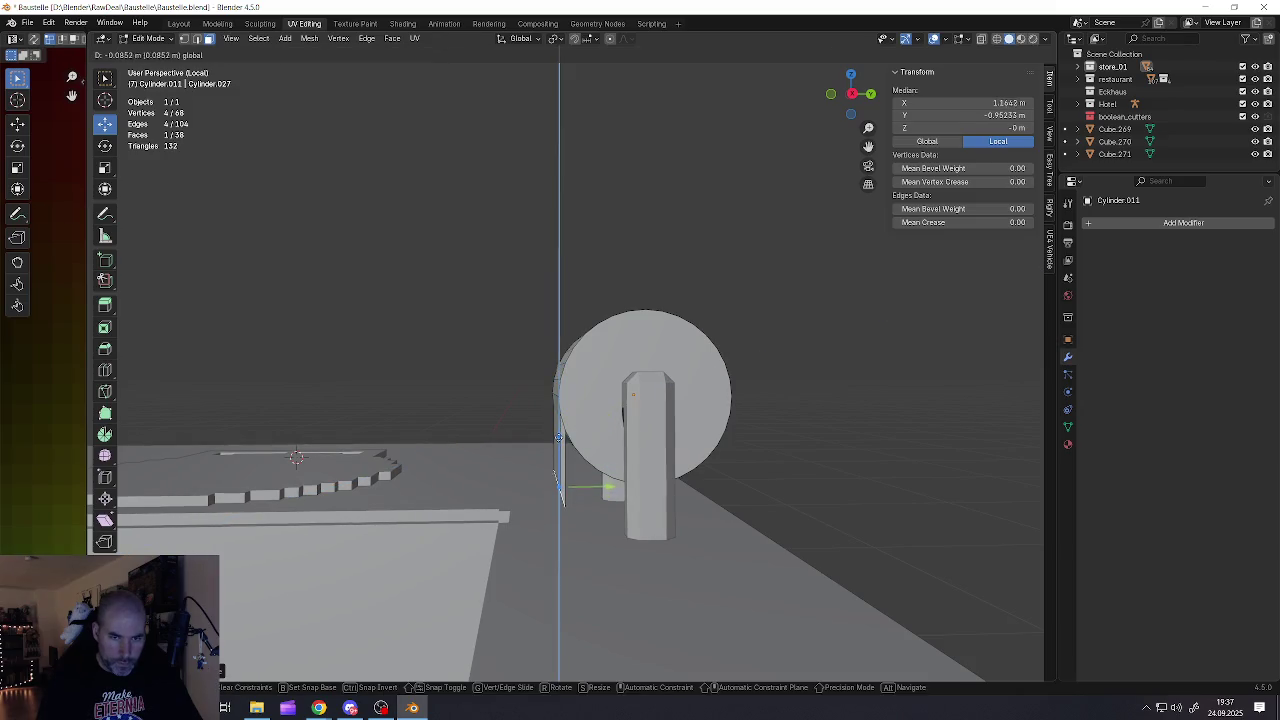
click(560, 435)
Scale the extruded face on Z into a flat panel
key(s)
key(z)
click(562, 486)
key(s)
key(z)
click(558, 483)
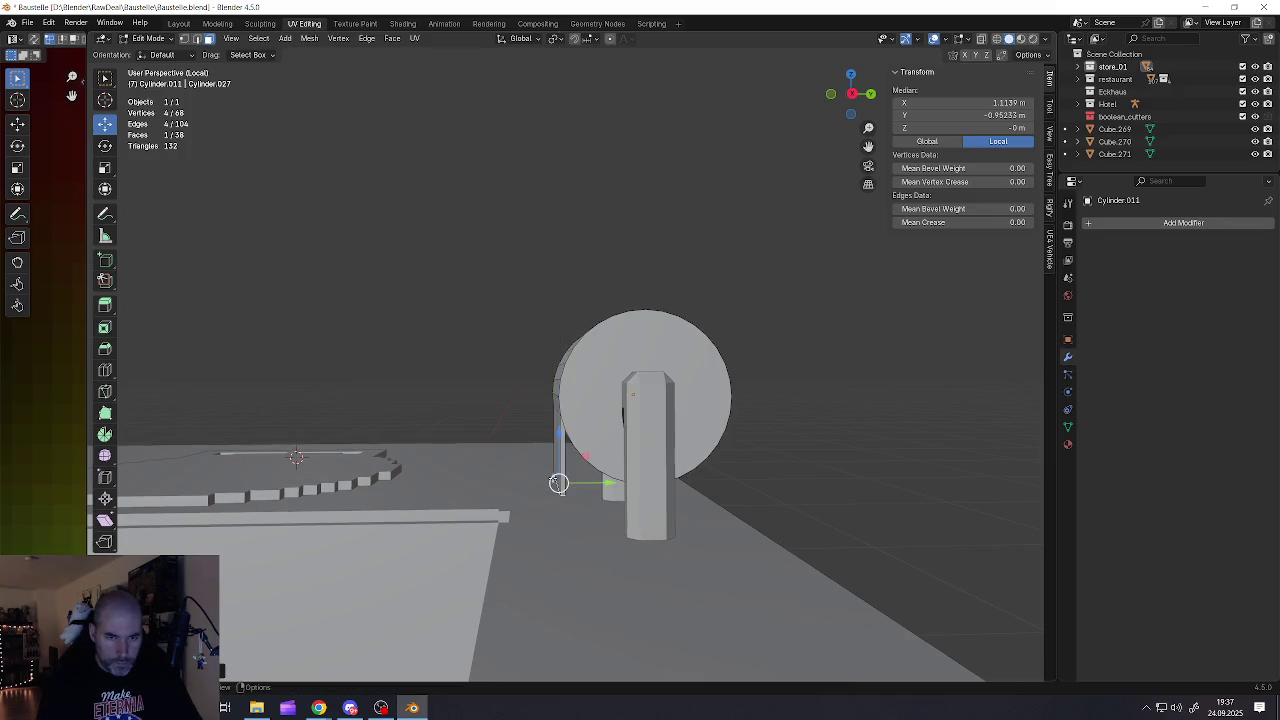
key(Tab)
mouse_move(558, 483)
middle_down()
mouse_move(809, 443)
mouse_move(720, 450)
mouse_move(617, 427)
mouse_move(700, 440)
mouse_move(603, 476)
mouse_move(688, 550)
middle_up()
scroll(698, 449, up, 3)
scroll(698, 449, up, 3)
Select both round end faces of the cylinder, abandoning a bevel attempt
key(Tab)
alt+shift+click(700, 440)
key(ctrl+b)
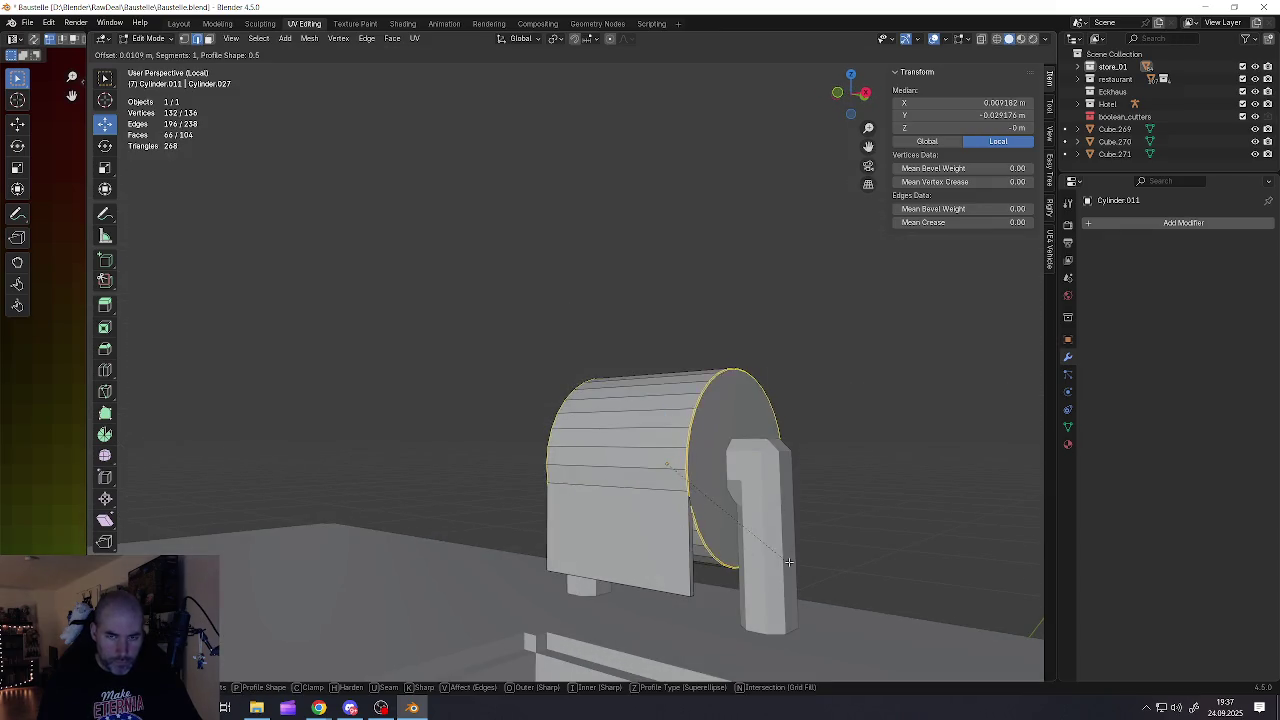
key(Escape)
key(ctrl+z)
key(alt+a)
click(741, 520)
mouse_move(741, 520)
middle_down()
mouse_move(589, 479)
mouse_move(727, 509)
middle_up()
shift+click(589, 479)
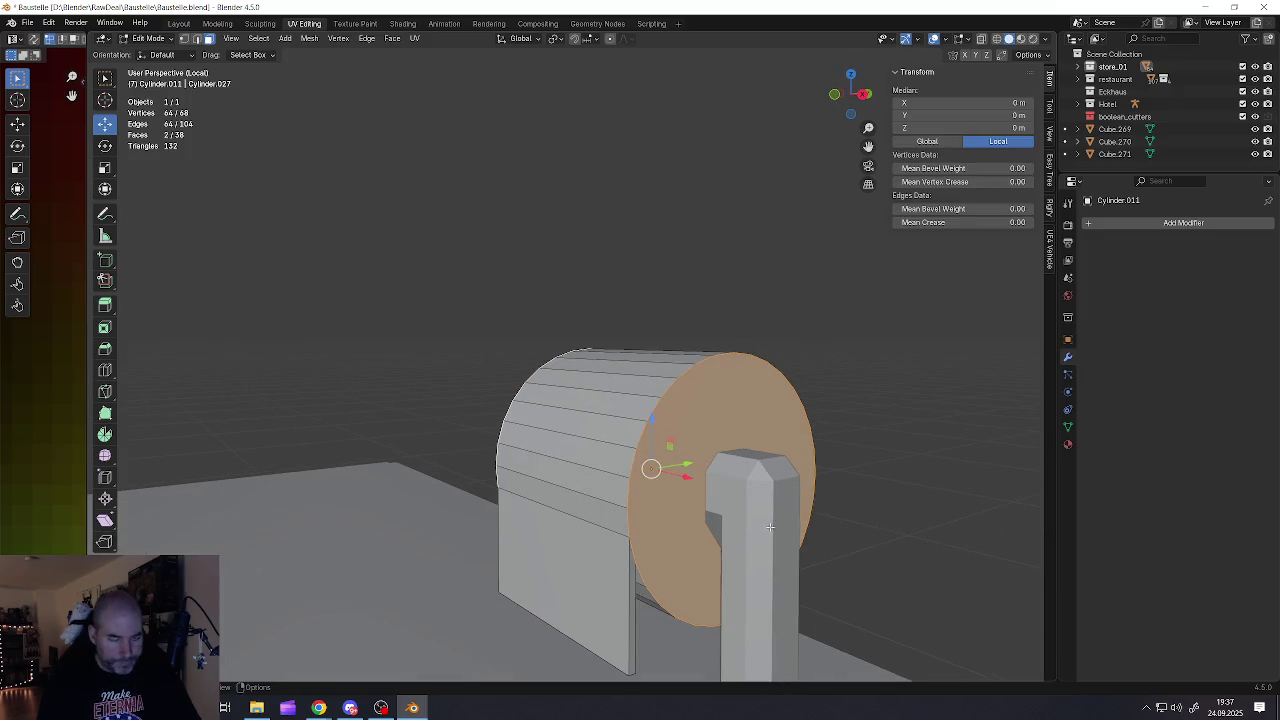
scroll(676, 470, down, 3)
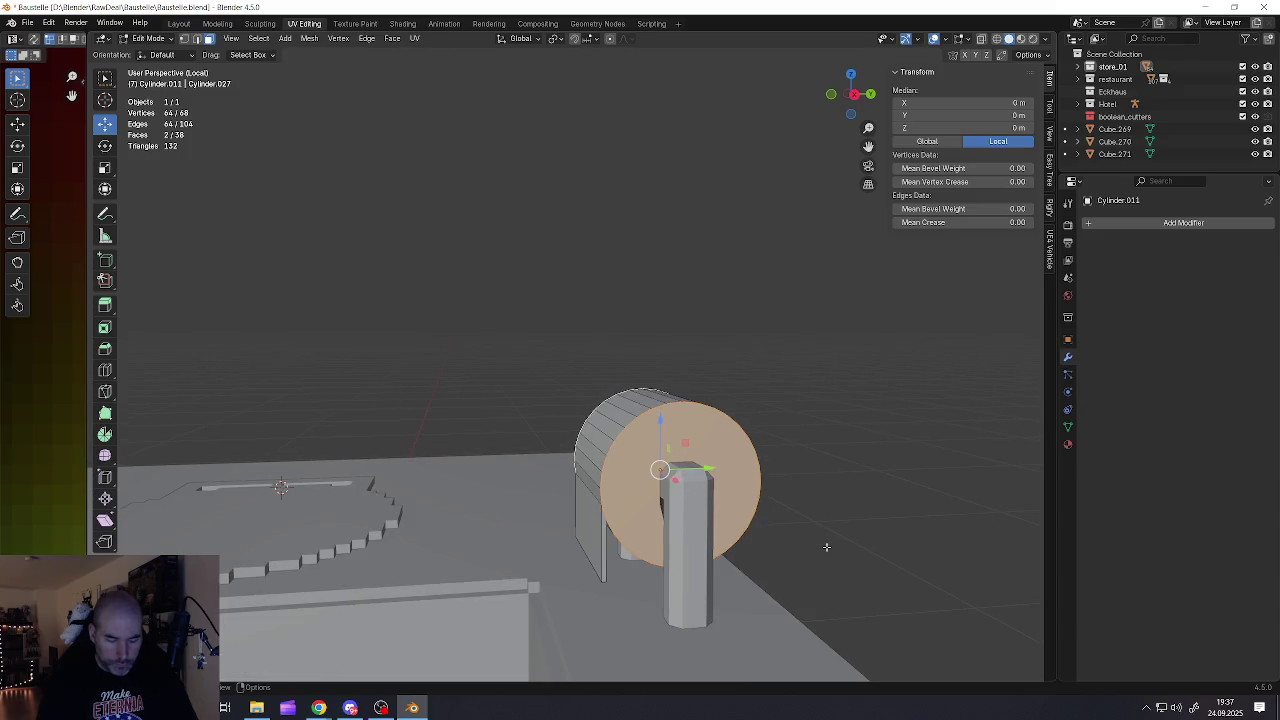
Inset both end faces and delete the inner faces to open holes
key(i)
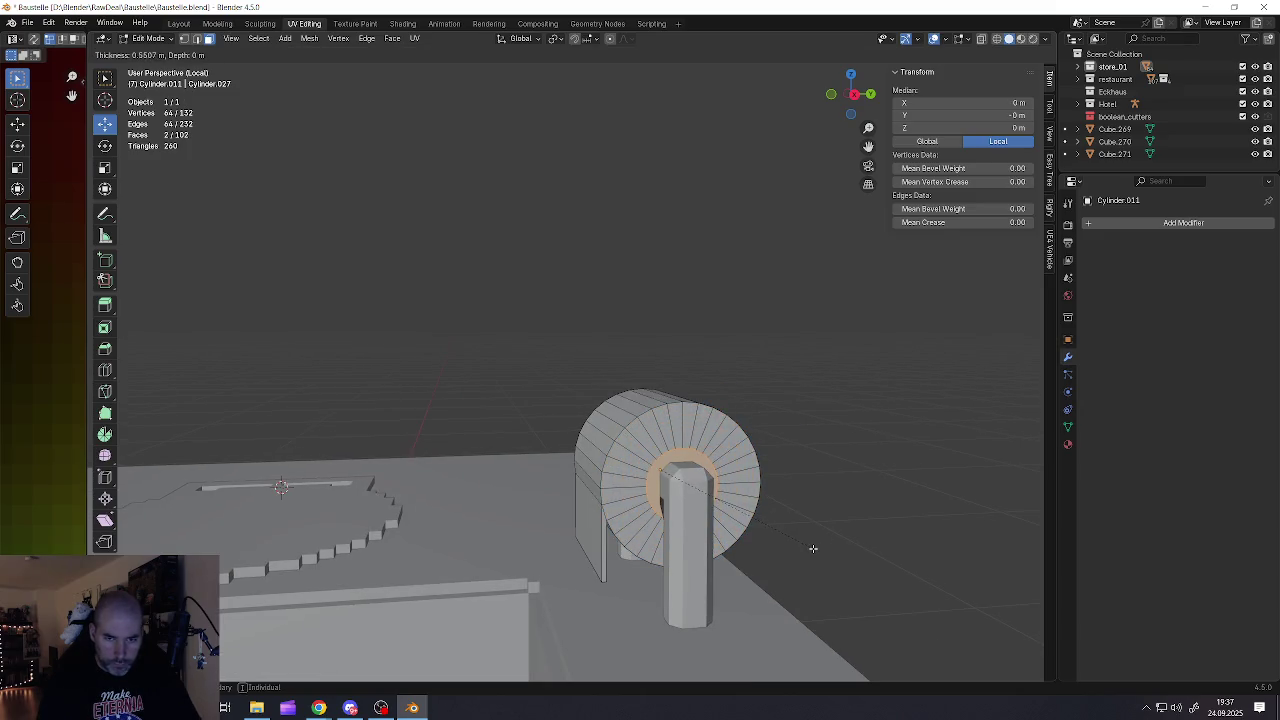
click(726, 498)
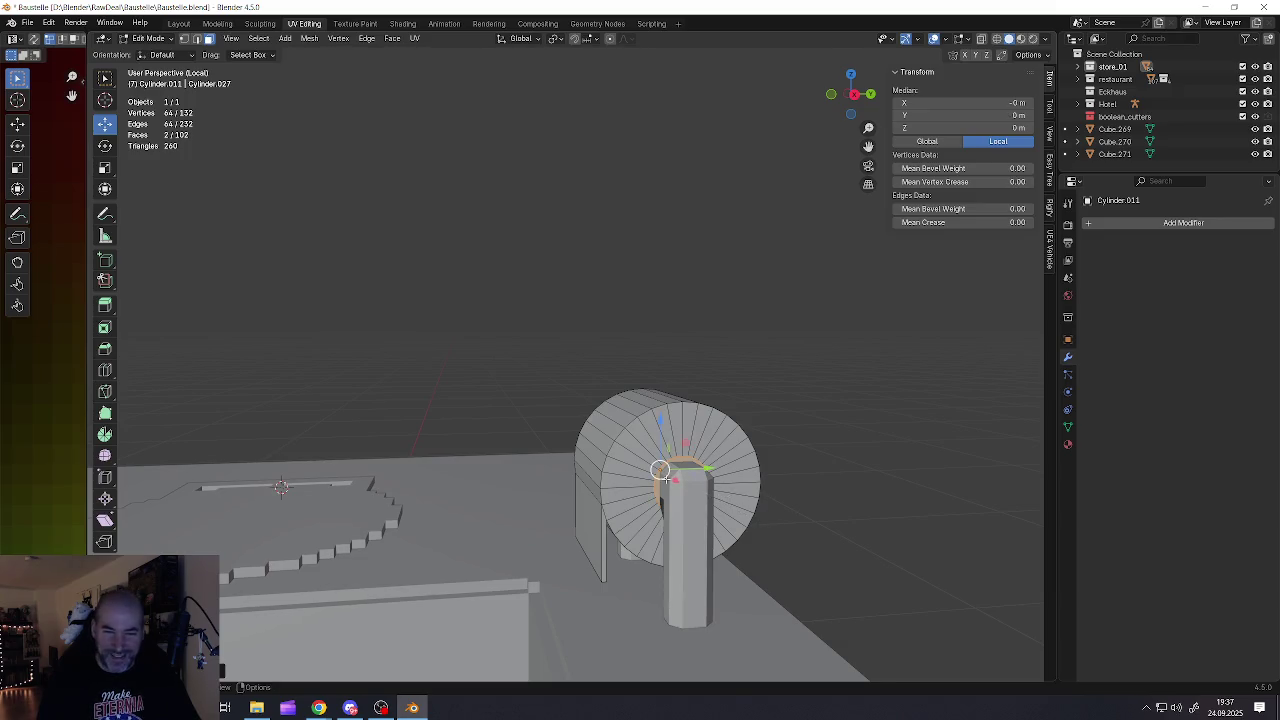
scroll(665, 478, up, 3)
mouse_move(665, 478)
middle_down()
mouse_move(697, 466)
mouse_move(750, 502)
middle_up()
key(x)
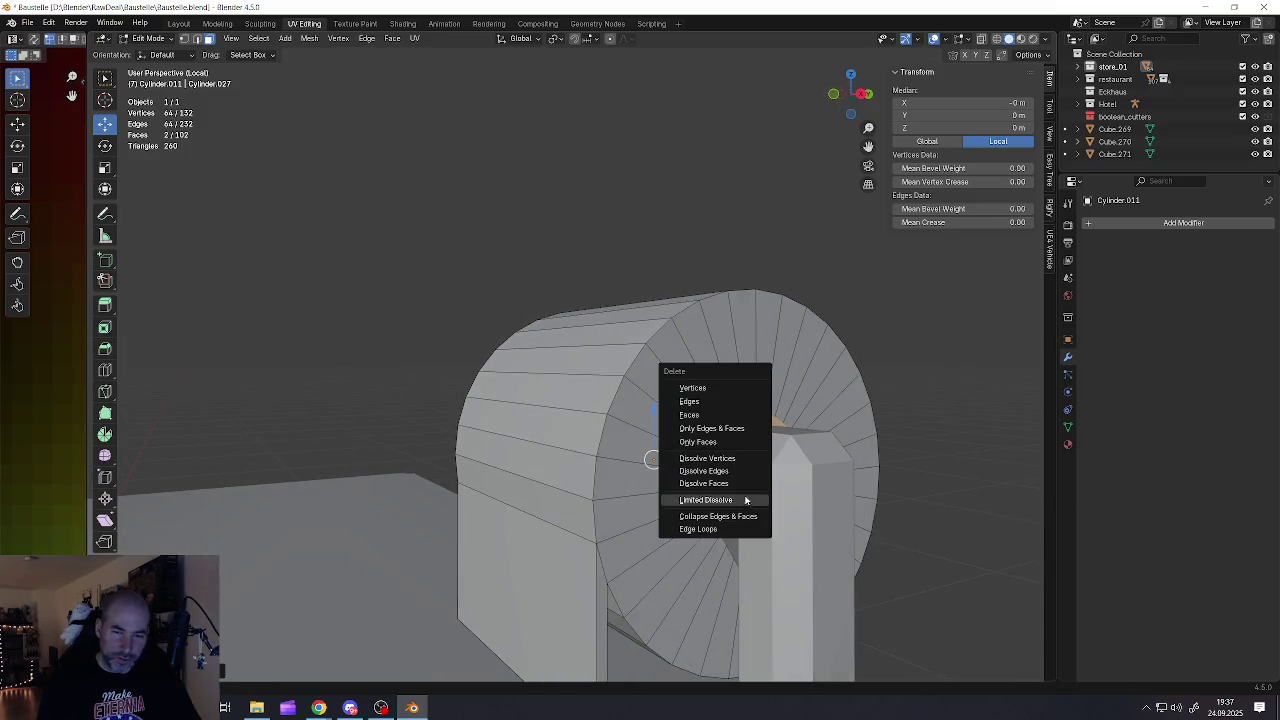
click(690, 415)
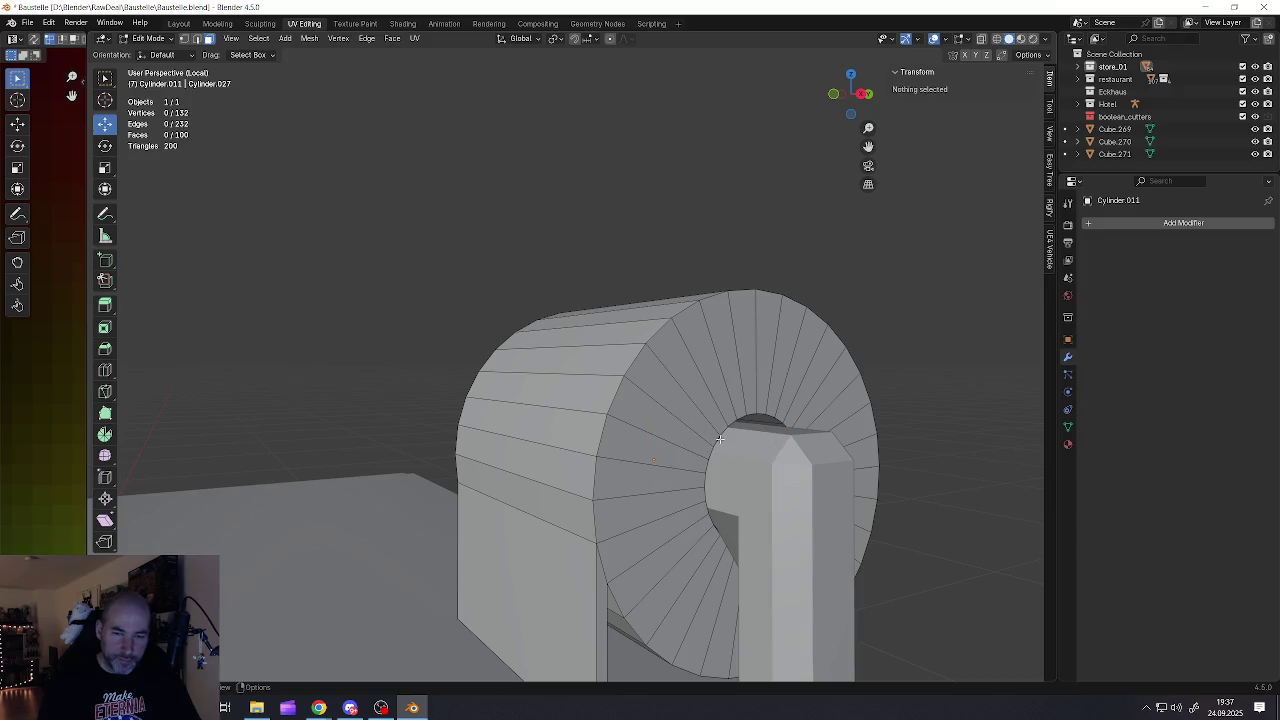
Bridge the two hole edge loops into a tunnel through the cylinder
key(2)
alt+click(716, 438)
middle_drag(716, 438, 762, 451)
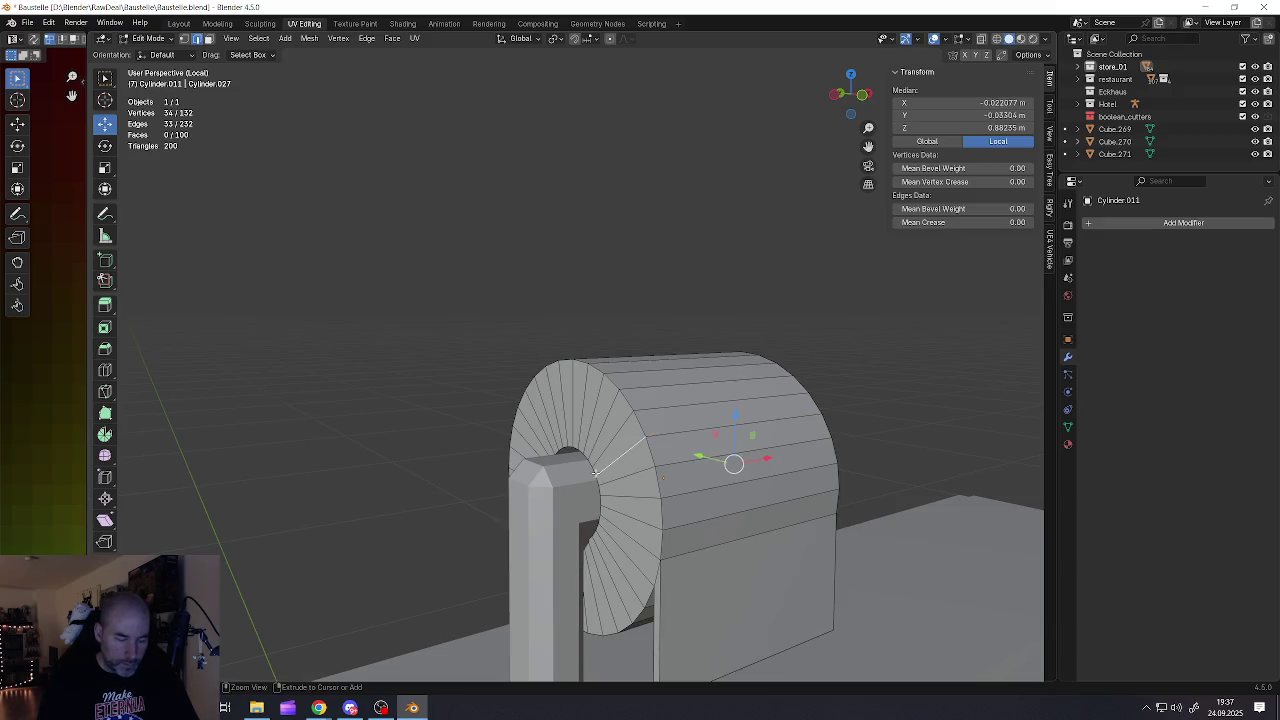
scroll(596, 474, up, 1)
scroll(596, 474, up, 2)
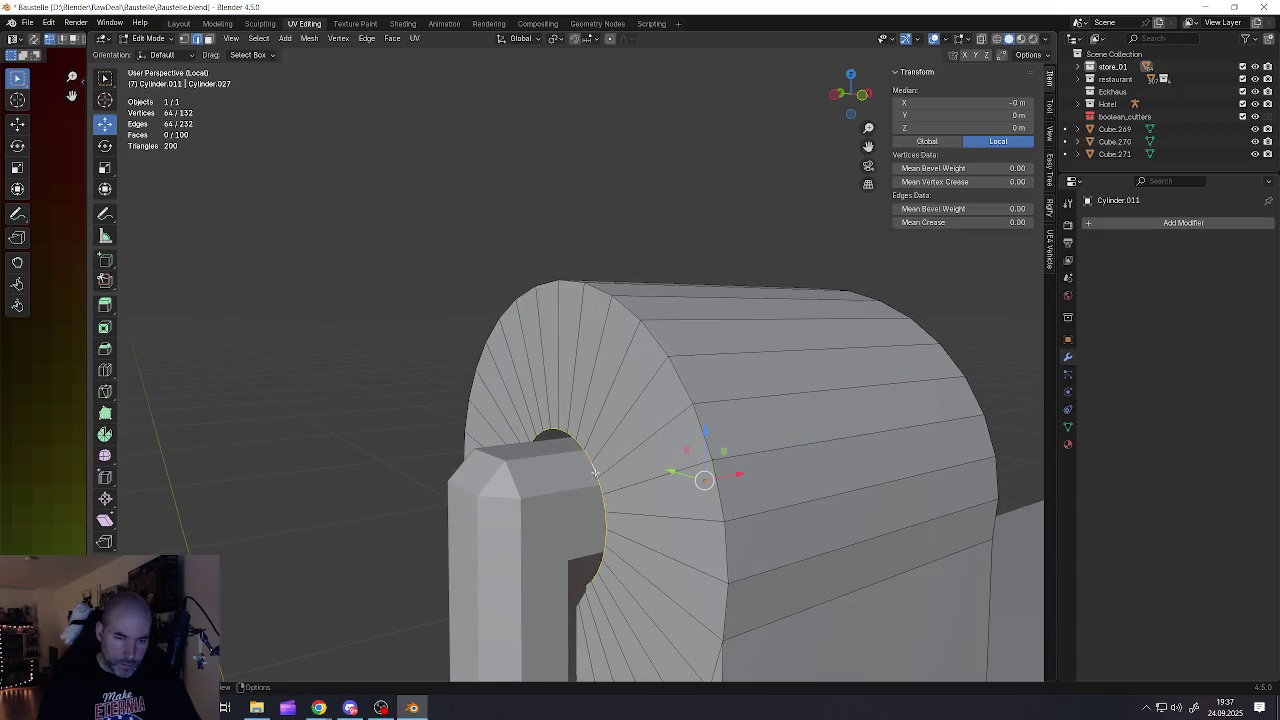
key(ctrl+e)
click(610, 490)
scroll(615, 488, down, 2)
mouse_move(615, 488)
middle_down()
mouse_move(640, 482)
mouse_move(661, 449)
middle_up()
key(Tab)
scroll(635, 478, down, 2)
scroll(661, 449, up, 2)
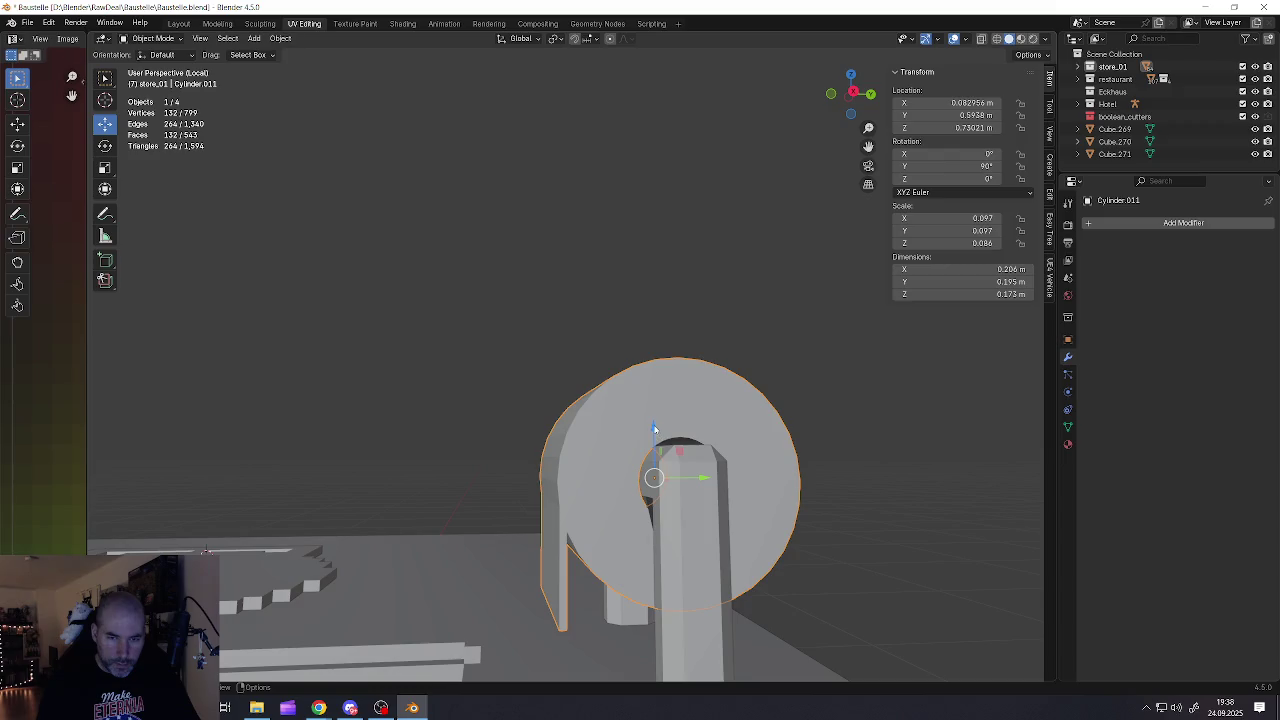
Nudge the cylinder slightly down on Z, then switch to the YouTube video in Chrome
drag(654, 430, 657, 445)
scroll(658, 453, down, 2)
middle_drag(657, 453, 655, 465)
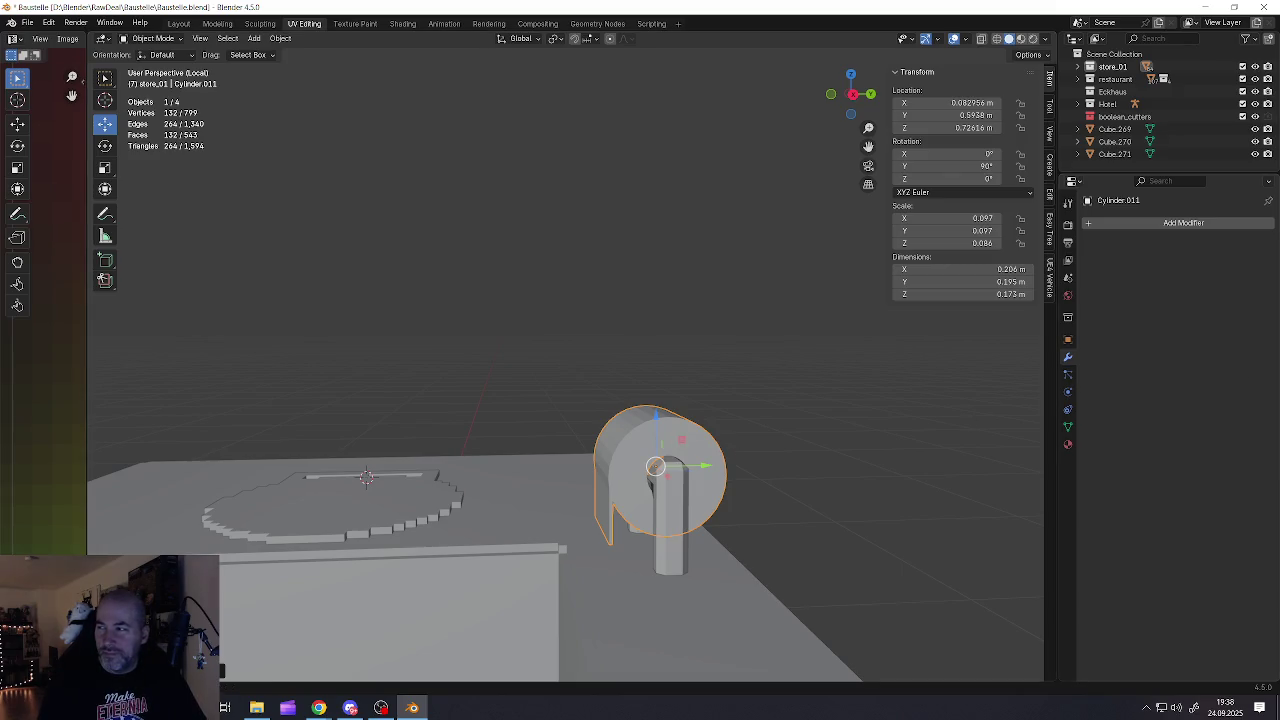
key(alt+Tab)
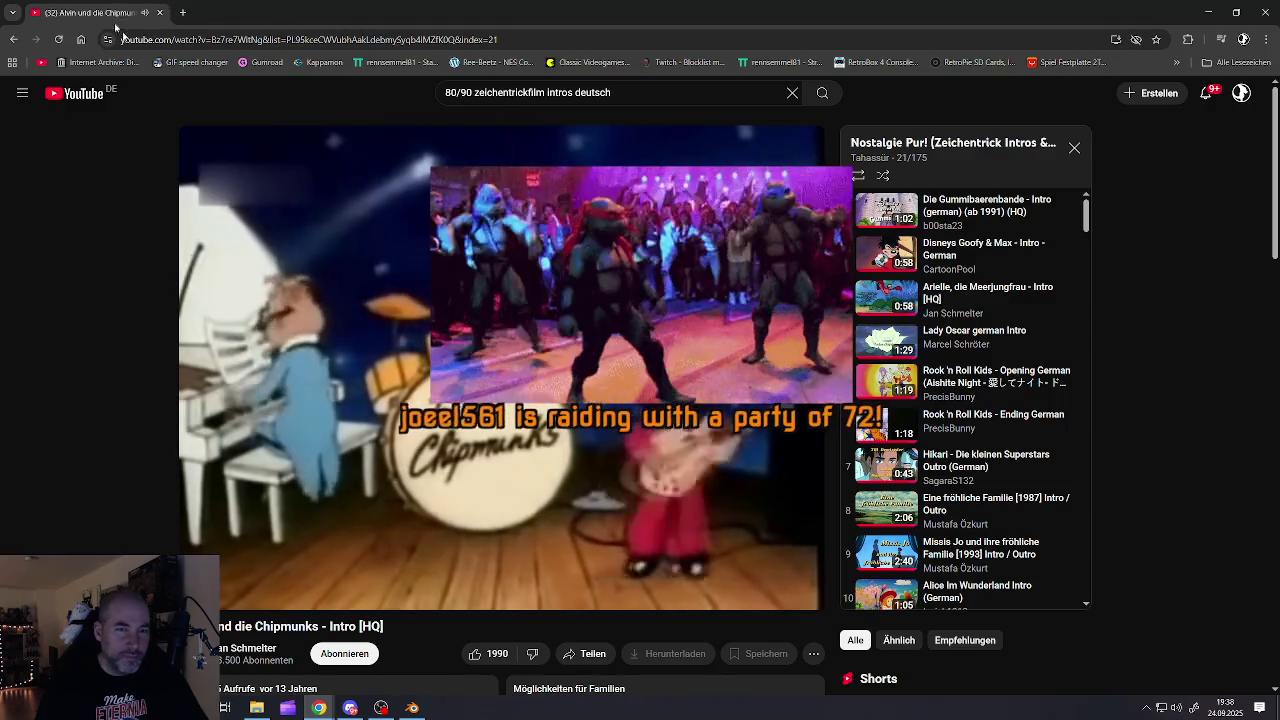
Switch from Chrome back to the Blender window with Alt+Tab
key(alt+Tab)
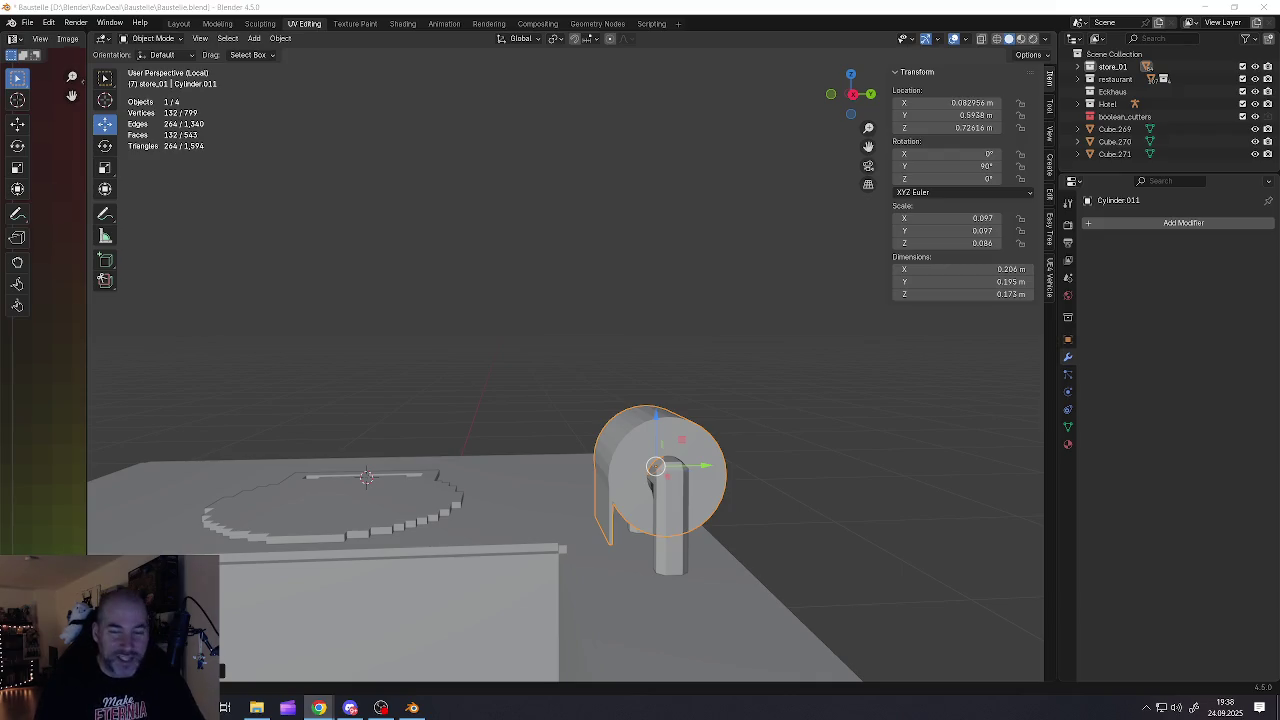
scroll(534, 423, down, 5)
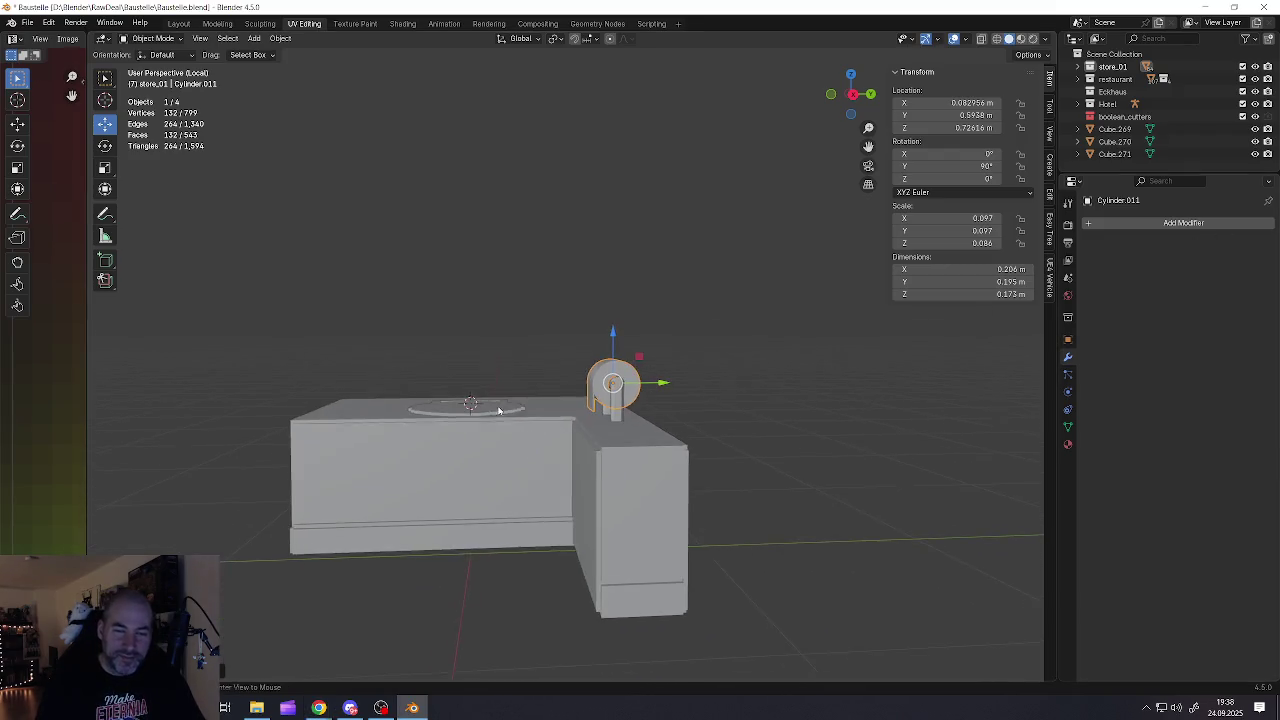
middle_drag(500, 491, 529, 431)
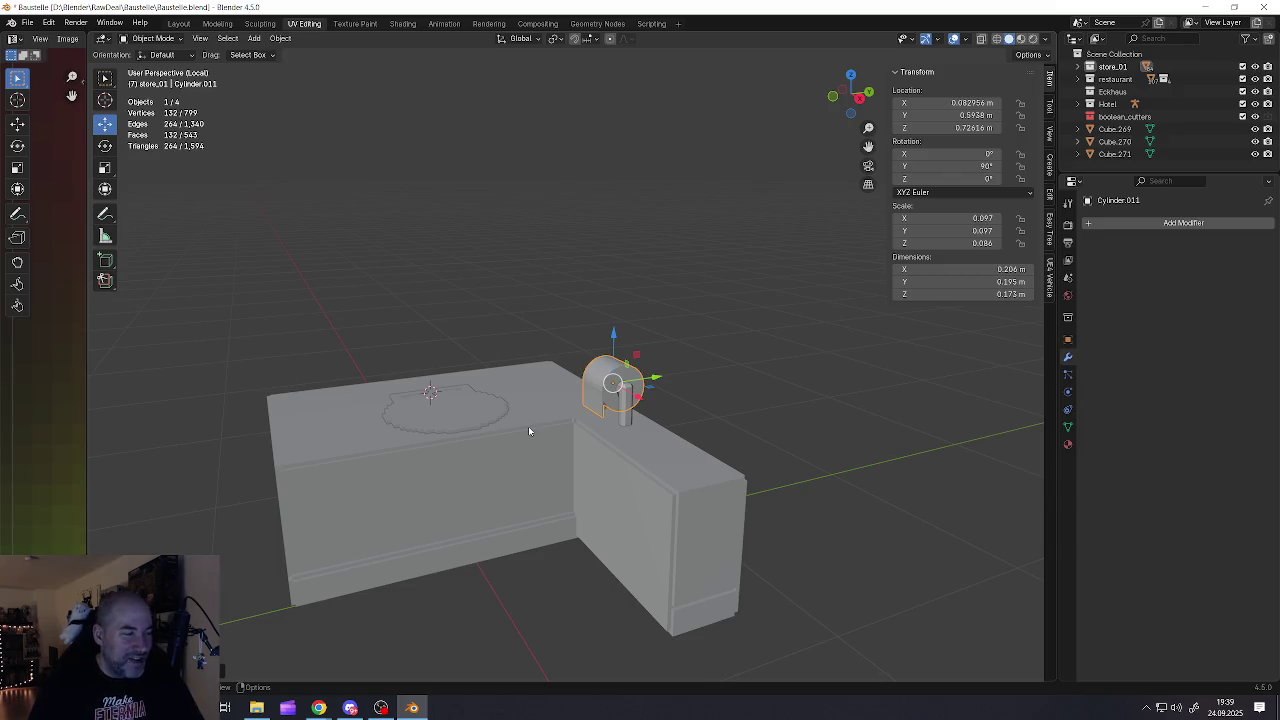
mouse_move(503, 503)
middle_down()
mouse_move(560, 443)
mouse_move(513, 366)
middle_up()
scroll(510, 478, up, 5)
scroll(560, 443, up, 3)
scroll(535, 402, down, 5)
scroll(513, 366, up, 2)
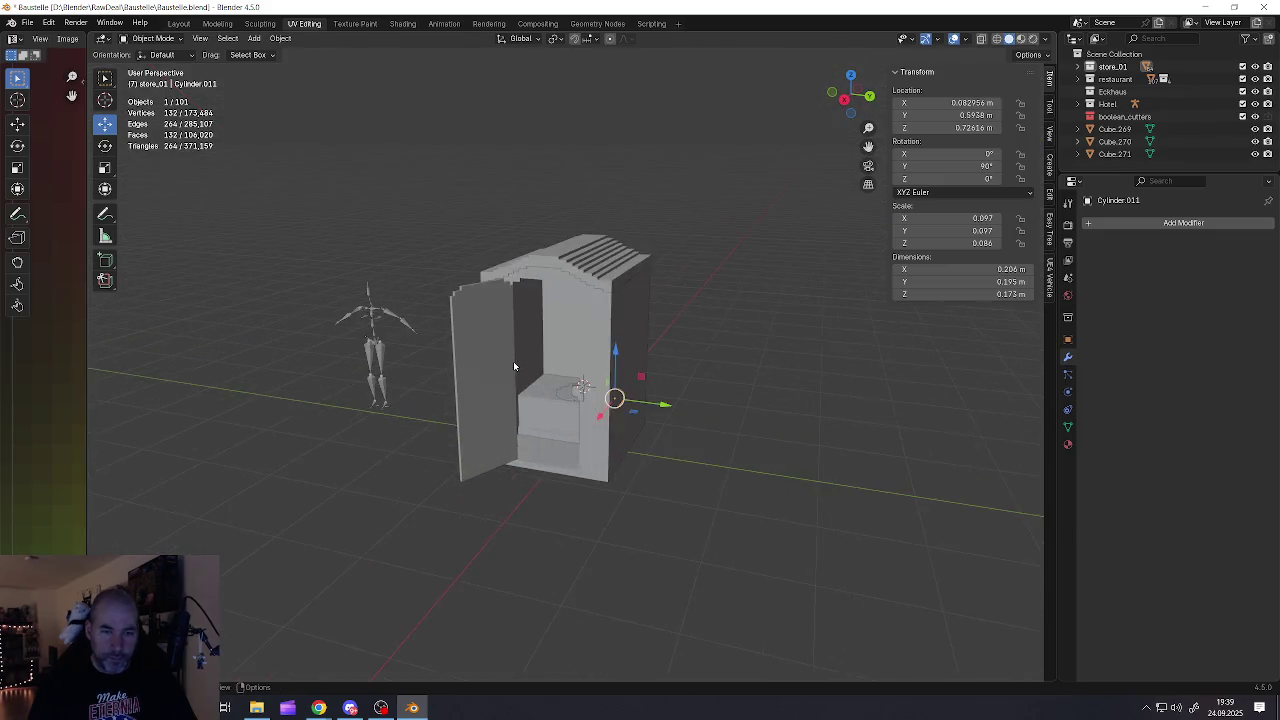
Orbit, pan and zoom around the booth and construction site to review it
scroll(550, 378, up, 4)
mouse_move(588, 391)
middle_down()
mouse_move(601, 393)
mouse_move(567, 430)
mouse_move(657, 426)
middle_up()
scroll(590, 391, down, 1)
key(alt+a)
scroll(580, 390, down, 5)
scroll(580, 392, down, 2)
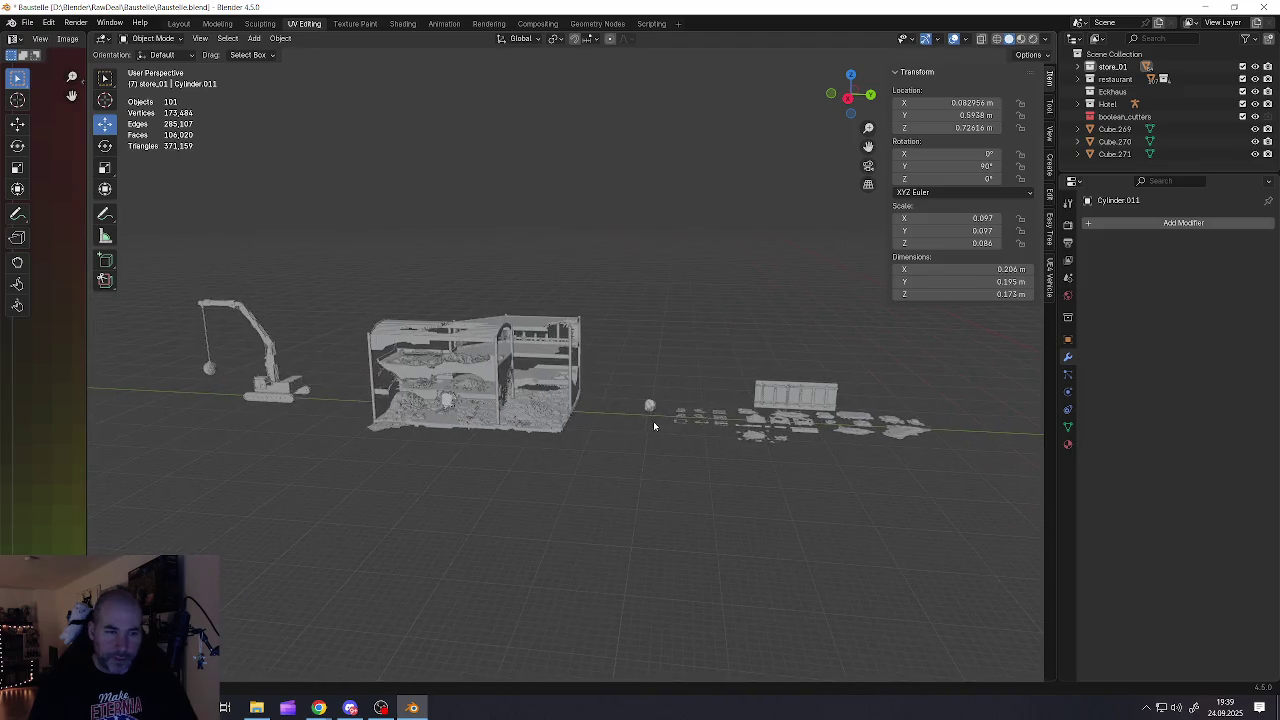
scroll(487, 394, up, 3)
scroll(511, 373, up, 3)
middle_drag(511, 373, 521, 366)
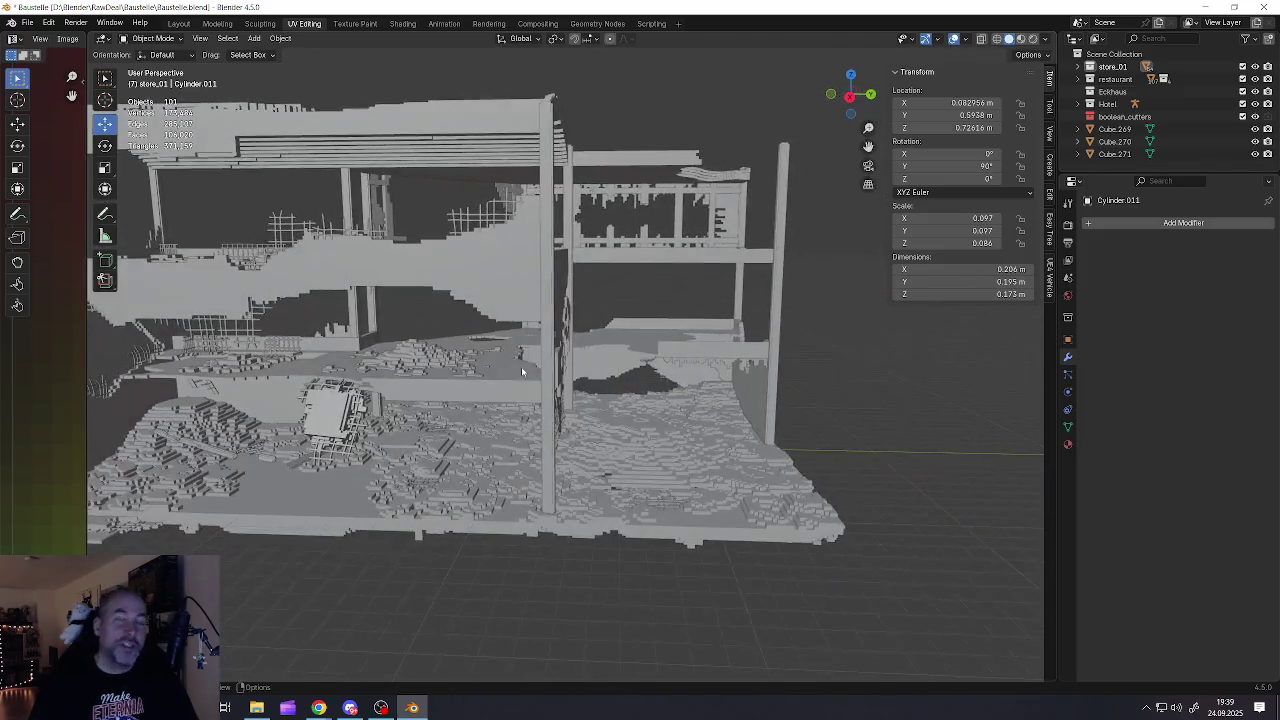
mouse_move(450, 394)
middle_down()
mouse_move(380, 422)
mouse_move(434, 386)
mouse_move(574, 374)
mouse_move(528, 352)
mouse_move(463, 361)
mouse_move(457, 348)
mouse_move(484, 320)
middle_up()
scroll(574, 374, up, 3)
scroll(463, 361, down, 2)
scroll(484, 320, up, 3)
scroll(580, 296, down, 3)
shift+middle_drag(683, 331, 429, 351)
scroll(528, 410, up, 3)
mouse_move(528, 410)
shift+middle_down()
mouse_move(683, 408)
mouse_move(515, 471)
mouse_move(537, 480)
mouse_move(671, 457)
mouse_move(640, 440)
shift+middle_up()
scroll(515, 471, up, 2)
scroll(490, 440, up, 3)
Select the wall-mounted cylinder, save Baustelle.blend, and minimize Blender
click(490, 445)
scroll(490, 445, up, 3)
click(670, 456)
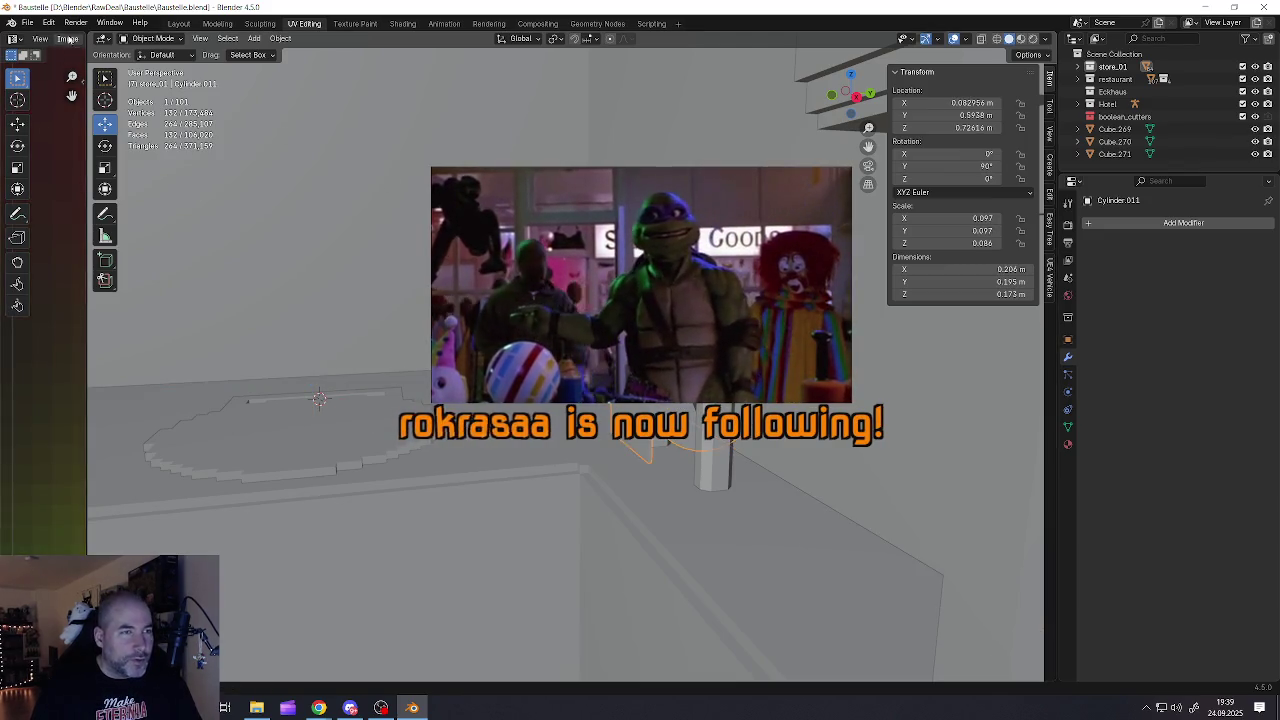
click(27, 22)
click(49, 104)
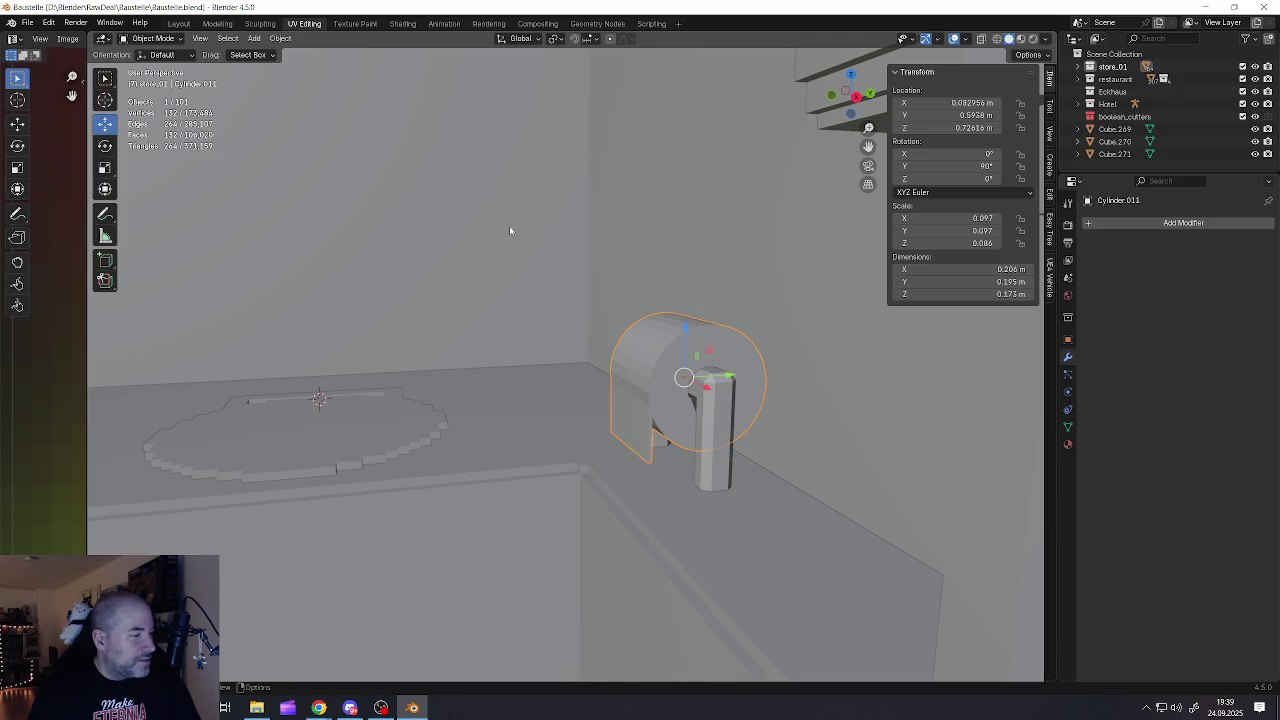
click(1205, 7)
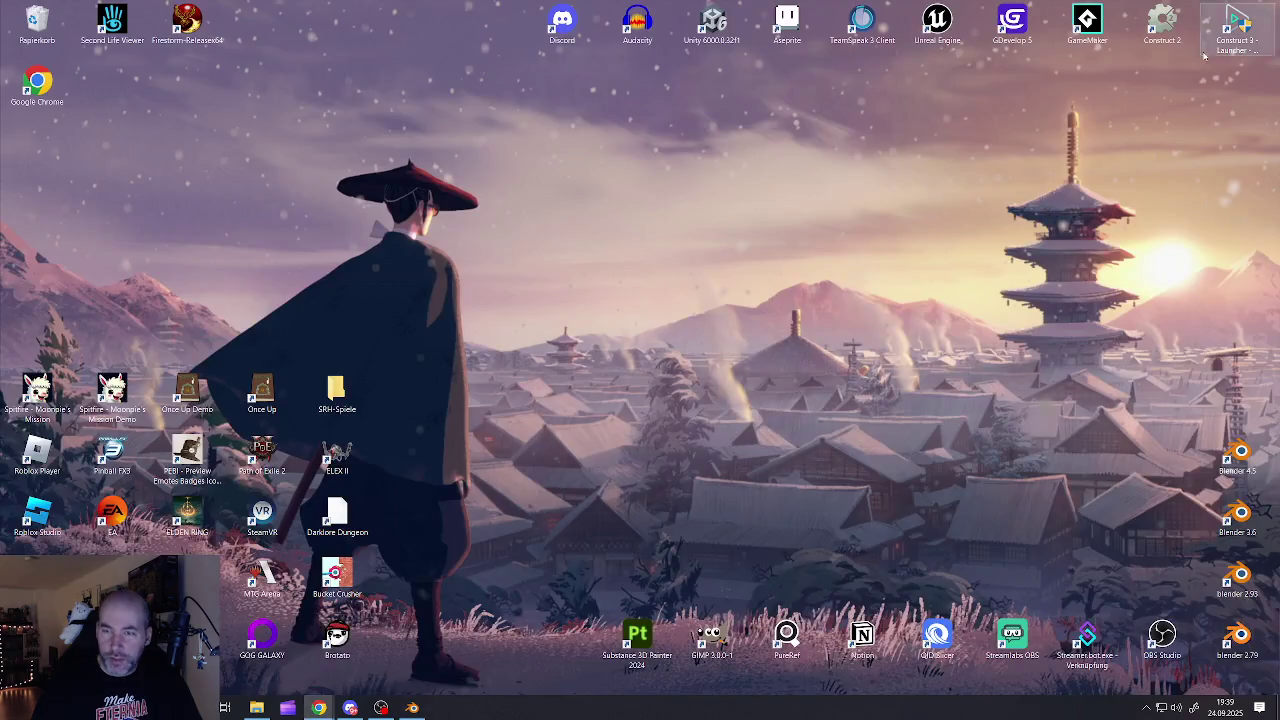
Launch Streamer.bot from its desktop shortcut
double_click(1086, 632)
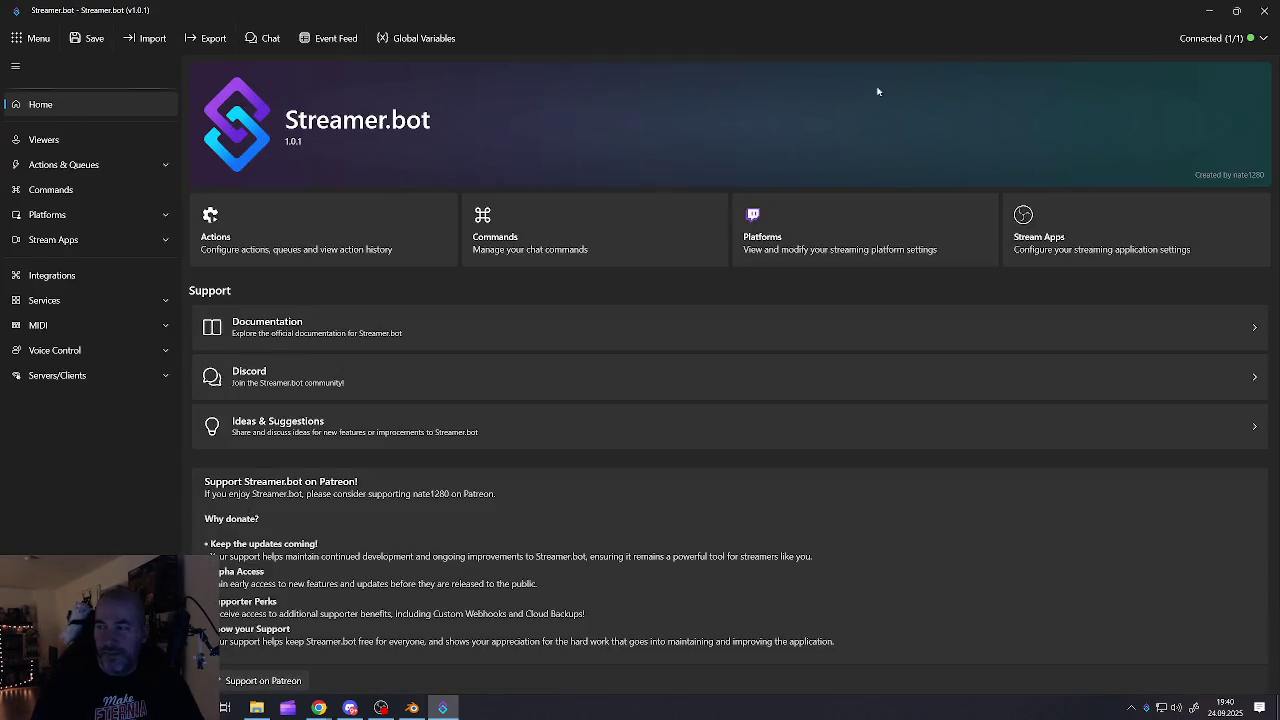
Minimize the Streamer.bot window to reveal the desktop
click(1208, 10)
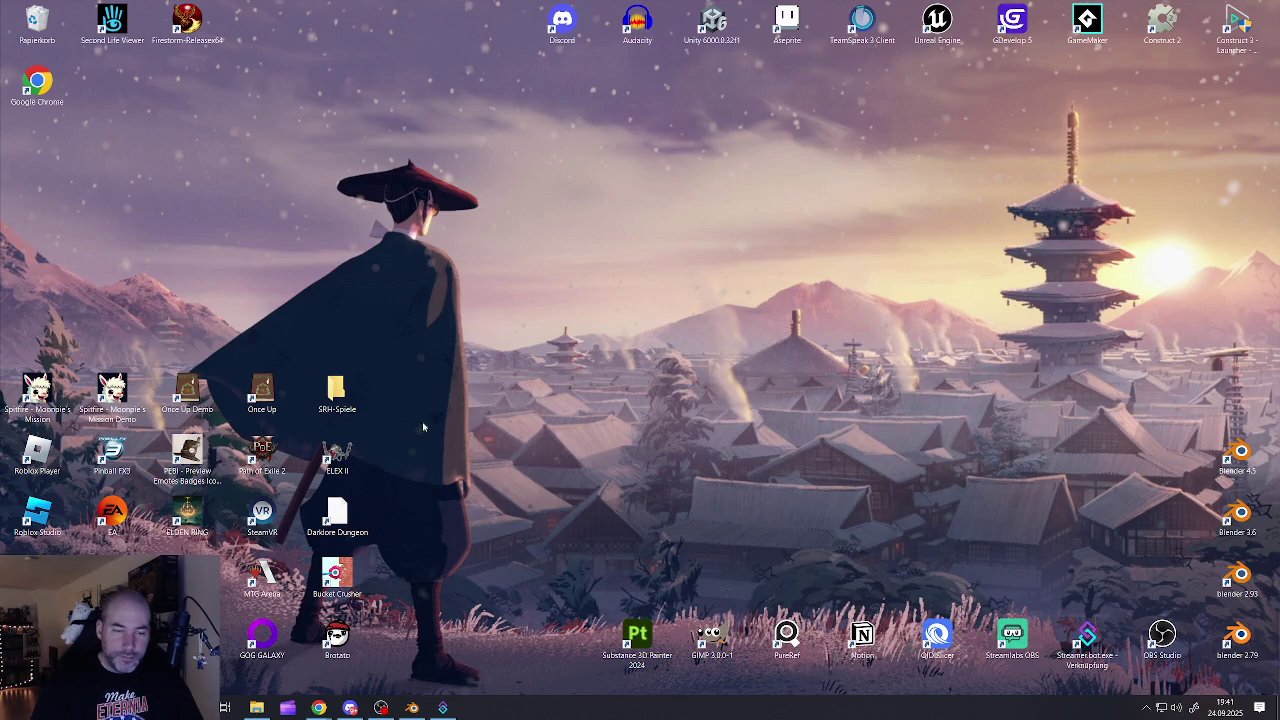
Apply rotation and scale to both the cylinder and the bracket
click(412, 707)
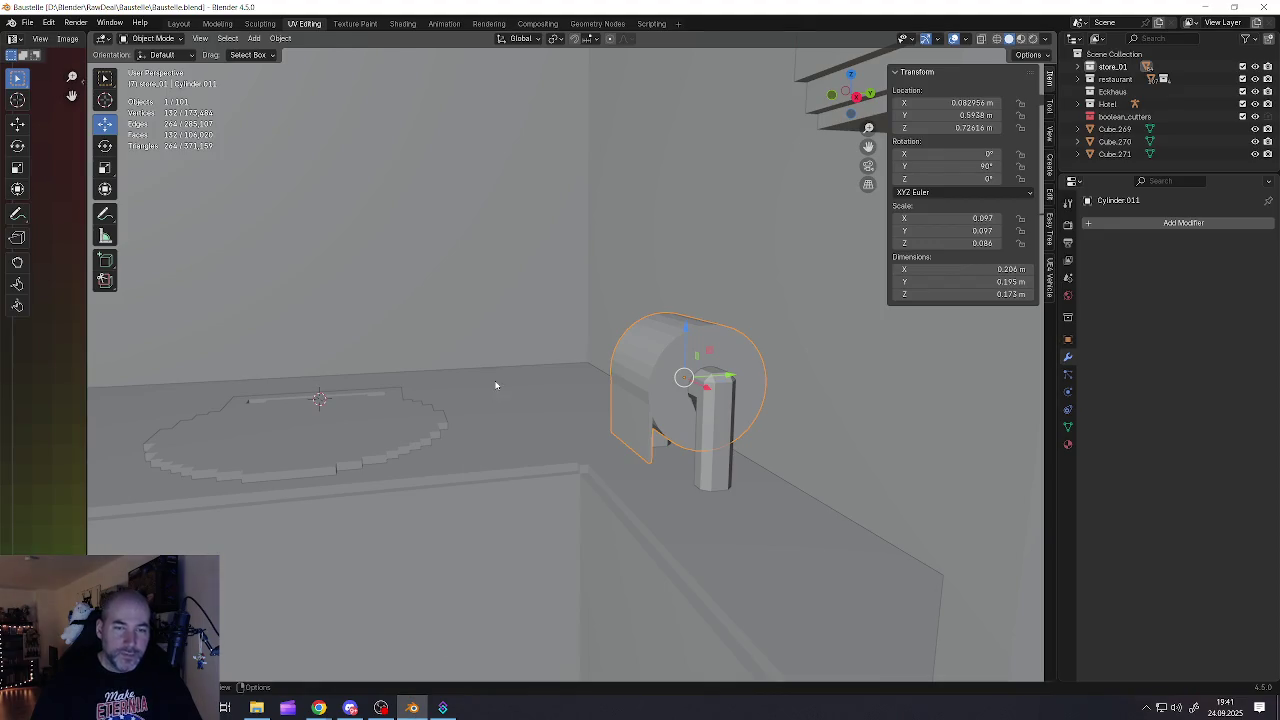
scroll(498, 394, down, 5)
scroll(498, 394, up, 5)
middle_drag(493, 390, 506, 387)
key(ctrl+a)
click(580, 389)
click(670, 422)
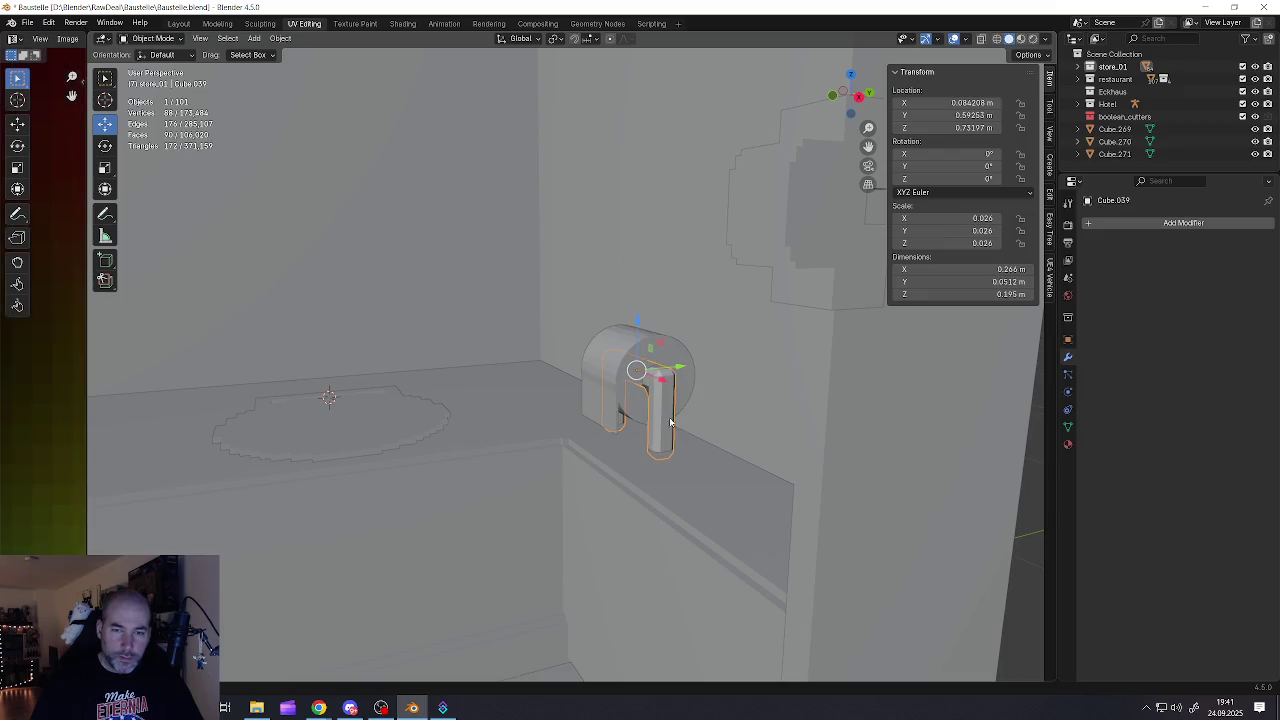
key(ctrl+a)
click(670, 417)
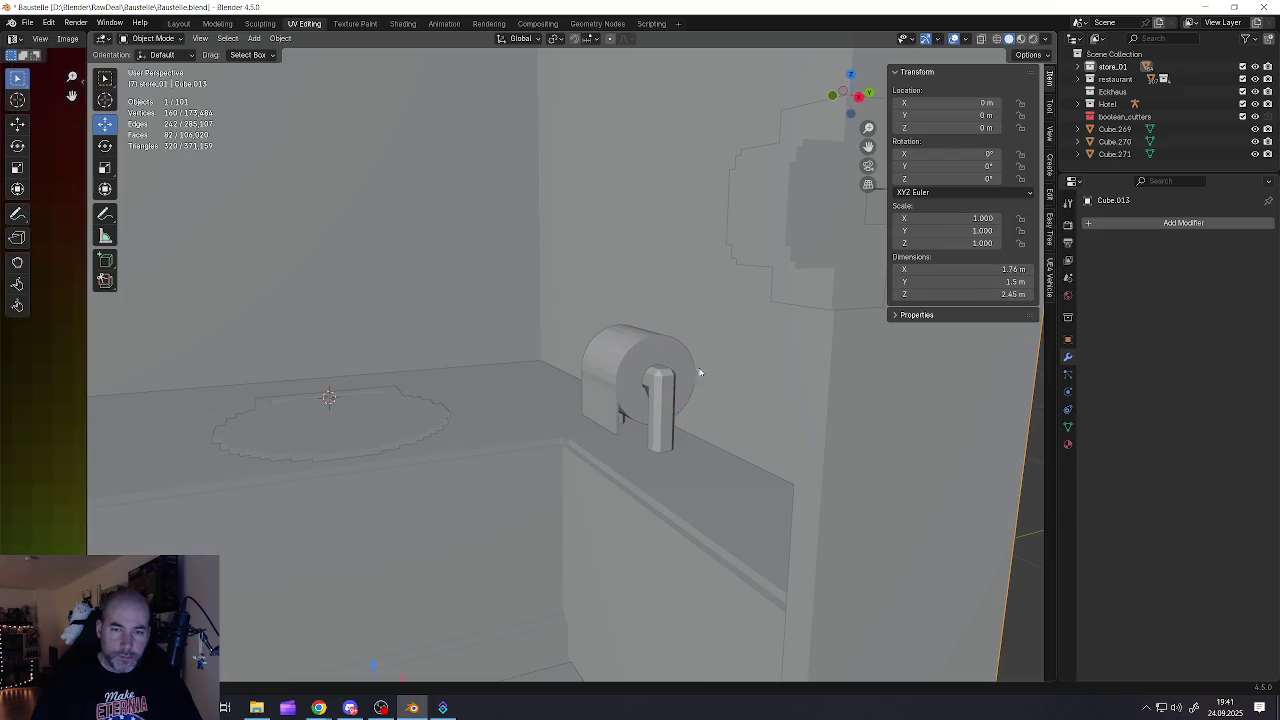
Add and apply a Blocks Remesh on the bracket, then delete its leftover geometry
click(663, 419)
click(1116, 218)
mouse_move(1059, 218)
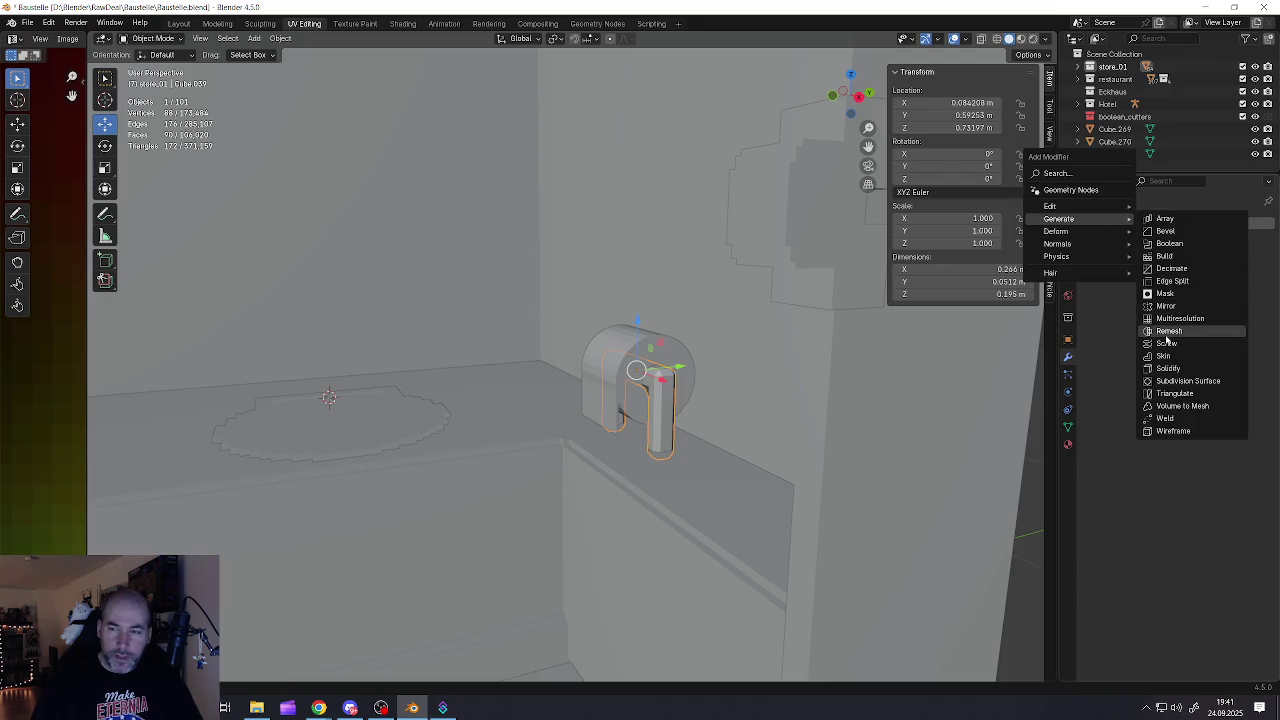
click(1168, 332)
click(1118, 261)
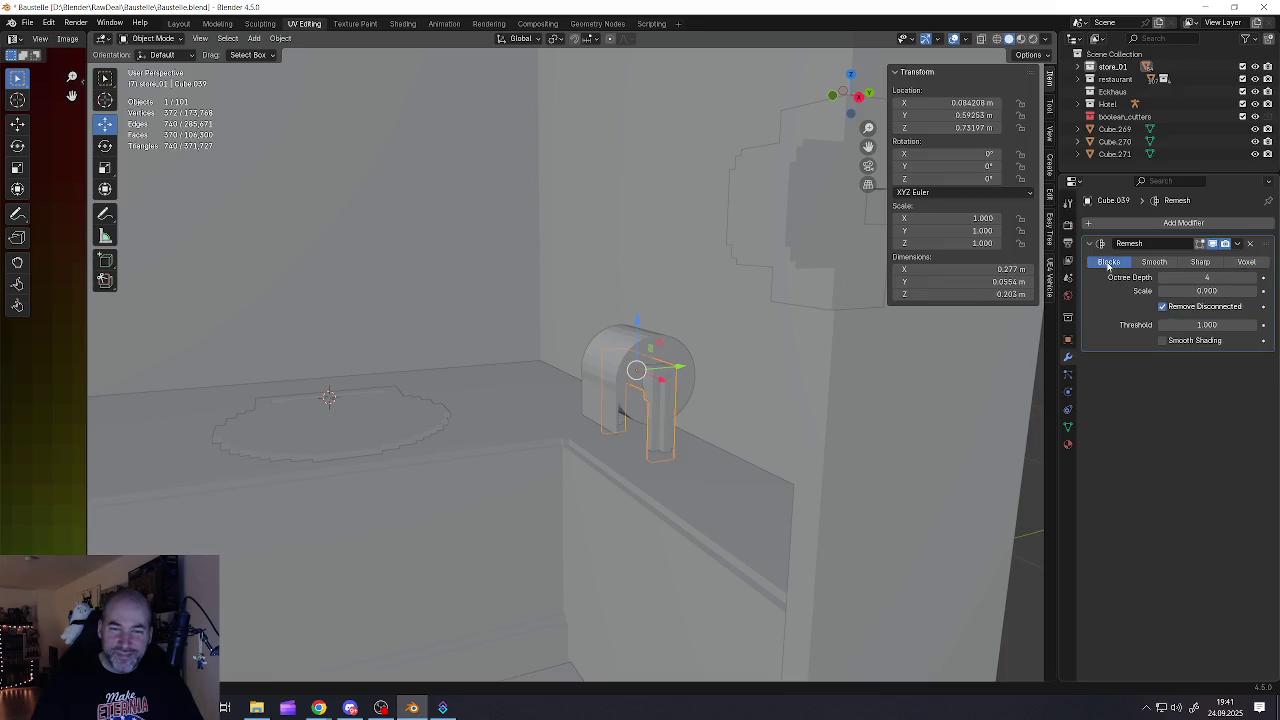
click(1238, 244)
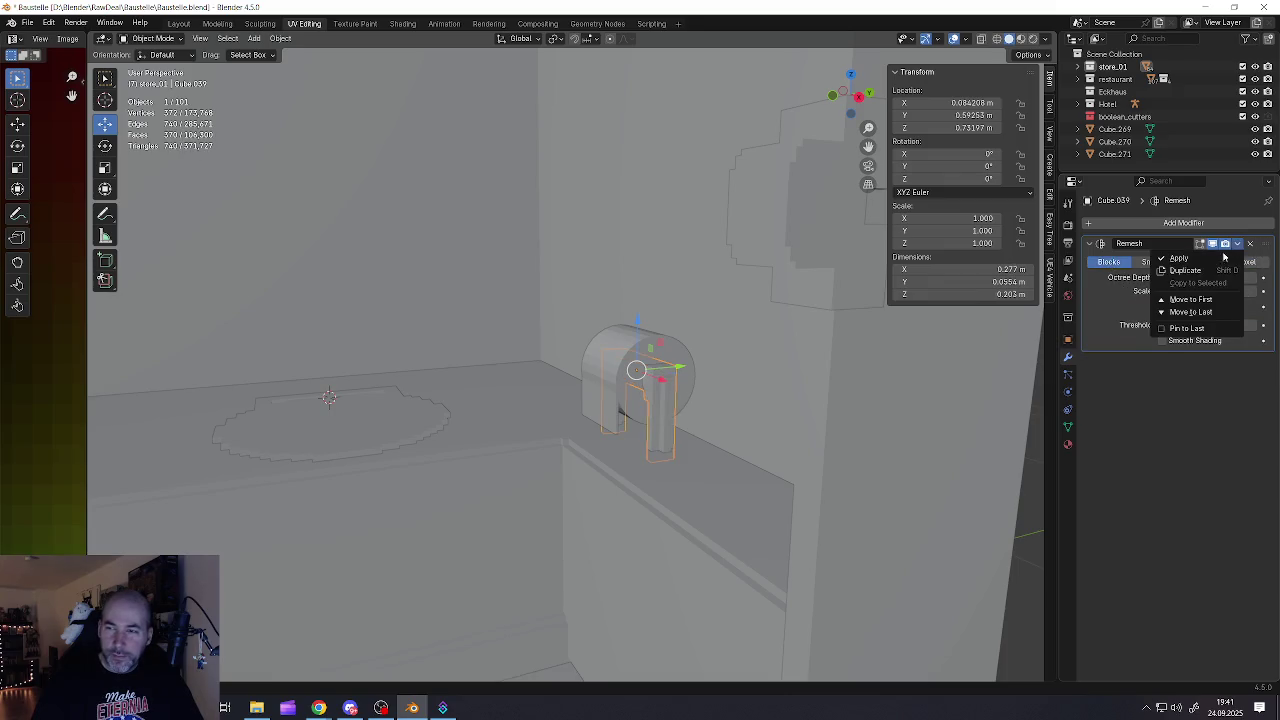
click(1180, 258)
key(Tab)
key(x)
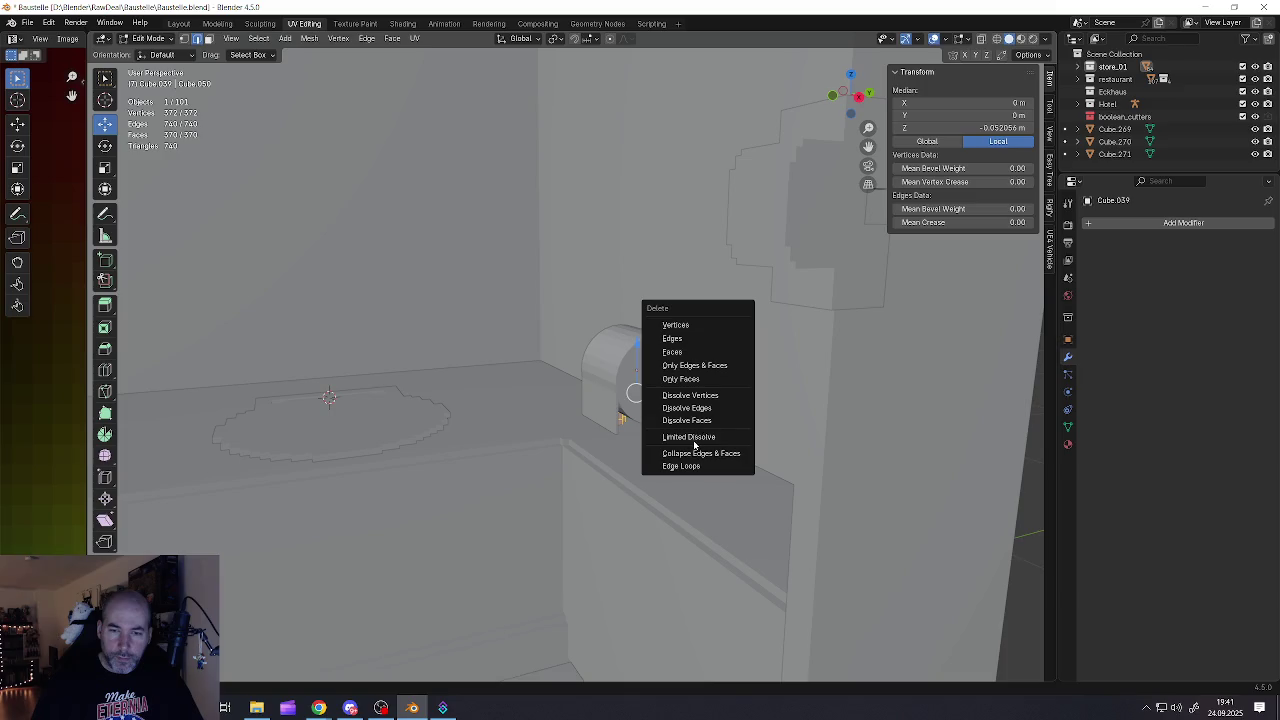
click(700, 352)
key(Tab)
Give the cylinder a Remesh modifier set to Blocks mode
click(652, 378)
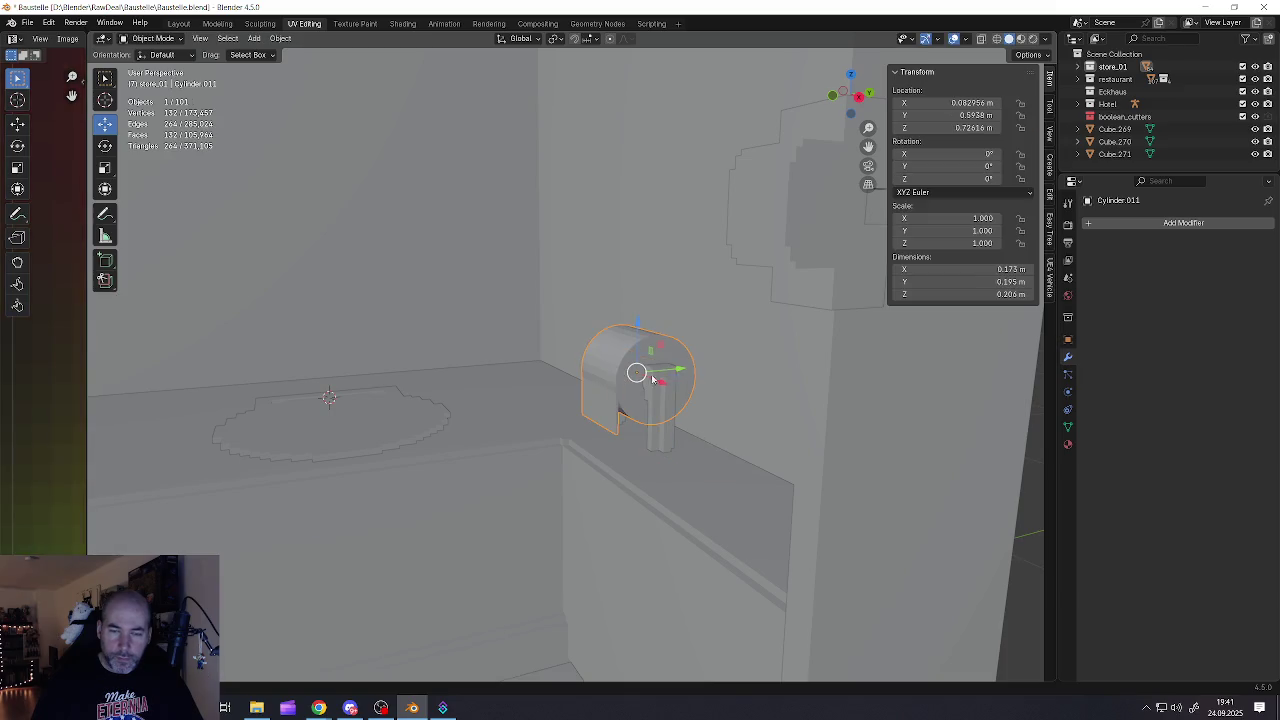
click(1095, 223)
mouse_move(1053, 225)
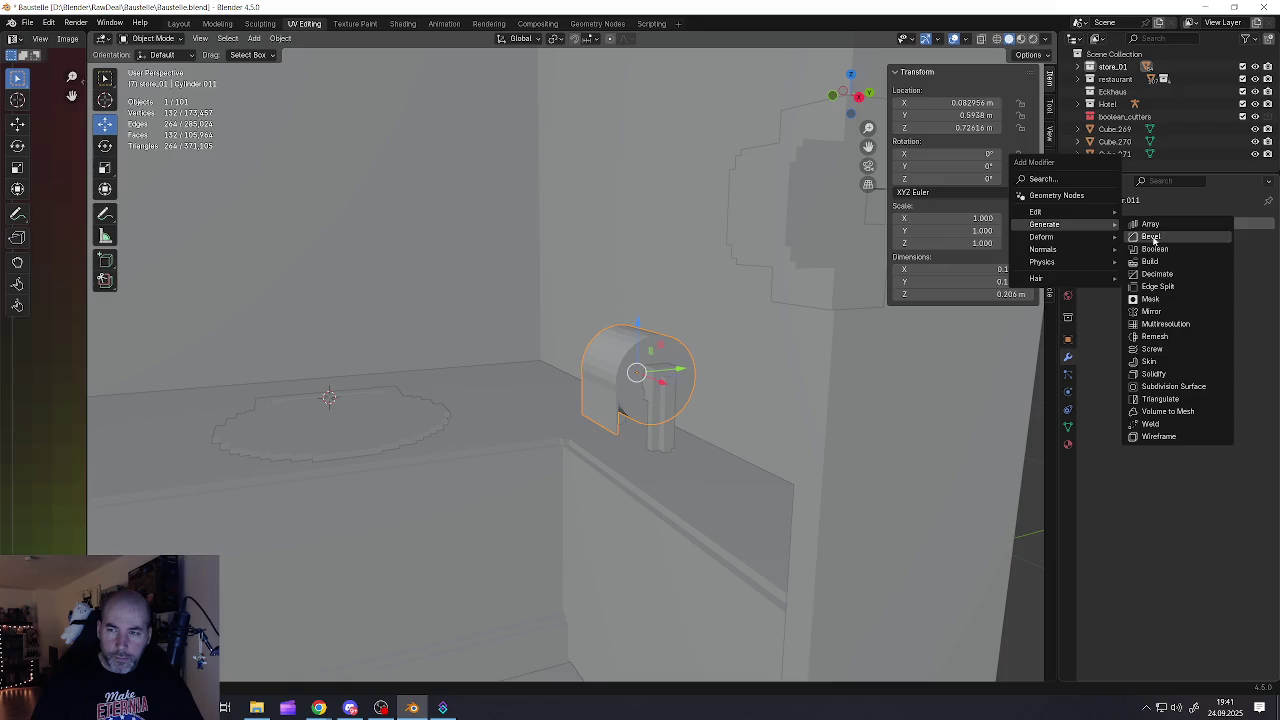
click(1148, 342)
click(1107, 262)
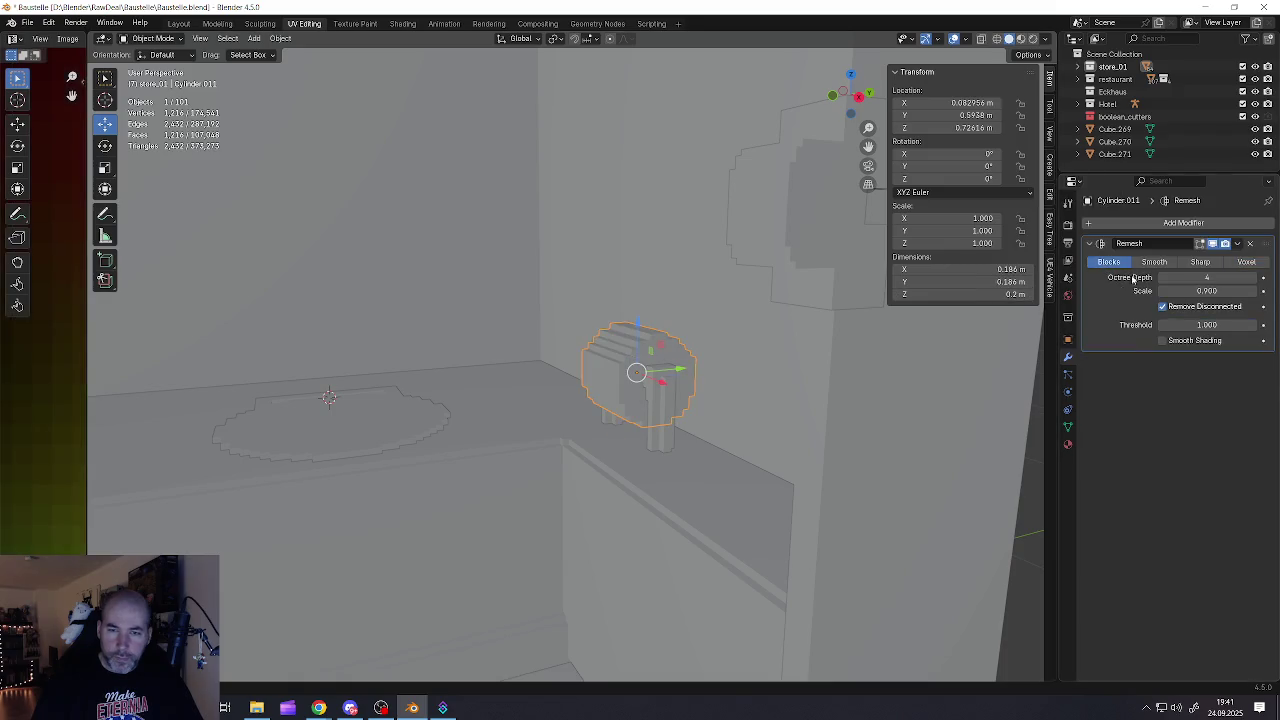
middle_drag(770, 345, 800, 331)
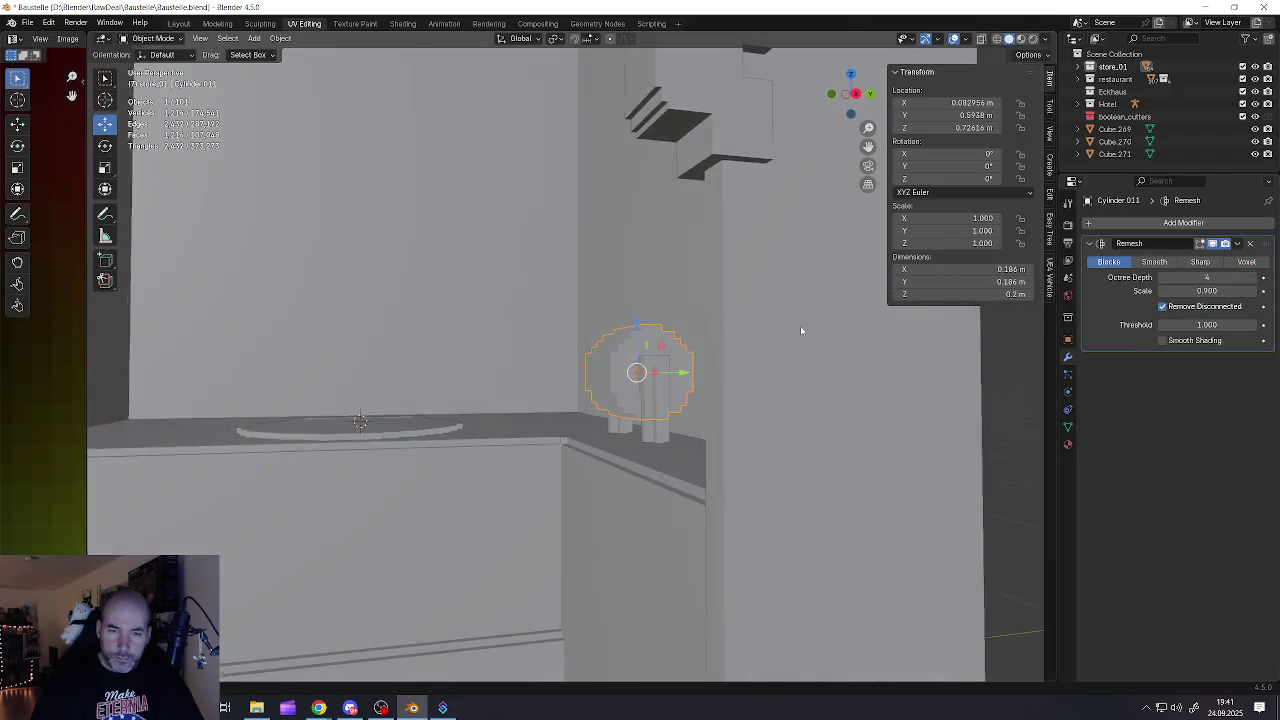
click(1239, 244)
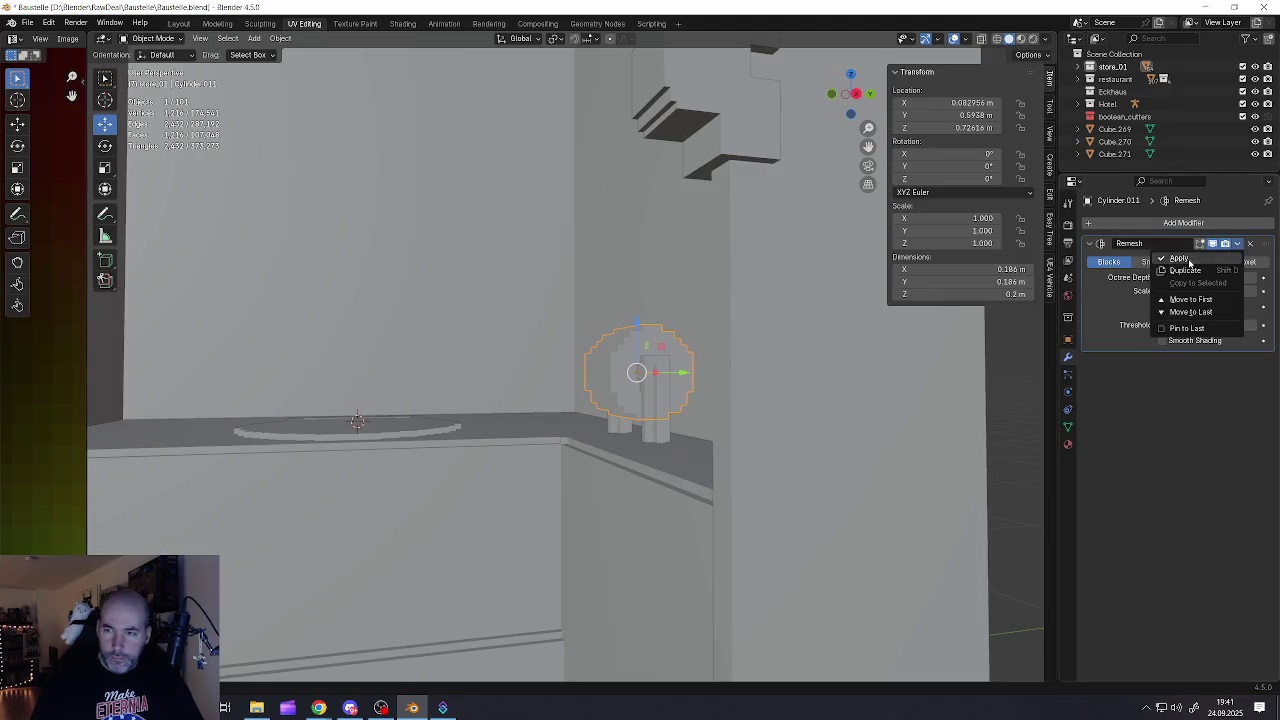